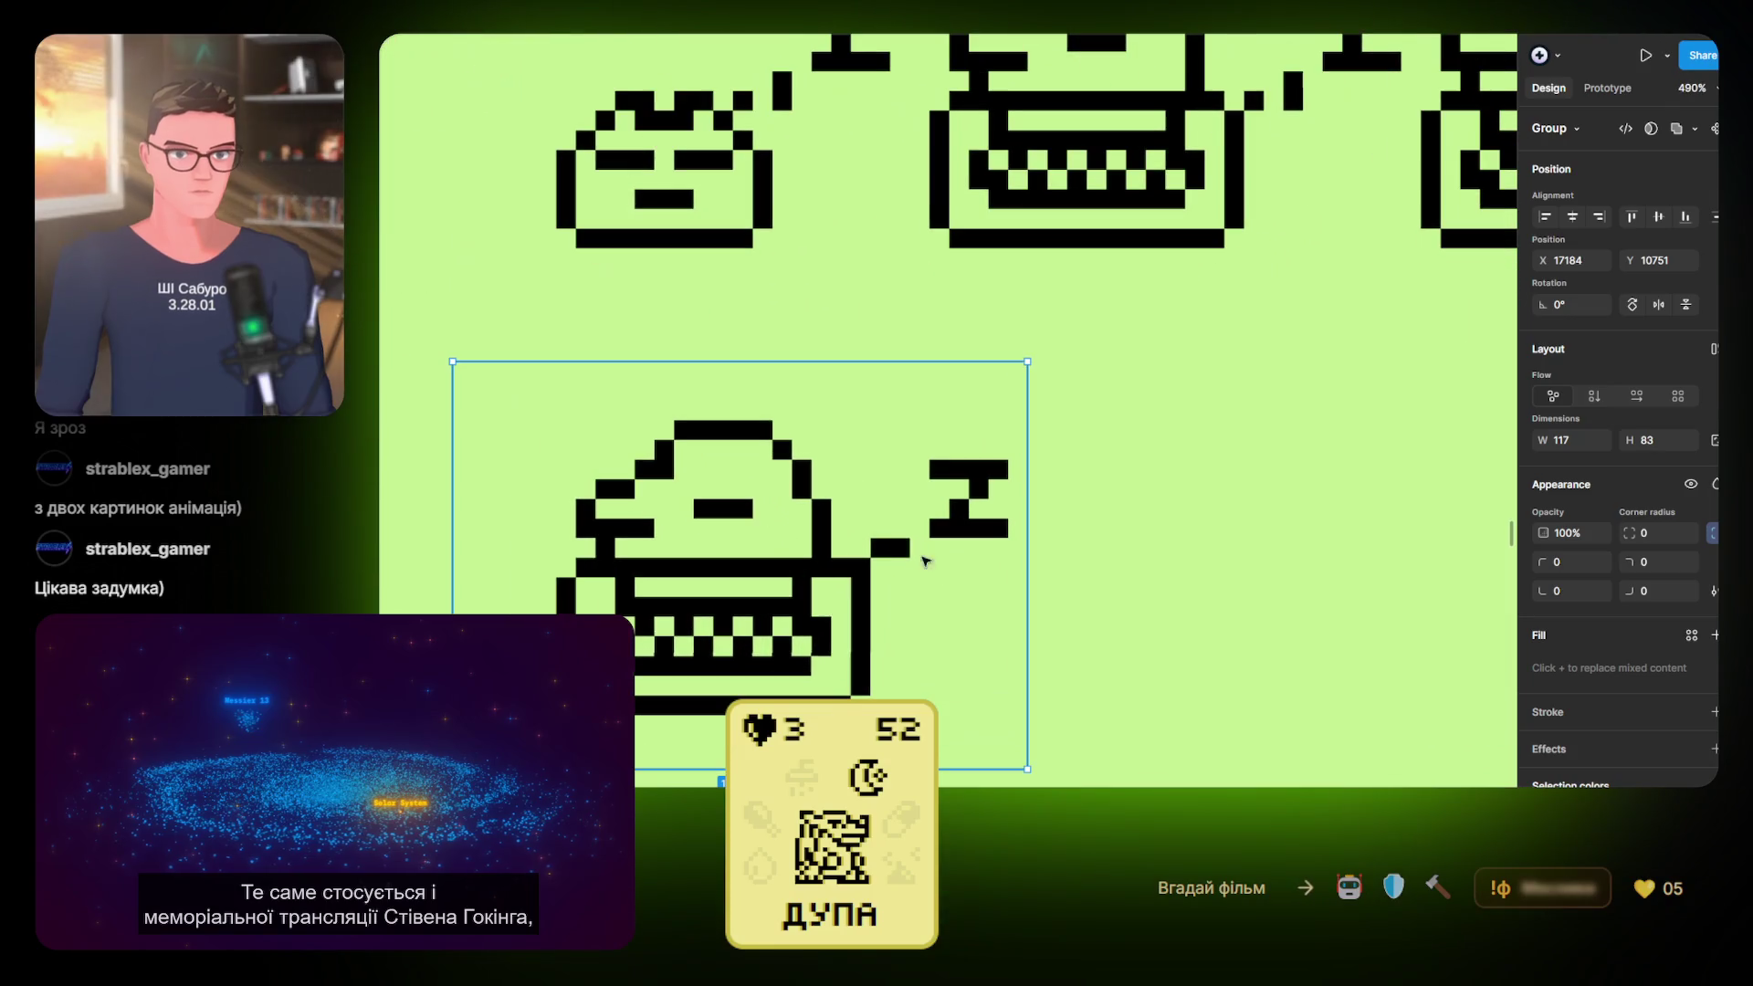
Pick out the Z's pixels beside the bottom sleeping sprite, undoing an accidental pixel deletion
{"action": "double_click", "coordinate": [902, 549]}
{"action": "key", "text": "Delete"}
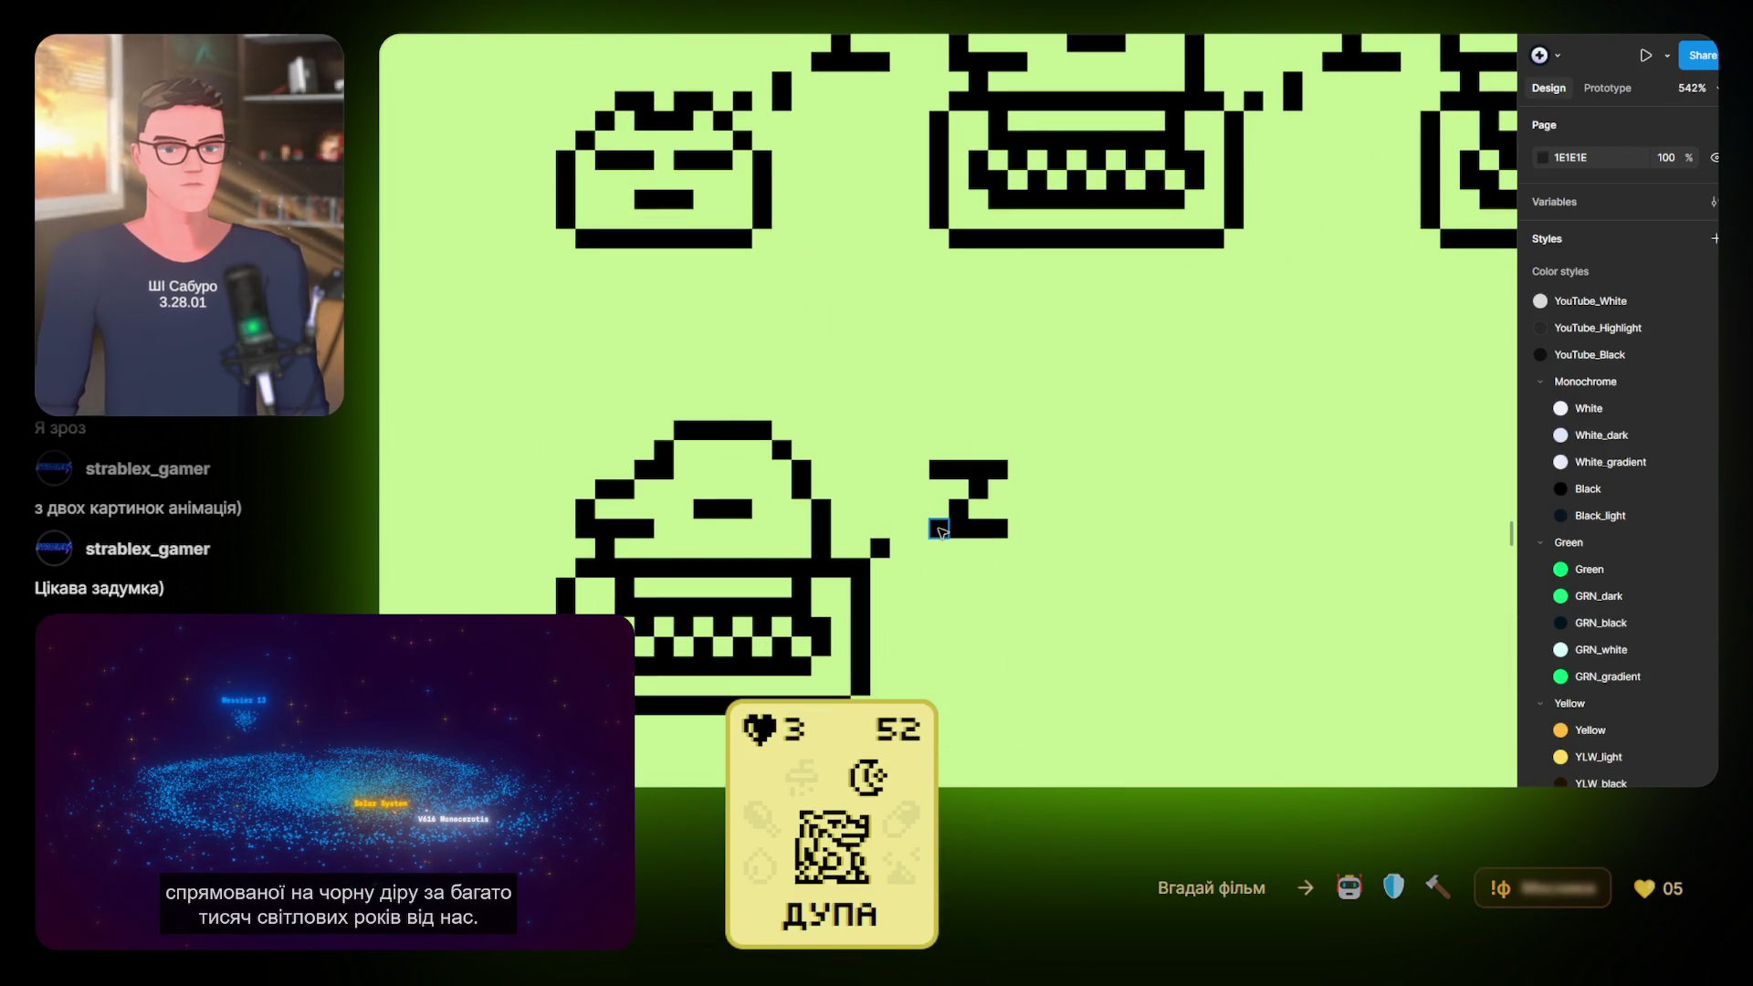
{"action": "key", "text": "ctrl+z"}
{"action": "left_click", "coordinate": [959, 527], "text": "shift"}
{"action": "left_click", "coordinate": [978, 527], "text": "shift"}
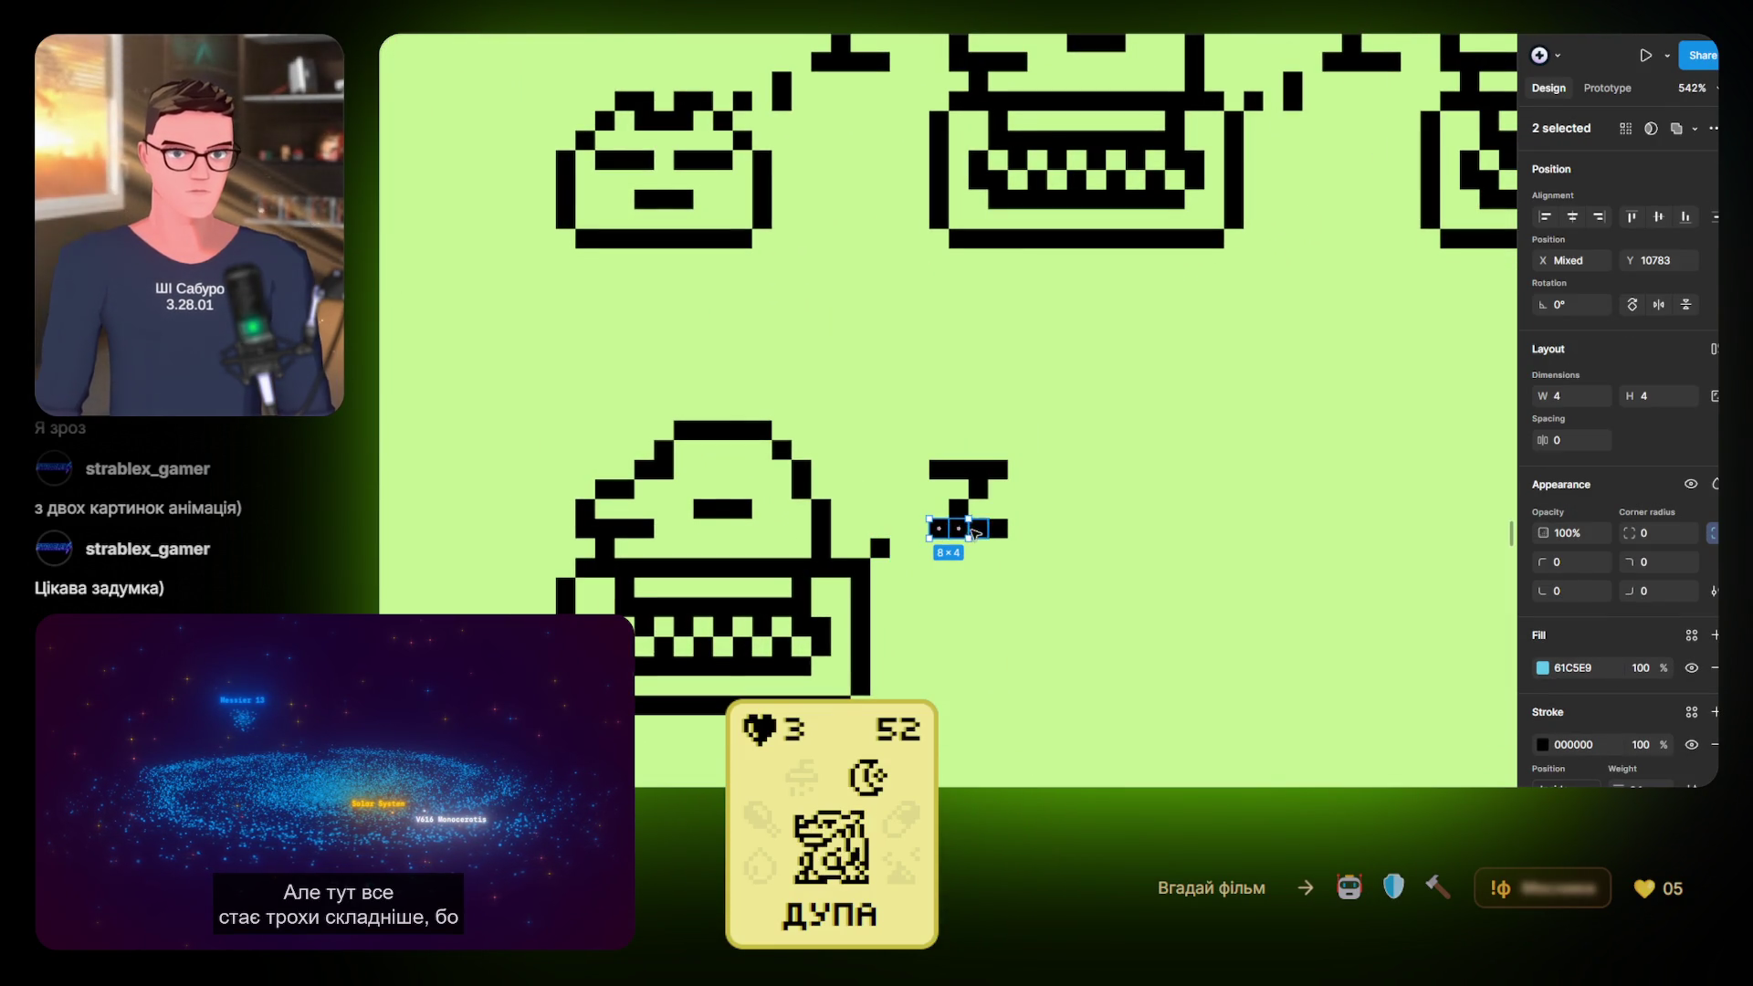
{"action": "scroll", "coordinate": [972, 534], "scroll_direction": "up", "scroll_amount": 3}
{"action": "left_click", "coordinate": [1017, 525], "text": "shift"}
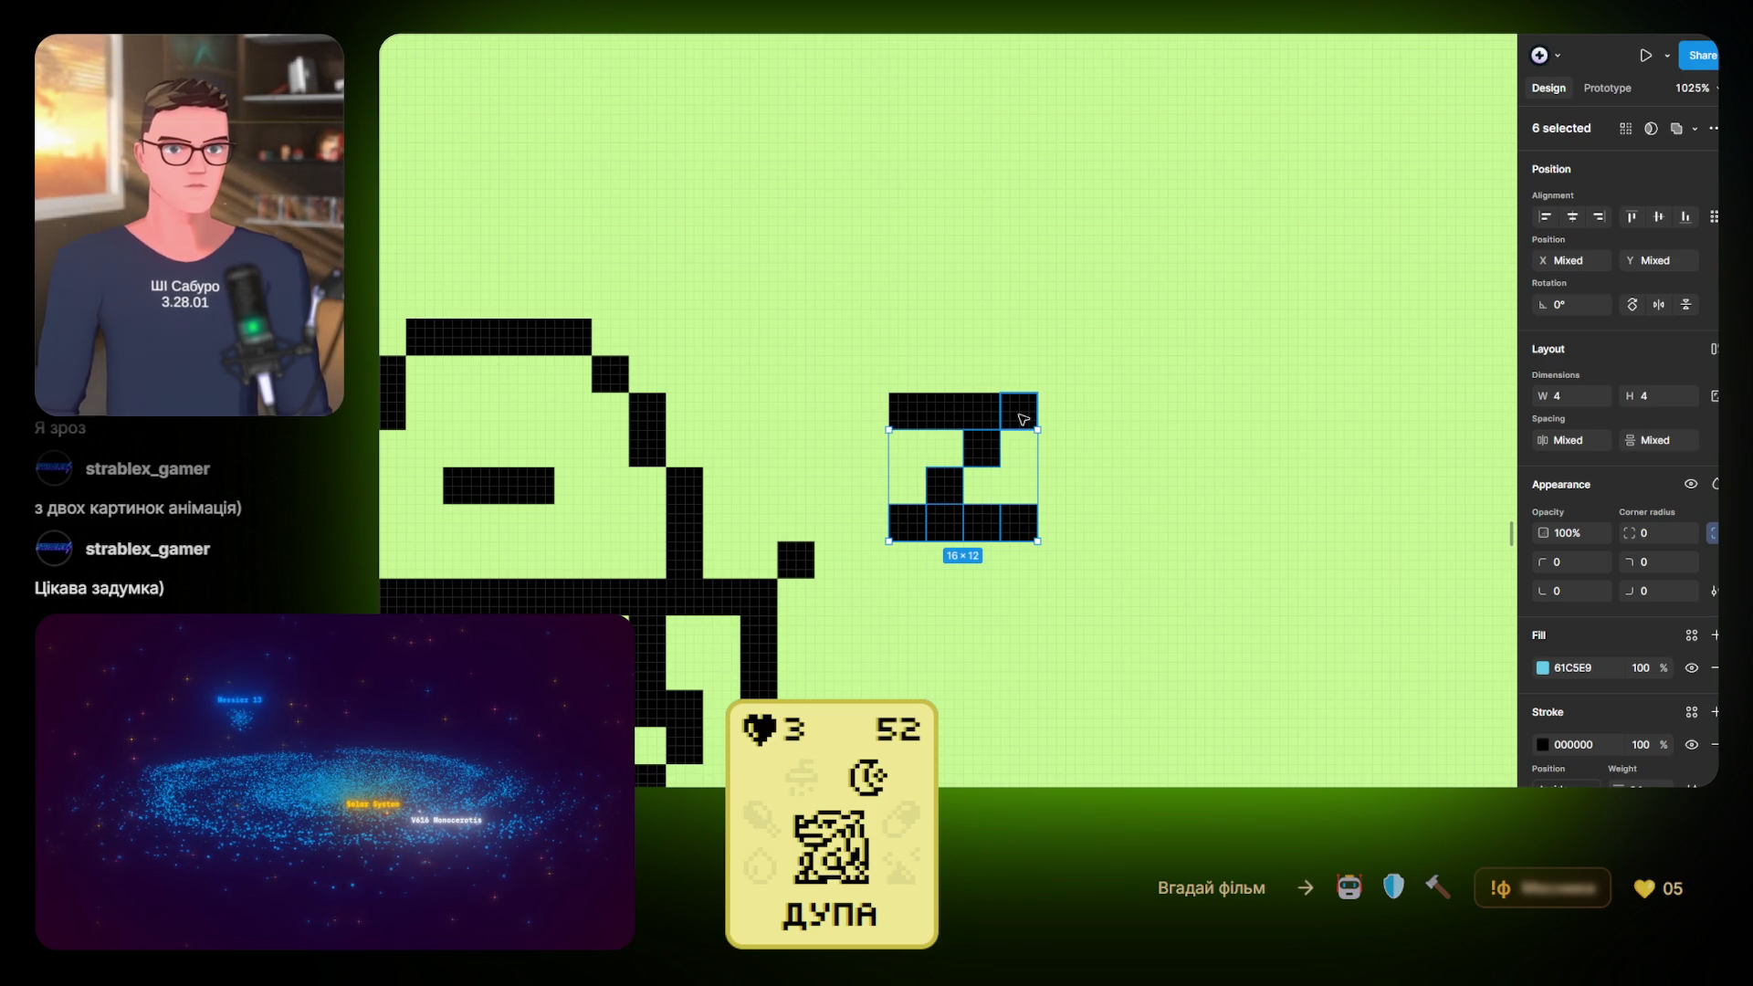
{"action": "key", "text": "ctrl+a"}
{"action": "scroll", "coordinate": [872, 539], "scroll_direction": "down", "scroll_amount": 5}
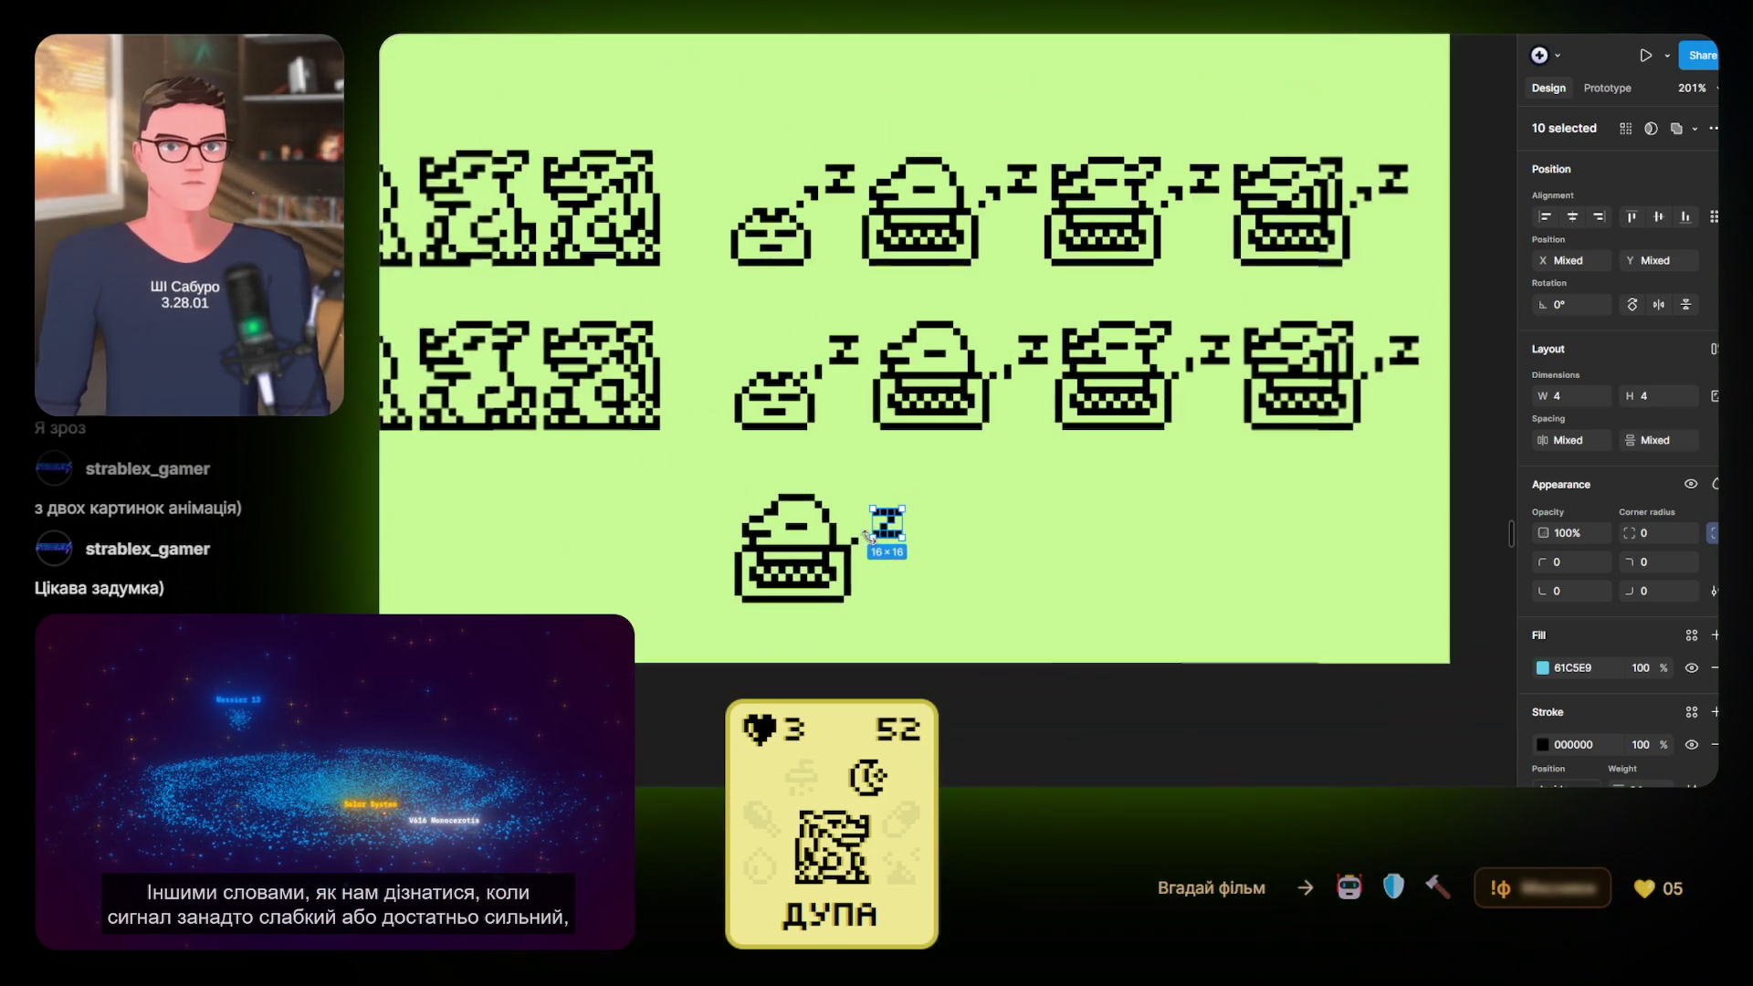
{"action": "scroll", "coordinate": [1130, 559], "scroll_direction": "up", "scroll_amount": 3}
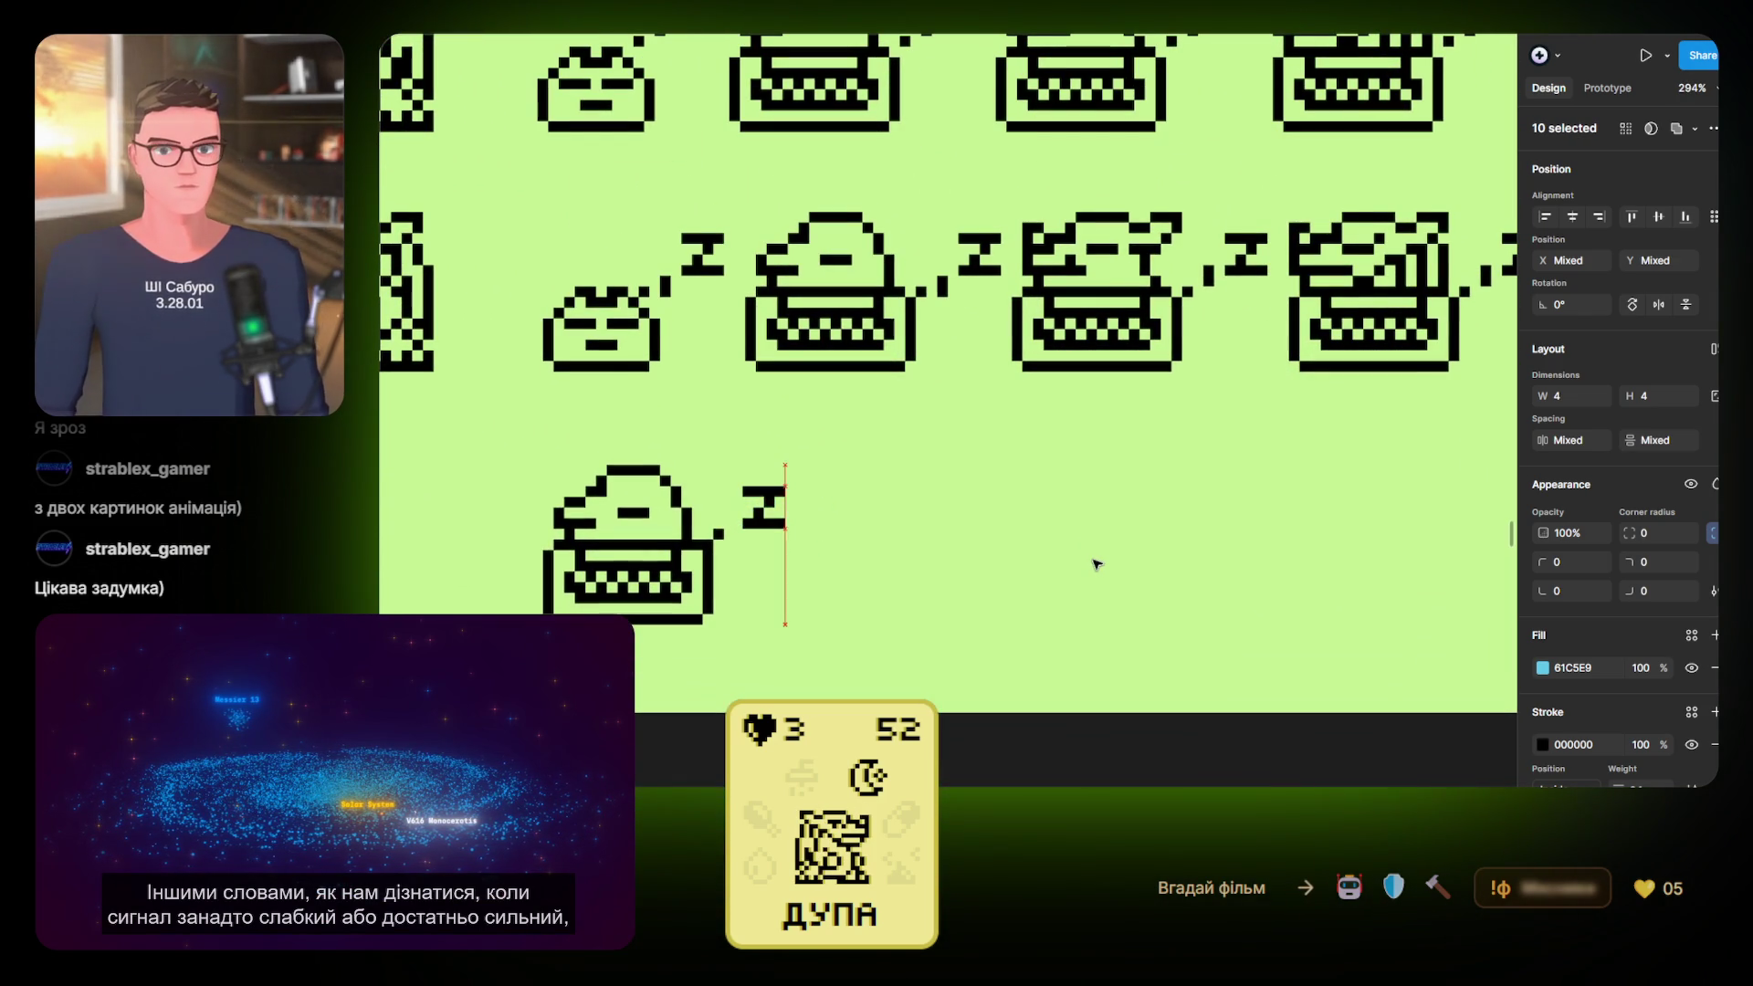
{"action": "scroll", "coordinate": [735, 548], "scroll_direction": "up", "scroll_amount": 10}
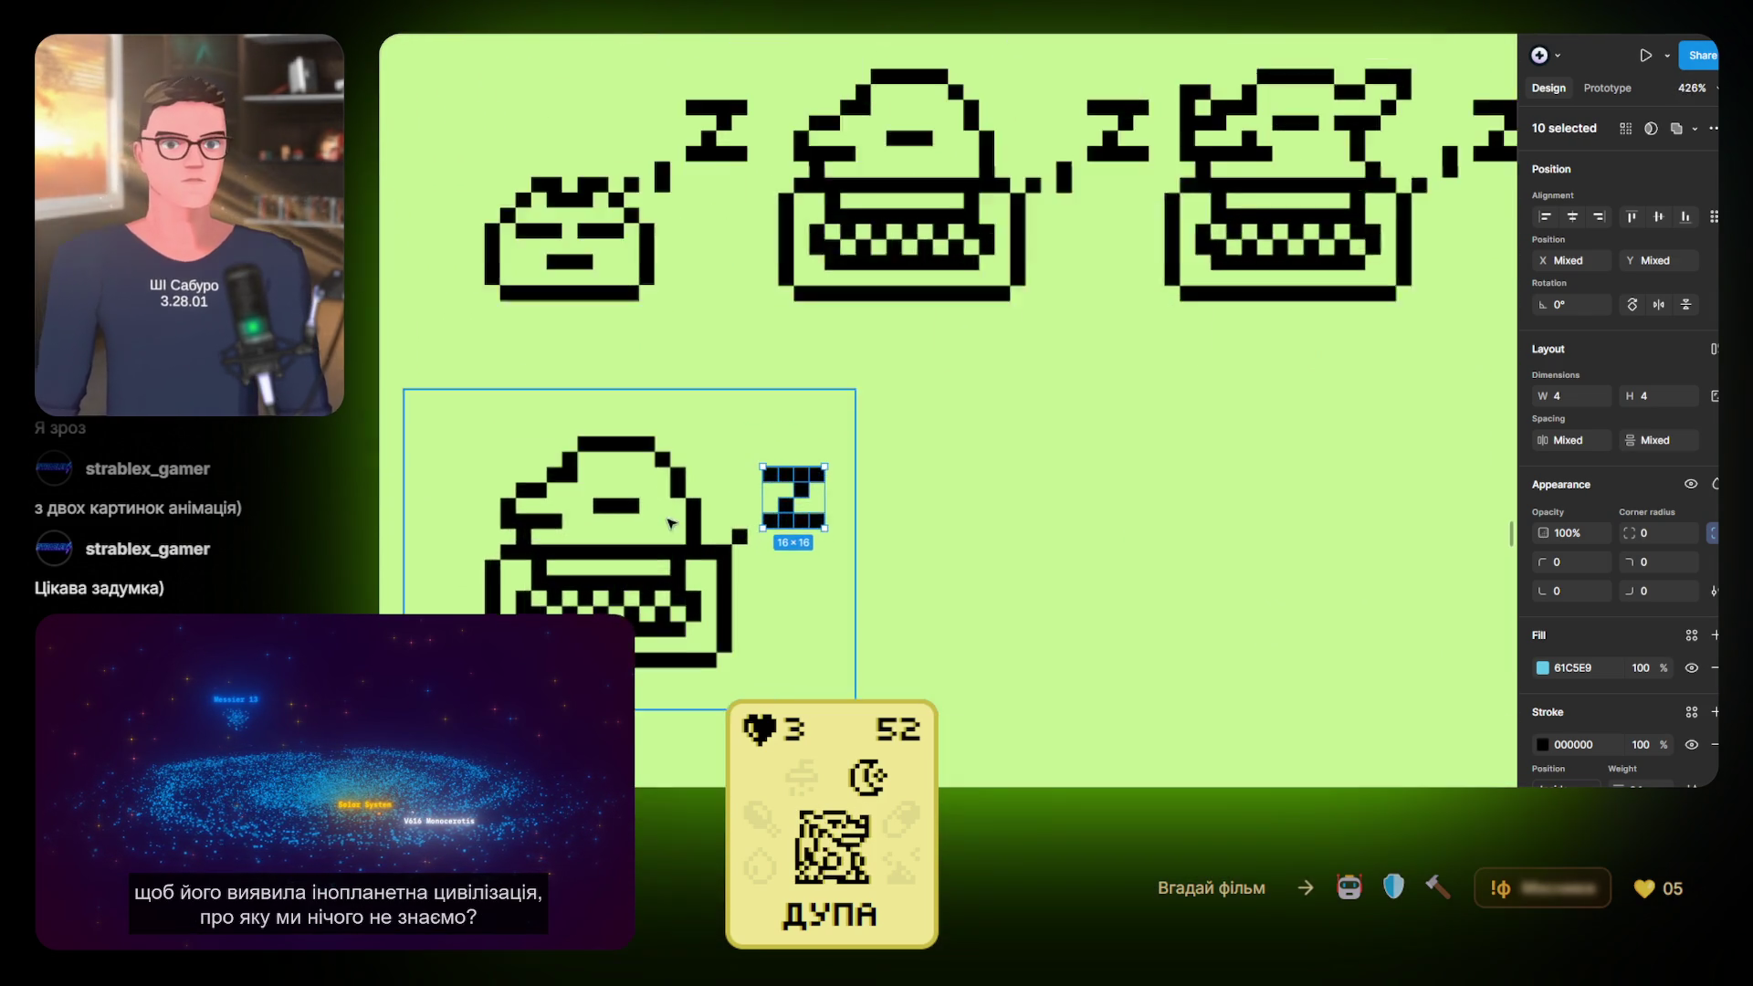
{"action": "scroll", "coordinate": [730, 548], "scroll_direction": "down", "scroll_amount": 10}
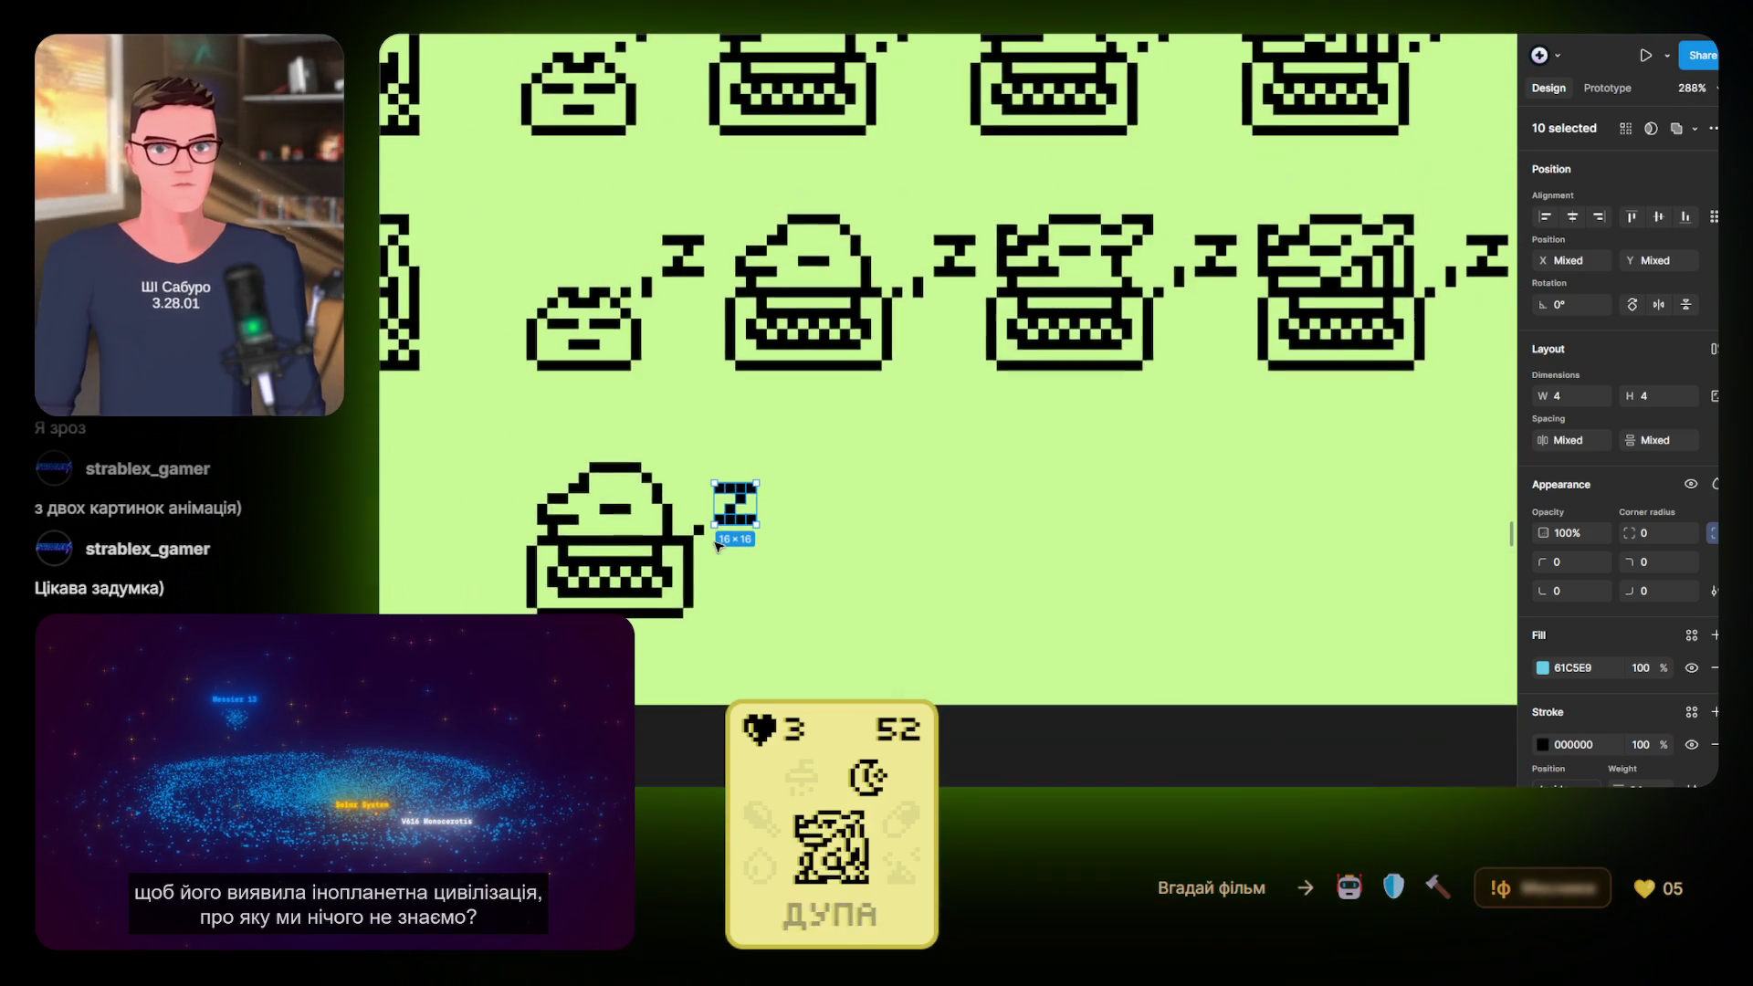
{"action": "key", "text": "shift+Return"}
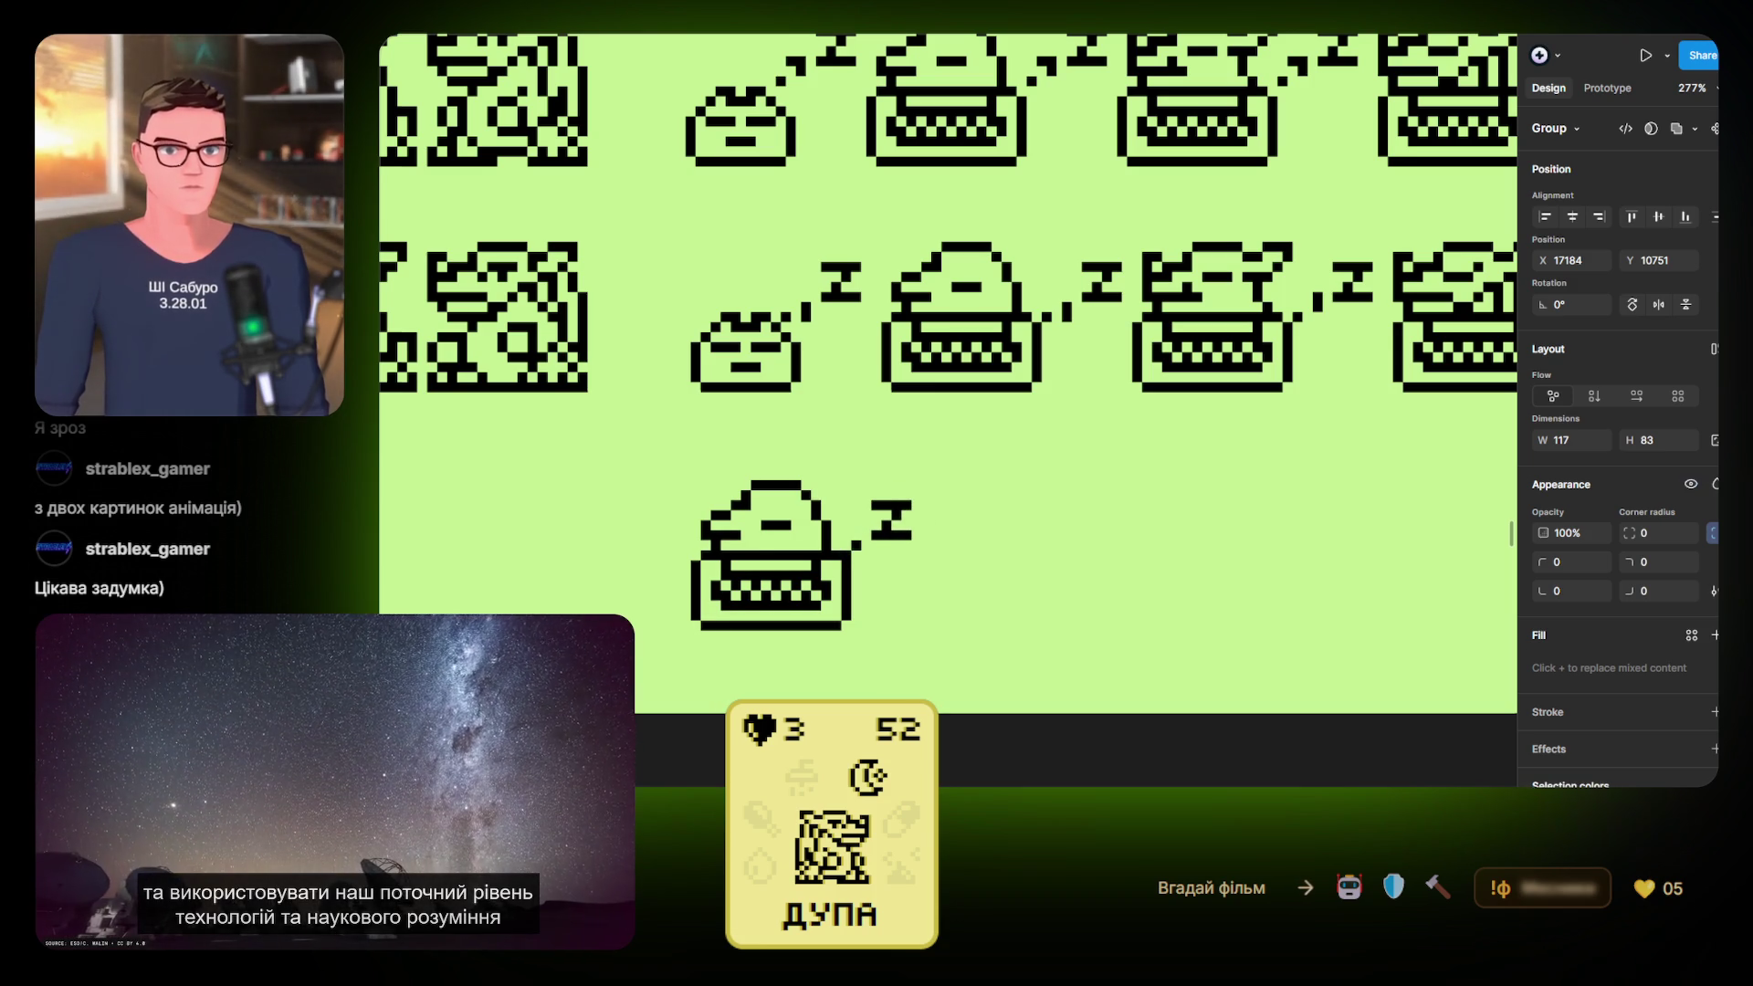
{"action": "scroll", "coordinate": [862, 531], "scroll_direction": "up", "scroll_amount": 5}
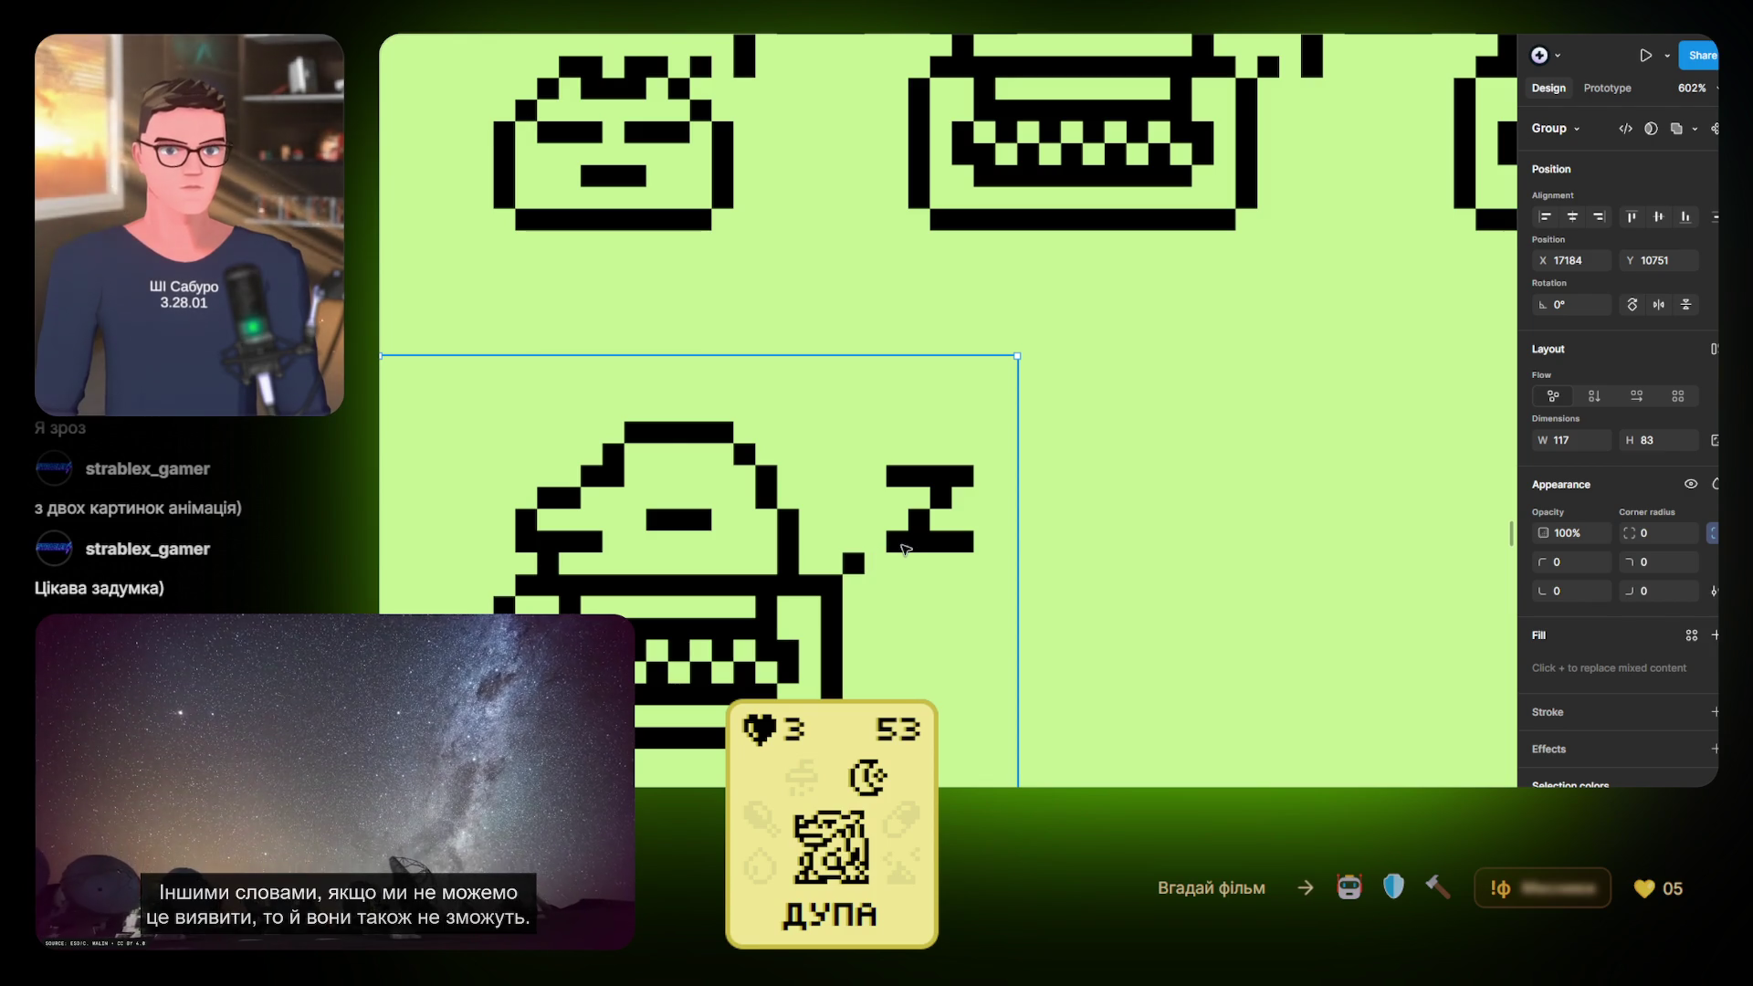
Delete a Z pixel together with the sprite's frame, then undo to restore the sprite
{"action": "left_click", "coordinate": [904, 548]}
{"action": "left_click", "coordinate": [900, 546]}
{"action": "left_click", "coordinate": [922, 503], "text": "shift"}
{"action": "key", "text": "Delete"}
{"action": "key", "text": "ctrl+z"}
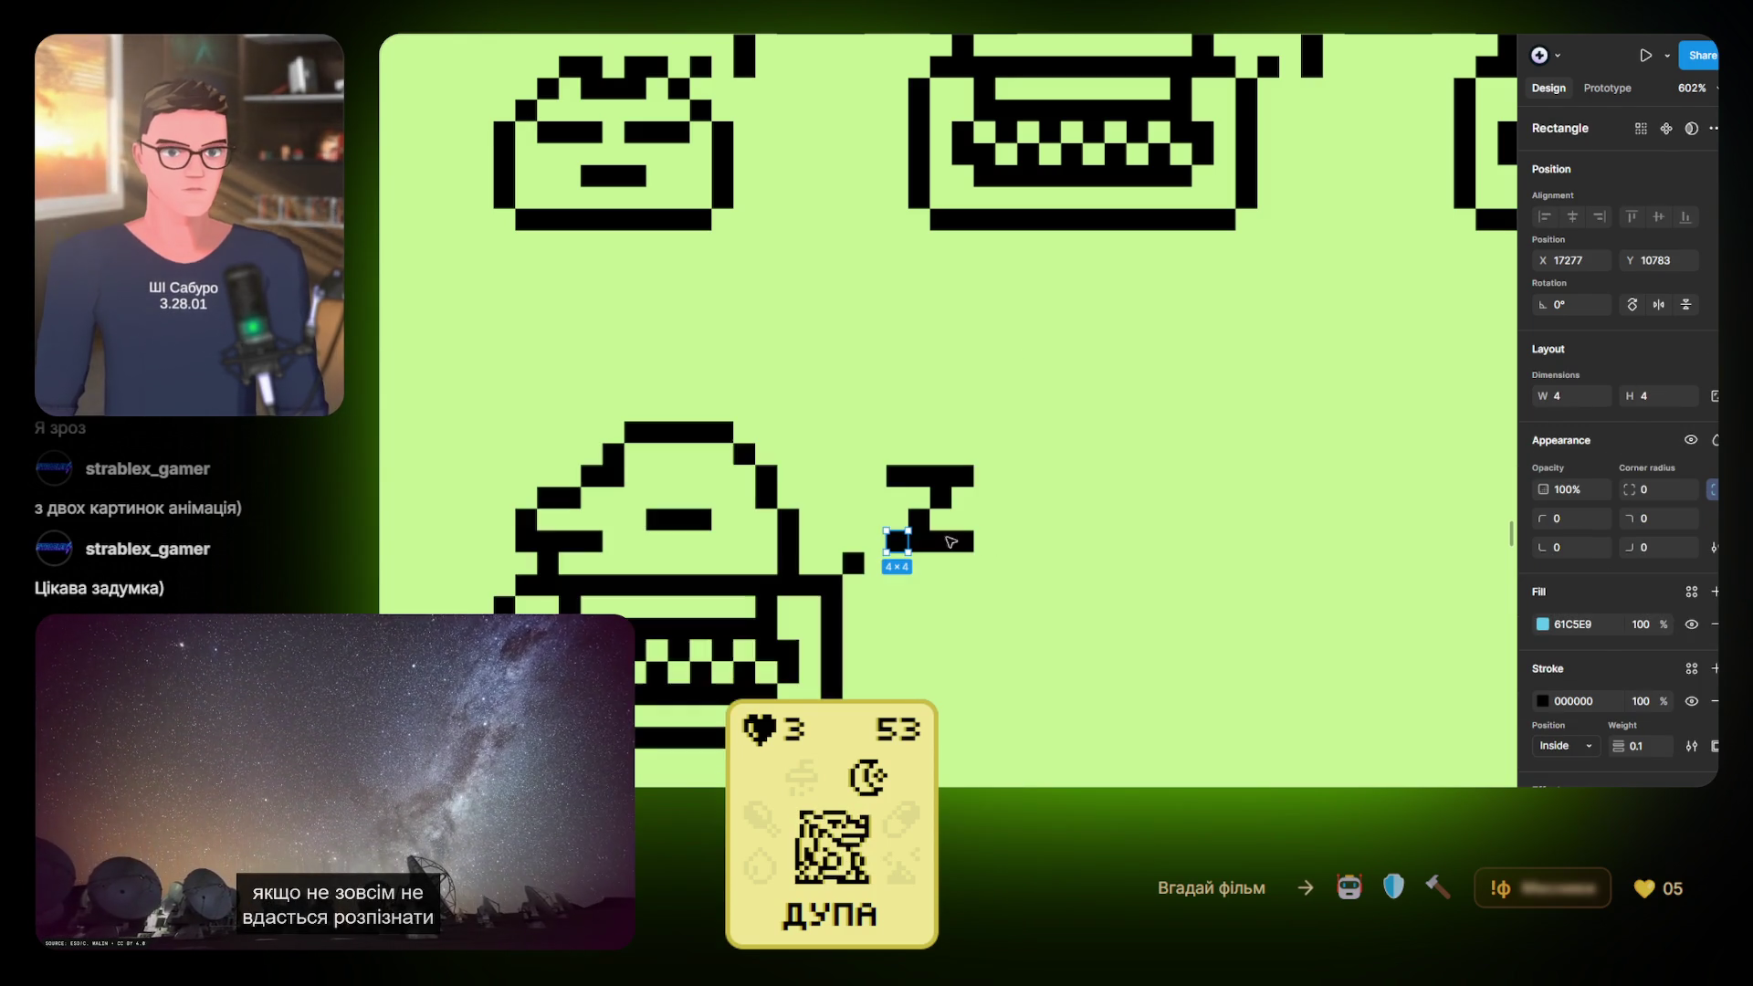
{"action": "scroll", "coordinate": [918, 534], "scroll_direction": "up", "scroll_amount": 3, "text": "ctrl"}
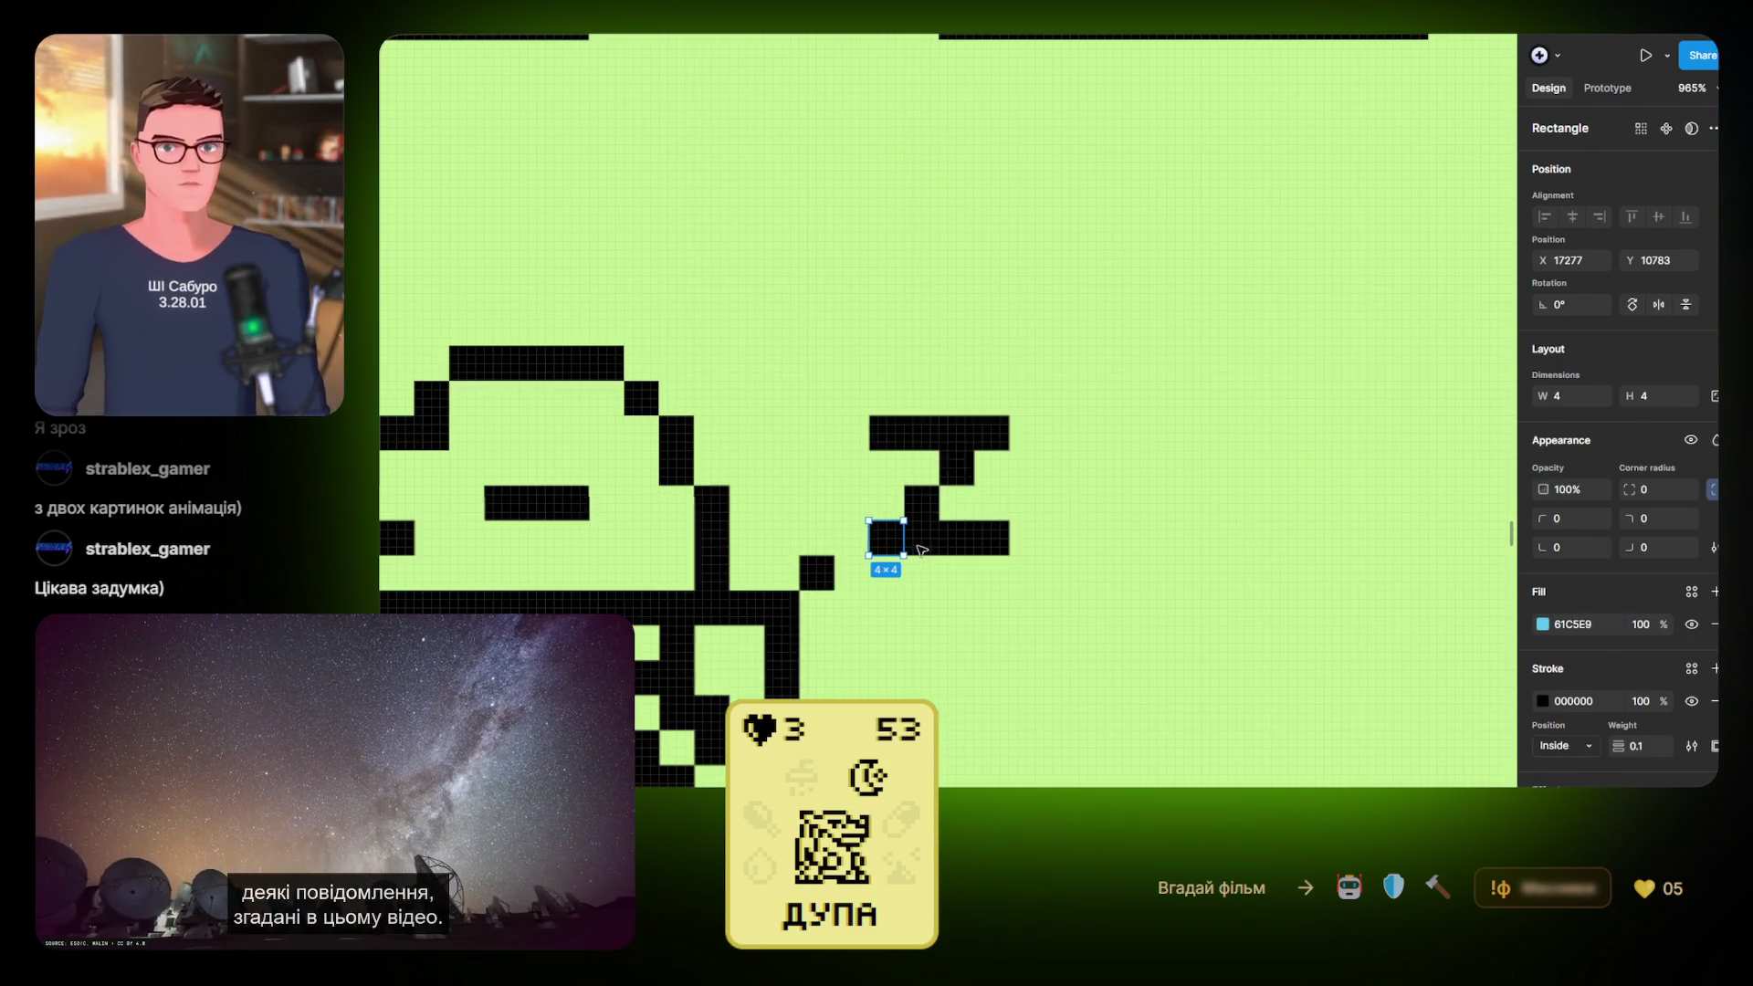
Select the Z's pixels, including the bottom-right ones, and nudge the Z up
{"action": "left_click", "coordinate": [920, 537], "text": "shift"}
{"action": "left_click", "coordinate": [921, 502], "text": "shift"}
{"action": "left_click", "coordinate": [961, 543], "text": "shift"}
{"action": "left_click", "coordinate": [991, 538], "text": "shift"}
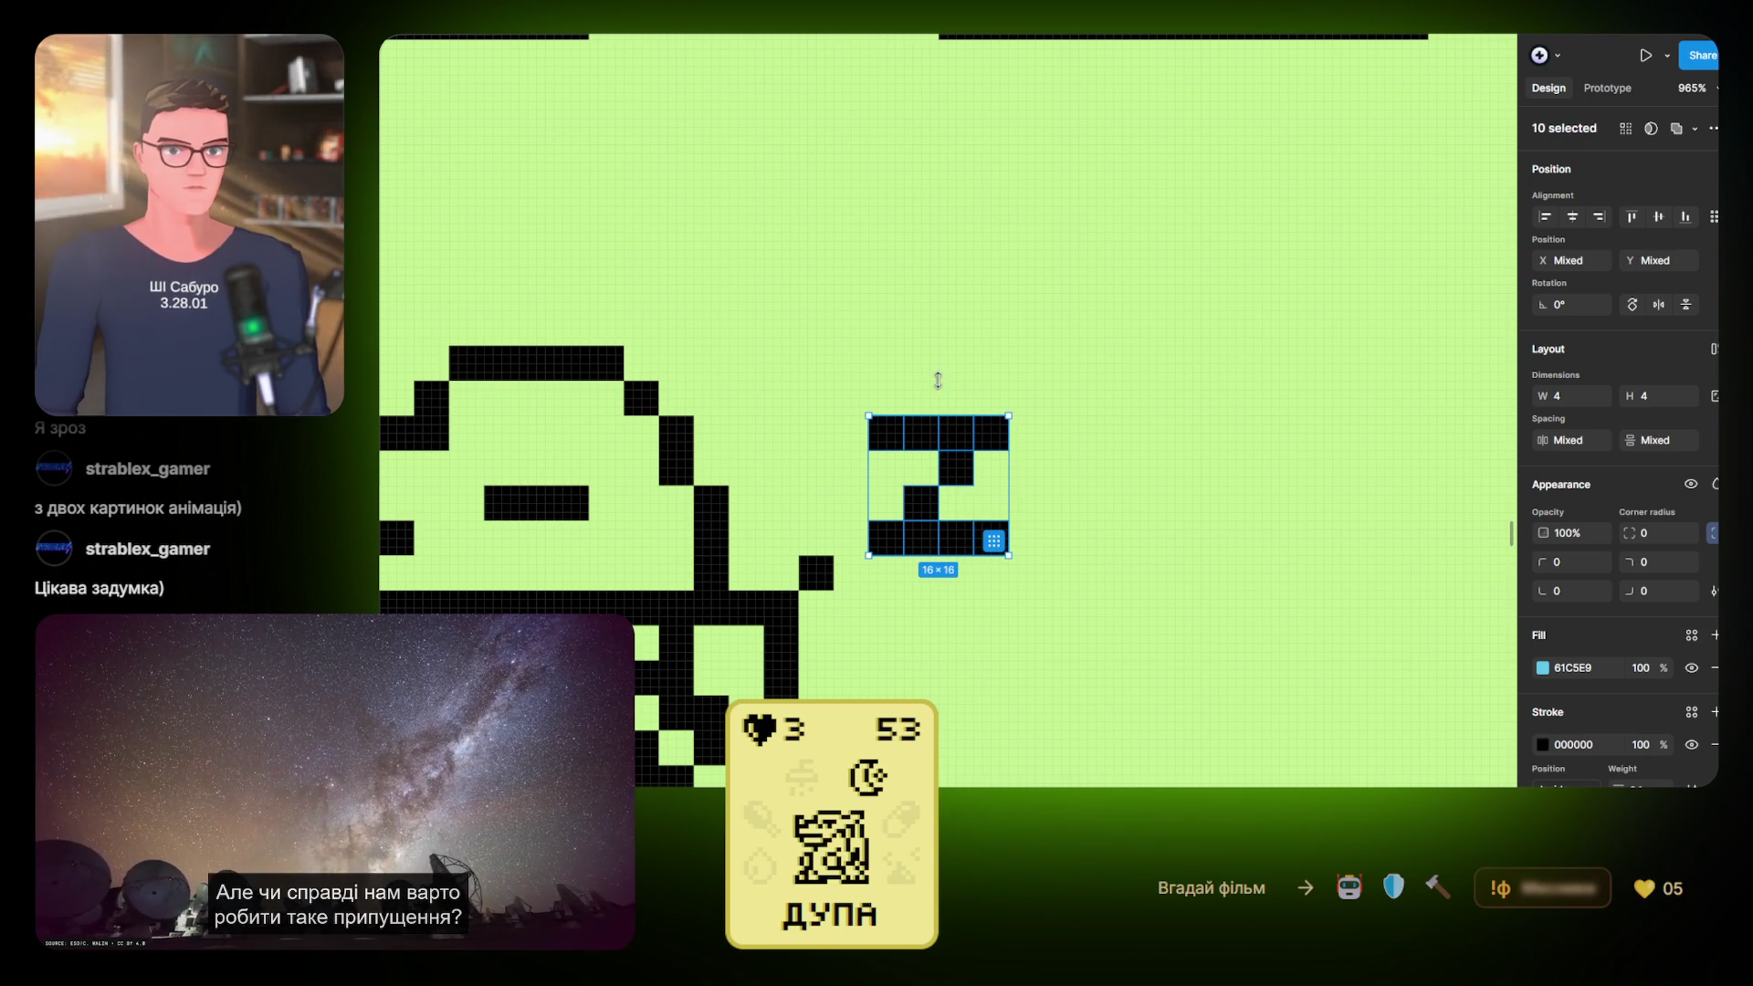
{"action": "key", "text": "Up"}
{"action": "key", "text": "Up"}
{"action": "key", "text": "Up"}
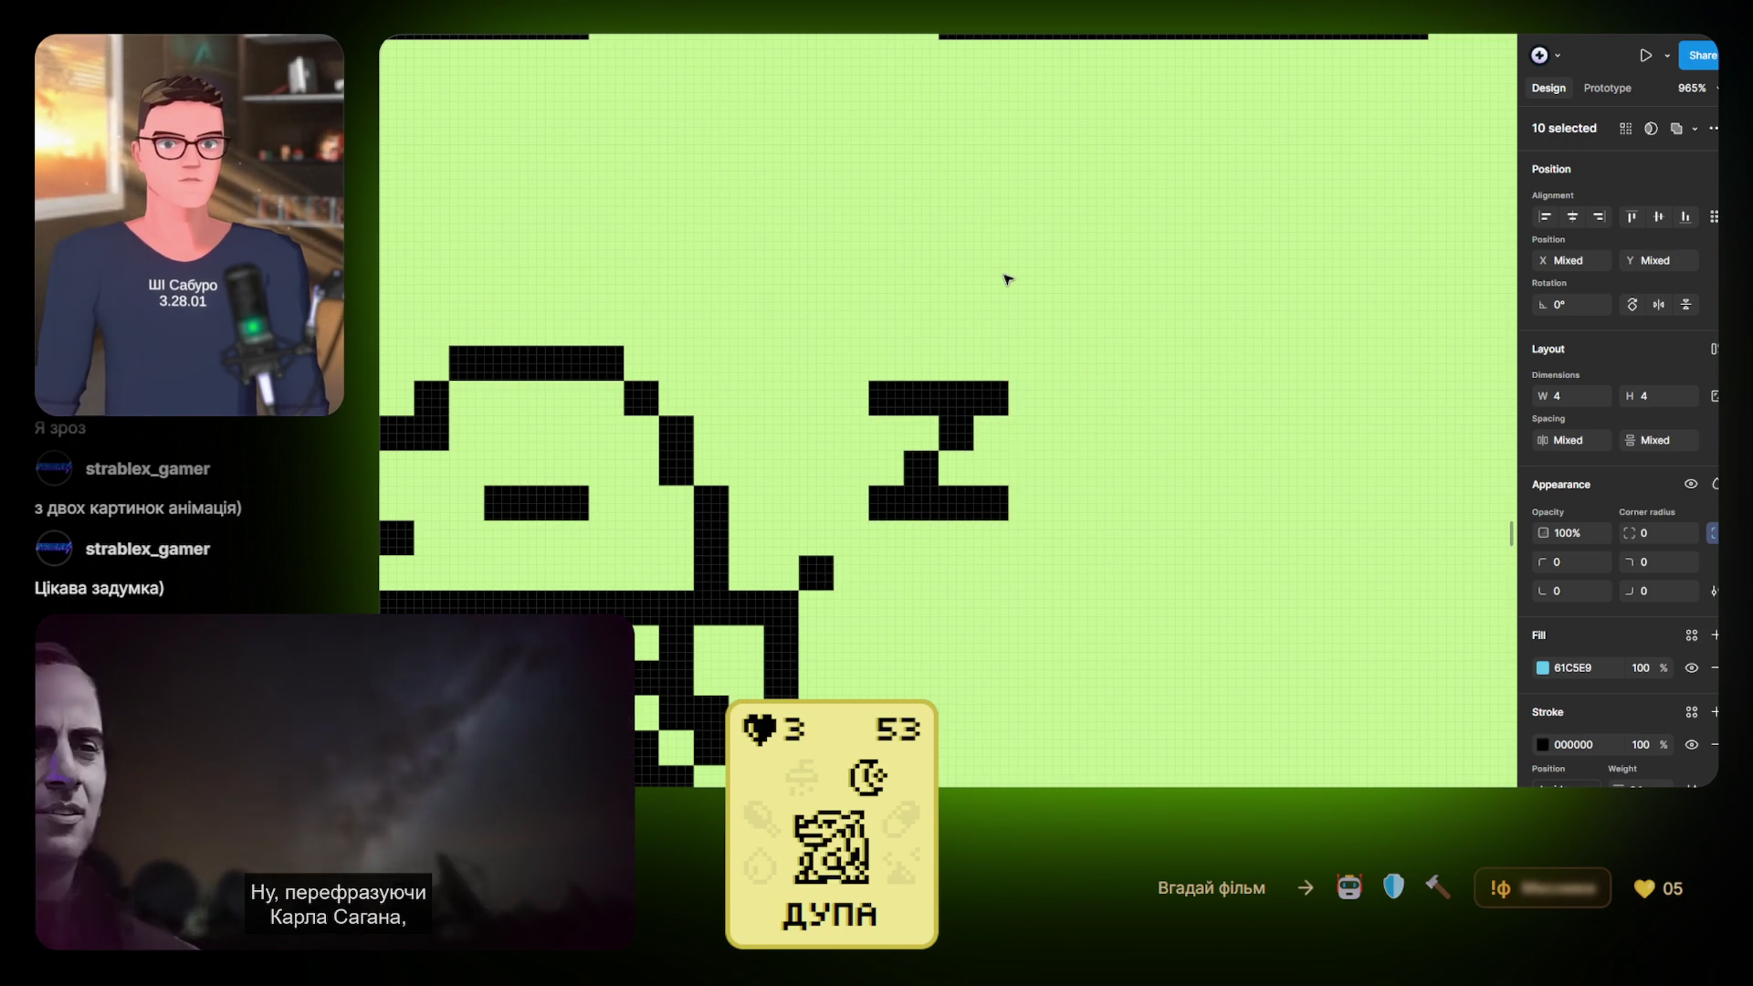
Drag the small dot beside the mascot higher toward the Z
{"action": "left_click", "coordinate": [824, 573]}
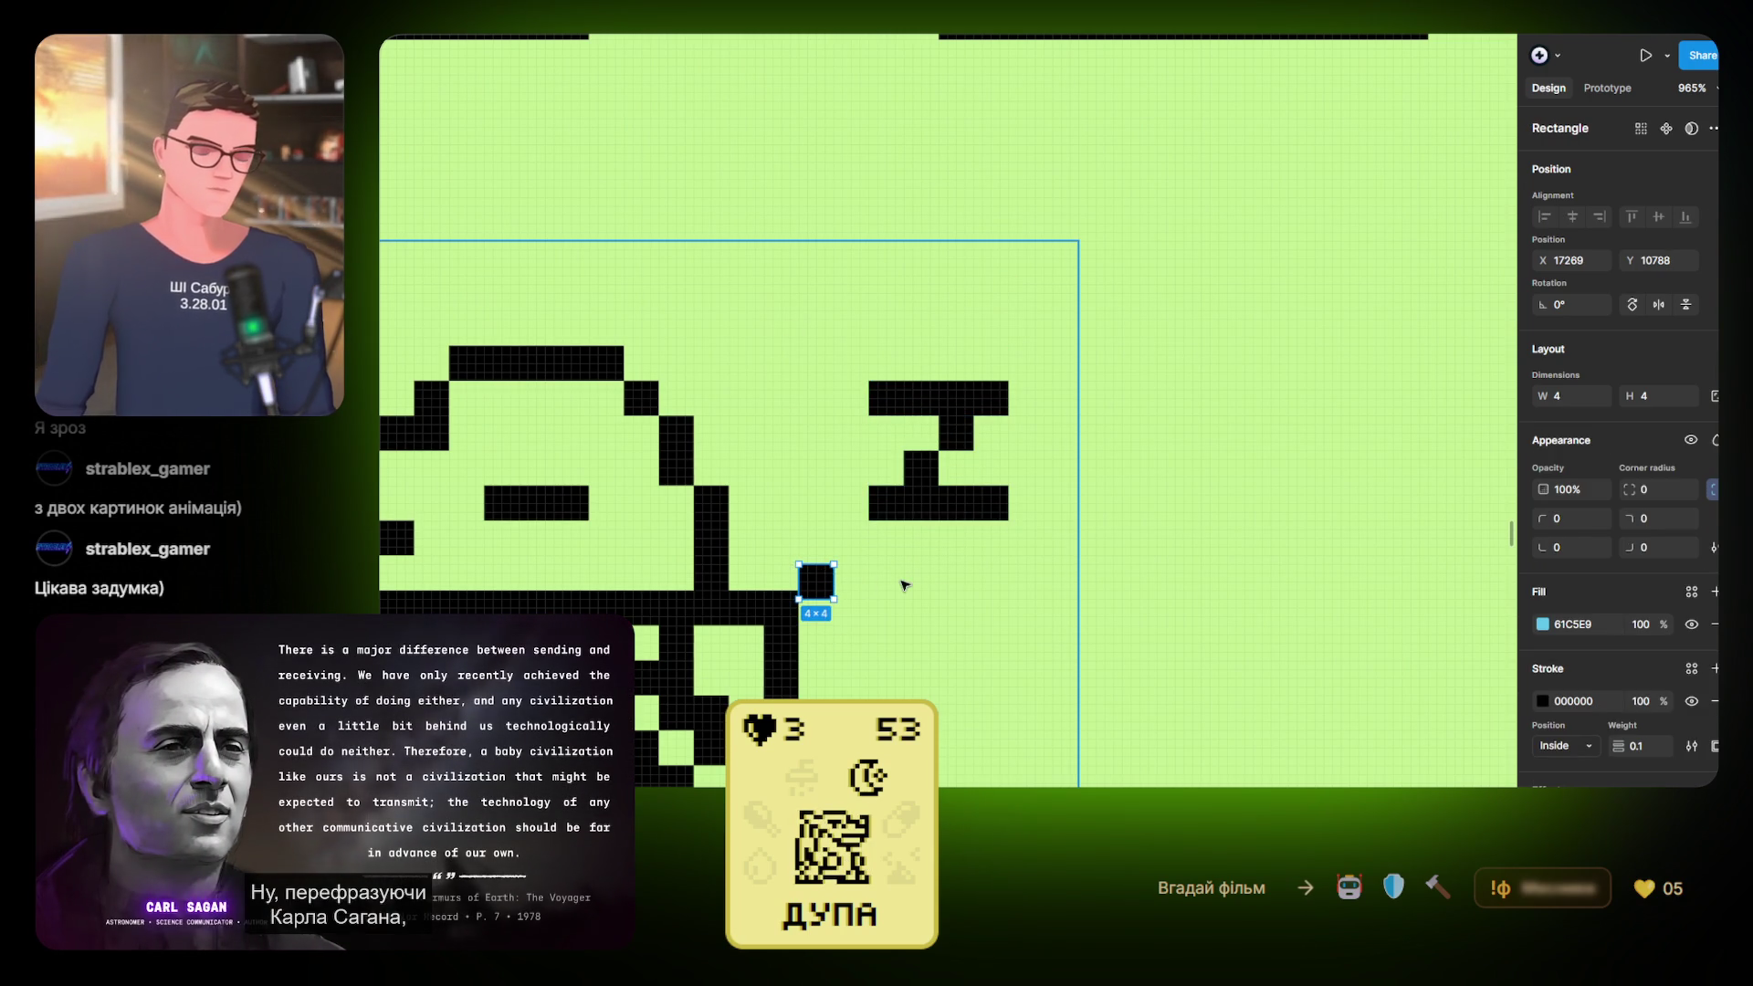
{"action": "key", "text": "ctrl+z"}
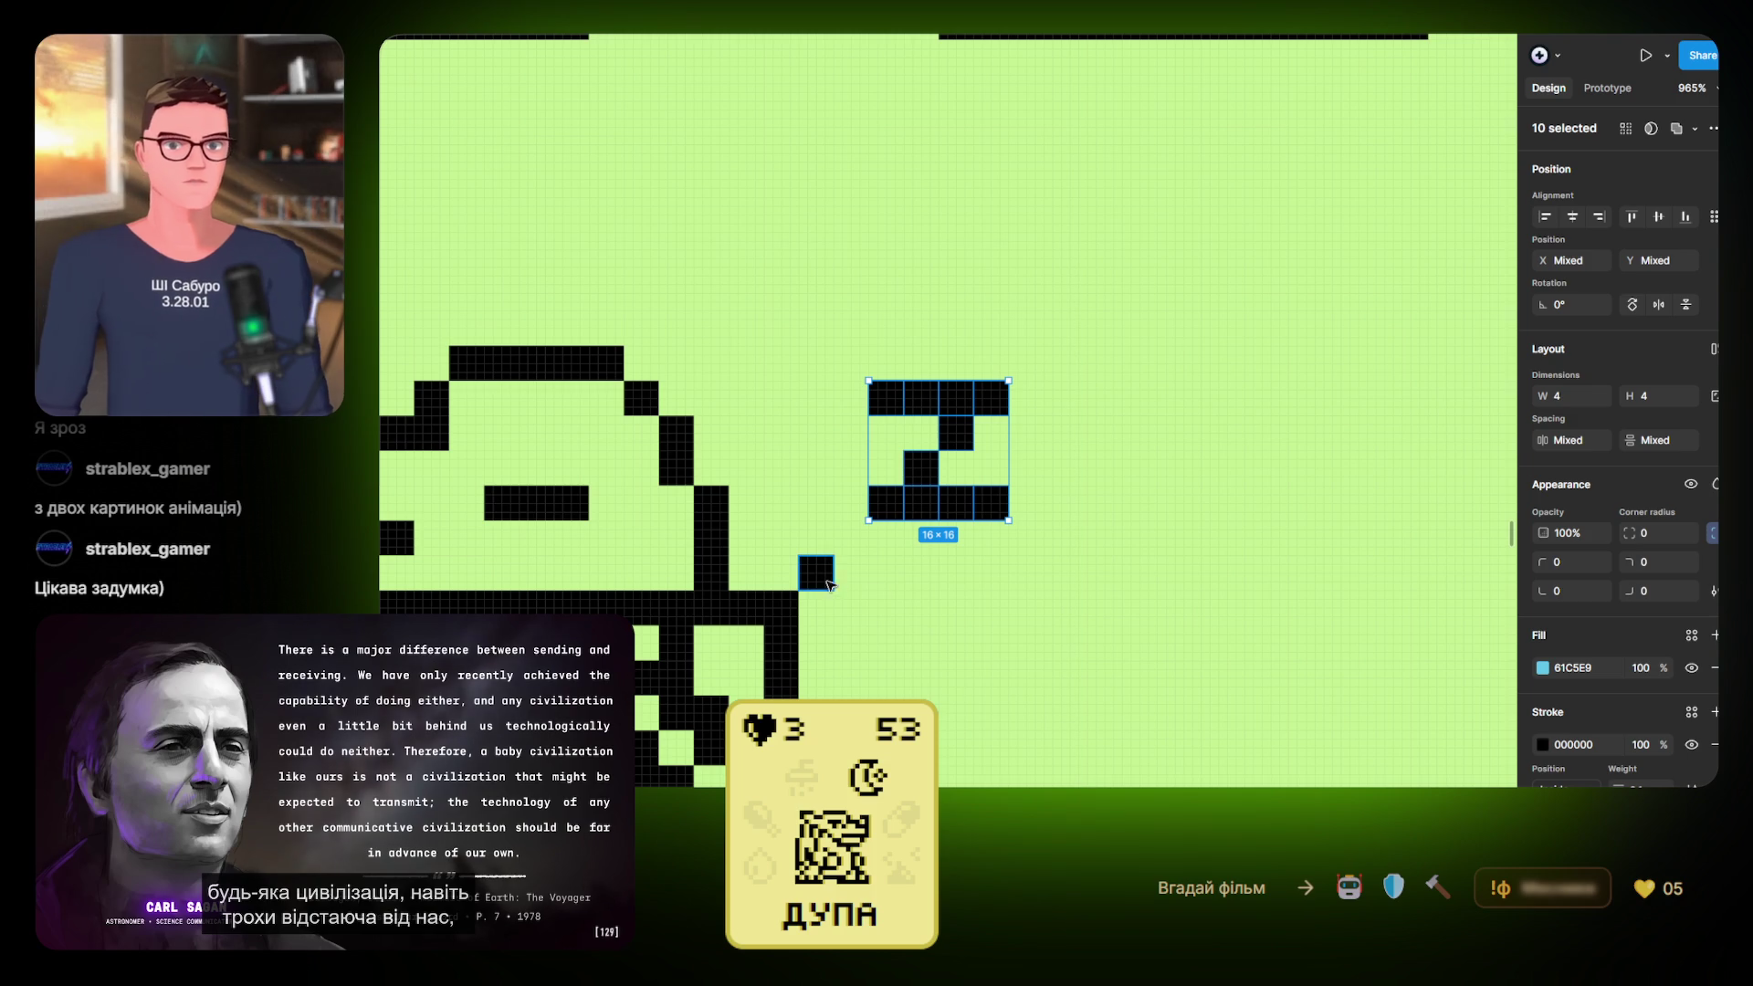
{"action": "left_click", "coordinate": [819, 573]}
{"action": "scroll", "coordinate": [819, 573], "scroll_direction": "down", "scroll_amount": 3}
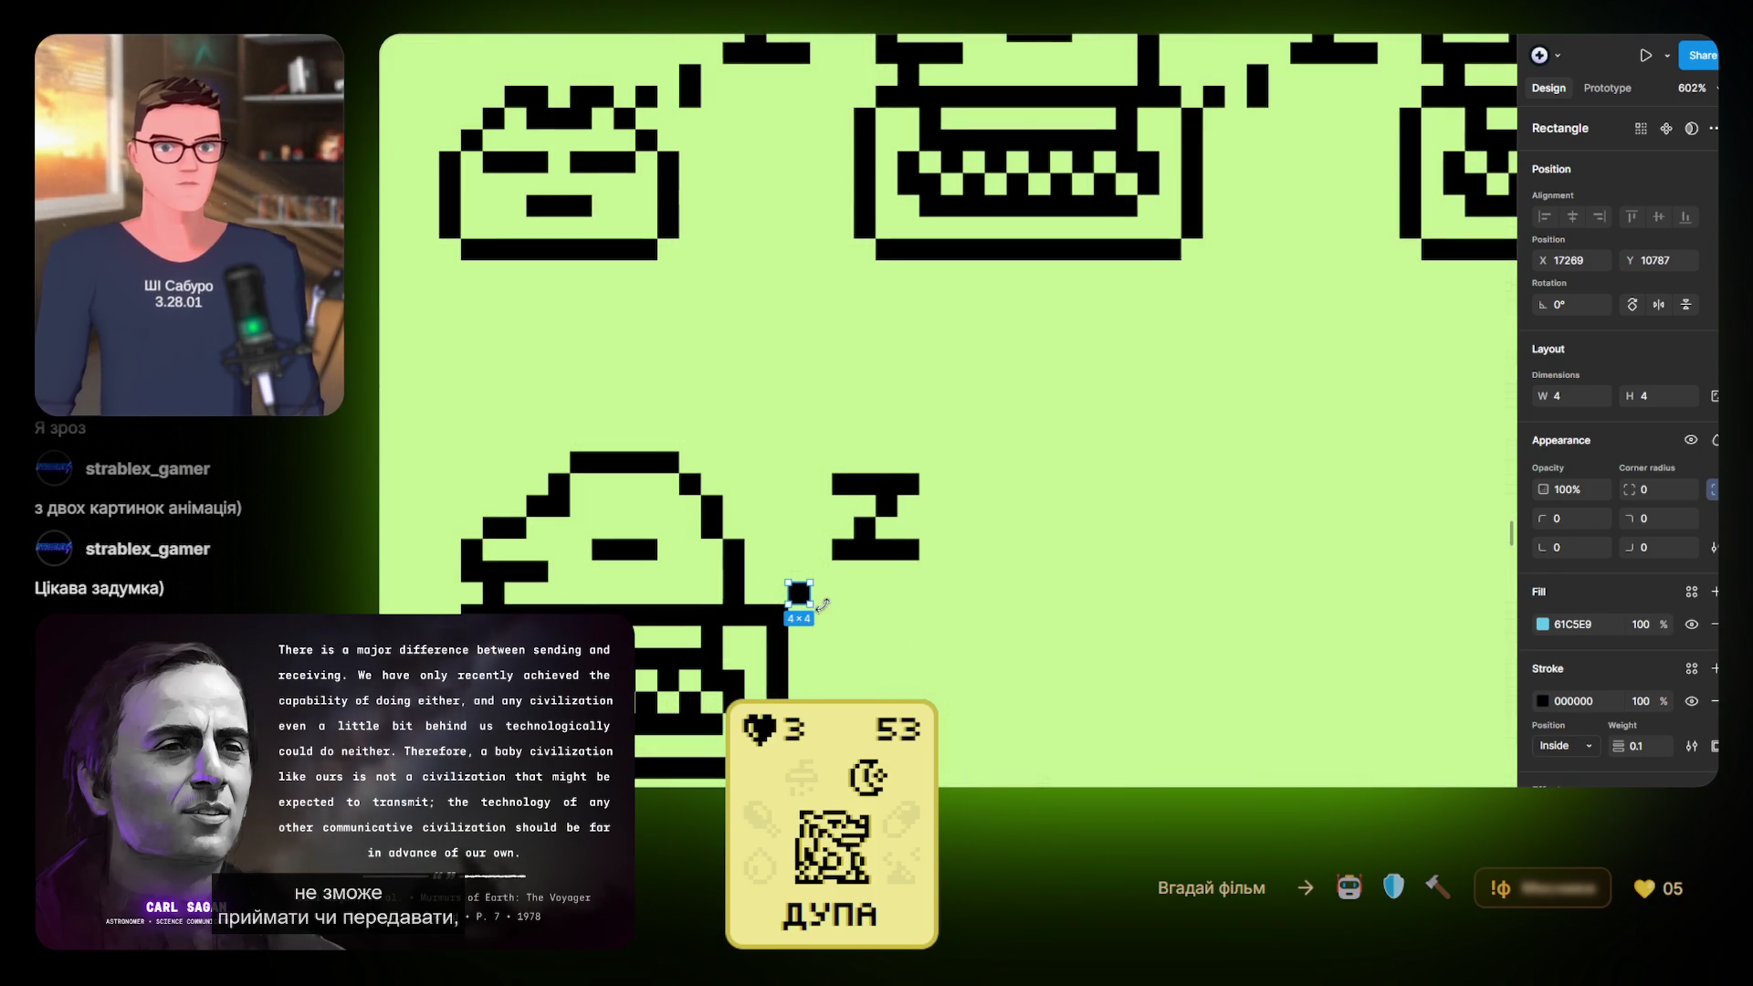
{"action": "scroll", "coordinate": [798, 598], "scroll_direction": "up", "scroll_amount": 5}
{"action": "left_click_drag", "start_coordinate": [812, 590], "coordinate": [815, 550]}
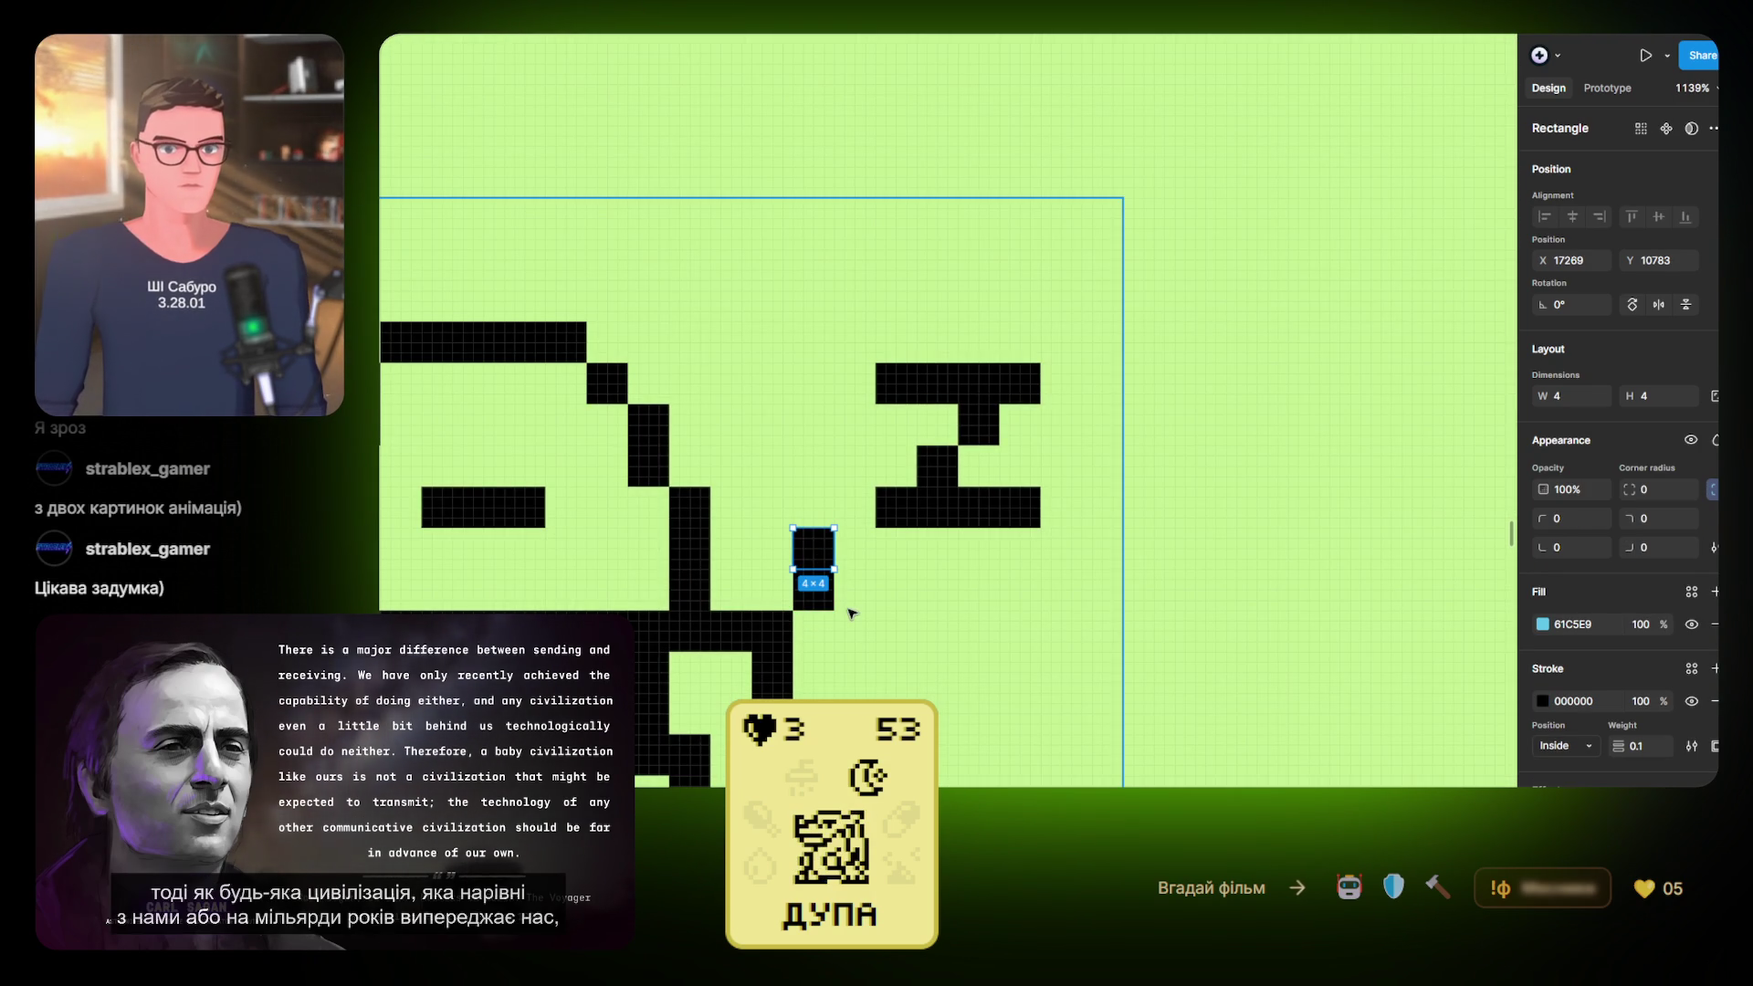
{"action": "left_click", "coordinate": [945, 620]}
{"action": "scroll", "coordinate": [890, 554], "scroll_direction": "down", "scroll_amount": 5}
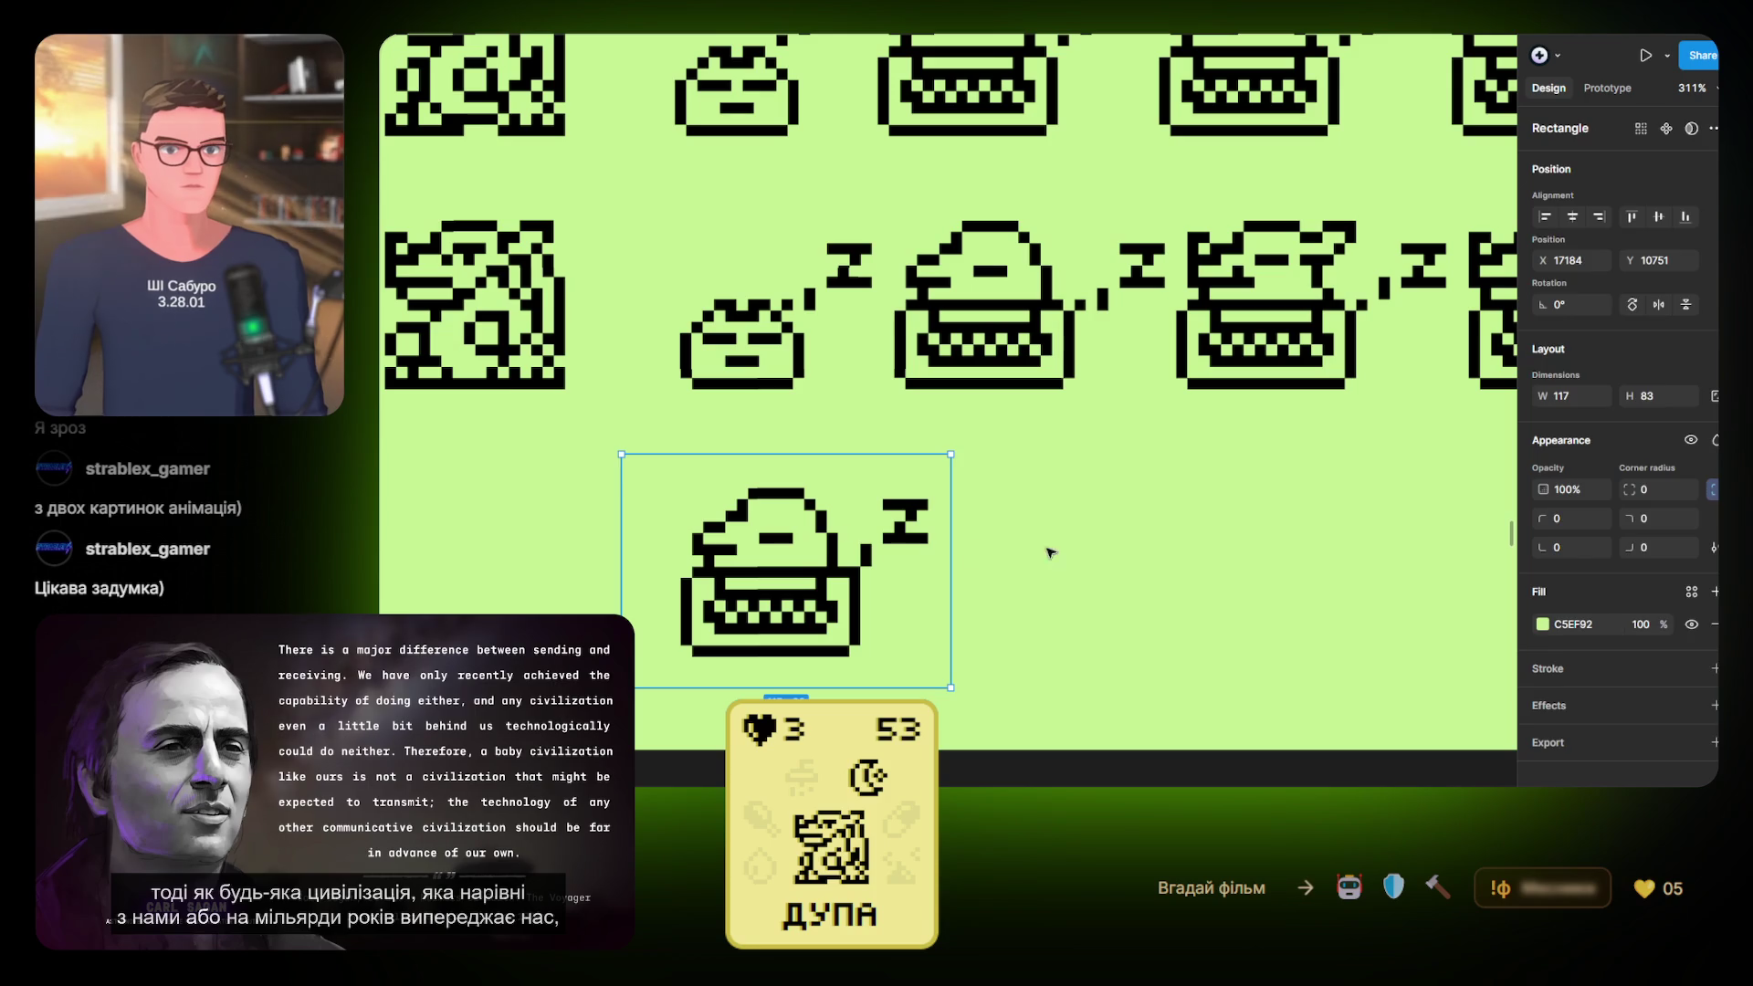
{"action": "left_click", "coordinate": [843, 573]}
{"action": "left_click", "coordinate": [1691, 484]}
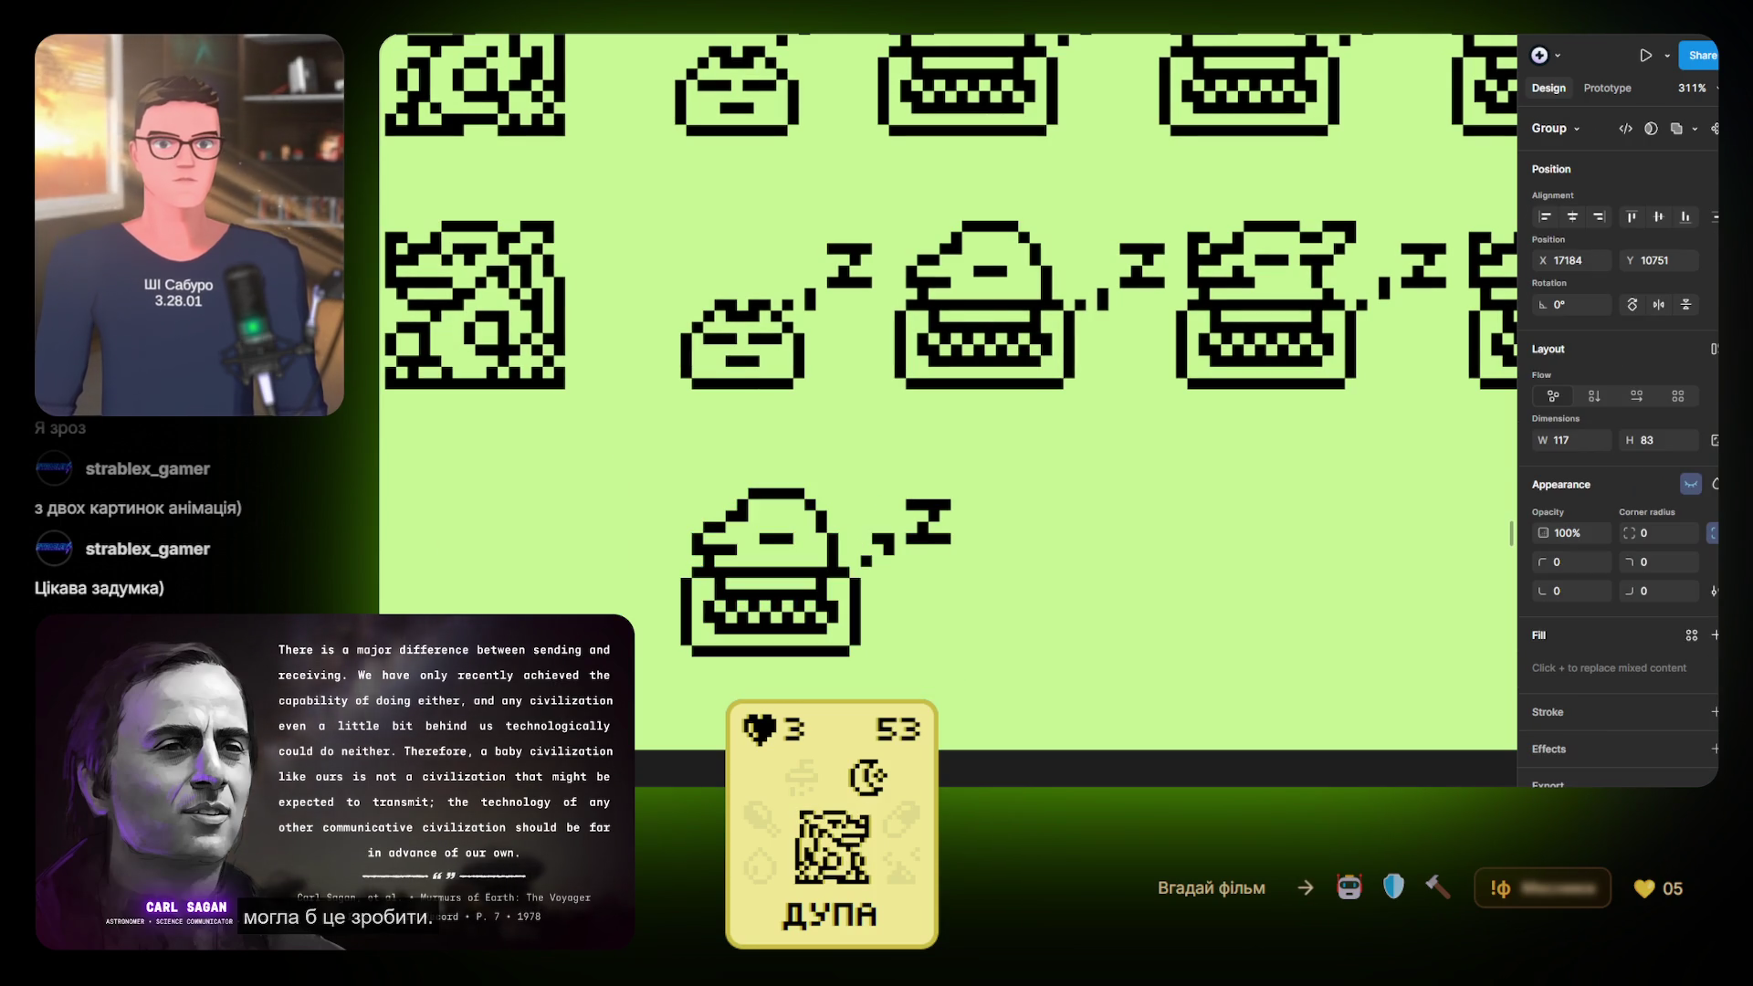
{"action": "left_click", "coordinate": [1691, 484]}
{"action": "left_click", "coordinate": [1691, 484]}
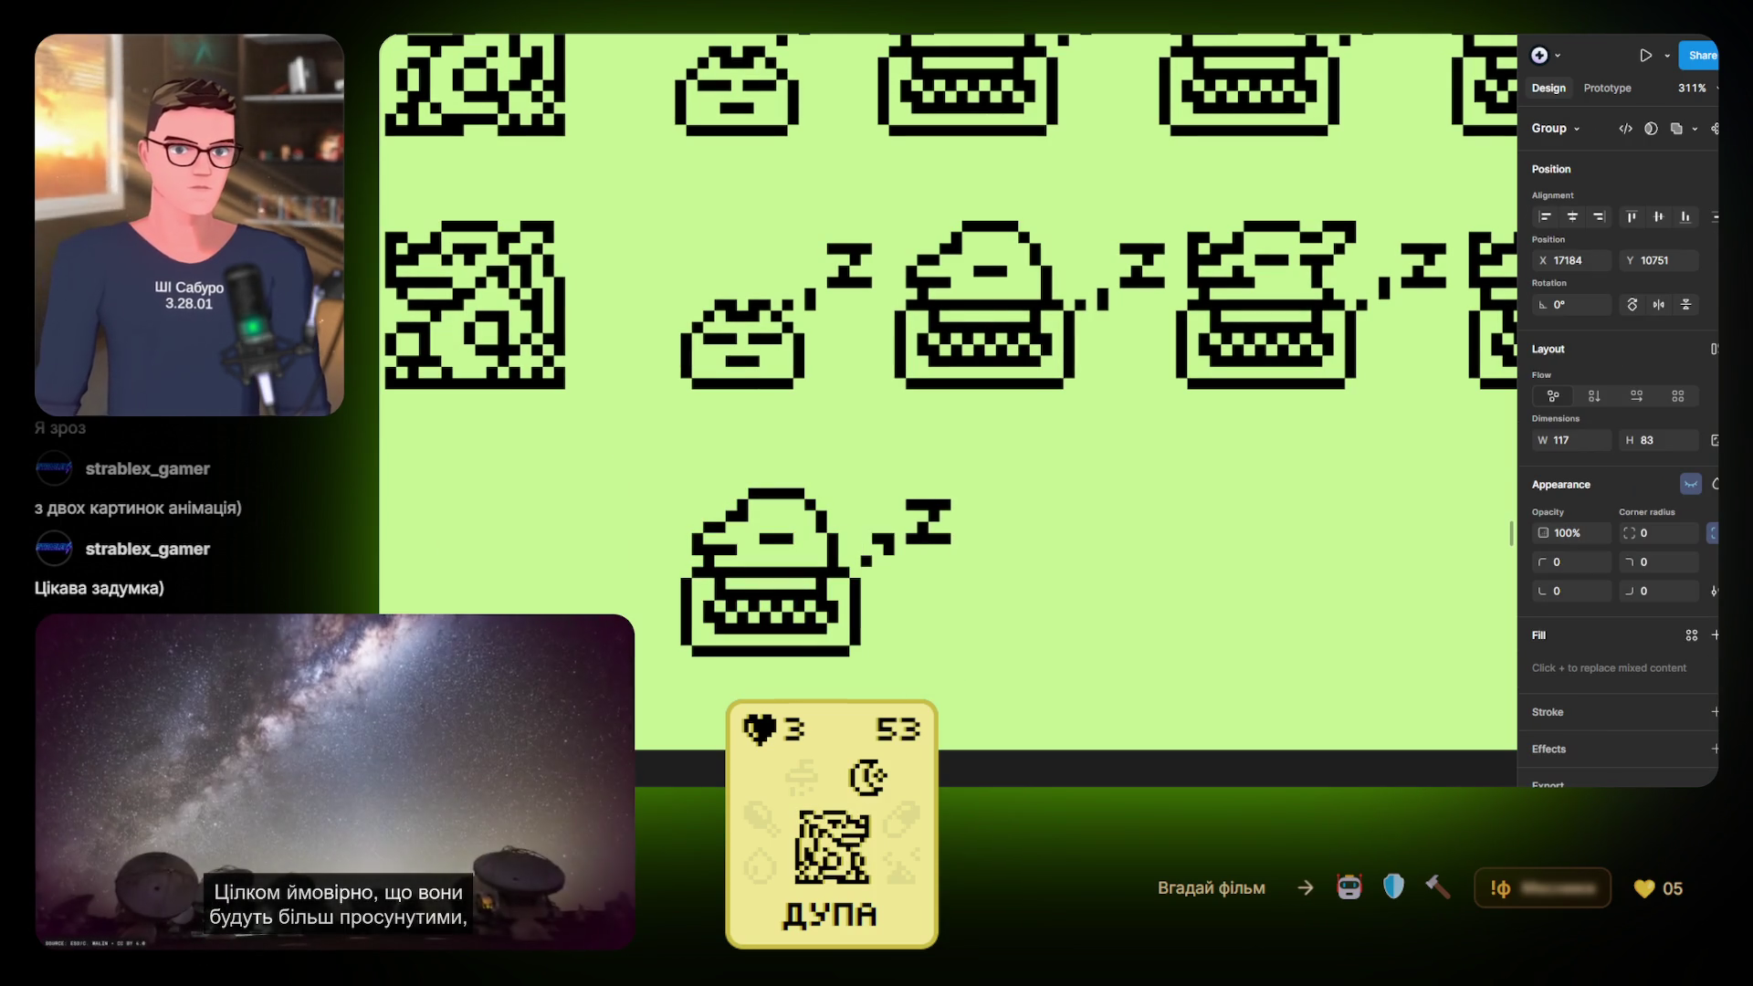
{"action": "left_click", "coordinate": [1691, 483]}
{"action": "left_click", "coordinate": [1691, 484]}
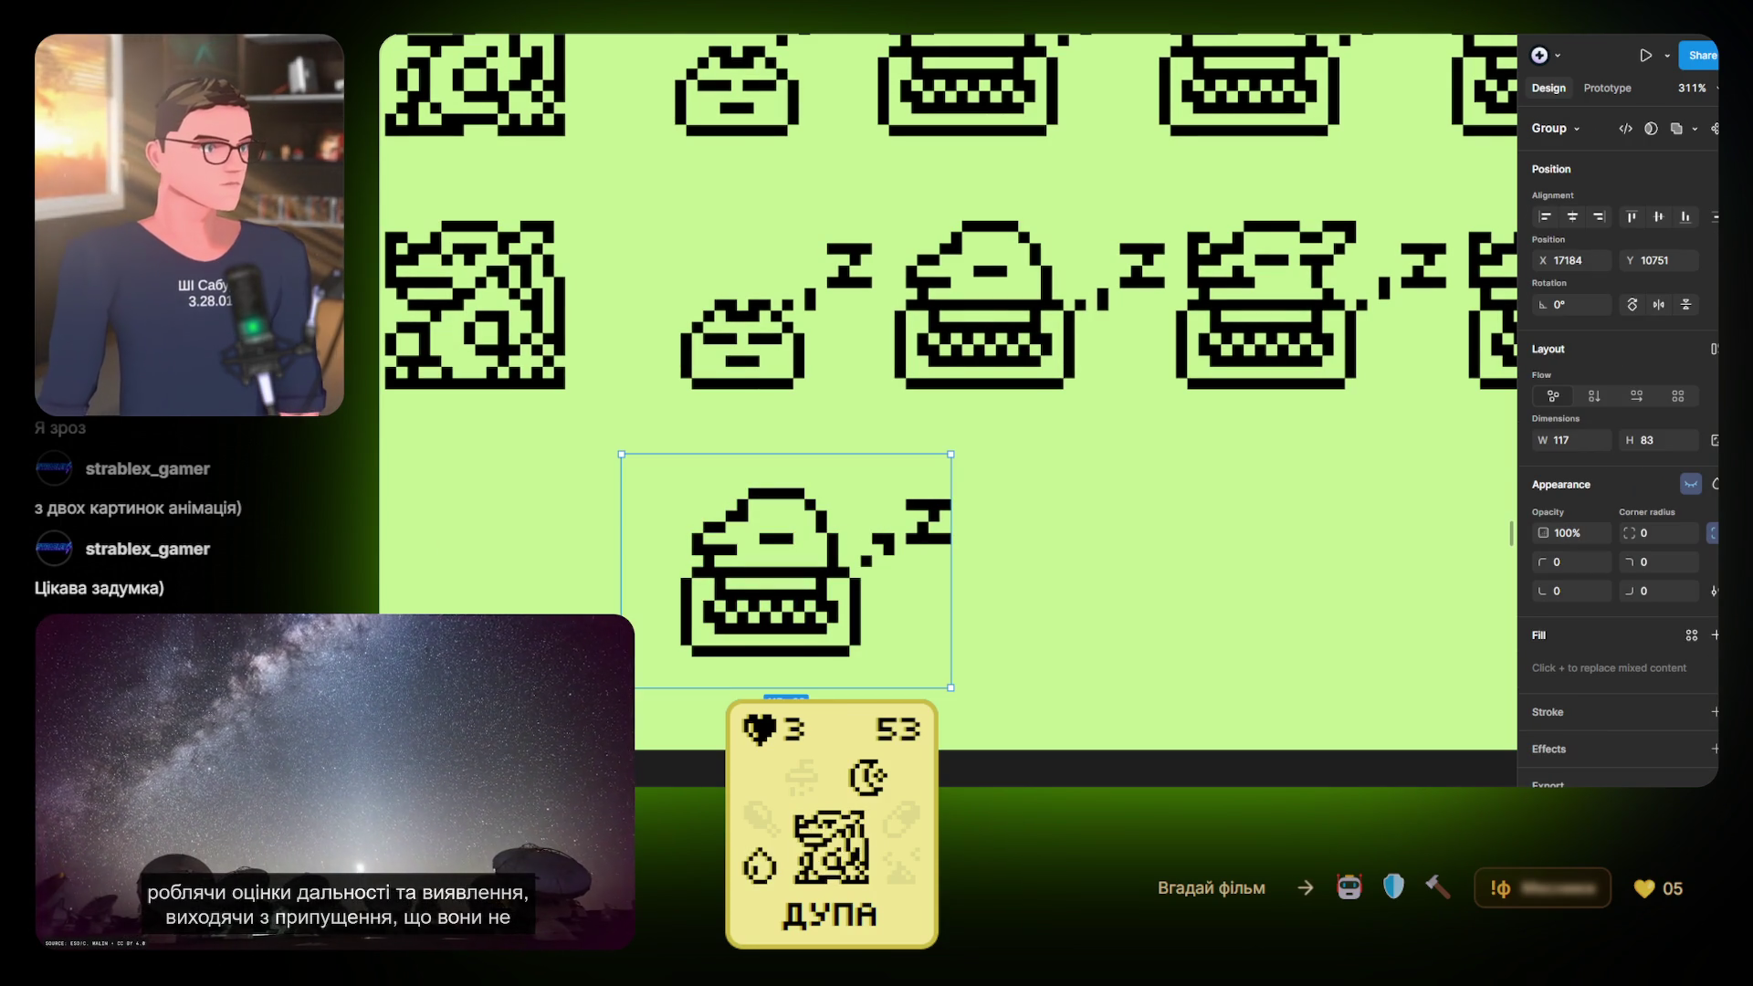
{"action": "left_click", "coordinate": [1691, 484]}
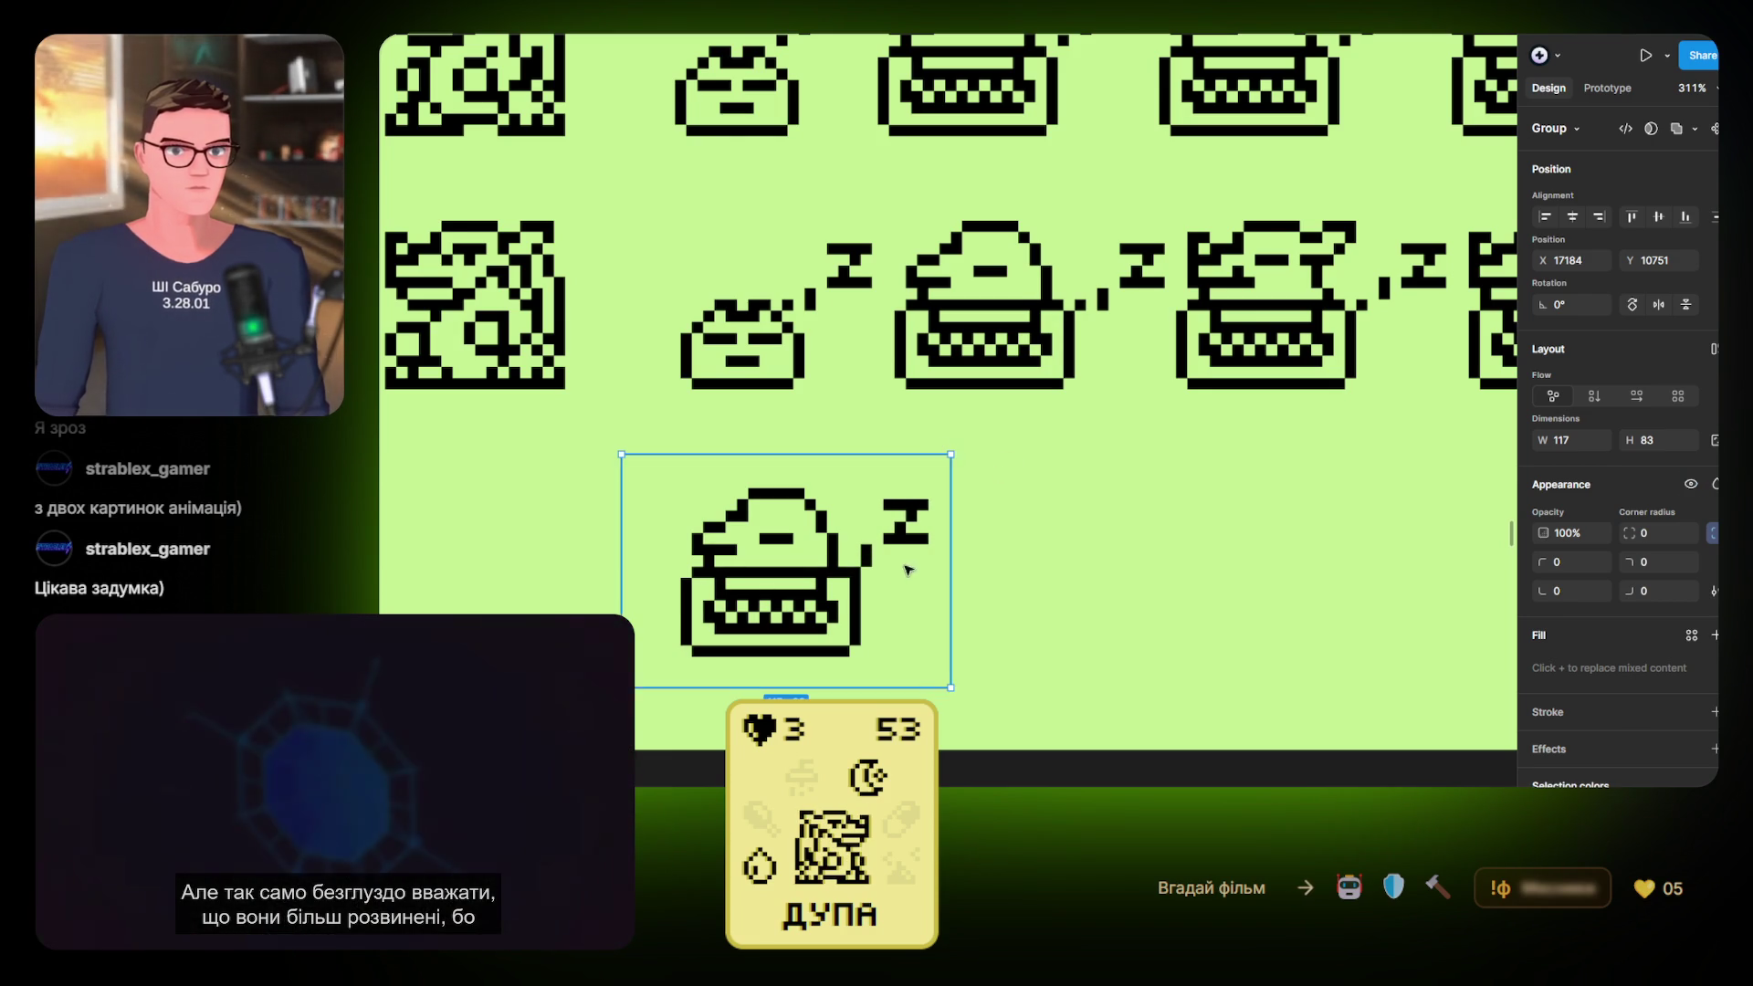
{"action": "scroll", "coordinate": [931, 536], "scroll_direction": "up", "scroll_amount": 5}
Delete three pixels from the z glyph, including two from its right column
{"action": "left_click", "coordinate": [848, 524], "text": "ctrl"}
{"action": "left_click", "coordinate": [826, 567], "text": "shift"}
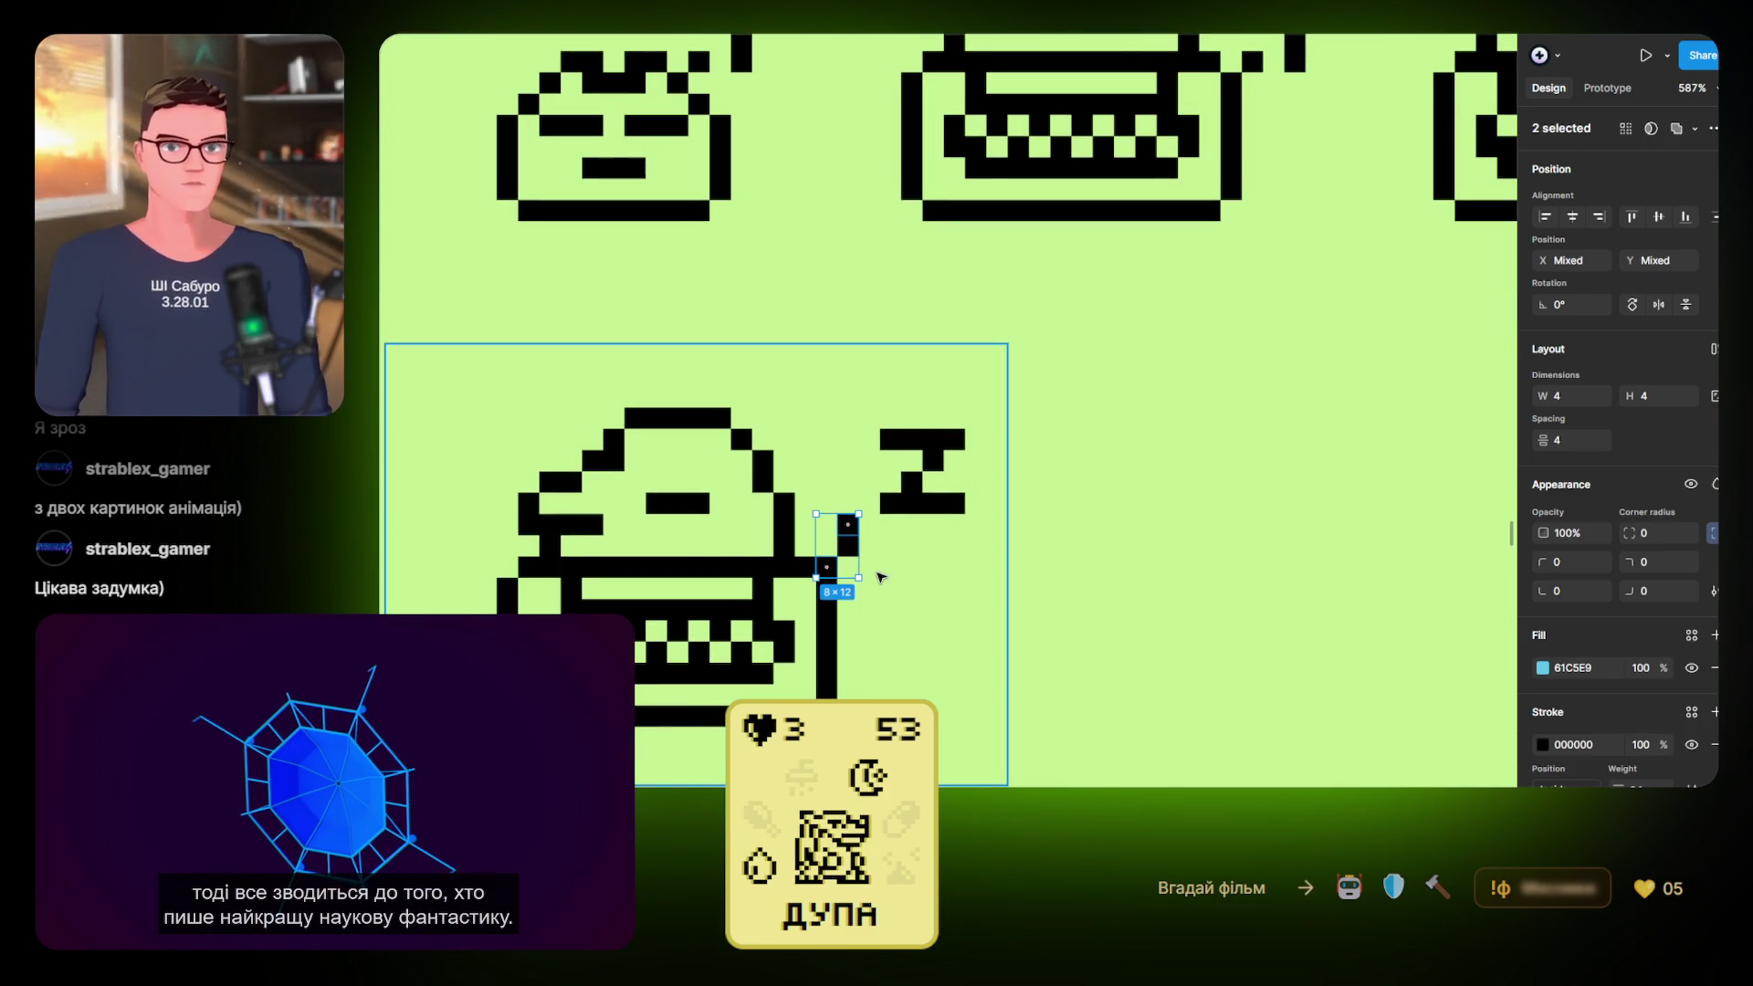
{"action": "left_click", "coordinate": [890, 568]}
{"action": "scroll", "coordinate": [932, 572], "scroll_direction": "down", "scroll_amount": 2}
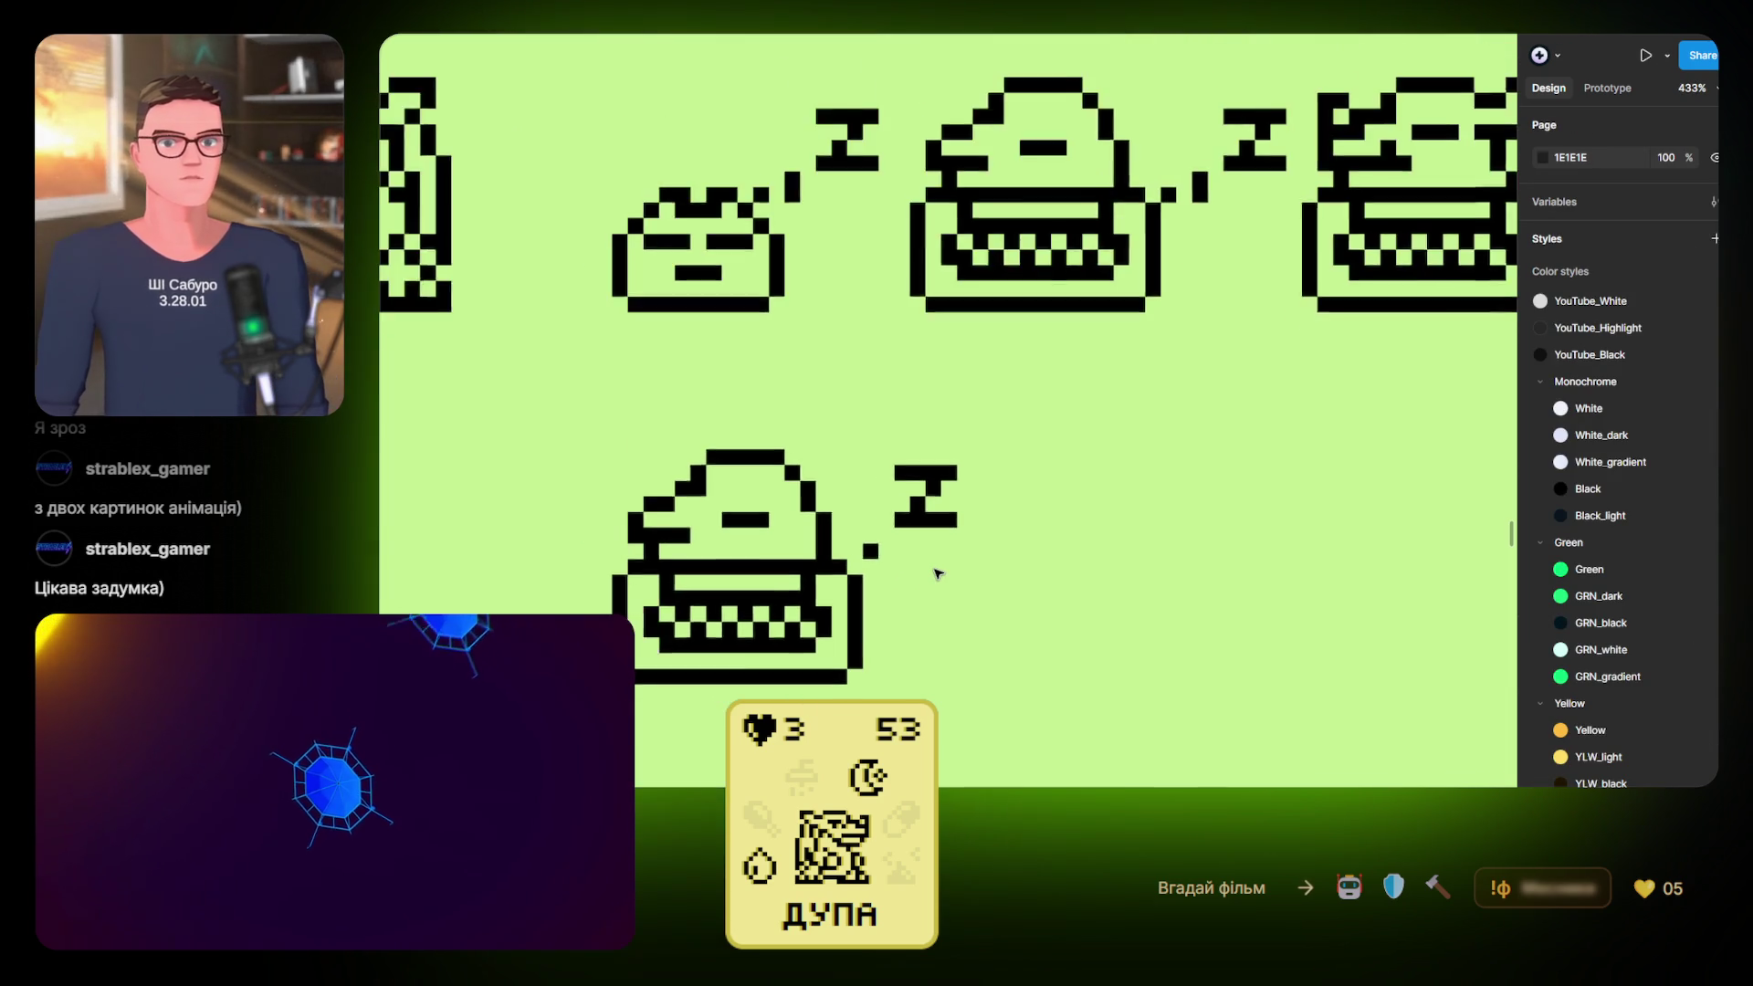
{"action": "scroll", "coordinate": [936, 574], "scroll_direction": "down", "scroll_amount": 4}
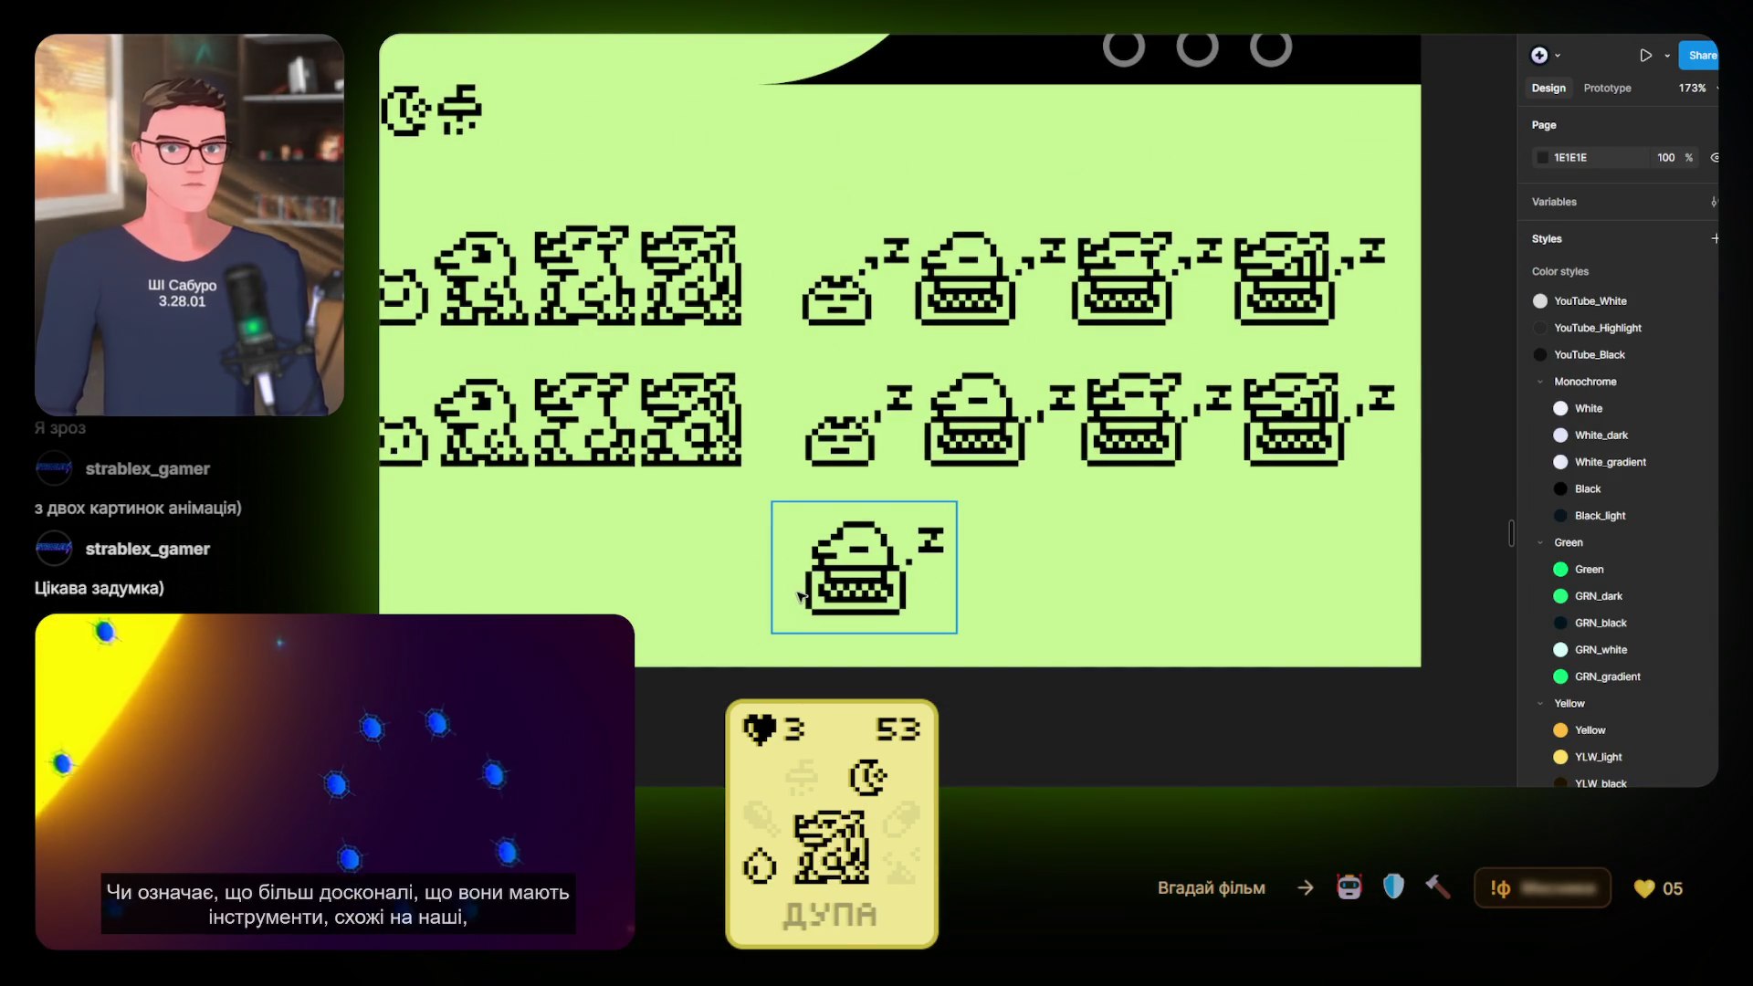
{"action": "scroll", "coordinate": [967, 547], "scroll_direction": "up", "scroll_amount": 4}
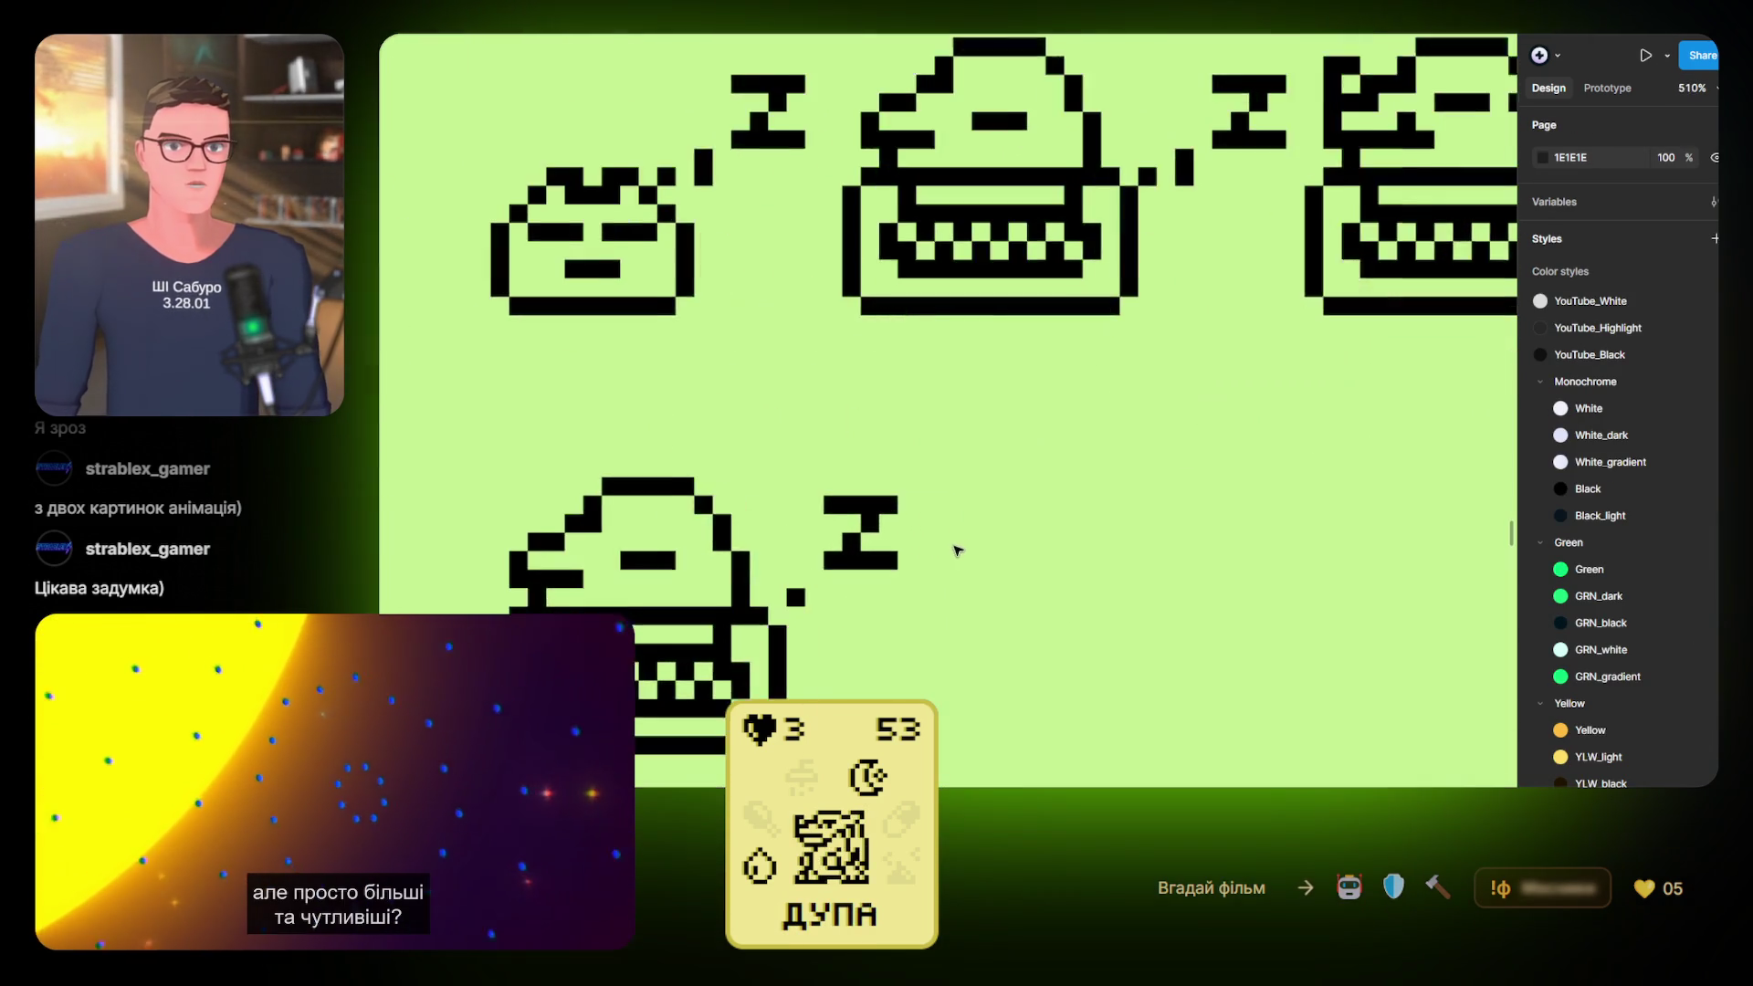
{"action": "scroll", "coordinate": [956, 551], "scroll_direction": "up", "scroll_amount": 3}
{"action": "left_click", "coordinate": [892, 514]}
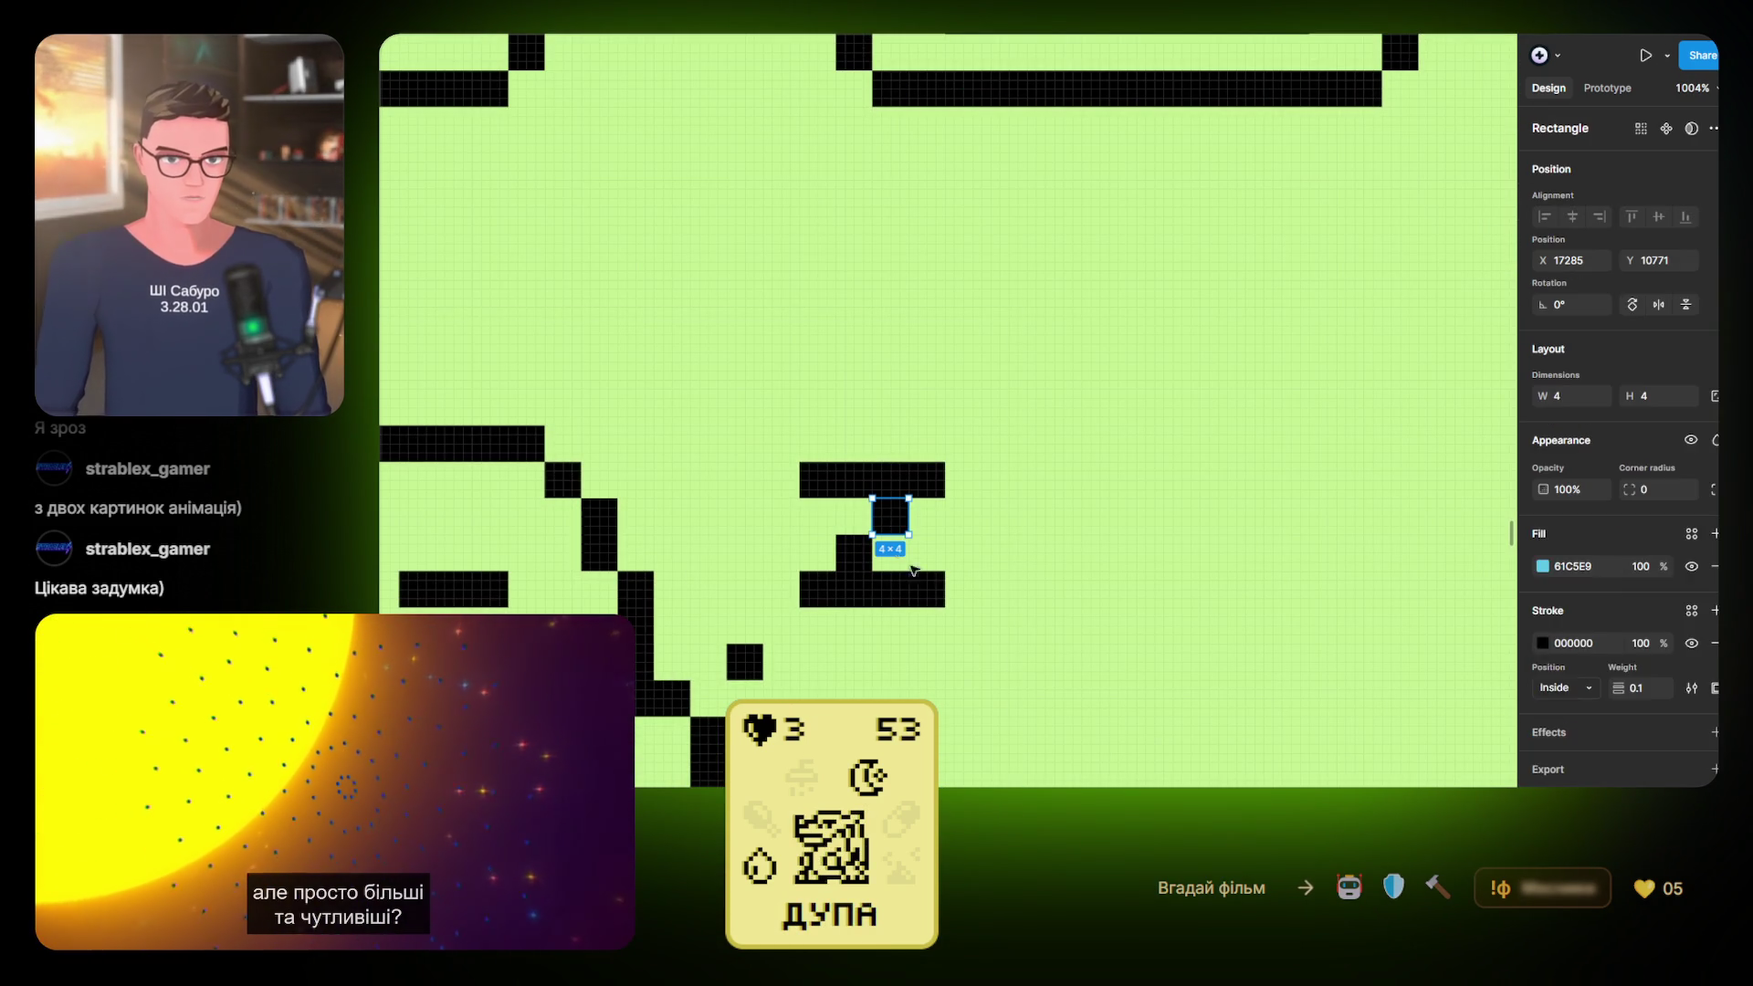
{"action": "left_click", "coordinate": [927, 589], "text": "shift"}
{"action": "left_click", "coordinate": [927, 479], "text": "shift"}
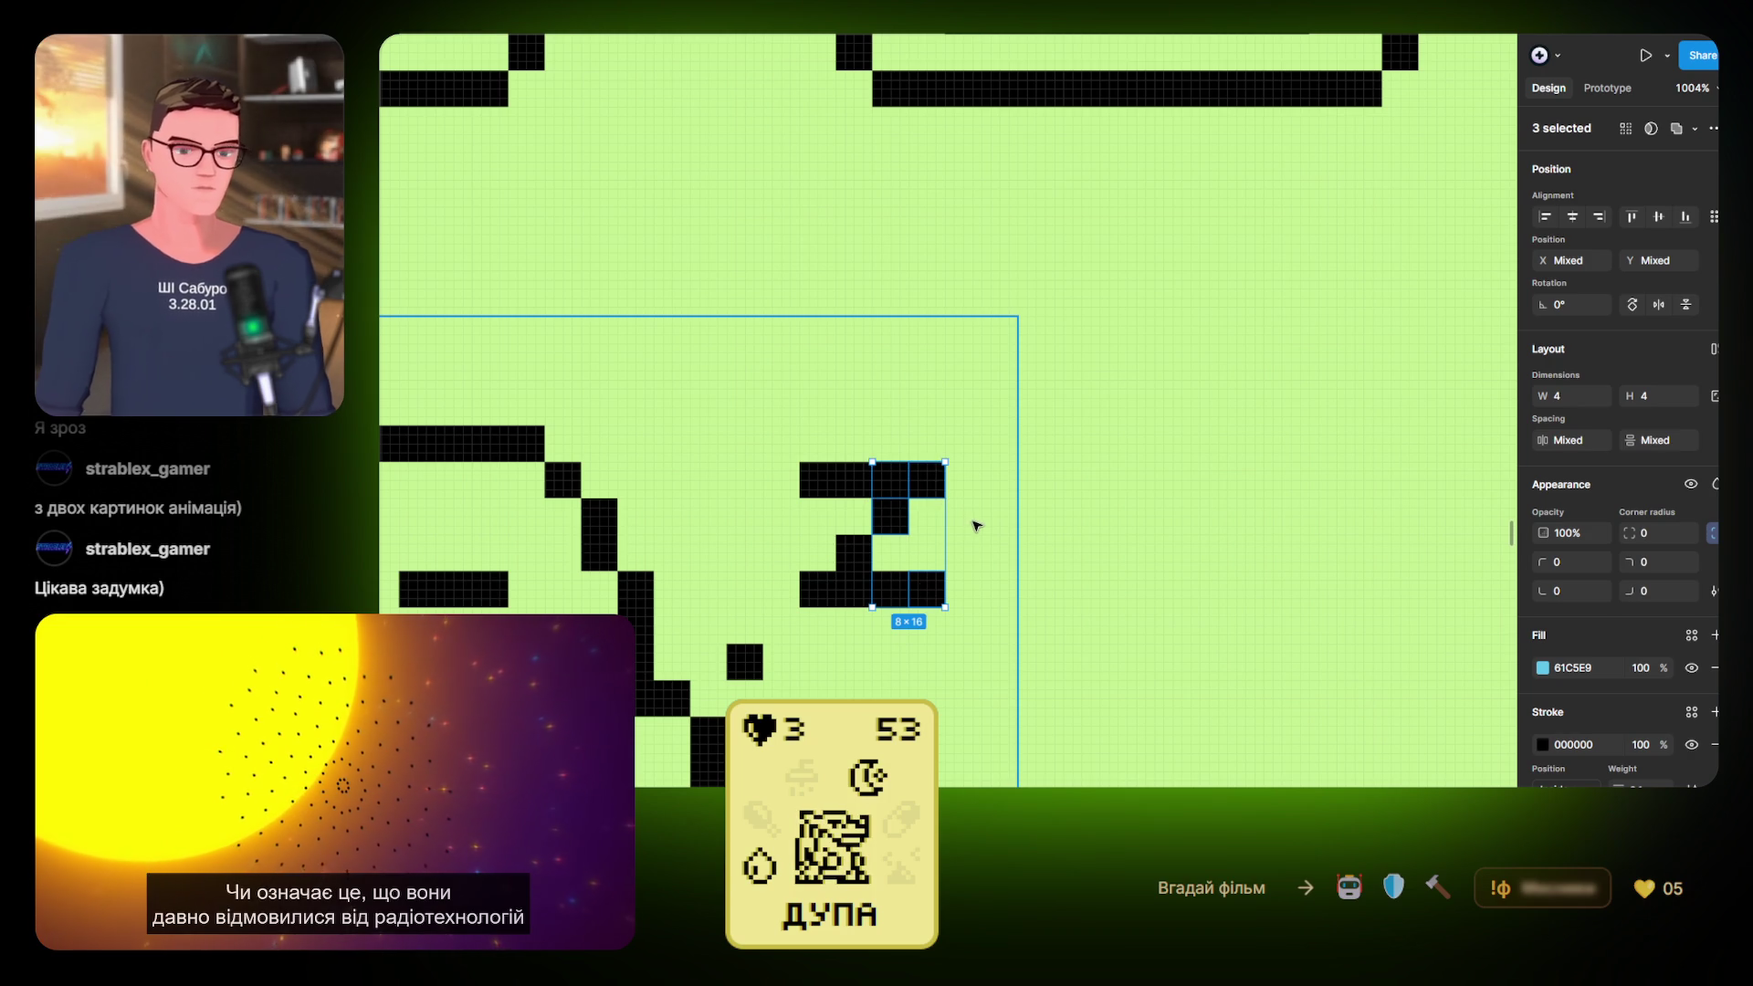
{"action": "key", "text": "Delete"}
Shift the black square in the glyph's gap two units left
{"action": "left_click", "coordinate": [859, 550]}
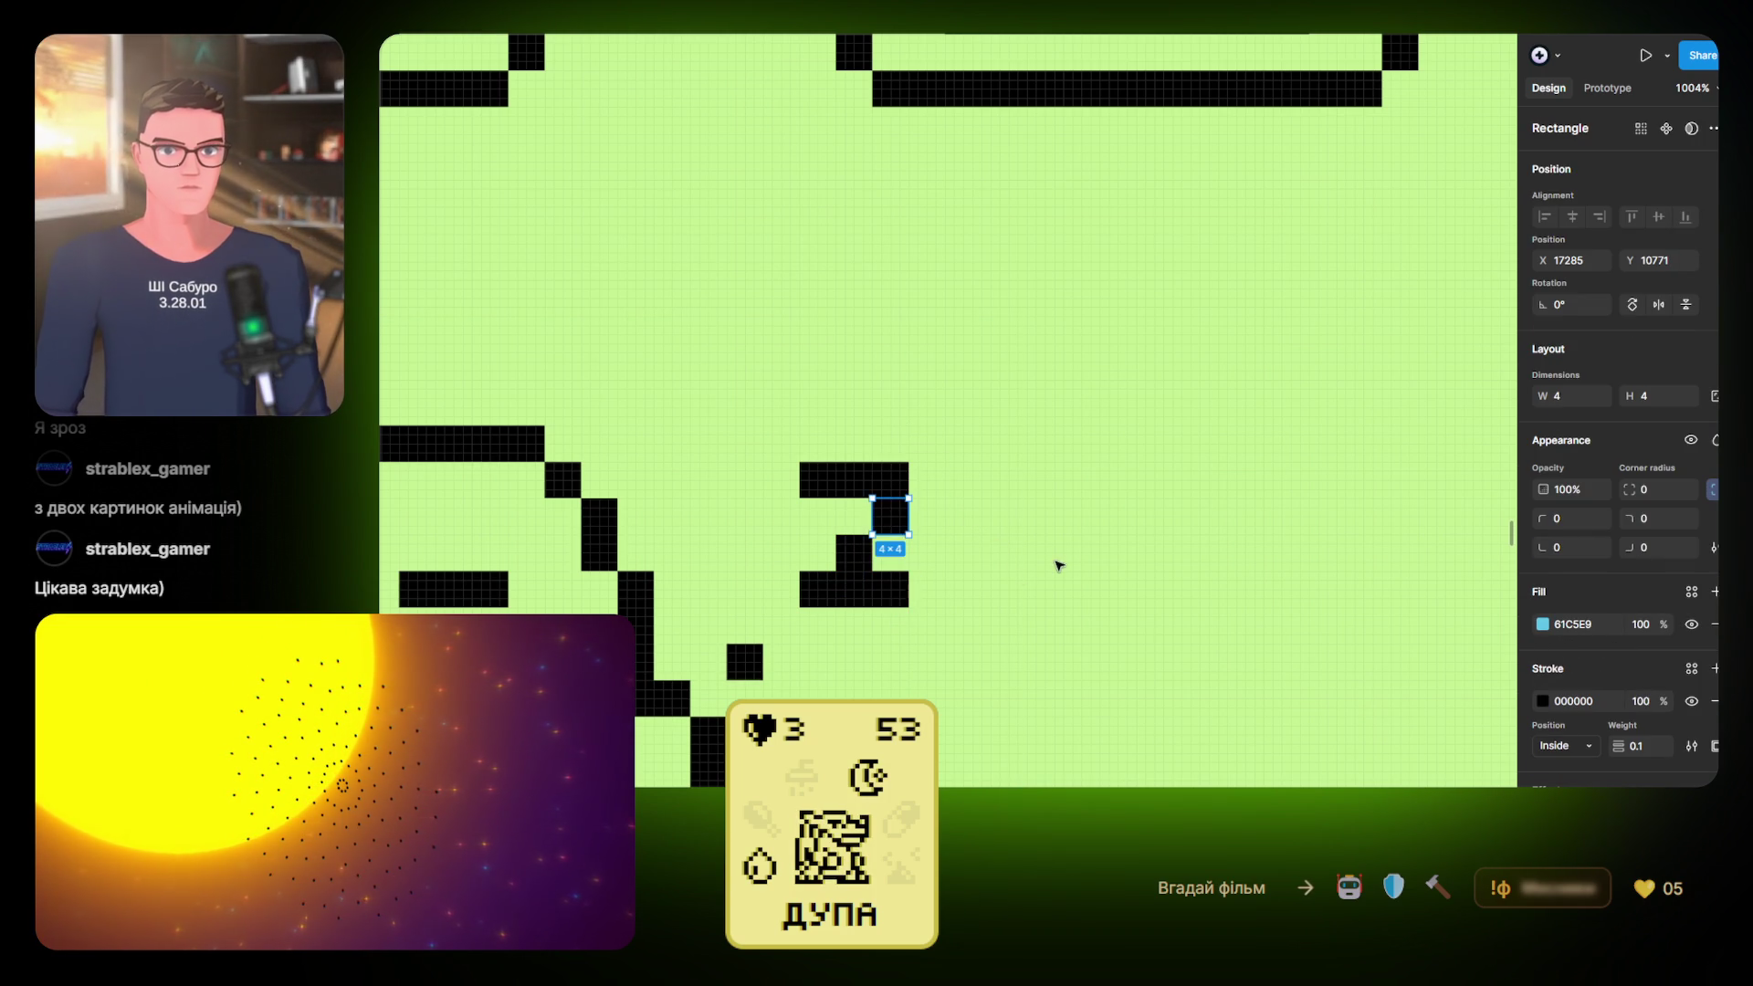
{"action": "left_click", "coordinate": [1059, 566]}
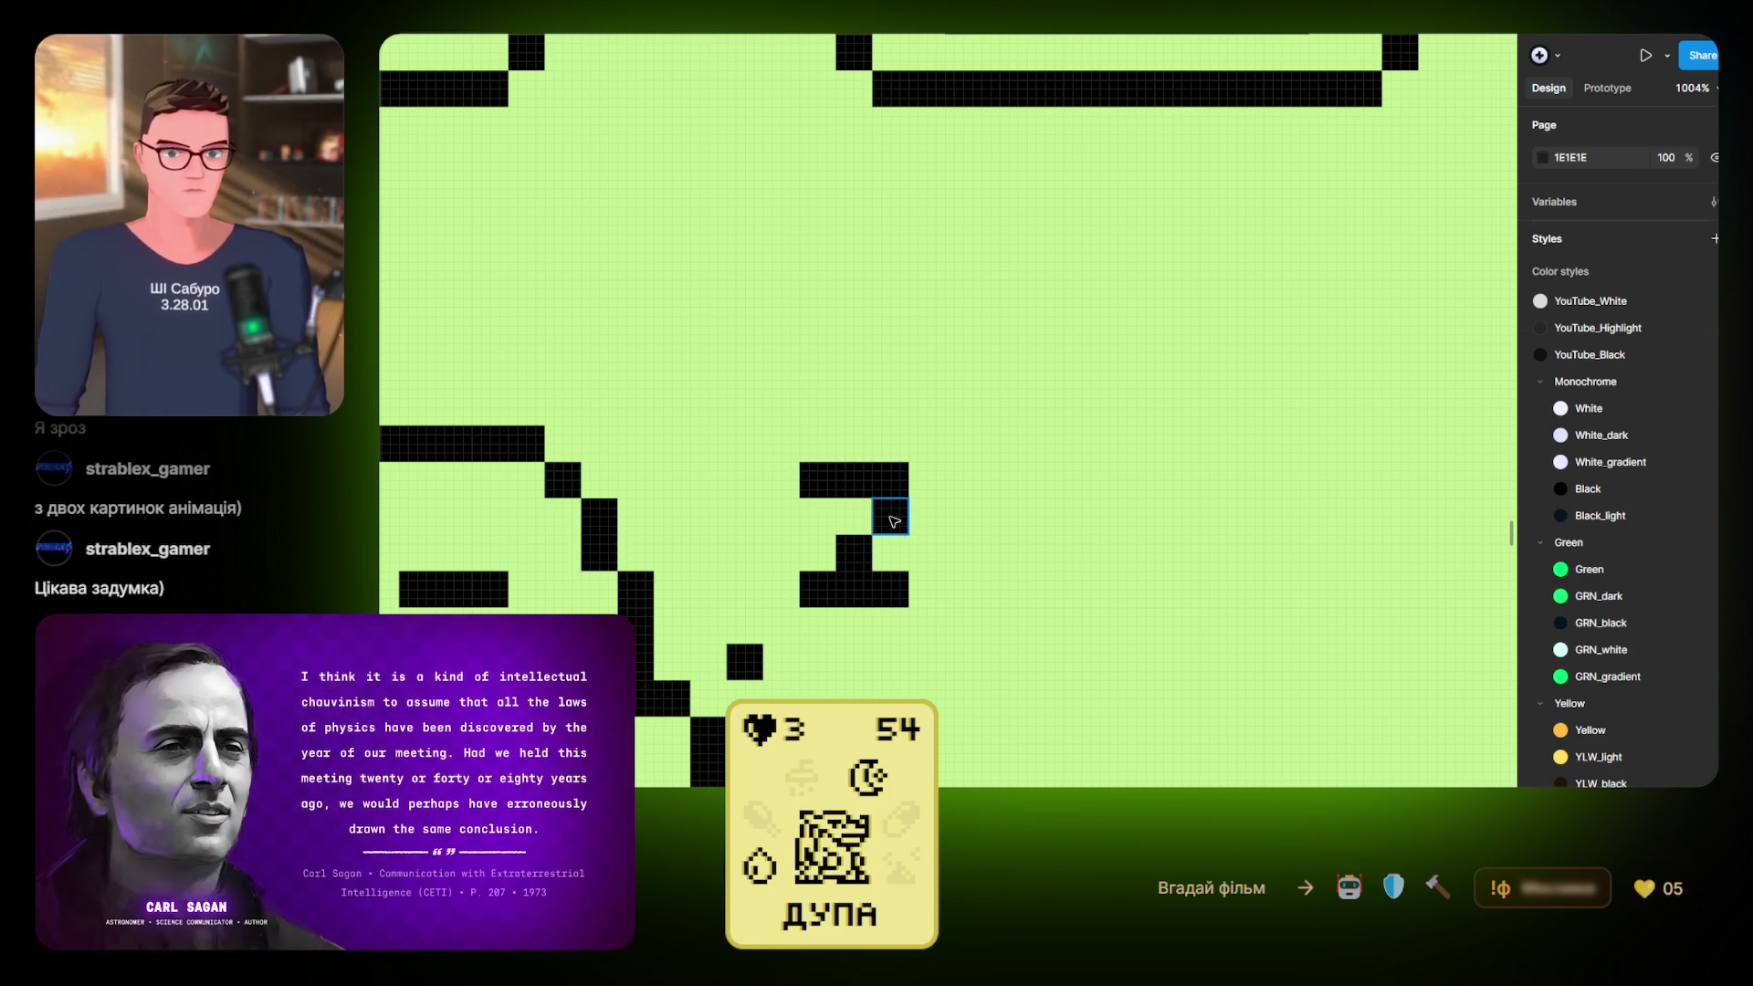
{"action": "left_click", "coordinate": [894, 521]}
{"action": "mouse_move", "coordinate": [869, 523]}
{"action": "left_mouse_down"}
{"action": "mouse_move", "coordinate": [832, 523]}
{"action": "mouse_move", "coordinate": [850, 523]}
{"action": "left_mouse_up"}
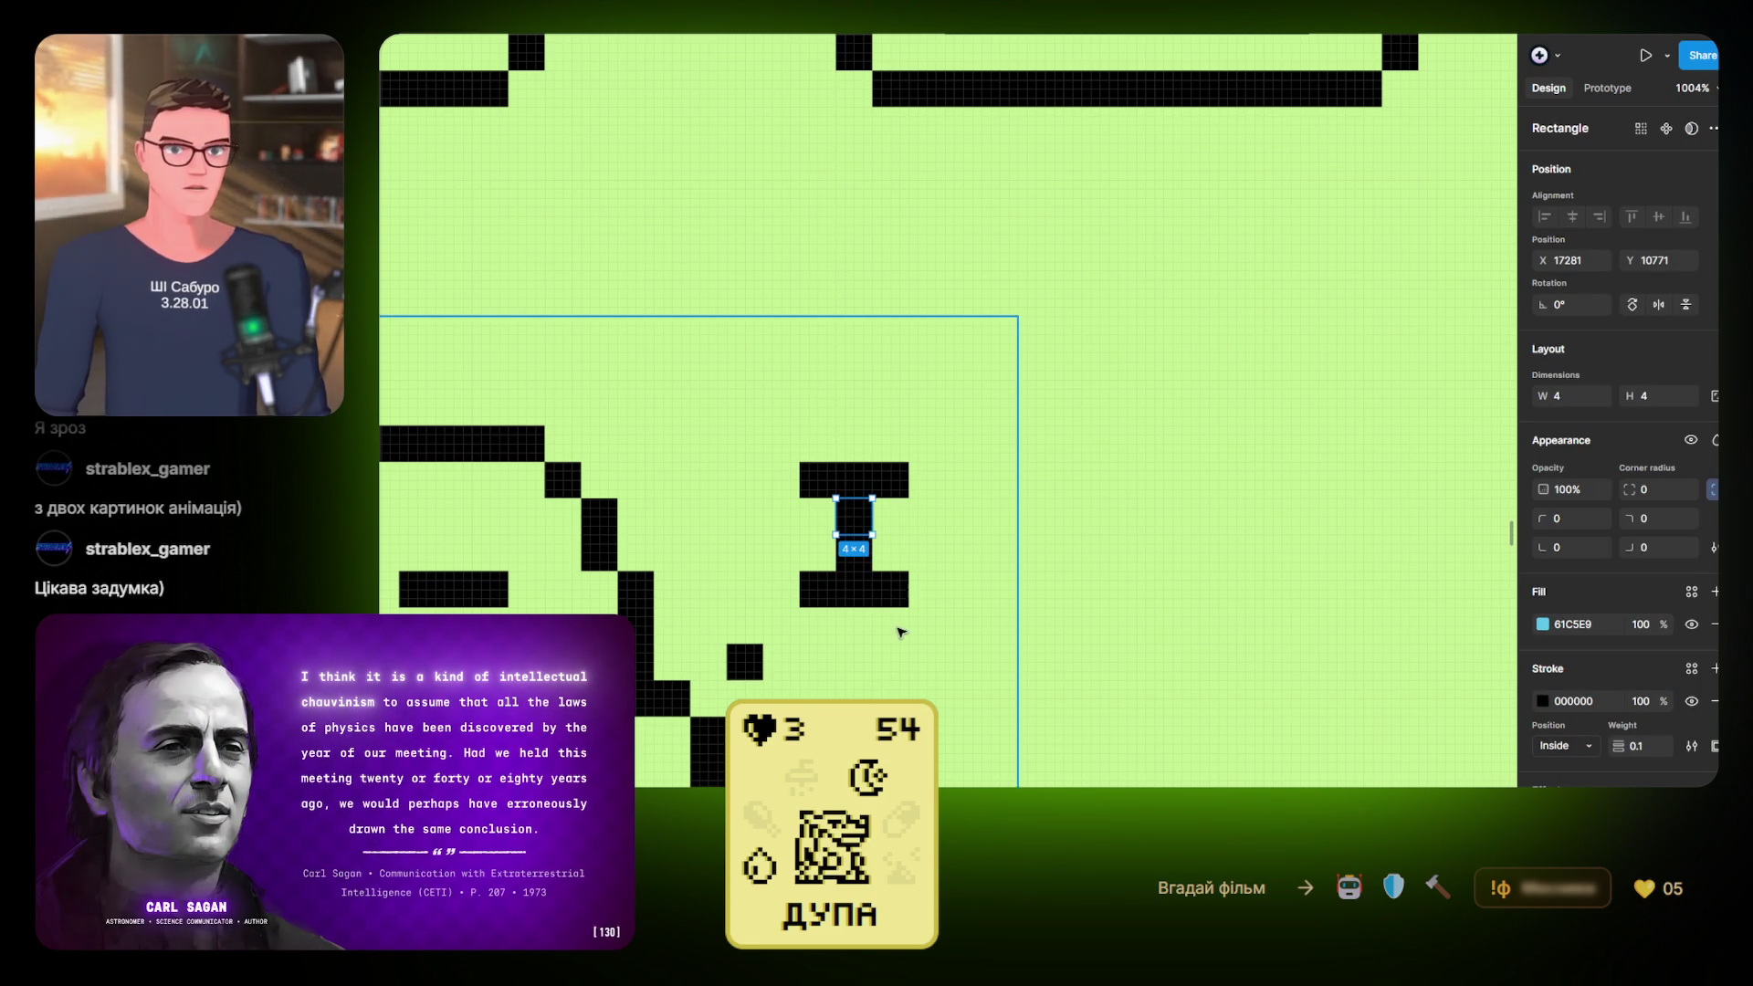
{"action": "scroll", "coordinate": [902, 630], "scroll_direction": "down", "scroll_amount": 5}
{"action": "left_click", "coordinate": [1018, 578]}
{"action": "scroll", "coordinate": [941, 611], "scroll_direction": "up", "scroll_amount": 5}
{"action": "scroll", "coordinate": [941, 611], "scroll_direction": "up", "scroll_amount": 5}
Step back and forth through recent pixel edits with undo and redo
{"action": "left_click", "coordinate": [927, 490]}
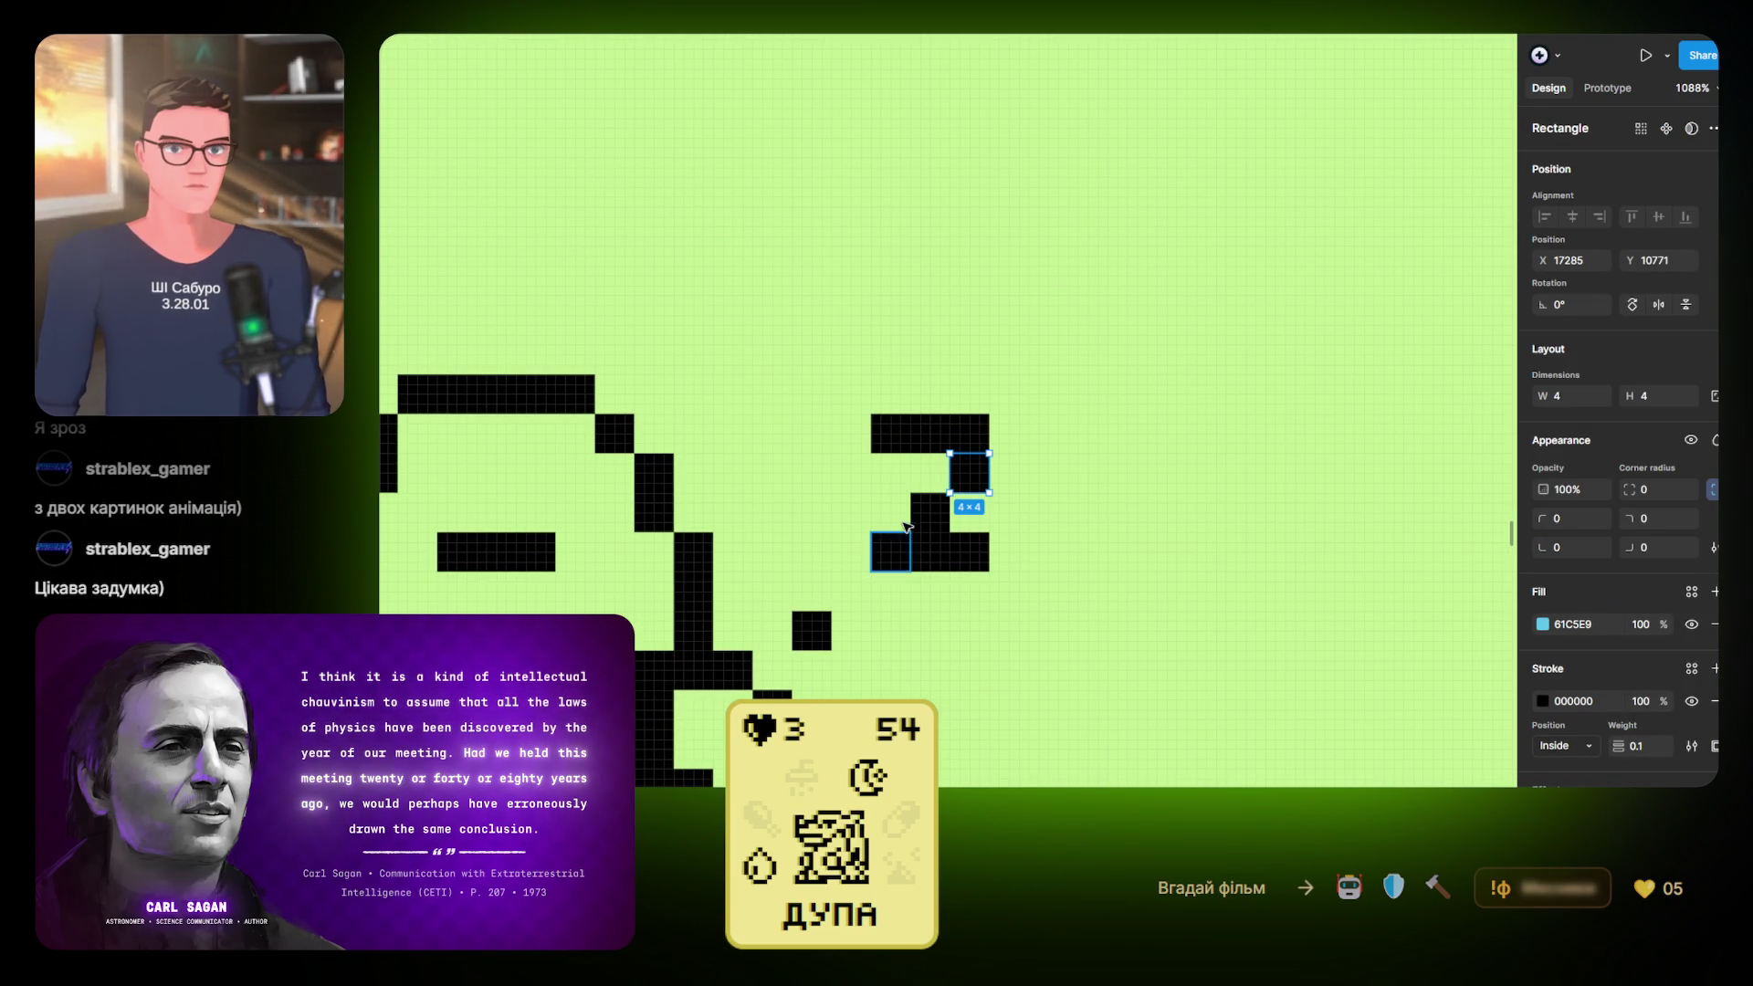
{"action": "left_click", "coordinate": [893, 560], "text": "shift"}
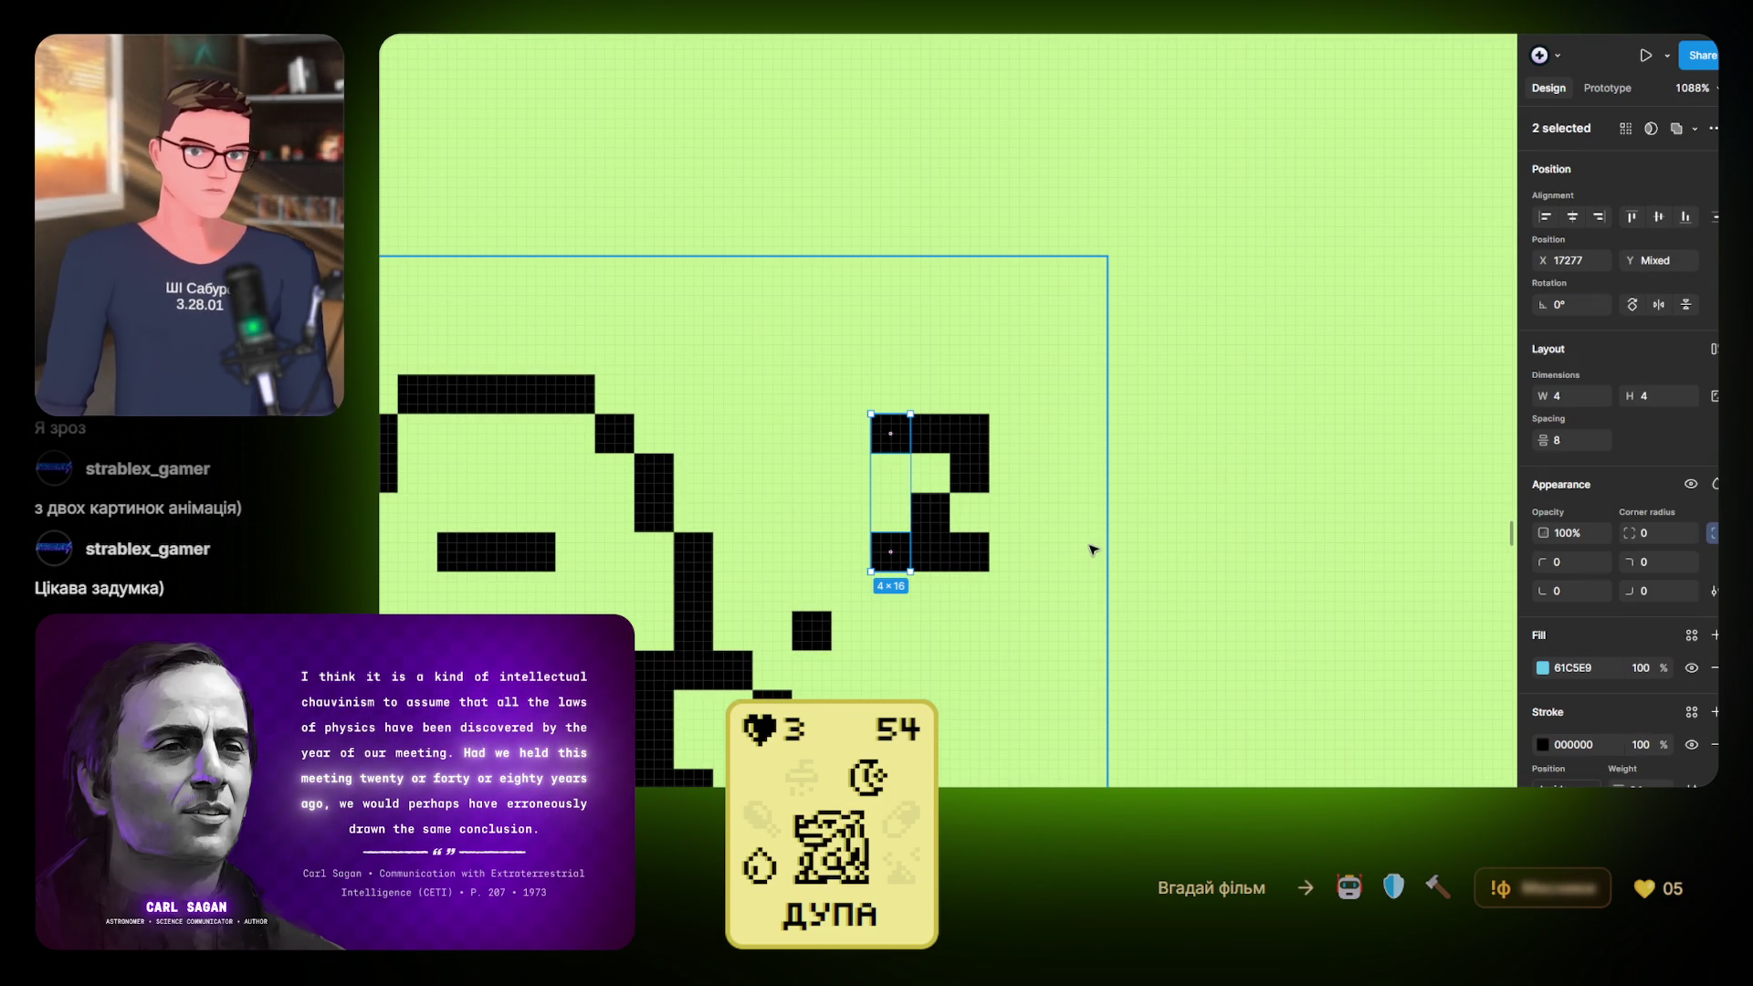
{"action": "key", "text": "ctrl+z"}
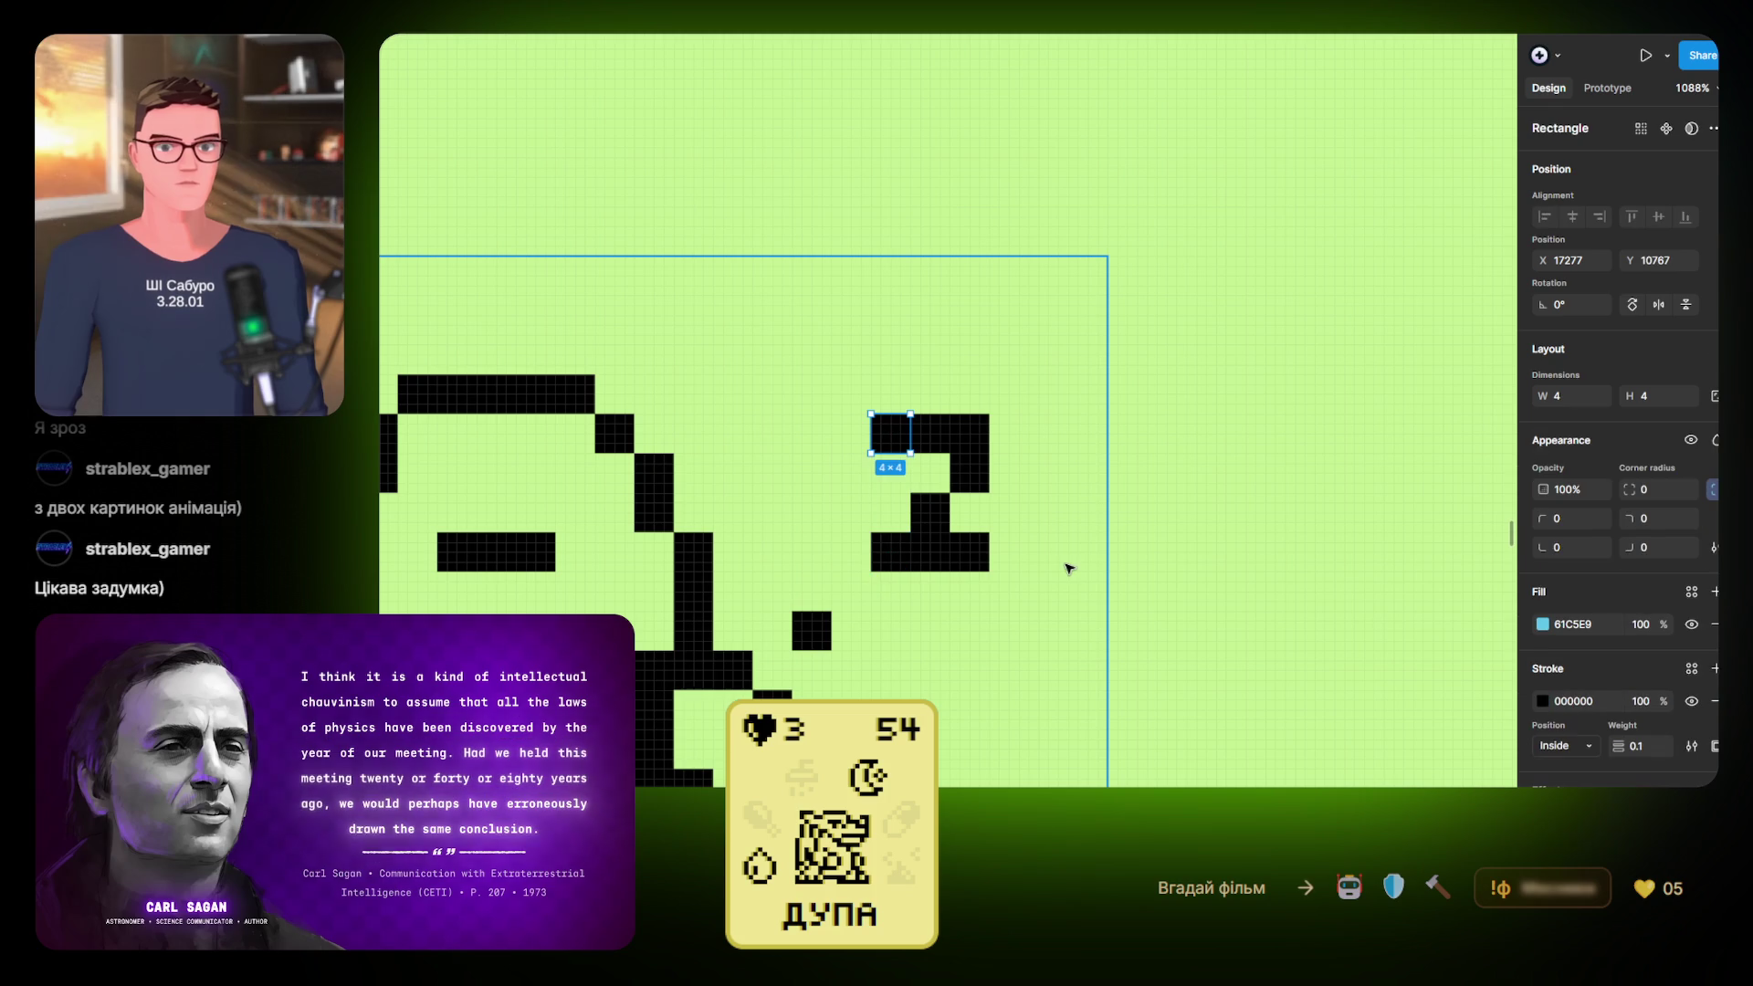
{"action": "key", "text": "ctrl+z"}
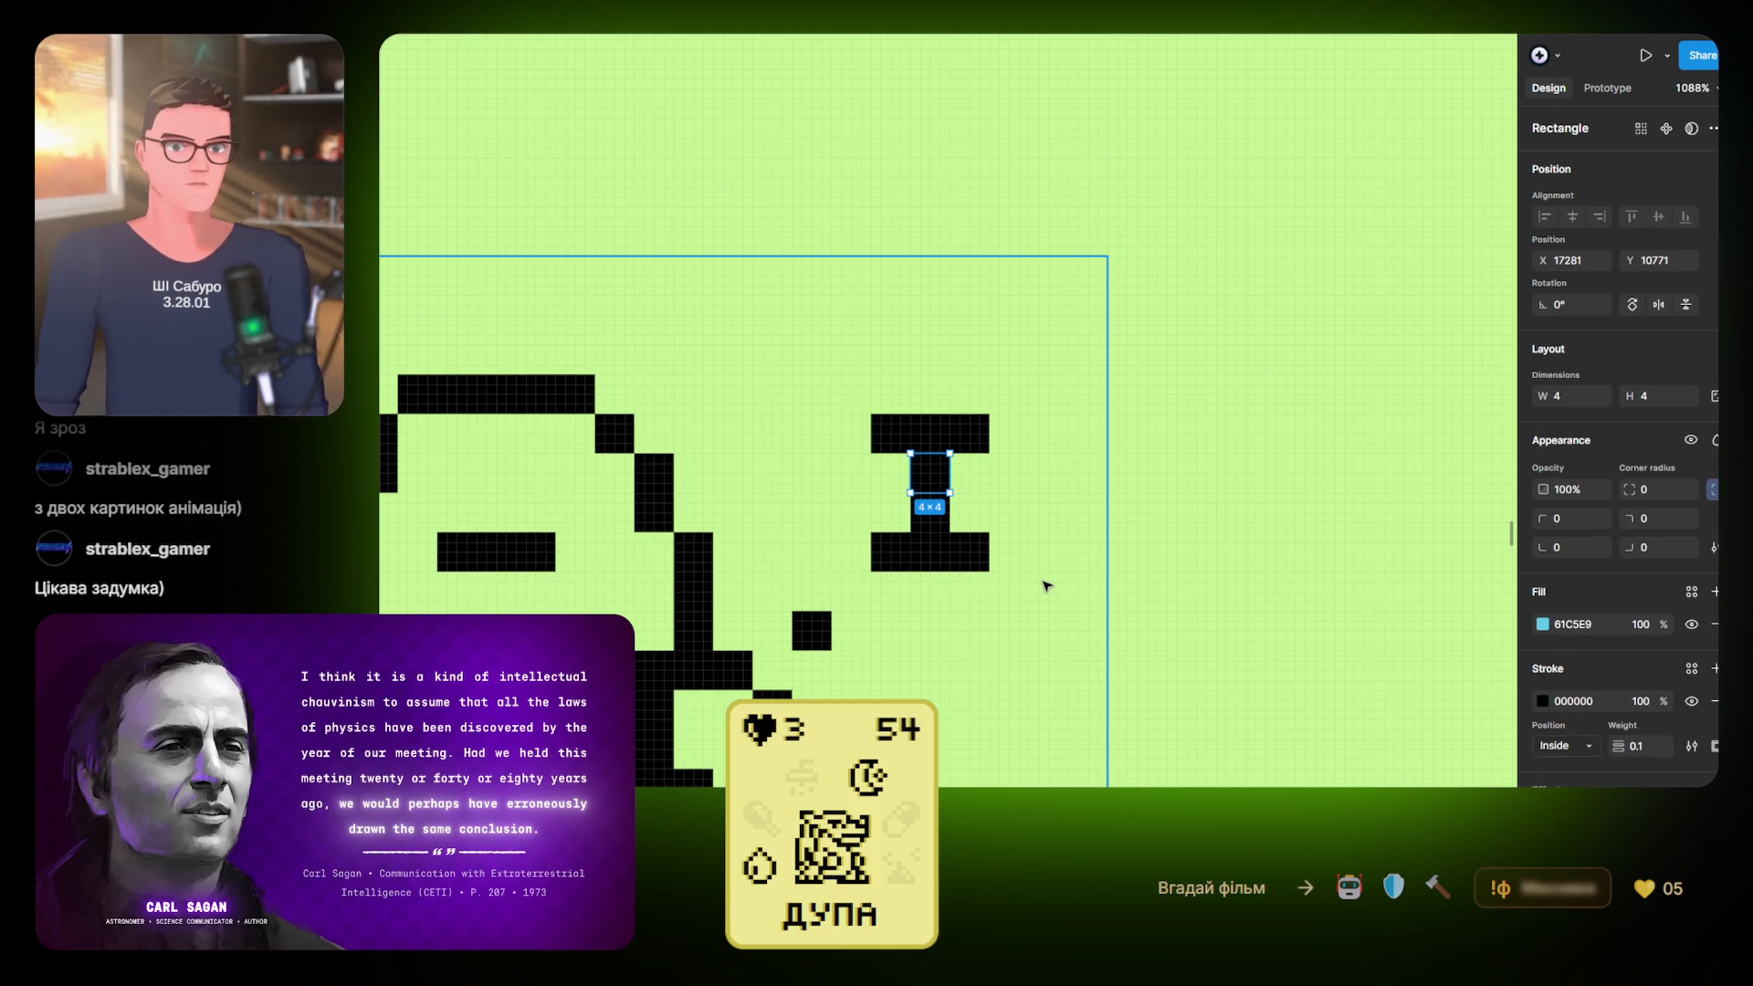
{"action": "key", "text": "ctrl+shift+z"}
{"action": "key", "text": "ctrl+z"}
{"action": "key", "text": "ctrl+z"}
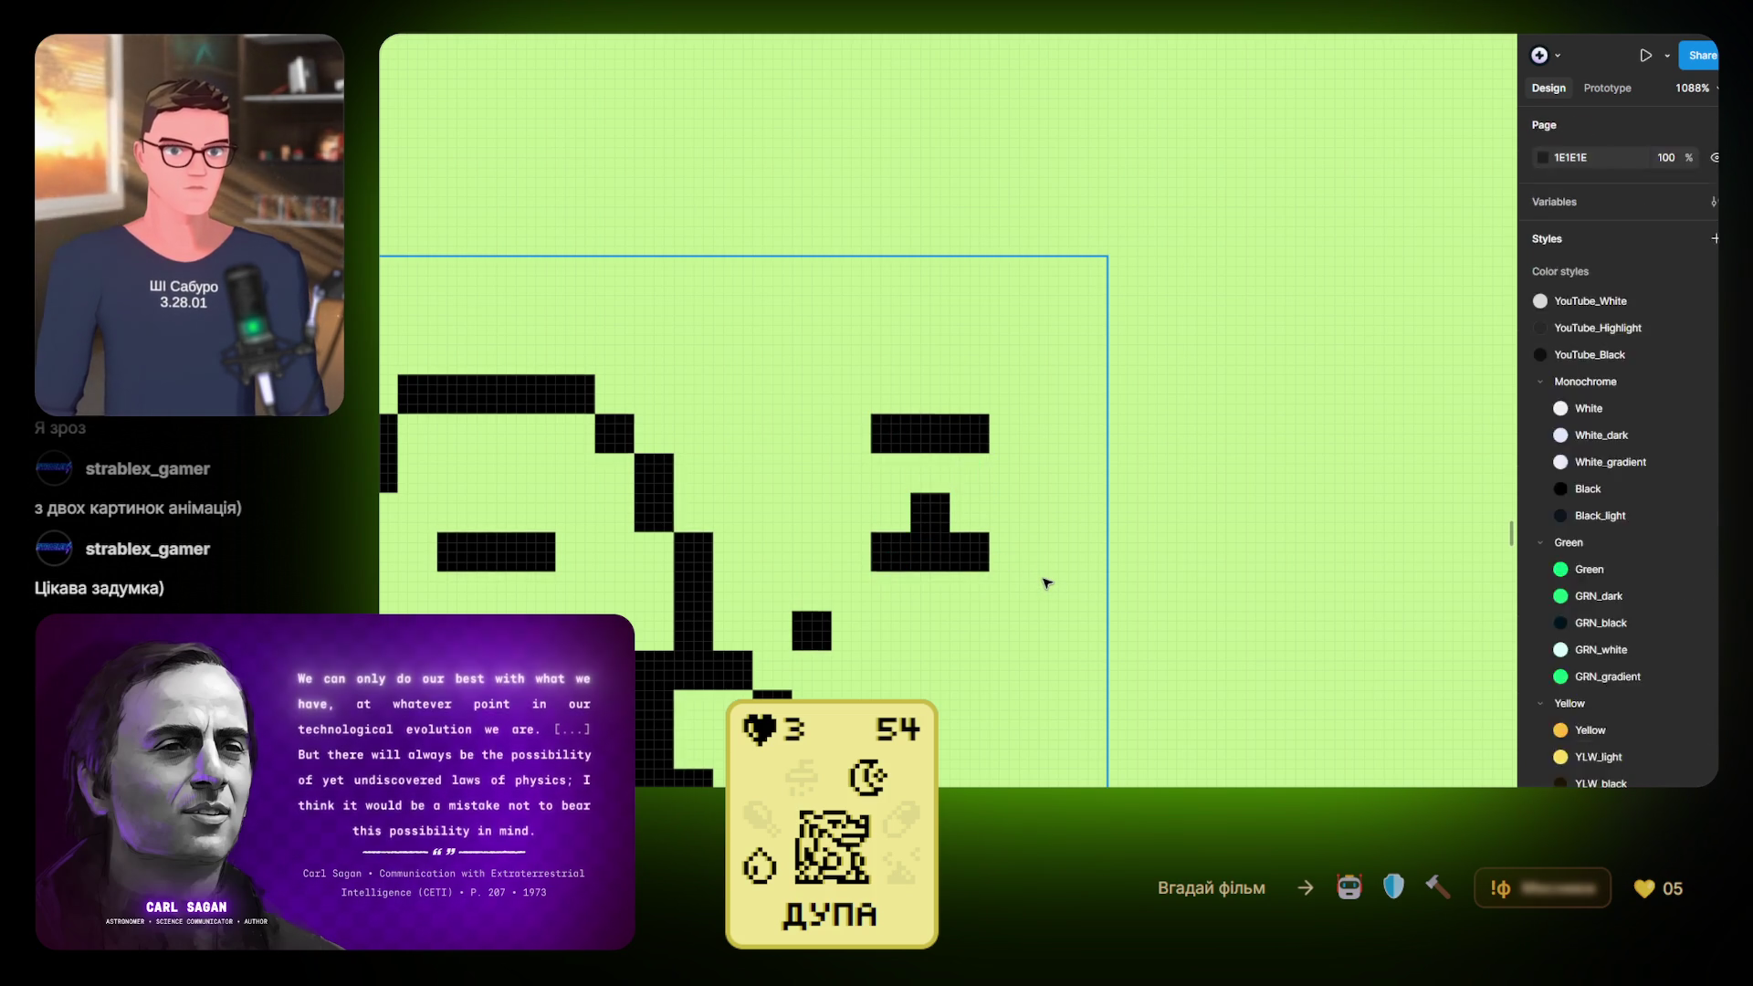
{"action": "key", "text": "ctrl+z"}
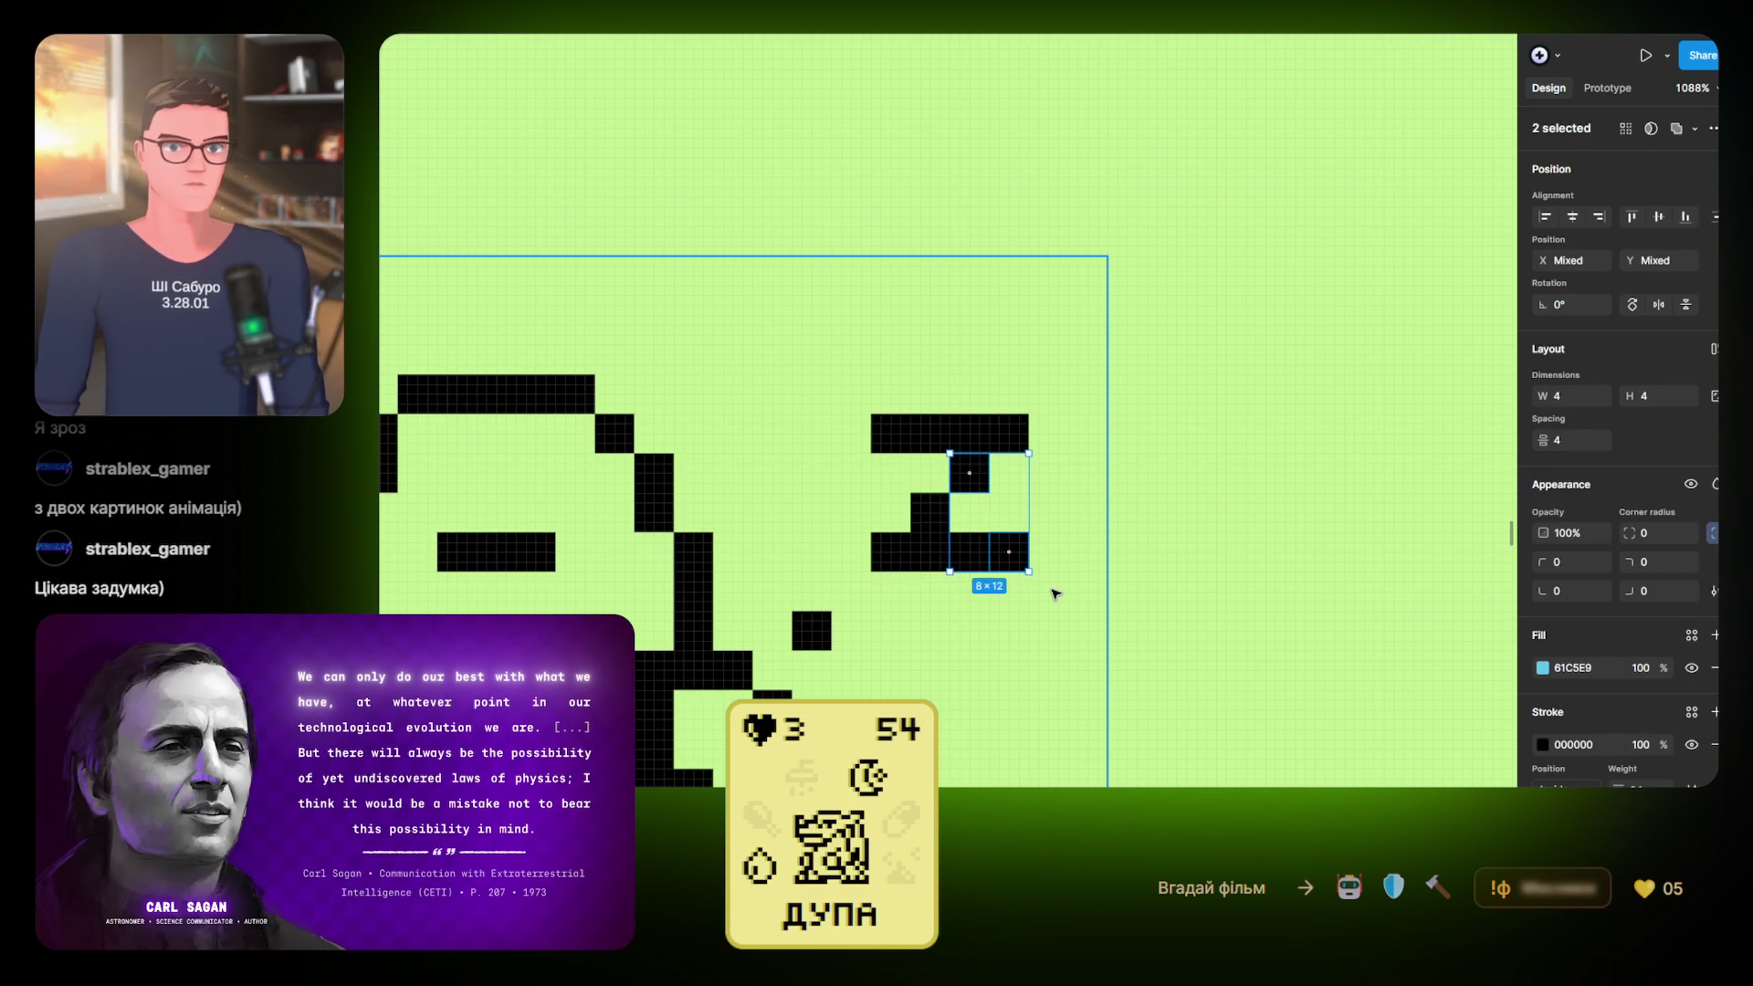
{"action": "left_click", "coordinate": [1013, 579]}
Delete the glyph's four corner pixels
{"action": "left_click", "coordinate": [1009, 552]}
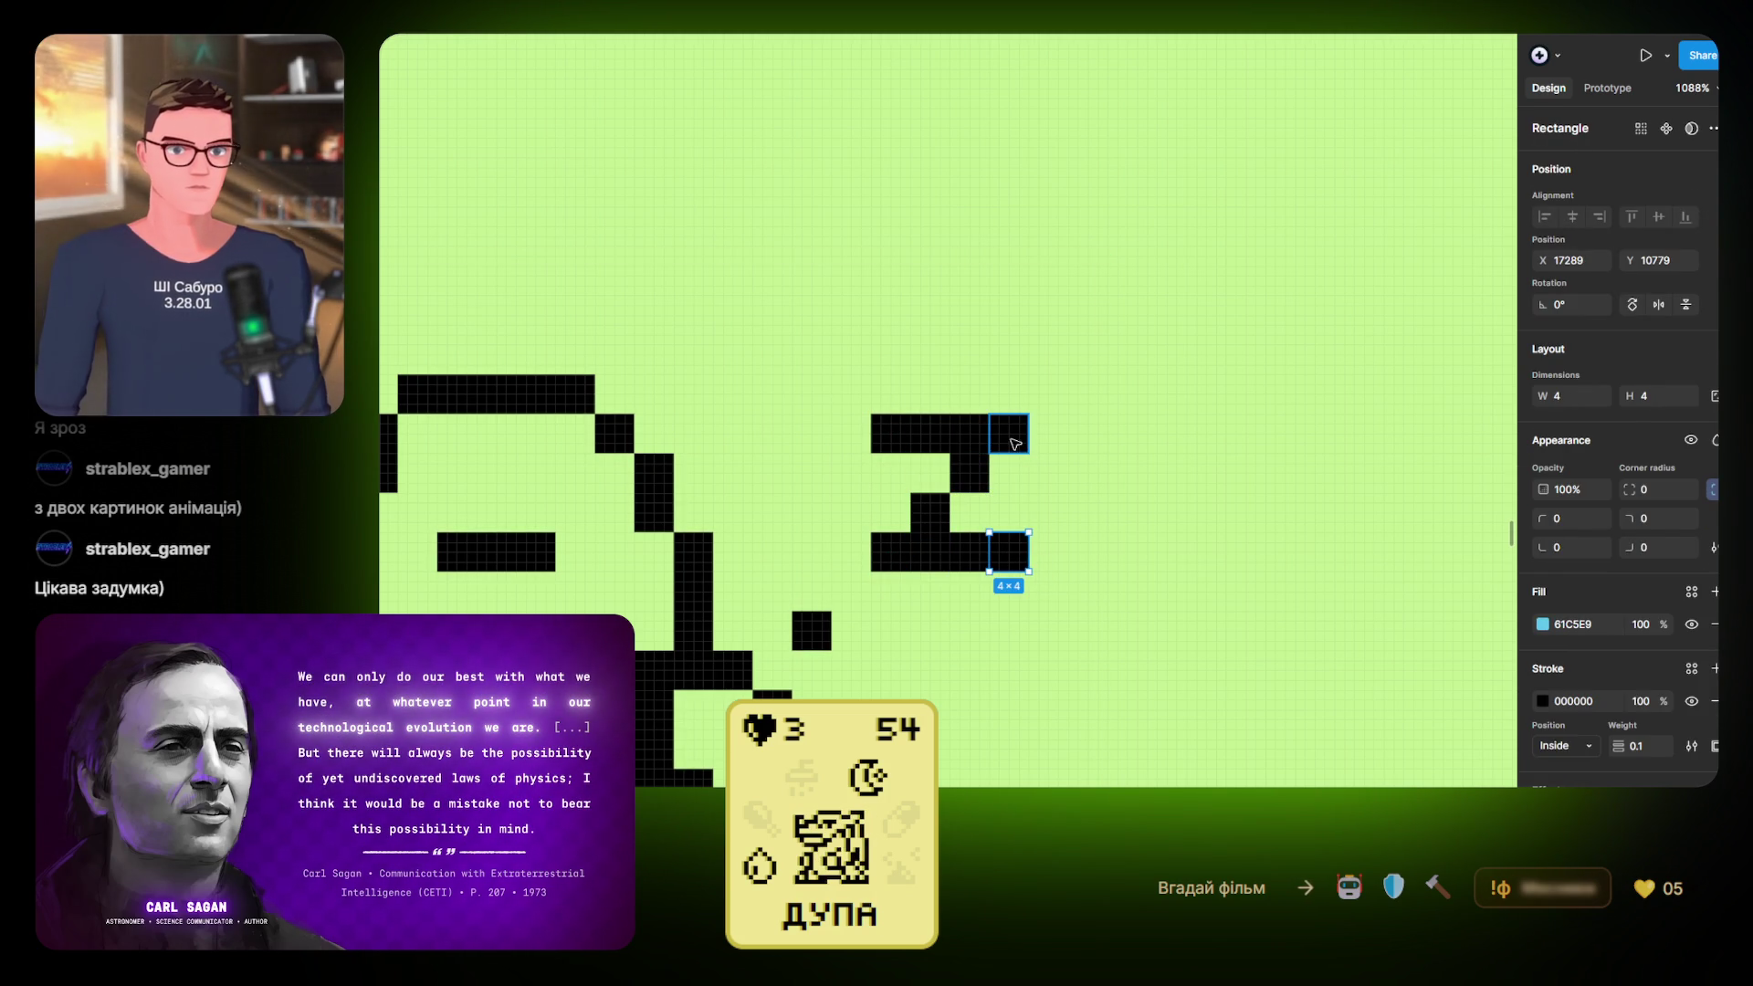
{"action": "left_click", "coordinate": [1009, 434], "text": "shift"}
{"action": "left_click", "coordinate": [894, 550], "text": "shift"}
{"action": "left_click", "coordinate": [895, 437], "text": "shift"}
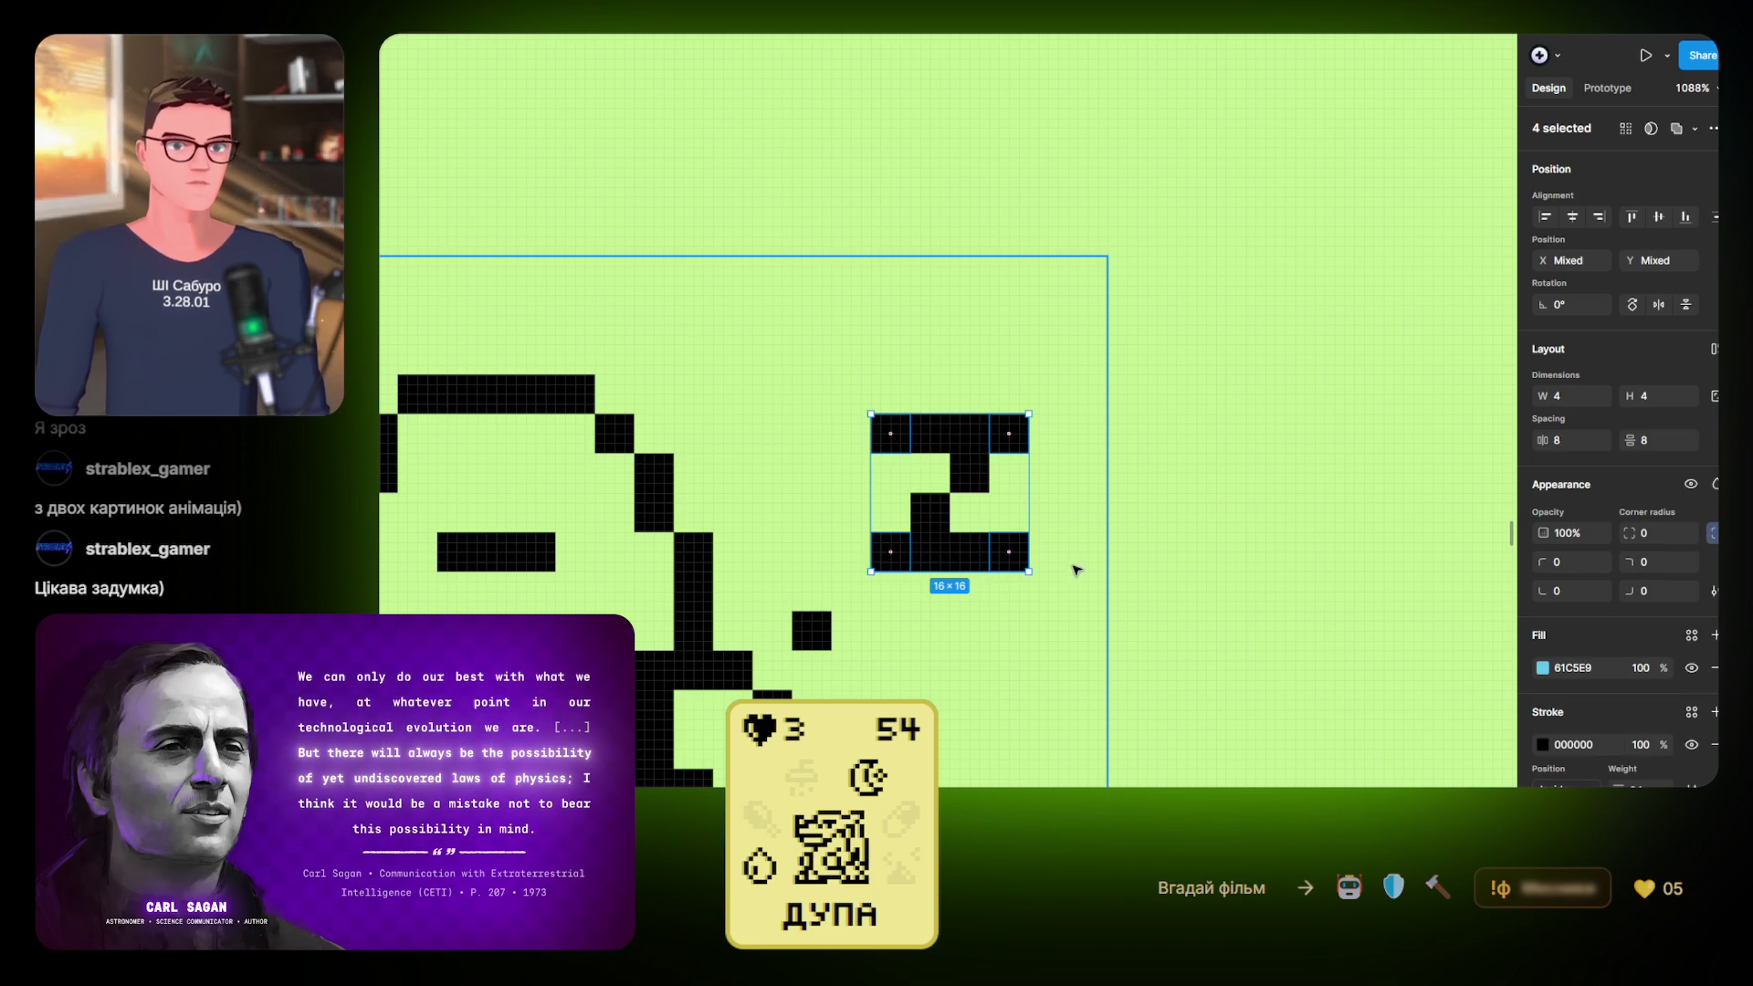
{"action": "key", "text": "Delete"}
{"action": "scroll", "coordinate": [1013, 512], "scroll_direction": "down", "scroll_amount": 5}
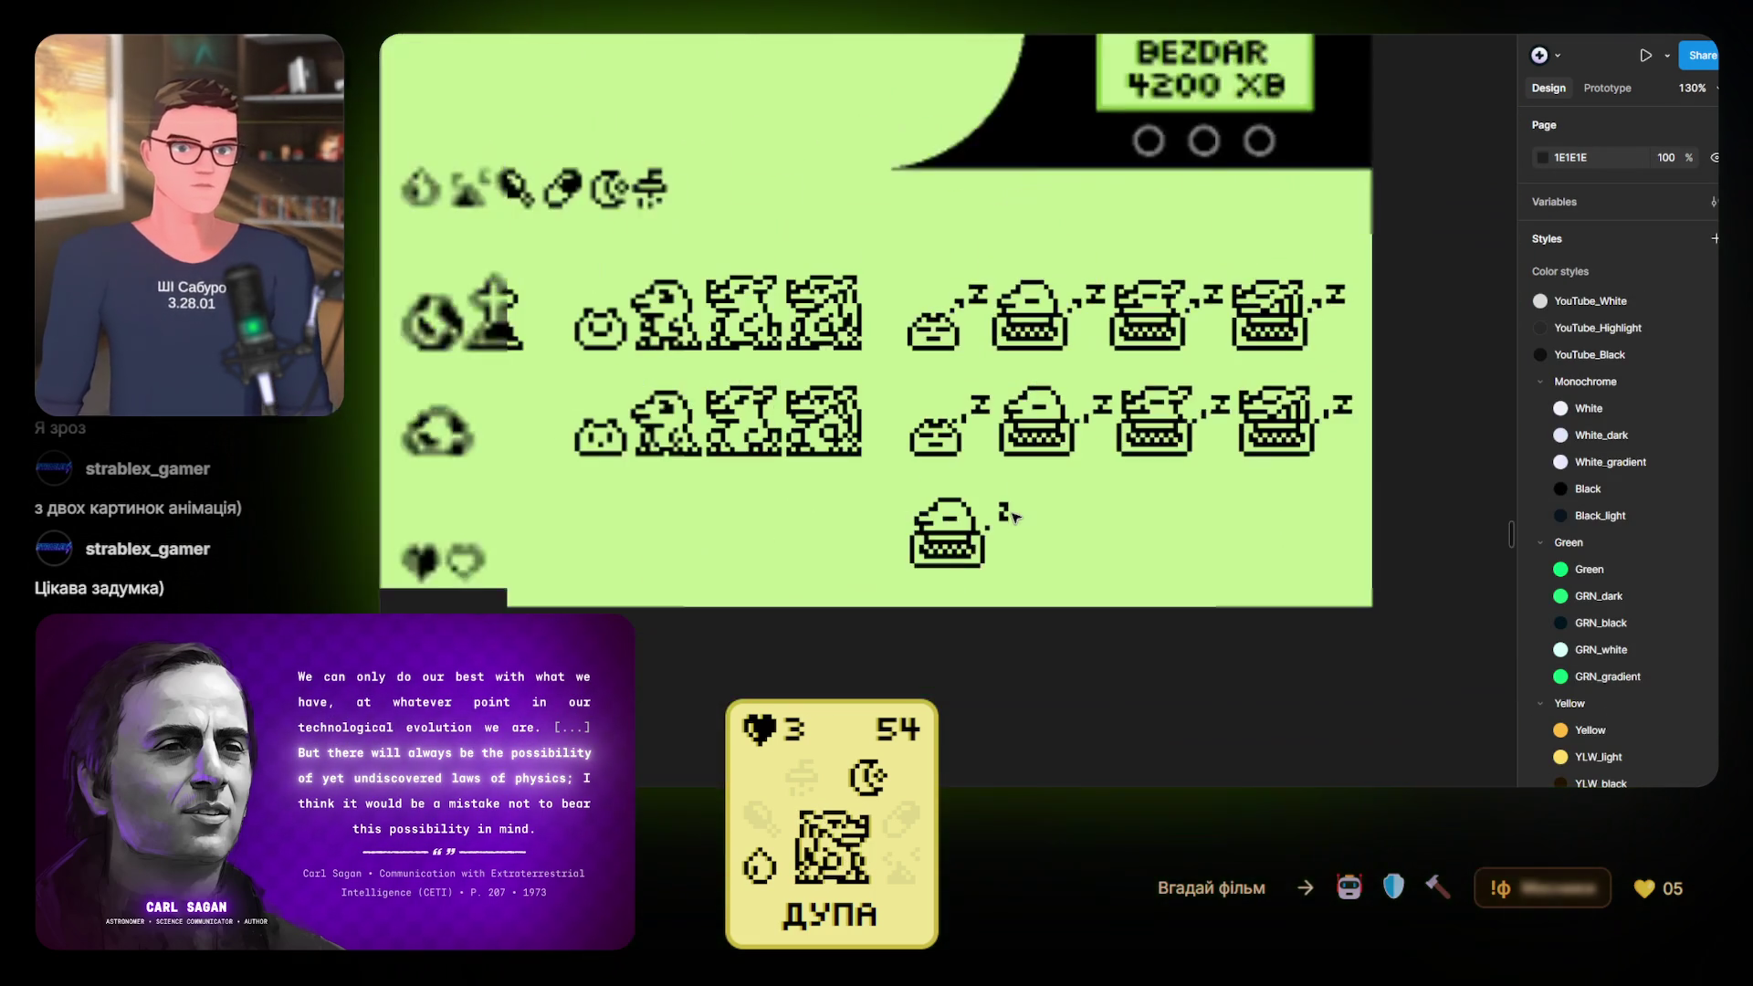
Hide the bottom sprite group's front frame via the eye icon, revealing the alternate z
{"action": "scroll", "coordinate": [1044, 518], "scroll_direction": "up", "scroll_amount": 3}
{"action": "left_click_drag", "start_coordinate": [931, 480], "coordinate": [991, 539]}
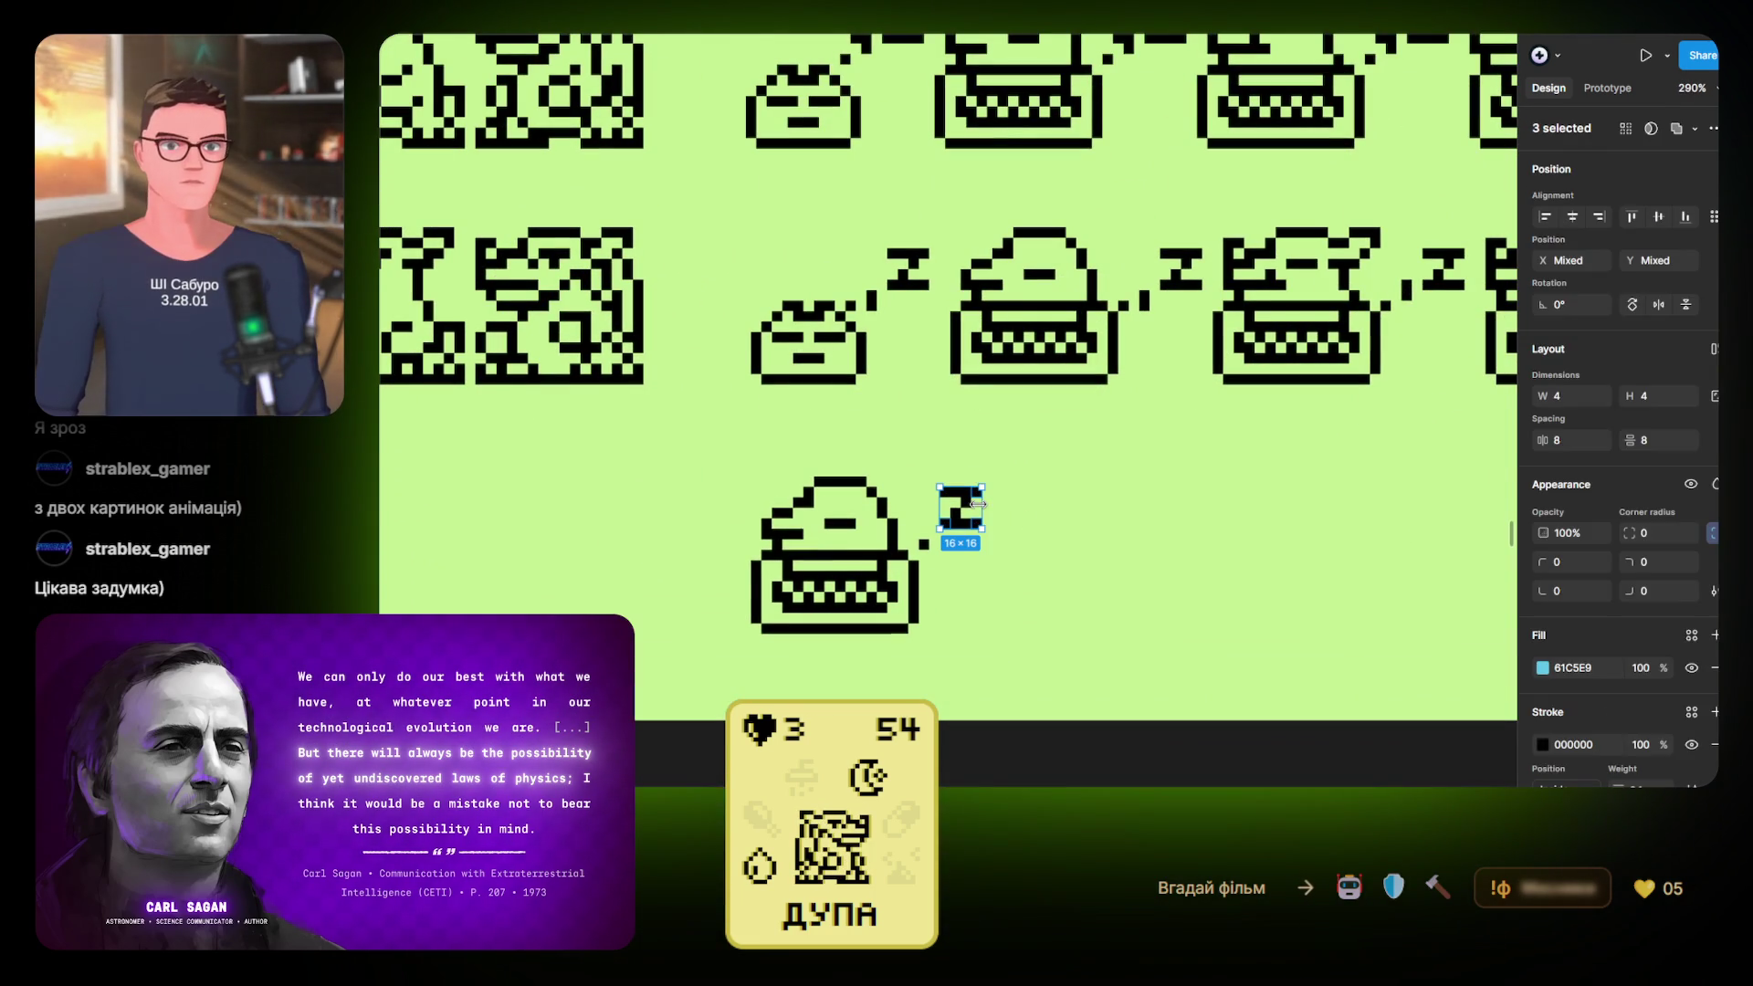
{"action": "left_click", "coordinate": [1066, 500]}
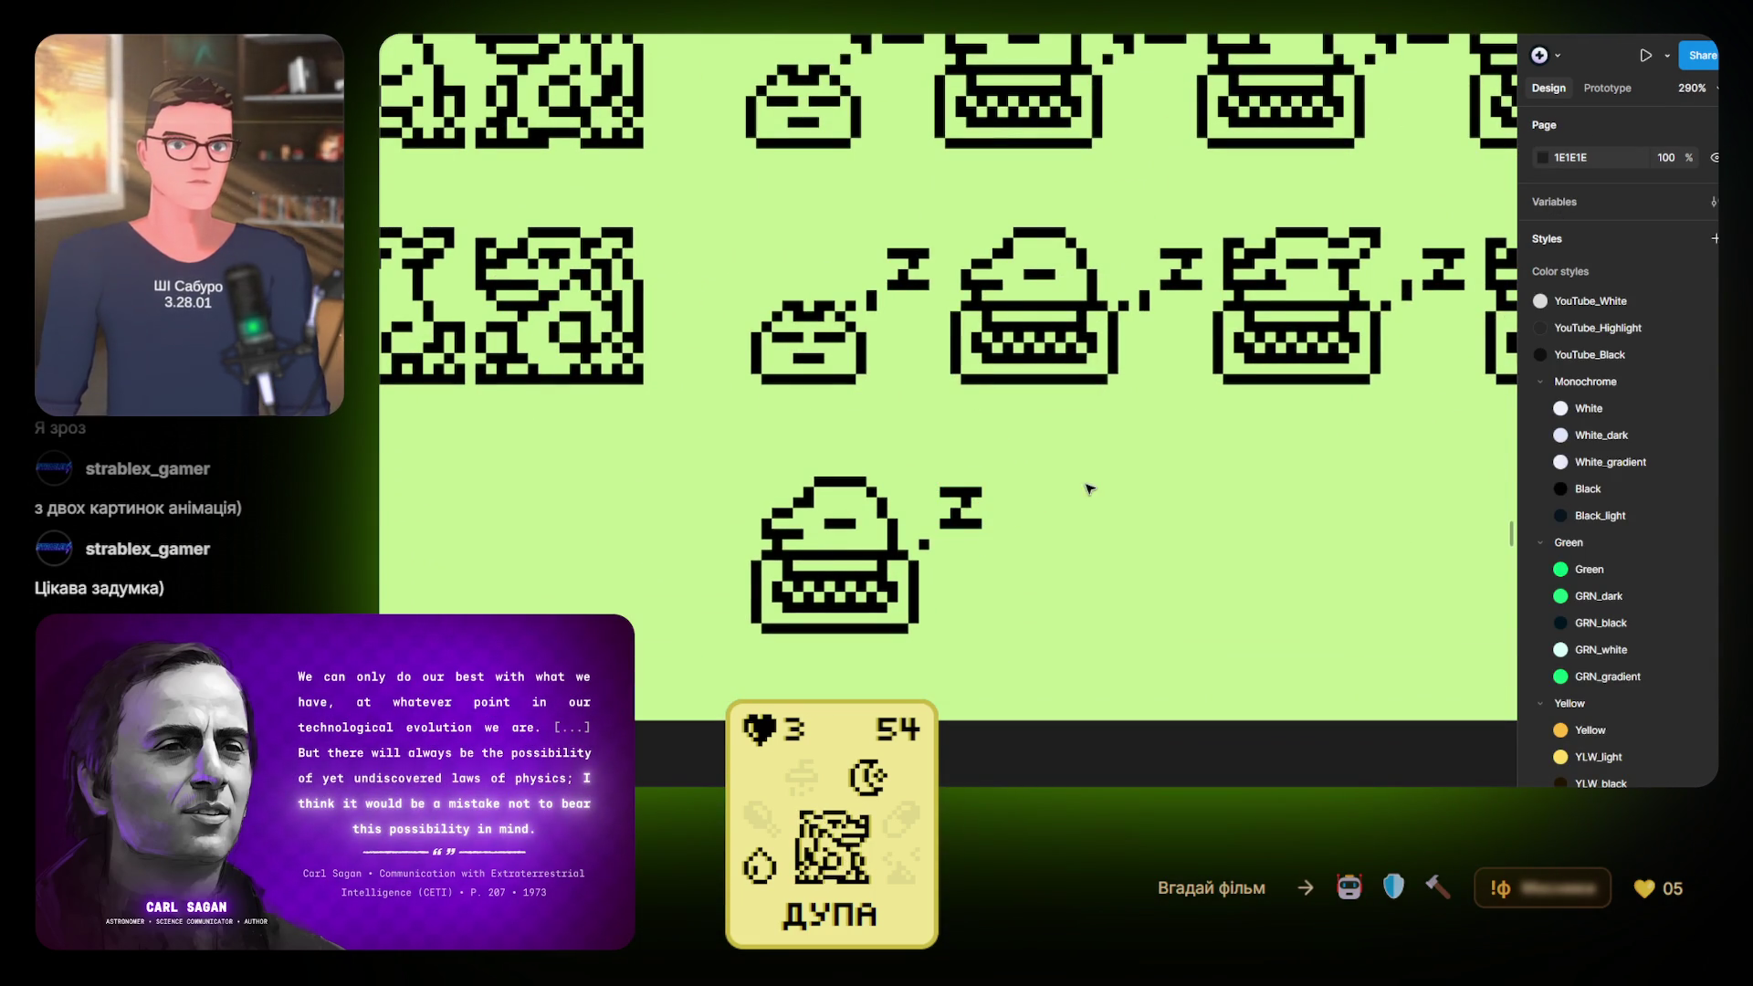
{"action": "scroll", "coordinate": [1049, 505], "scroll_direction": "right", "scroll_amount": 2}
{"action": "left_click", "coordinate": [832, 671]}
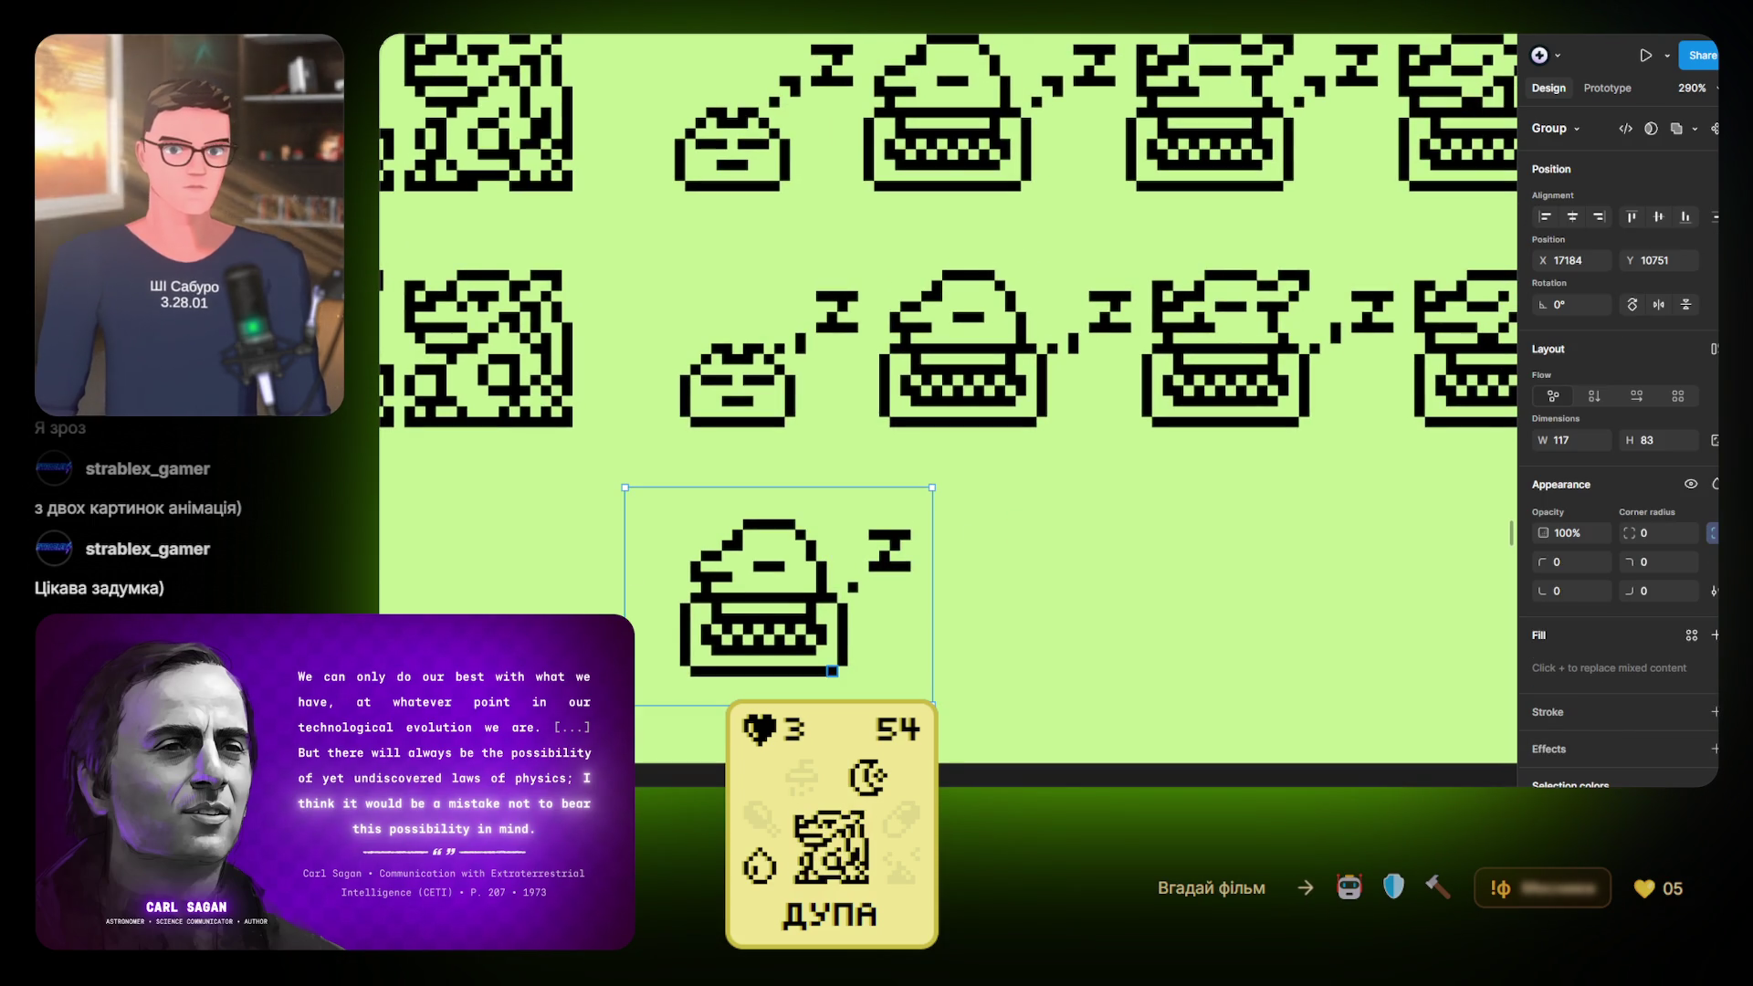
{"action": "left_click", "coordinate": [1691, 484]}
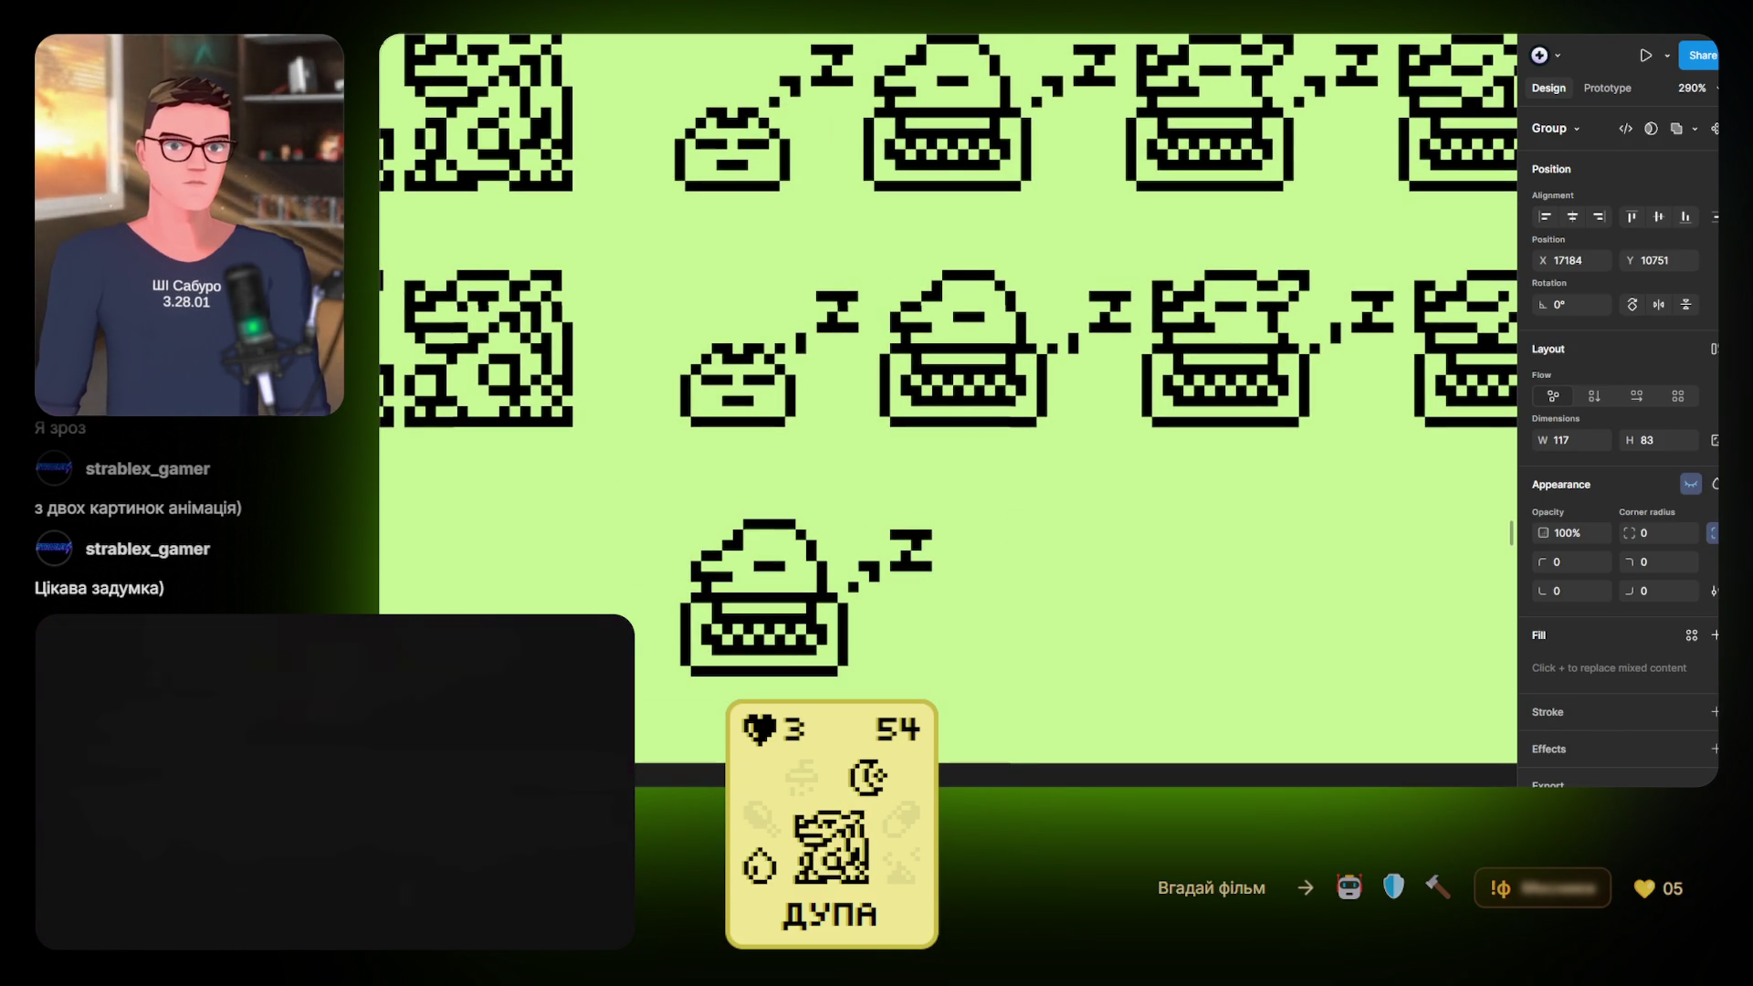
{"action": "left_click", "coordinate": [1690, 484]}
{"action": "left_click", "coordinate": [1691, 484]}
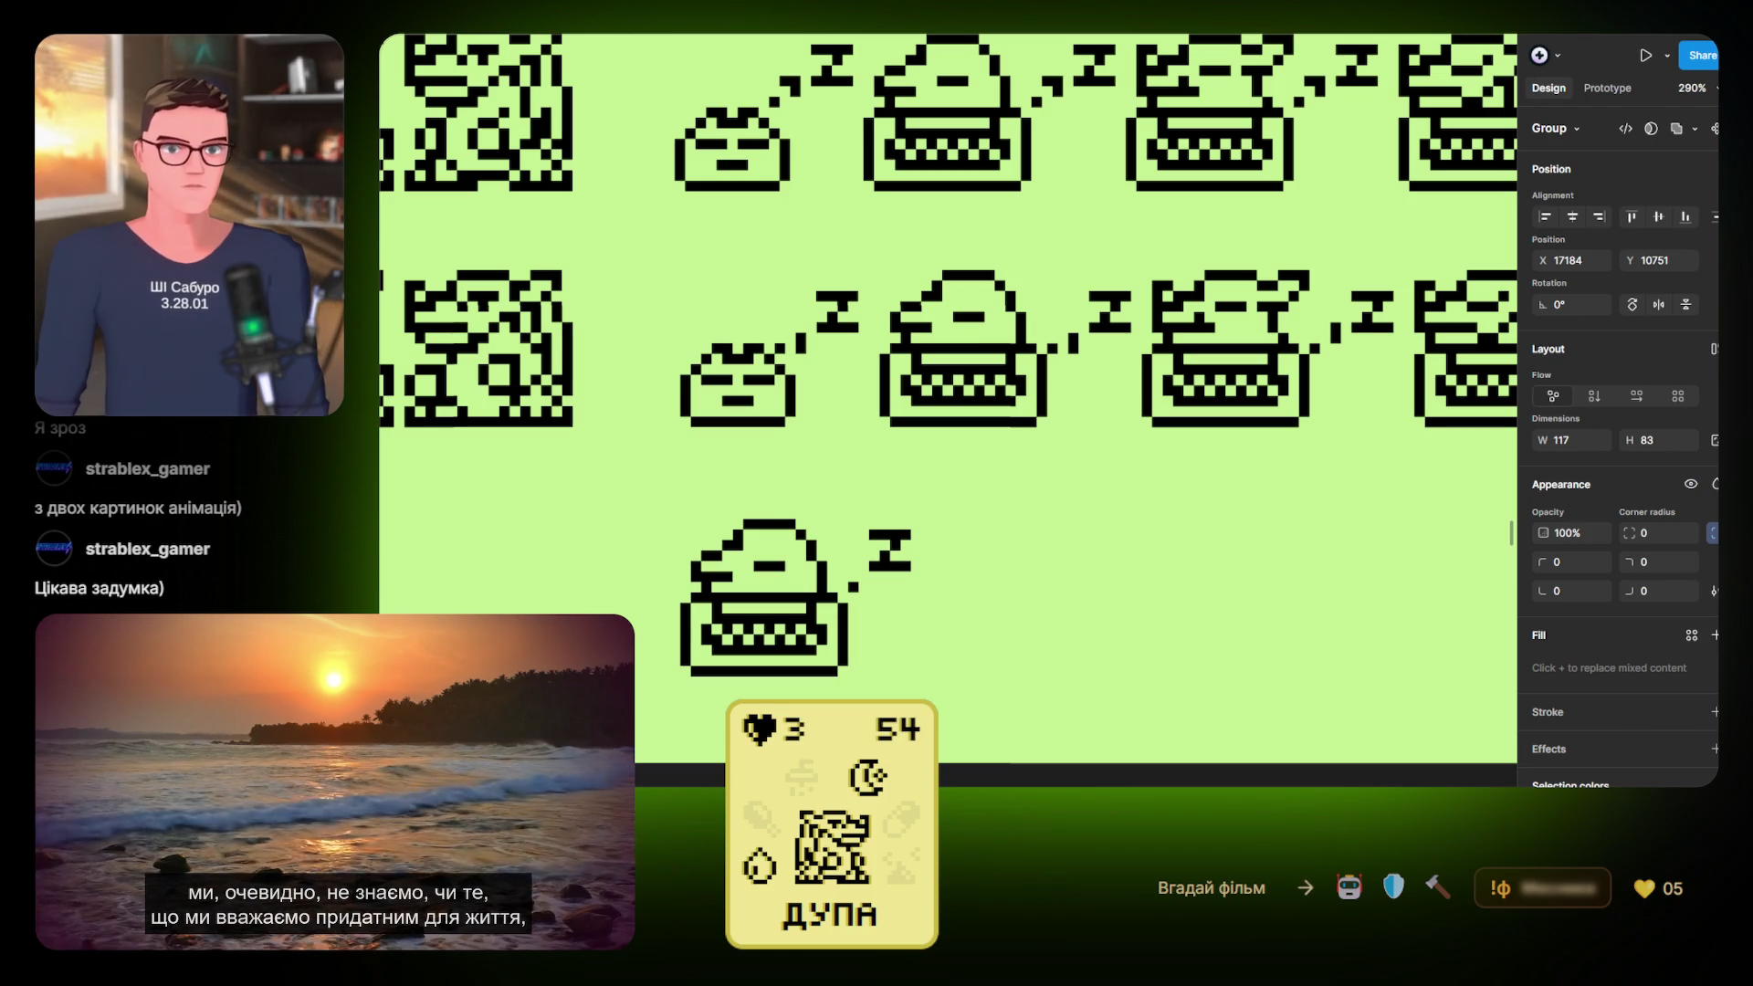
{"action": "scroll", "coordinate": [885, 584], "scroll_direction": "up", "scroll_amount": 6}
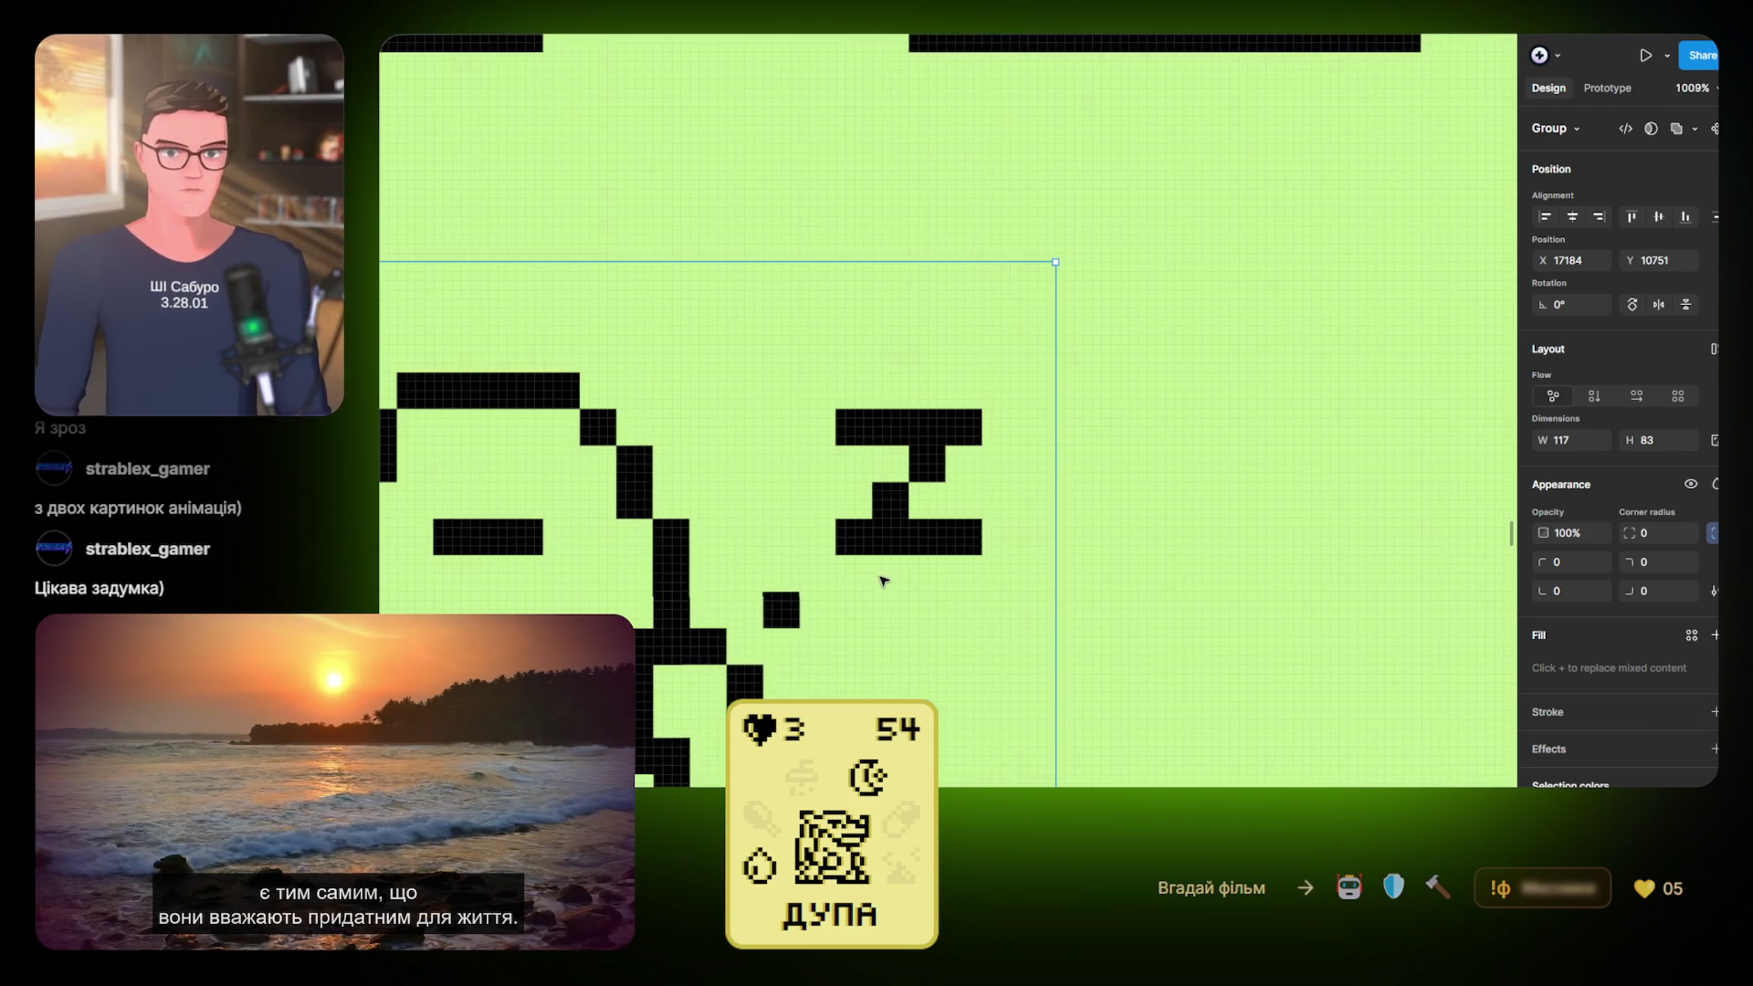
Drag three pixels of the Z down one grid cell beside the bottom sleeping sprite
{"action": "left_click", "coordinate": [857, 537]}
{"action": "double_click", "coordinate": [856, 537]}
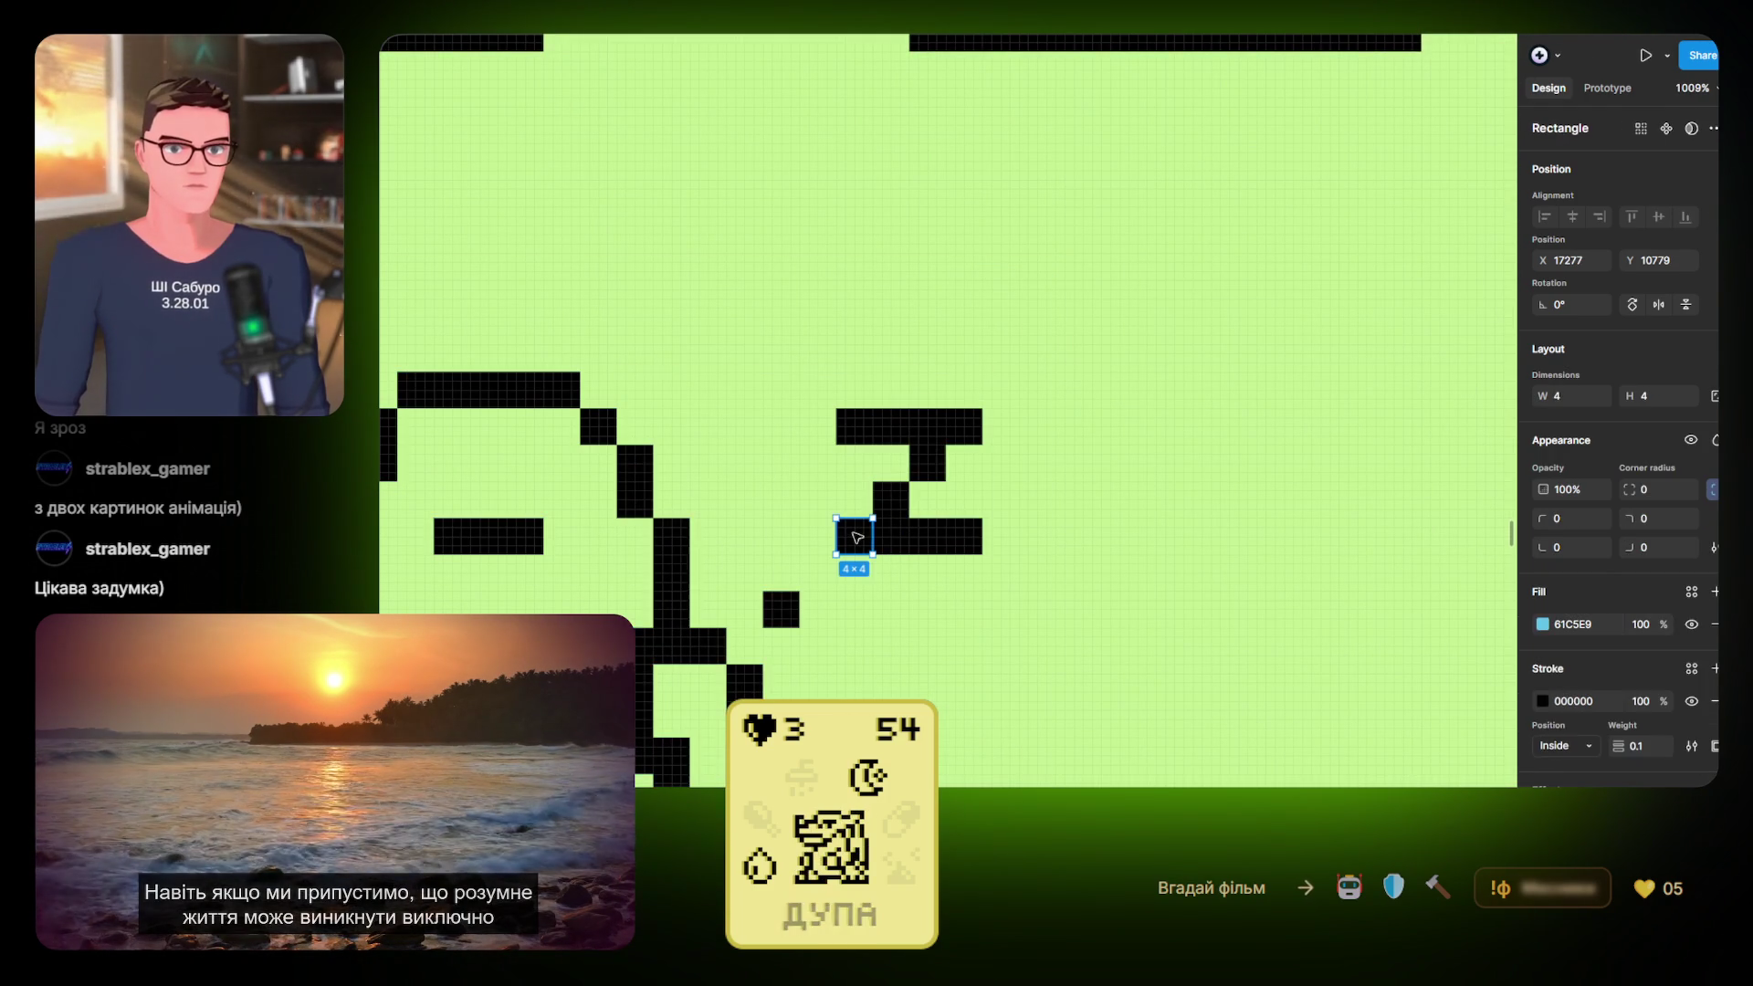
{"action": "left_click", "coordinate": [900, 541], "text": "shift"}
{"action": "left_click", "coordinate": [898, 513], "text": "shift"}
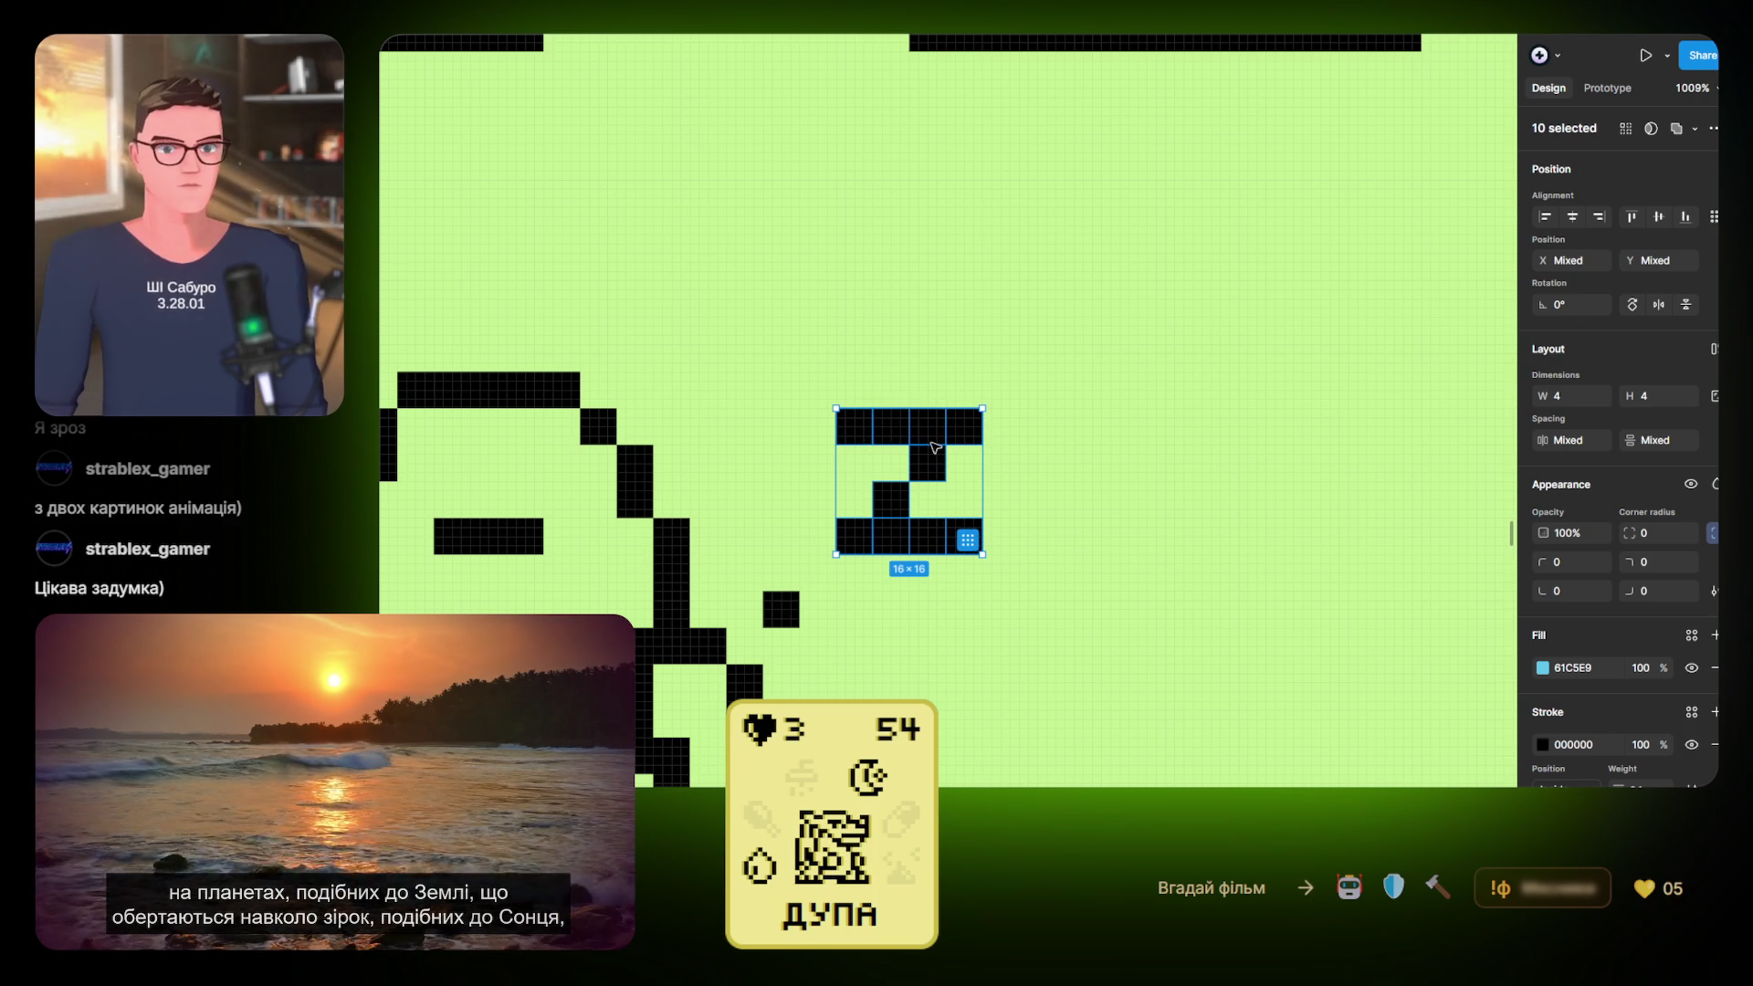
{"action": "left_click_drag", "start_coordinate": [847, 550], "coordinate": [847, 587]}
{"action": "key", "text": "Escape"}
{"action": "scroll", "coordinate": [848, 587], "scroll_direction": "down", "scroll_amount": 5}
{"action": "scroll", "coordinate": [1084, 559], "scroll_direction": "up", "scroll_amount": 5}
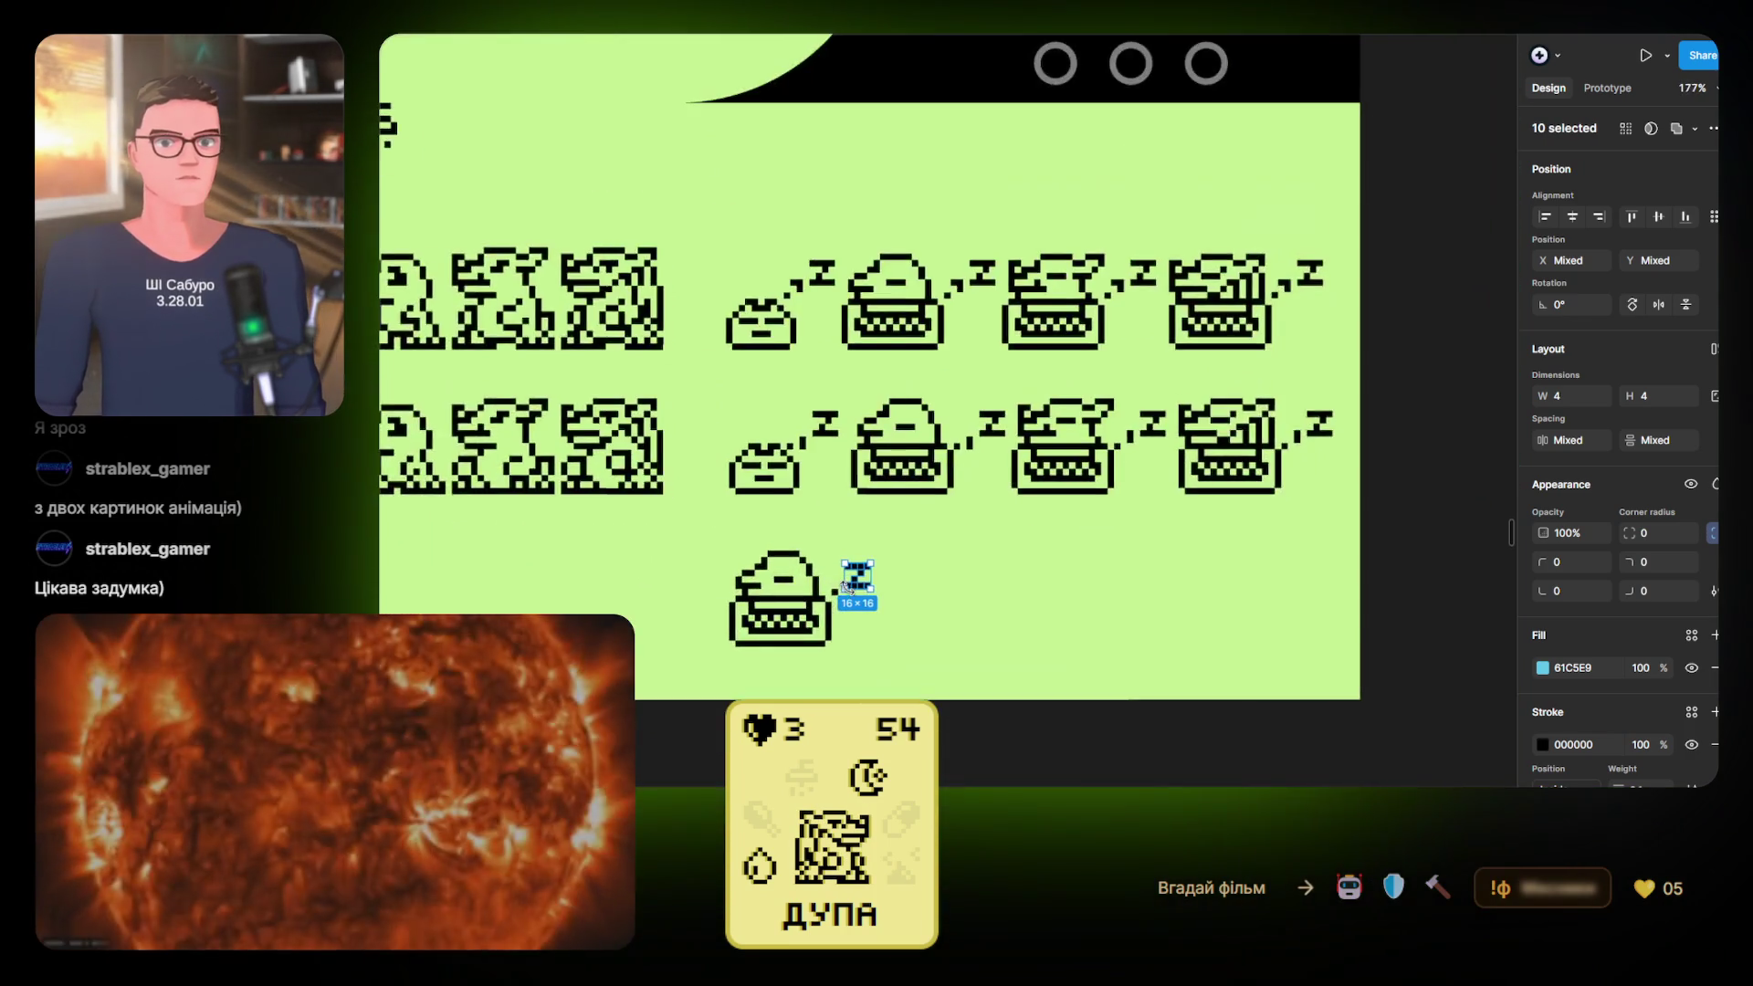
{"action": "left_click", "coordinate": [796, 601]}
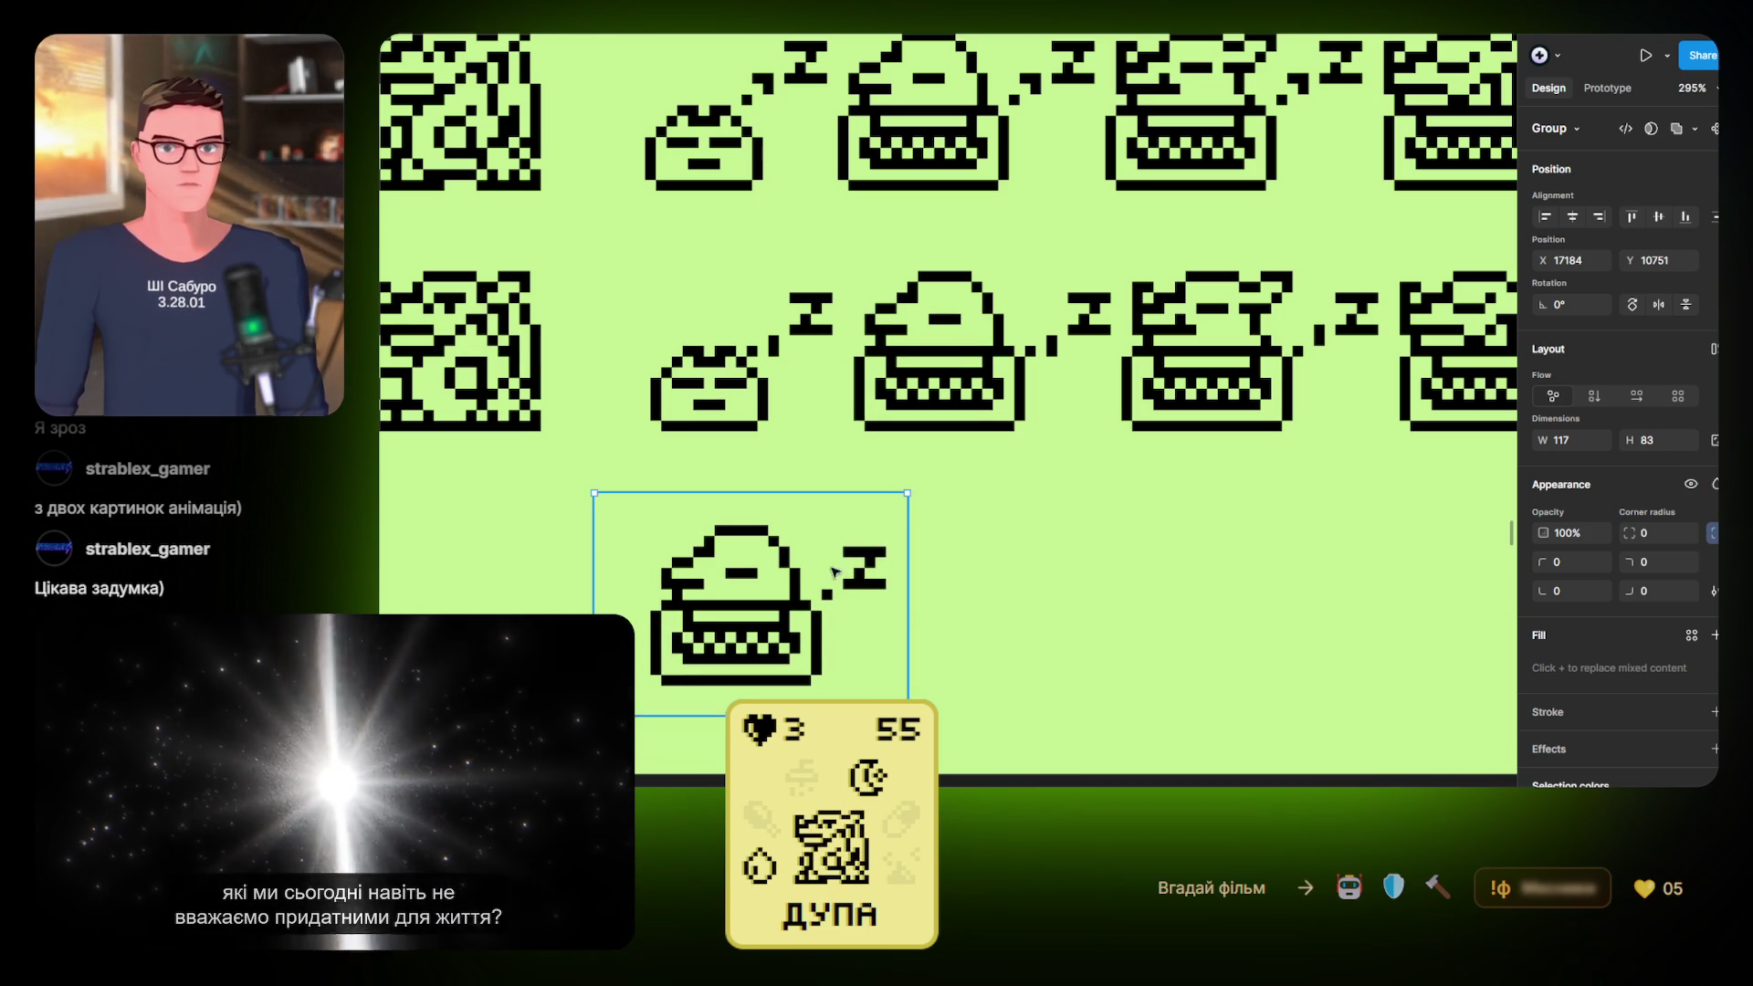
Move the bottom dot beside the z by one grid cell
{"action": "scroll", "coordinate": [822, 603], "scroll_direction": "up", "scroll_amount": 5}
{"action": "left_click", "coordinate": [875, 508]}
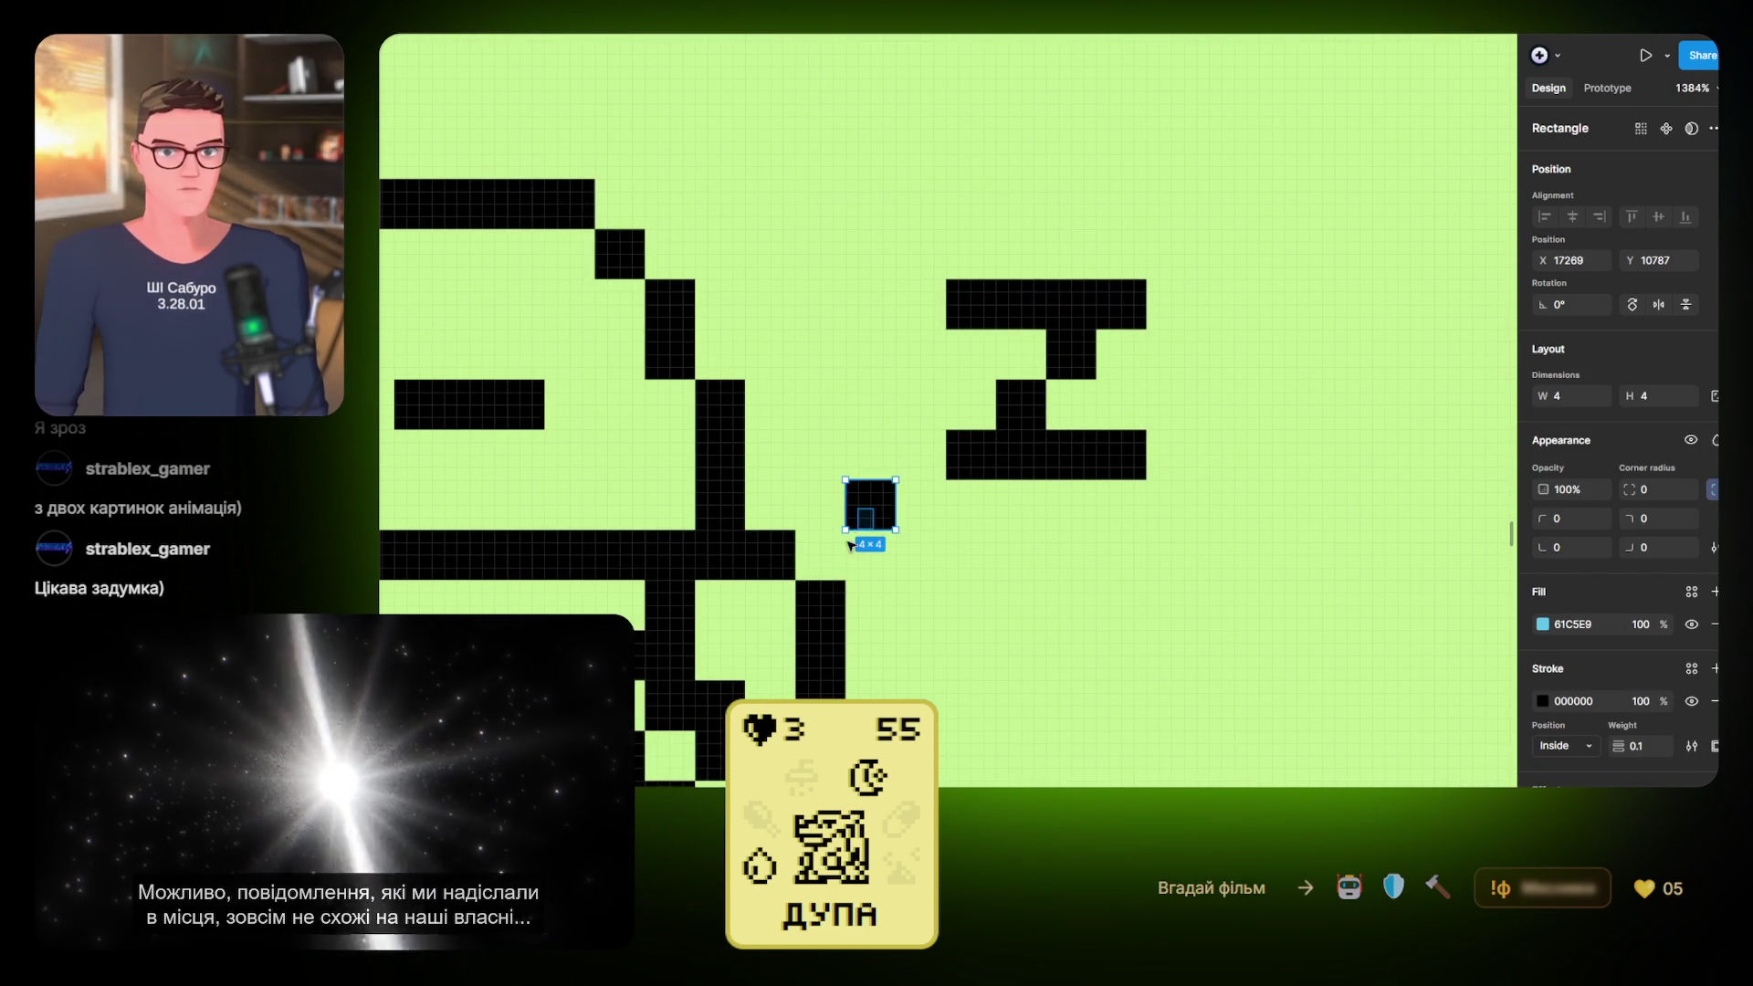
{"action": "mouse_move", "coordinate": [880, 508]}
{"action": "left_mouse_down"}
{"action": "mouse_move", "coordinate": [875, 554]}
{"action": "mouse_move", "coordinate": [874, 497]}
{"action": "left_mouse_up"}
{"action": "scroll", "coordinate": [879, 586], "scroll_direction": "down", "scroll_amount": 5}
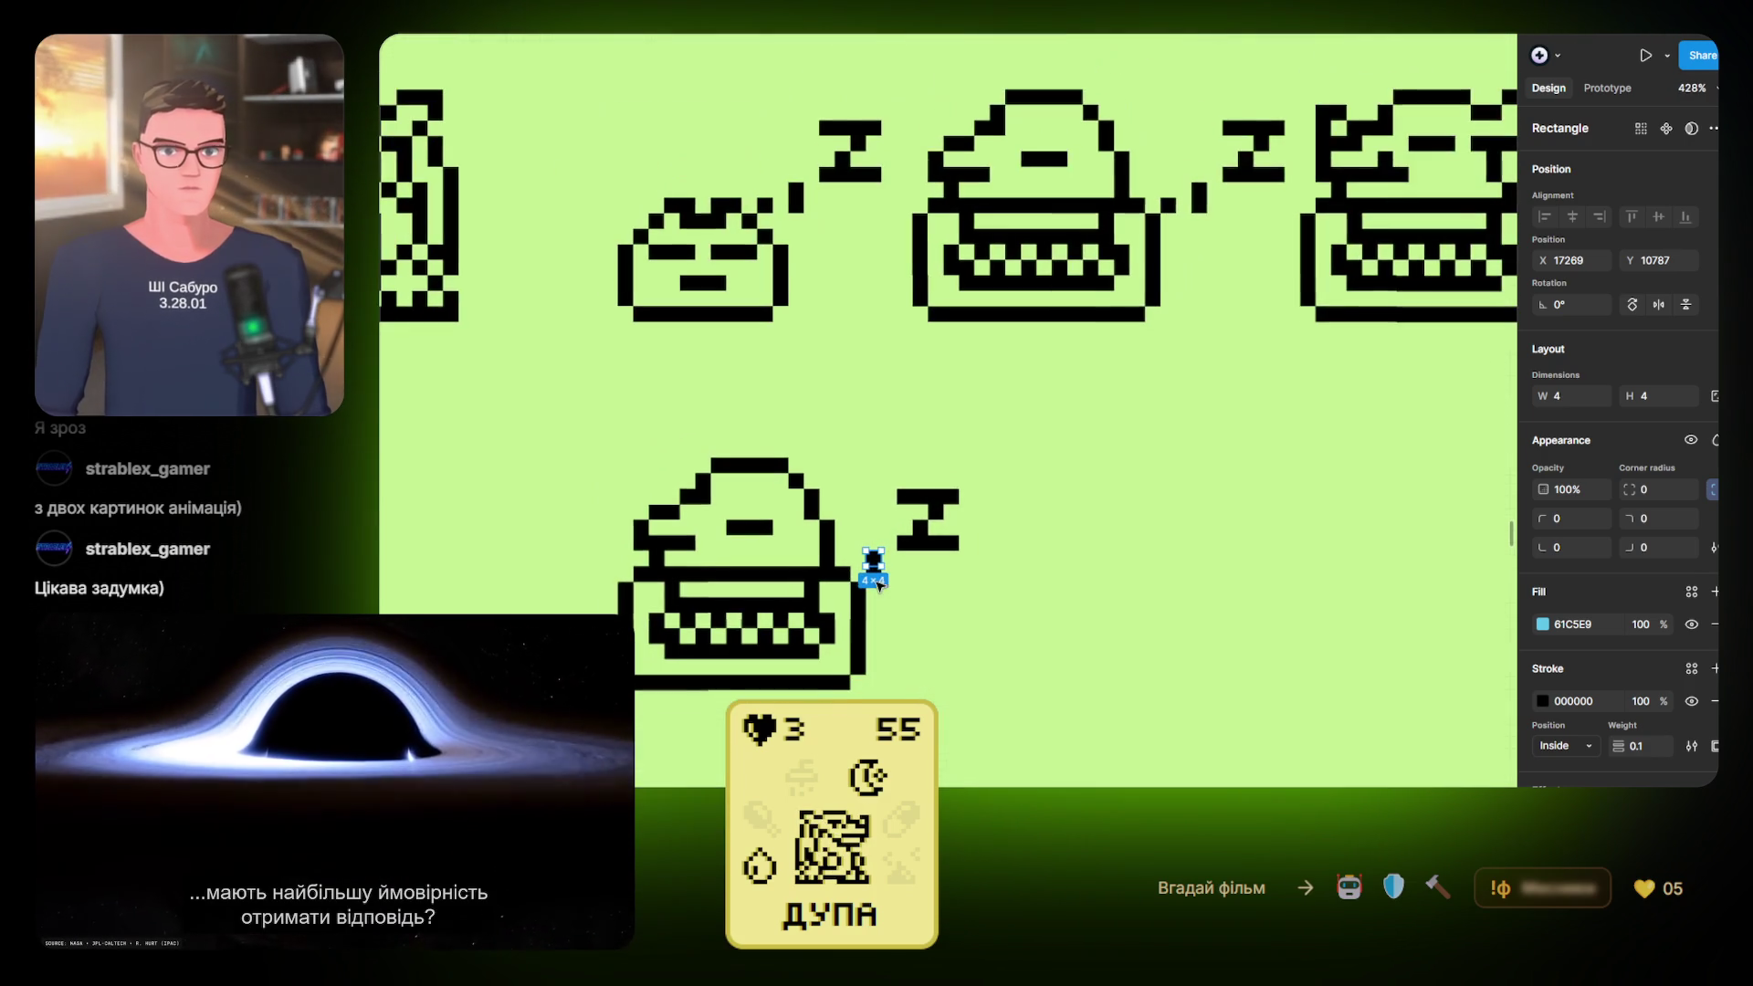
{"action": "left_click", "coordinate": [1025, 610]}
{"action": "scroll", "coordinate": [1025, 611], "scroll_direction": "down", "scroll_amount": 2}
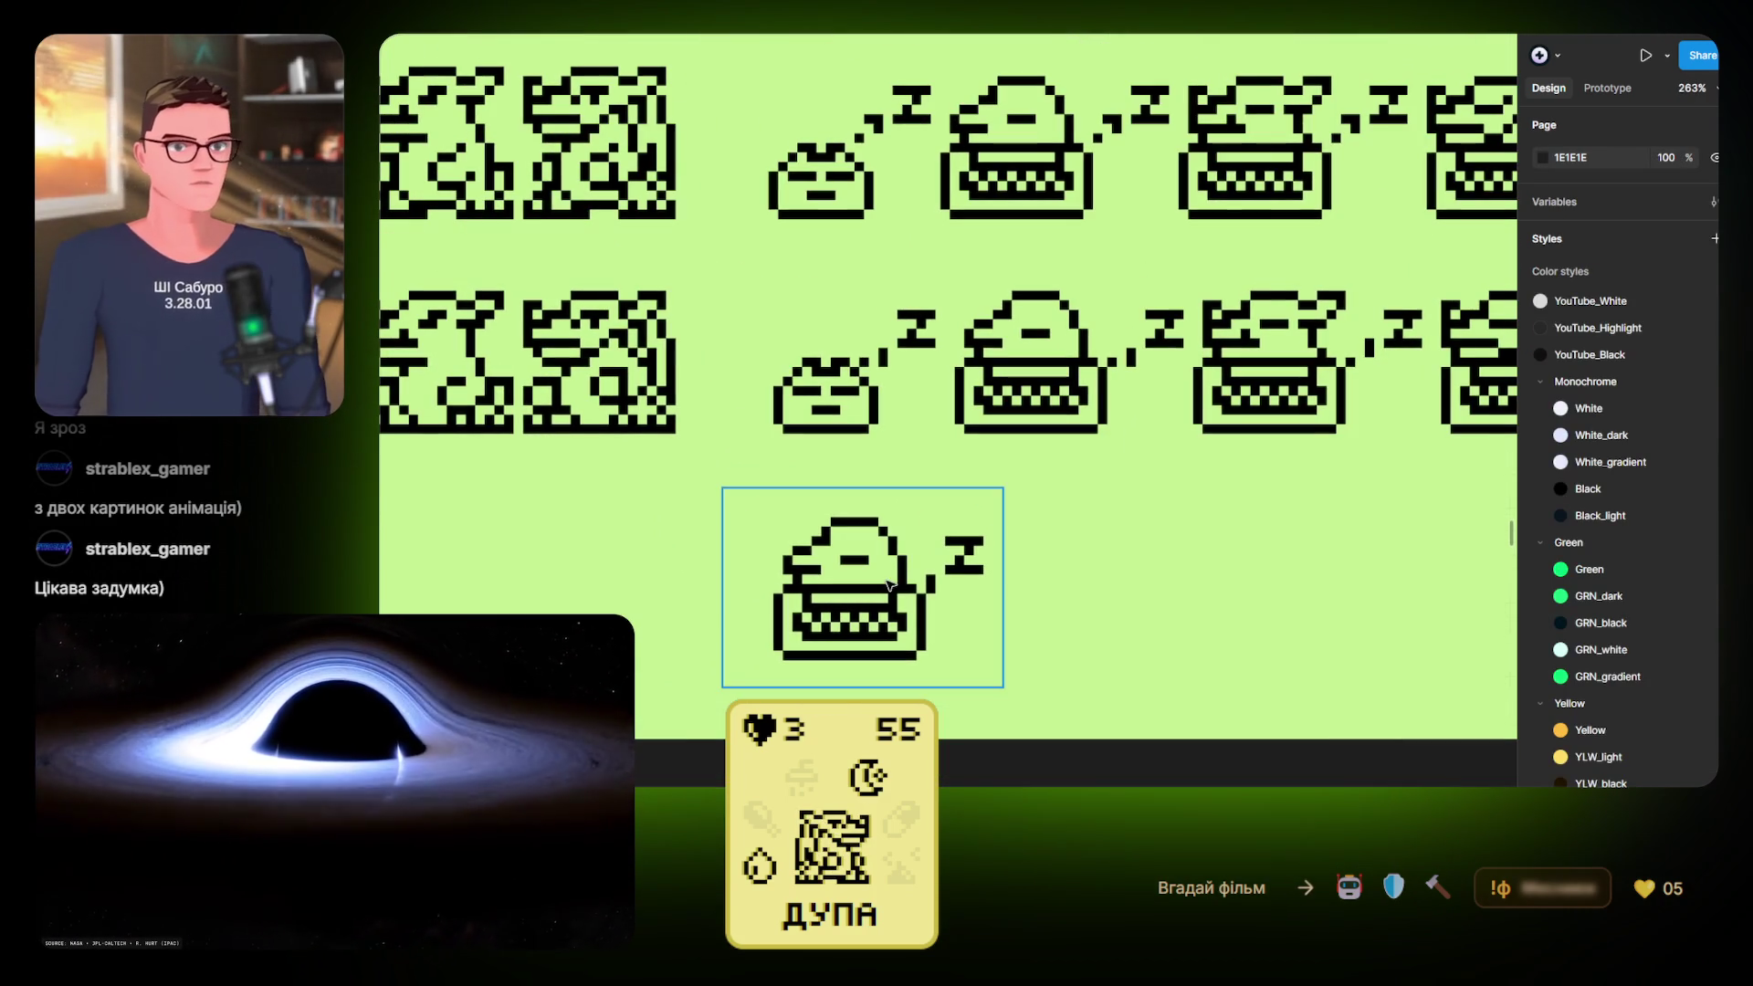
Flip the bottom sprite group's visibility to compare its two sleep frames
{"action": "left_click", "coordinate": [876, 589]}
{"action": "left_click", "coordinate": [1691, 484]}
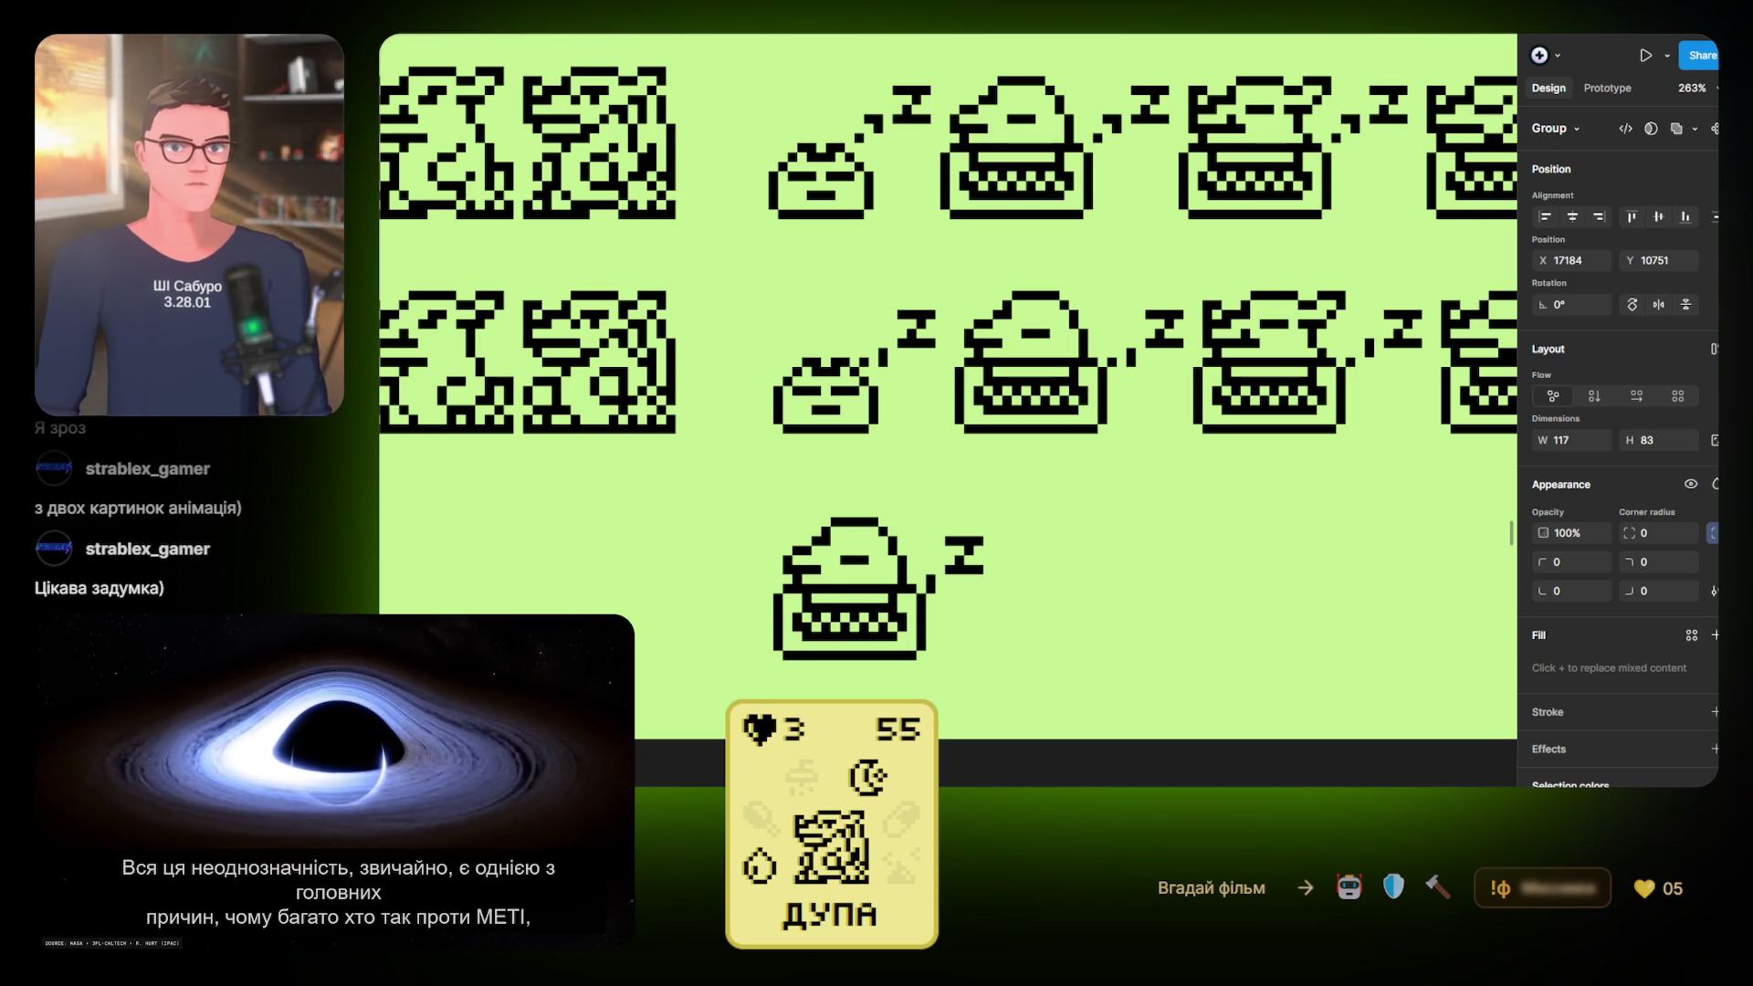
{"action": "left_click", "coordinate": [1691, 484]}
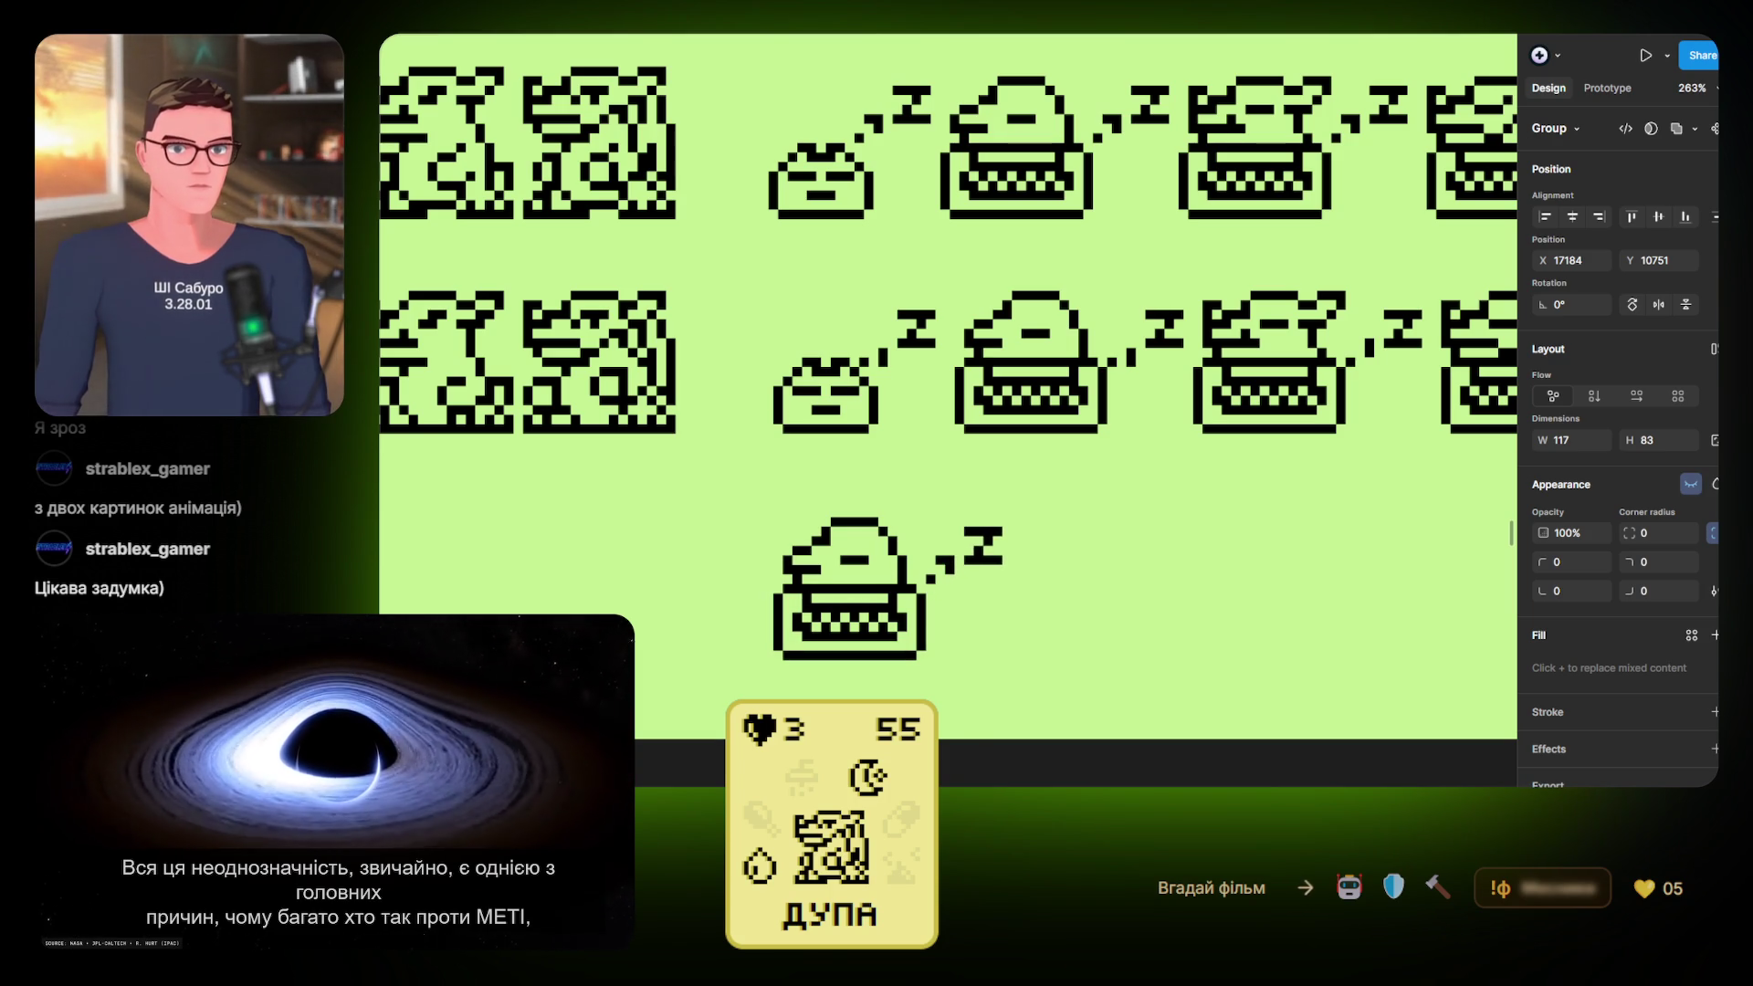
{"action": "left_click", "coordinate": [1691, 484]}
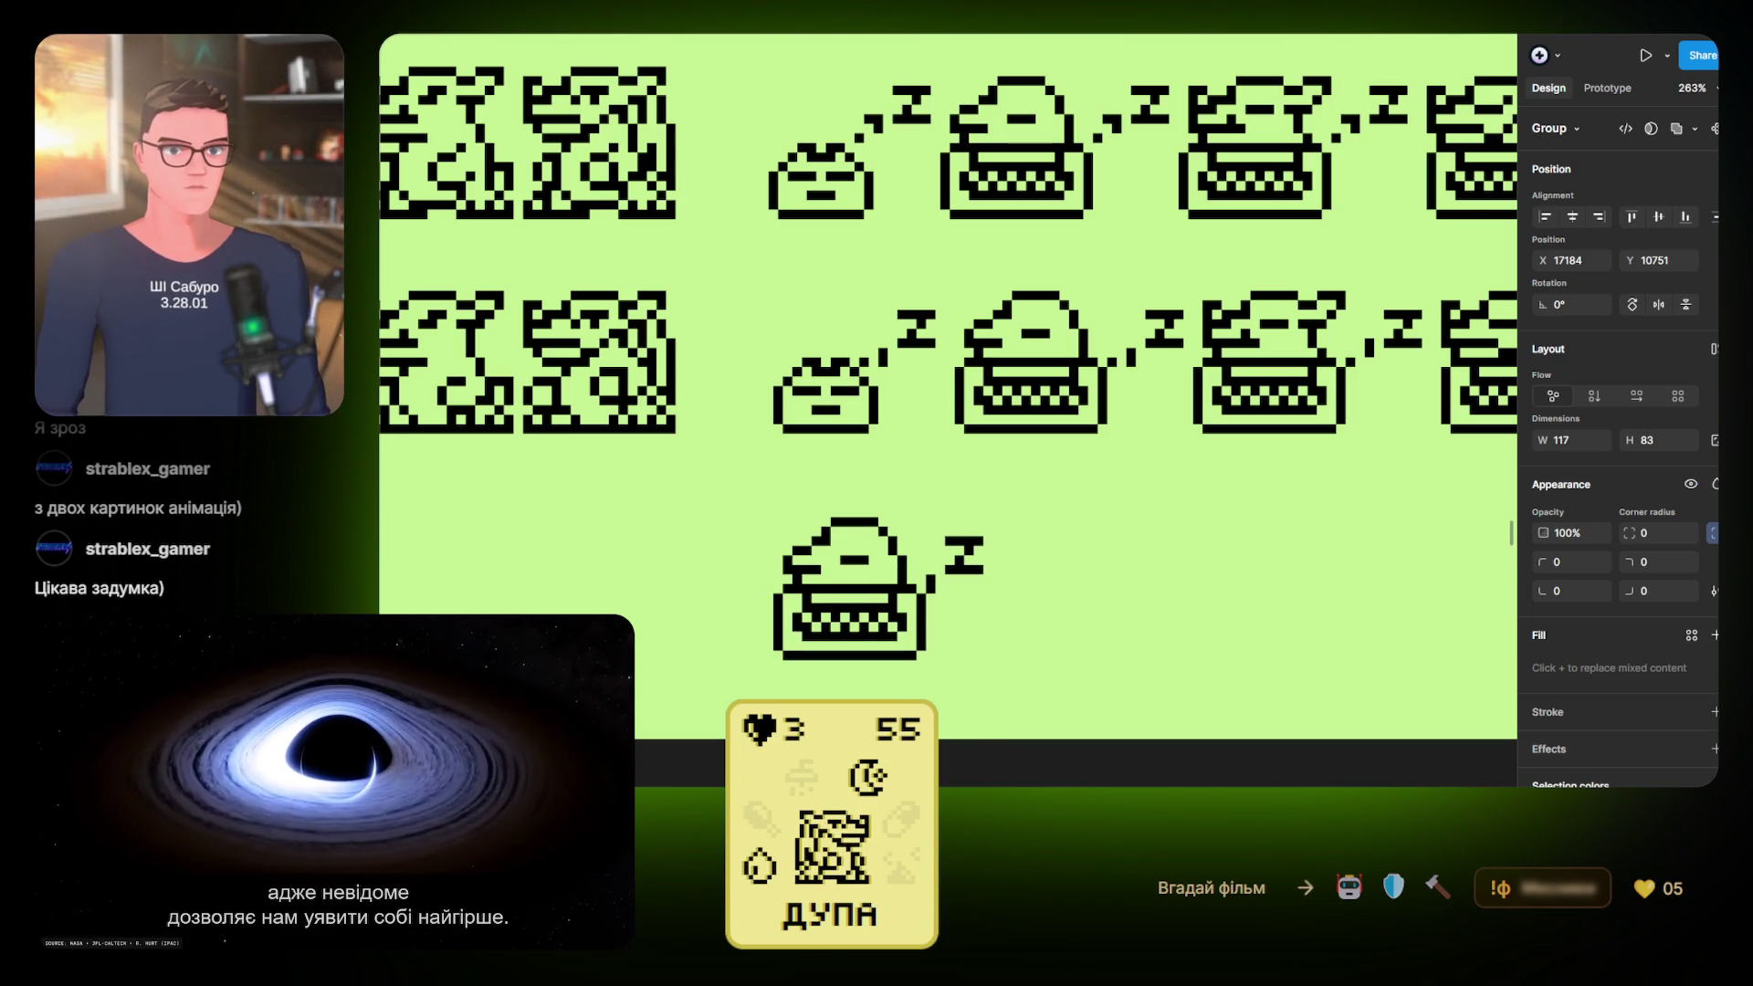
{"action": "left_click", "coordinate": [1691, 484]}
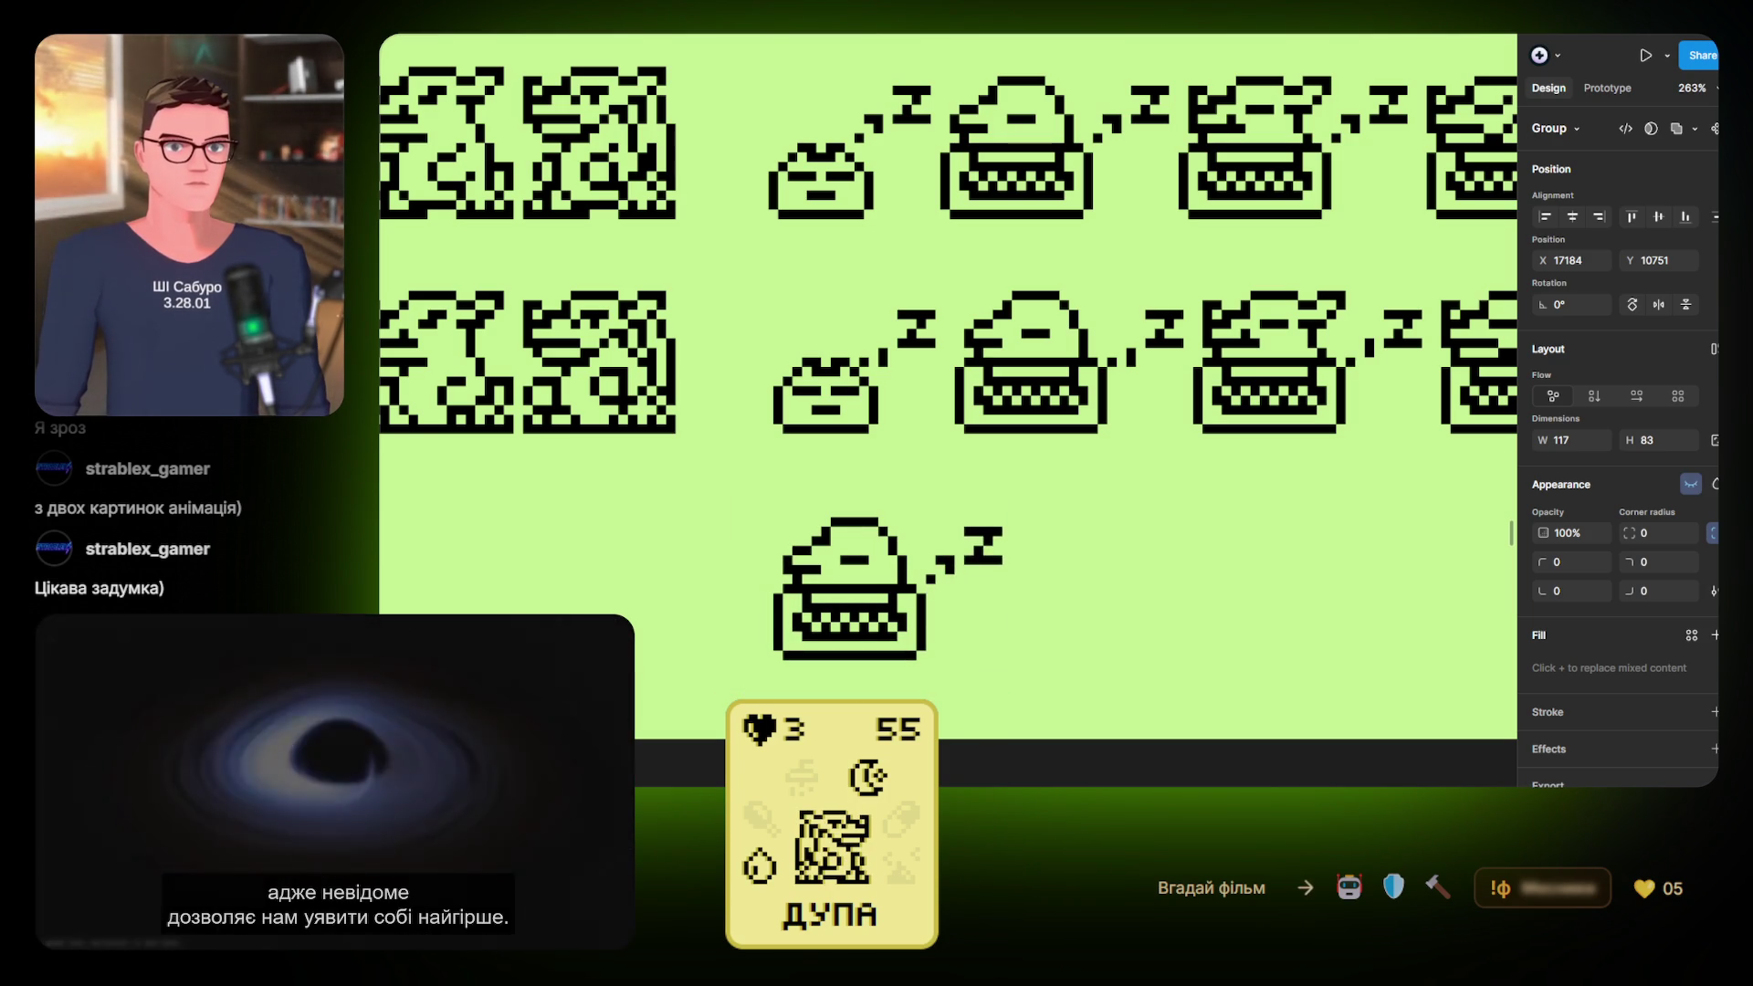
{"action": "left_click", "coordinate": [1691, 484]}
{"action": "scroll", "coordinate": [973, 594], "scroll_direction": "up", "scroll_amount": 10}
Move one pixel of the Z trail one block left
{"action": "double_click", "coordinate": [717, 501]}
{"action": "left_click_drag", "start_coordinate": [716, 502], "coordinate": [659, 501]}
{"action": "scroll", "coordinate": [790, 596], "scroll_direction": "down", "scroll_amount": 3}
{"action": "scroll", "coordinate": [790, 597], "scroll_direction": "down", "scroll_amount": 5}
{"action": "scroll", "coordinate": [1016, 579], "scroll_direction": "left", "scroll_amount": 3}
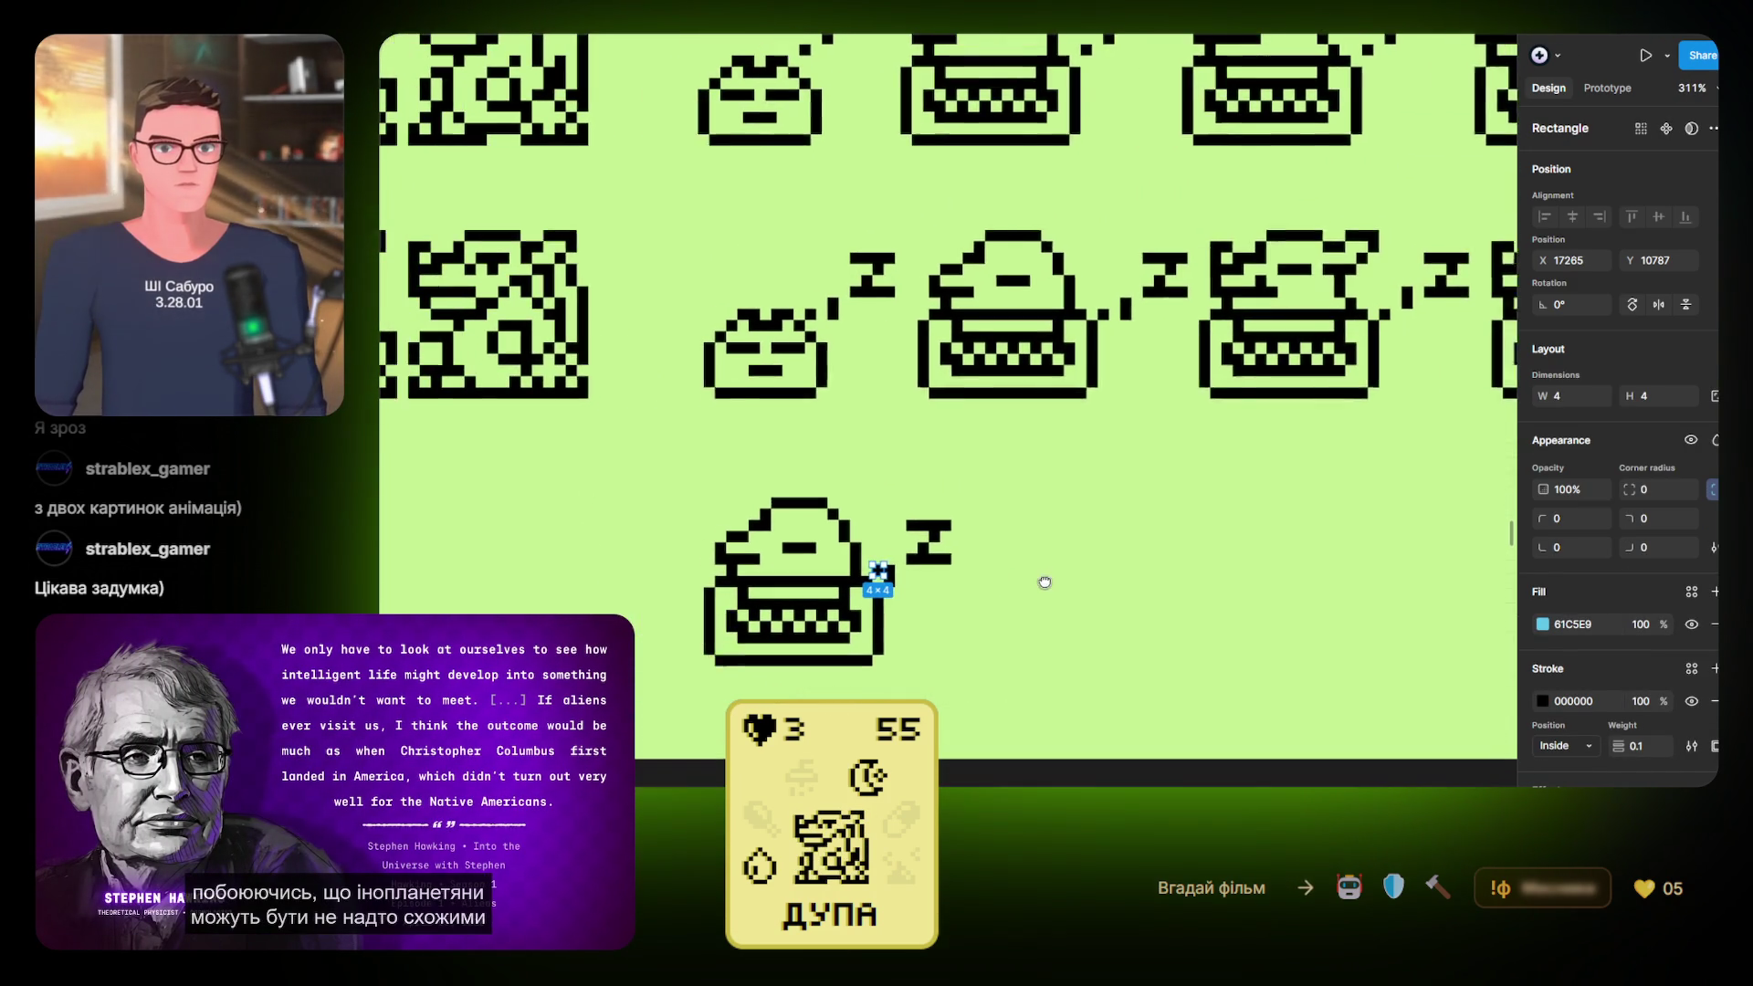
{"action": "key", "text": "Escape"}
Recheck both sleep frames by toggling the top frame with the eye icon and Ctrl+Shift+H
{"action": "left_click", "coordinate": [783, 551]}
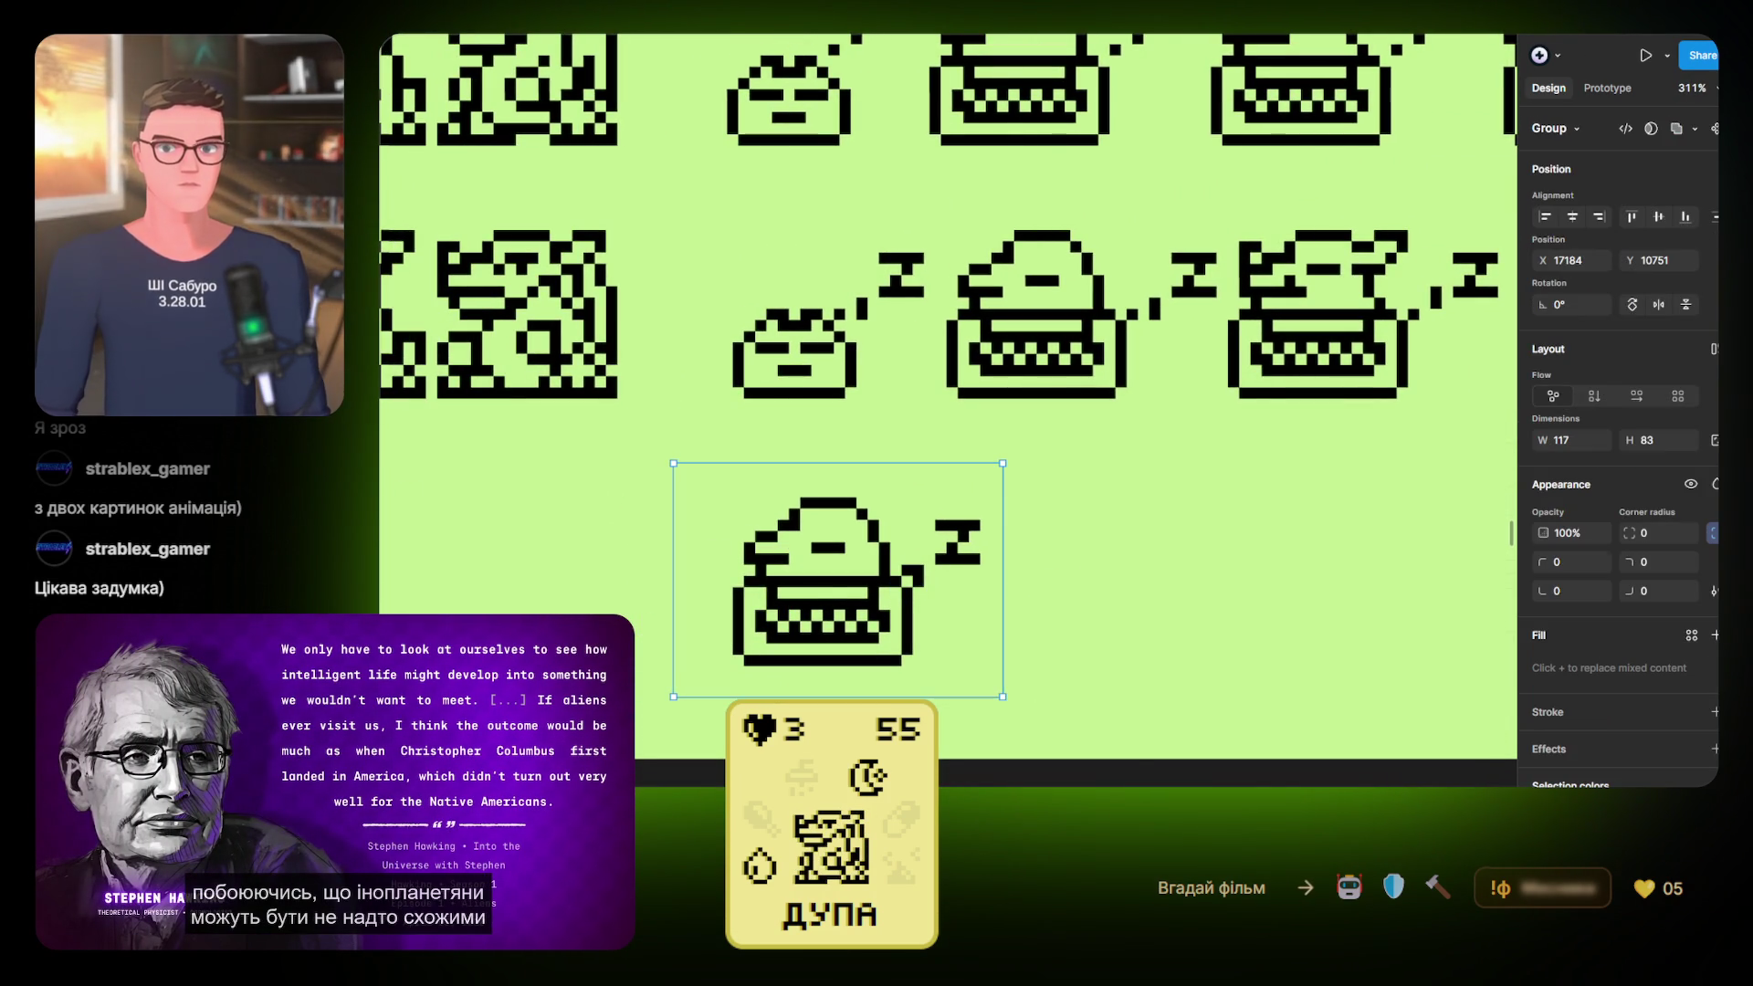
{"action": "key", "text": "Escape"}
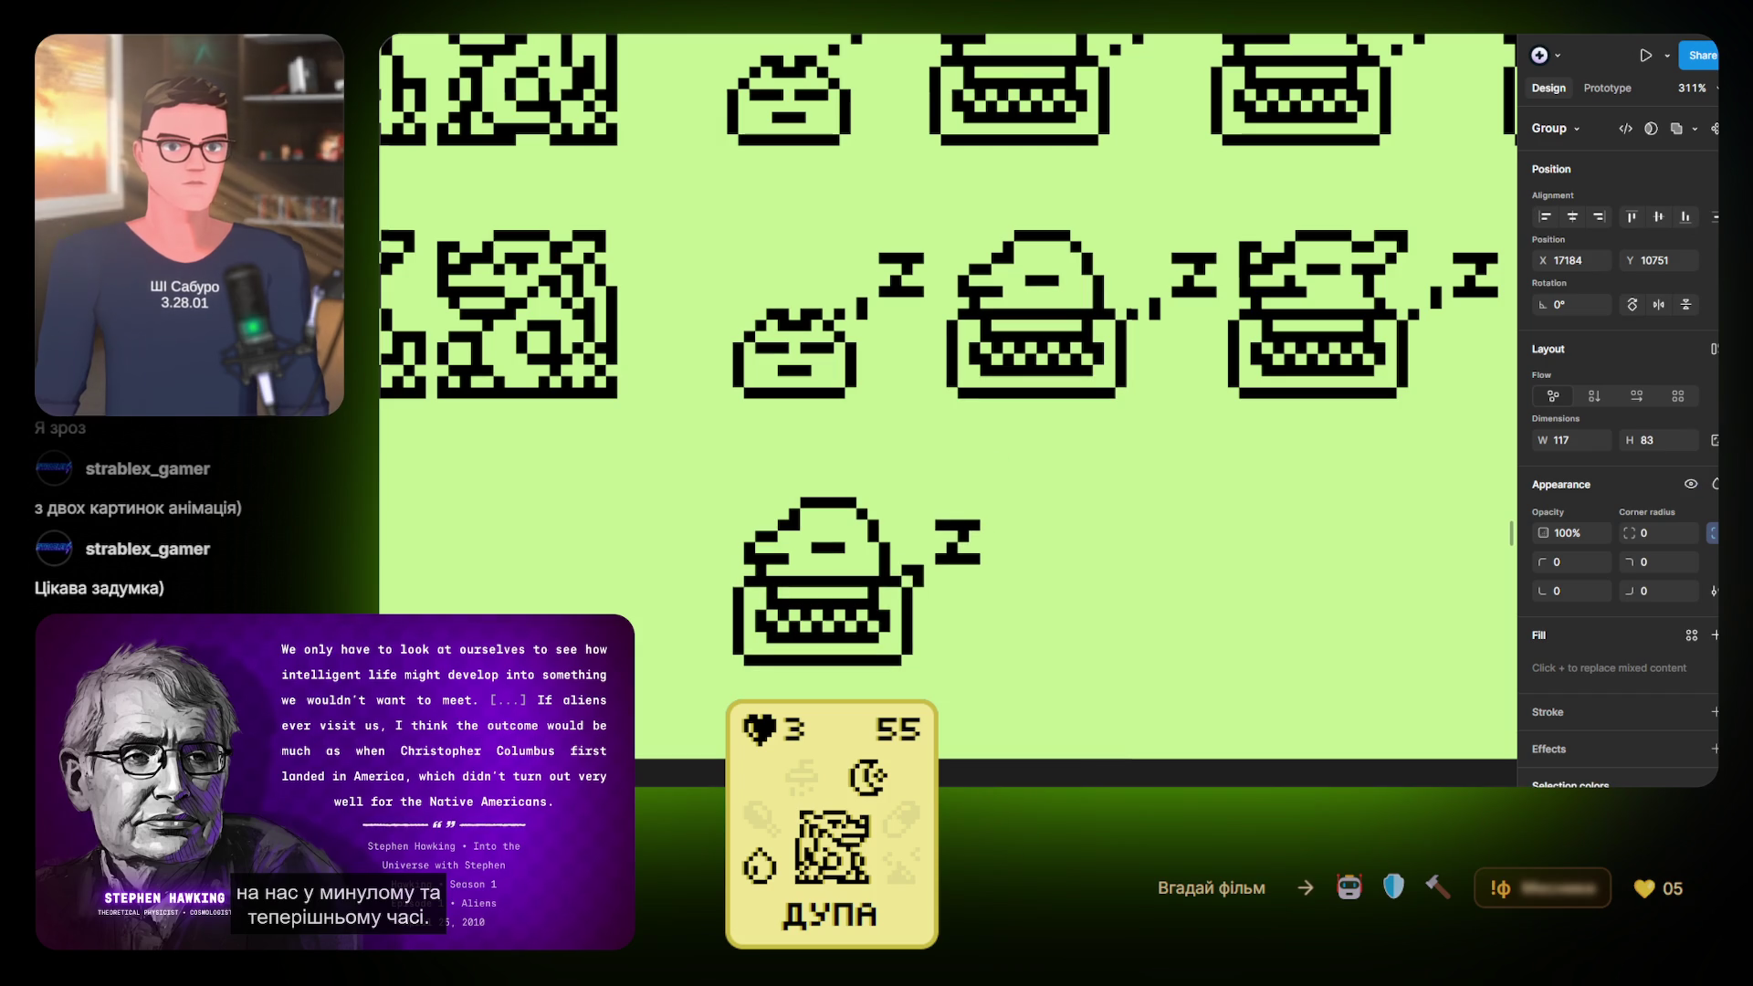
{"action": "left_click", "coordinate": [1691, 484]}
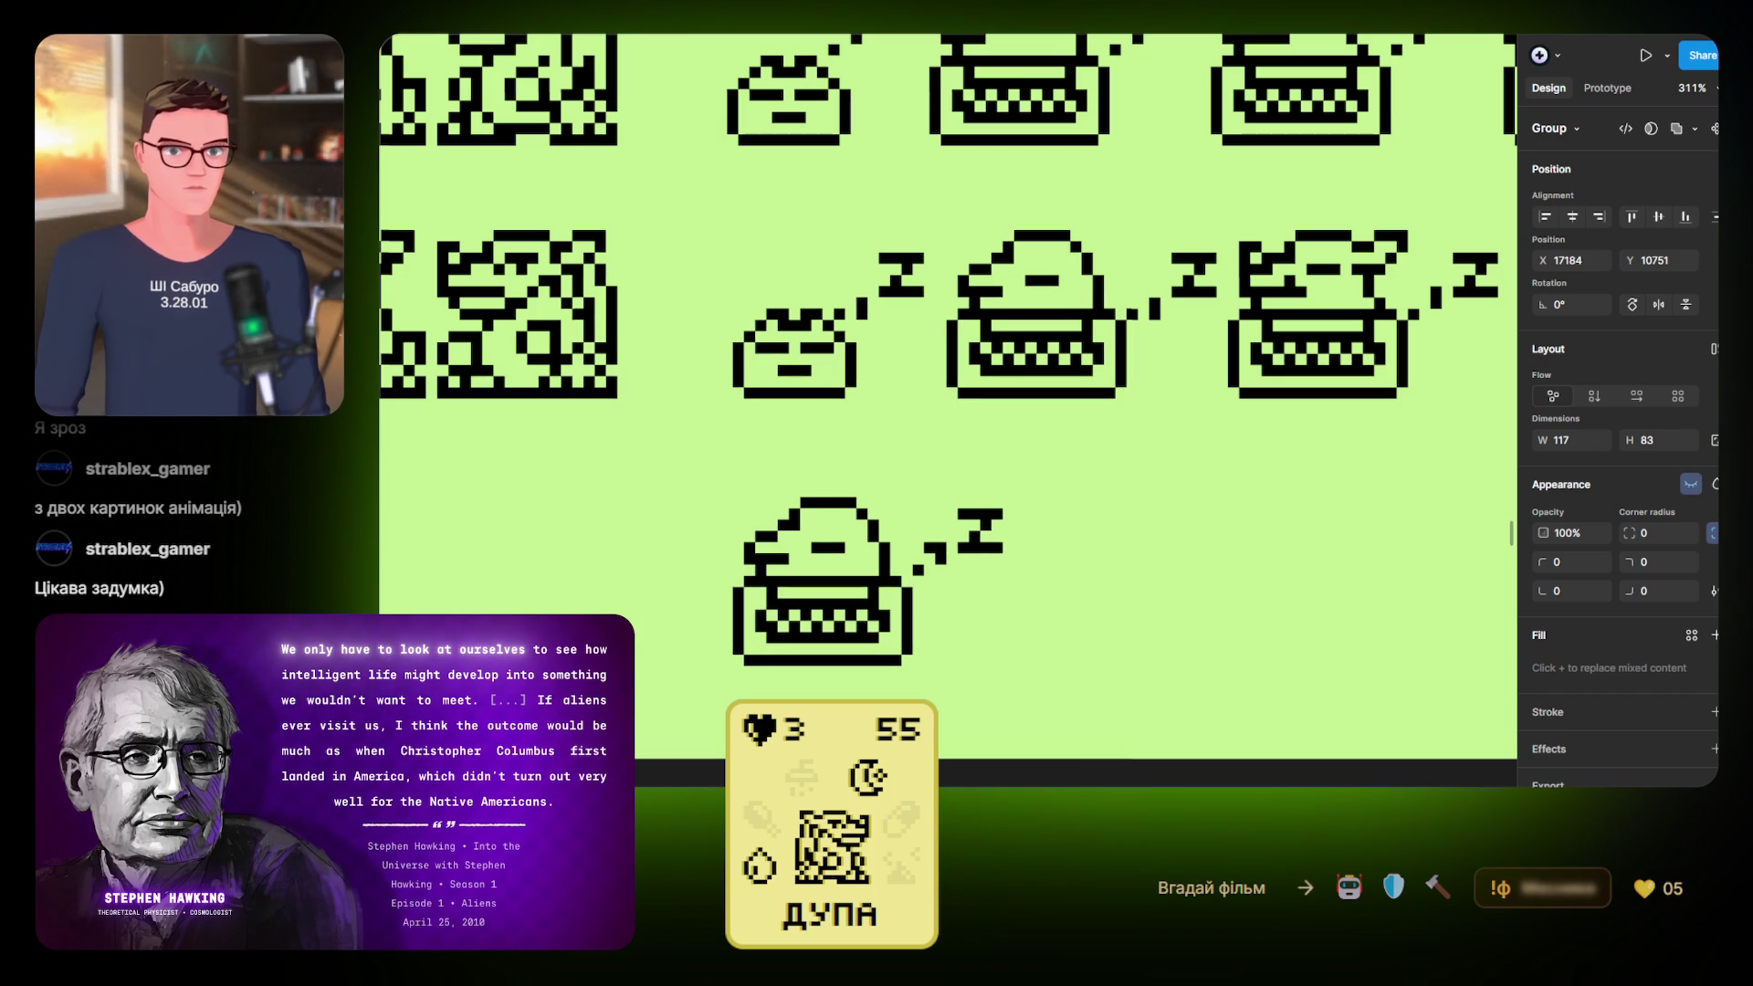
{"action": "left_click", "coordinate": [1691, 484]}
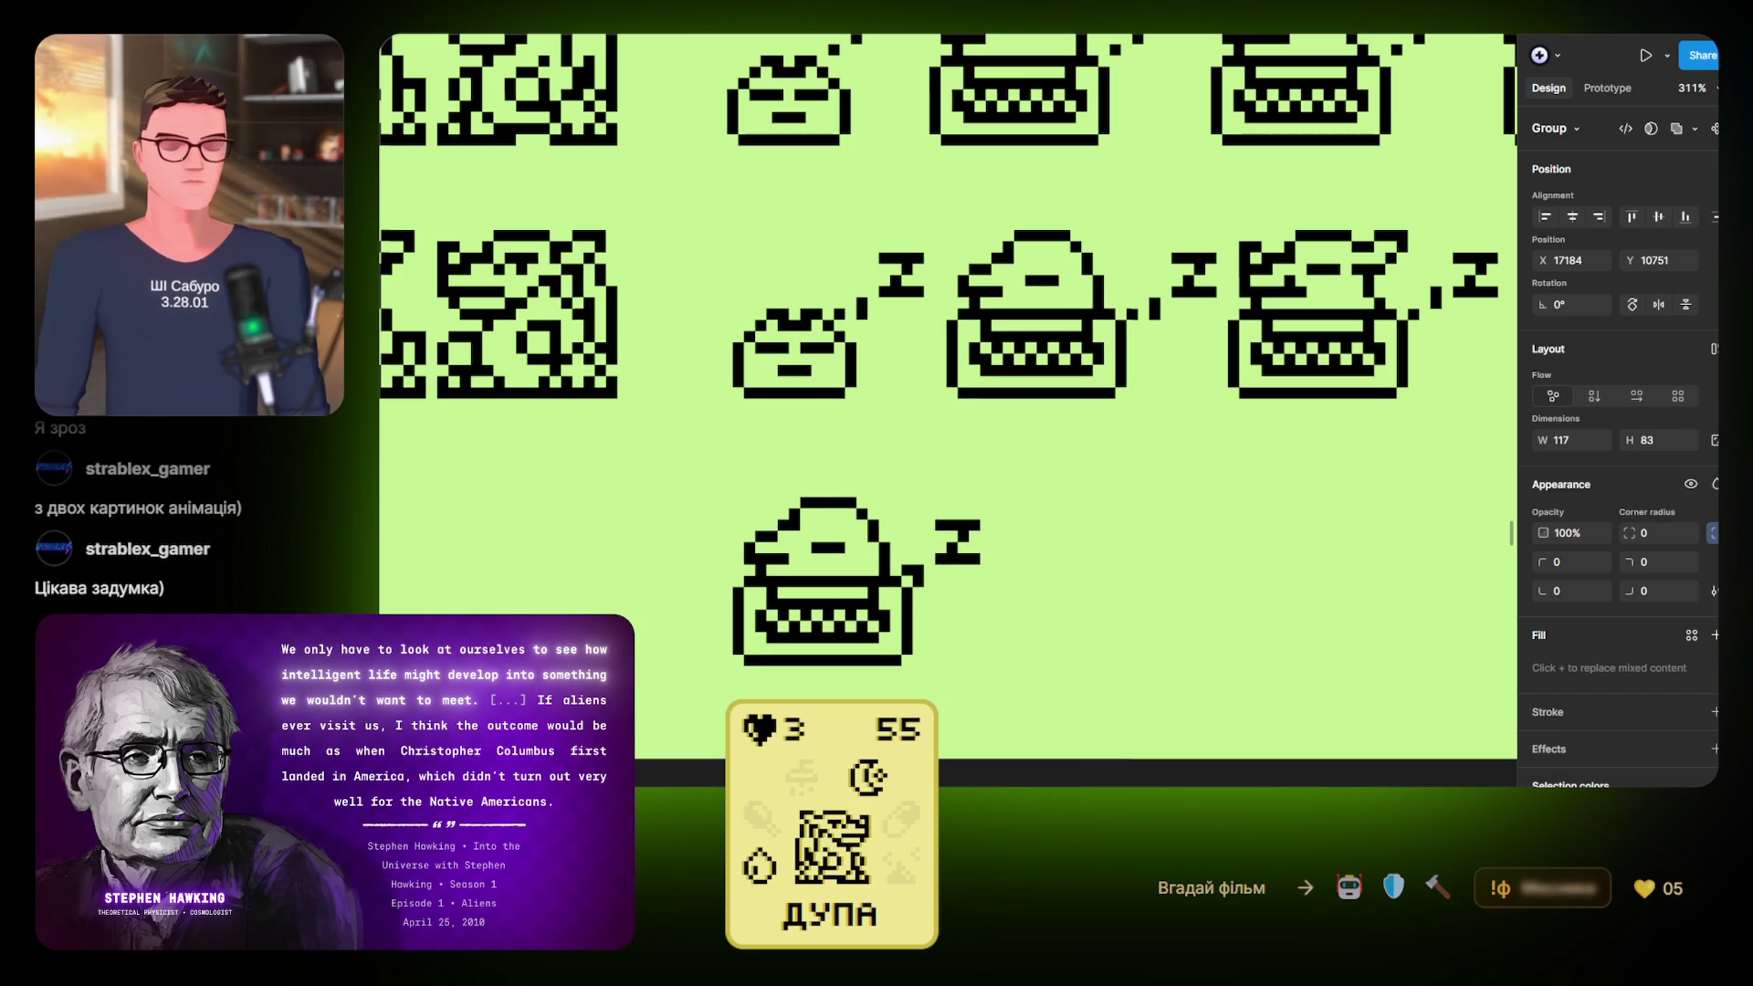
{"action": "left_click", "coordinate": [1691, 484]}
{"action": "left_click", "coordinate": [1691, 484]}
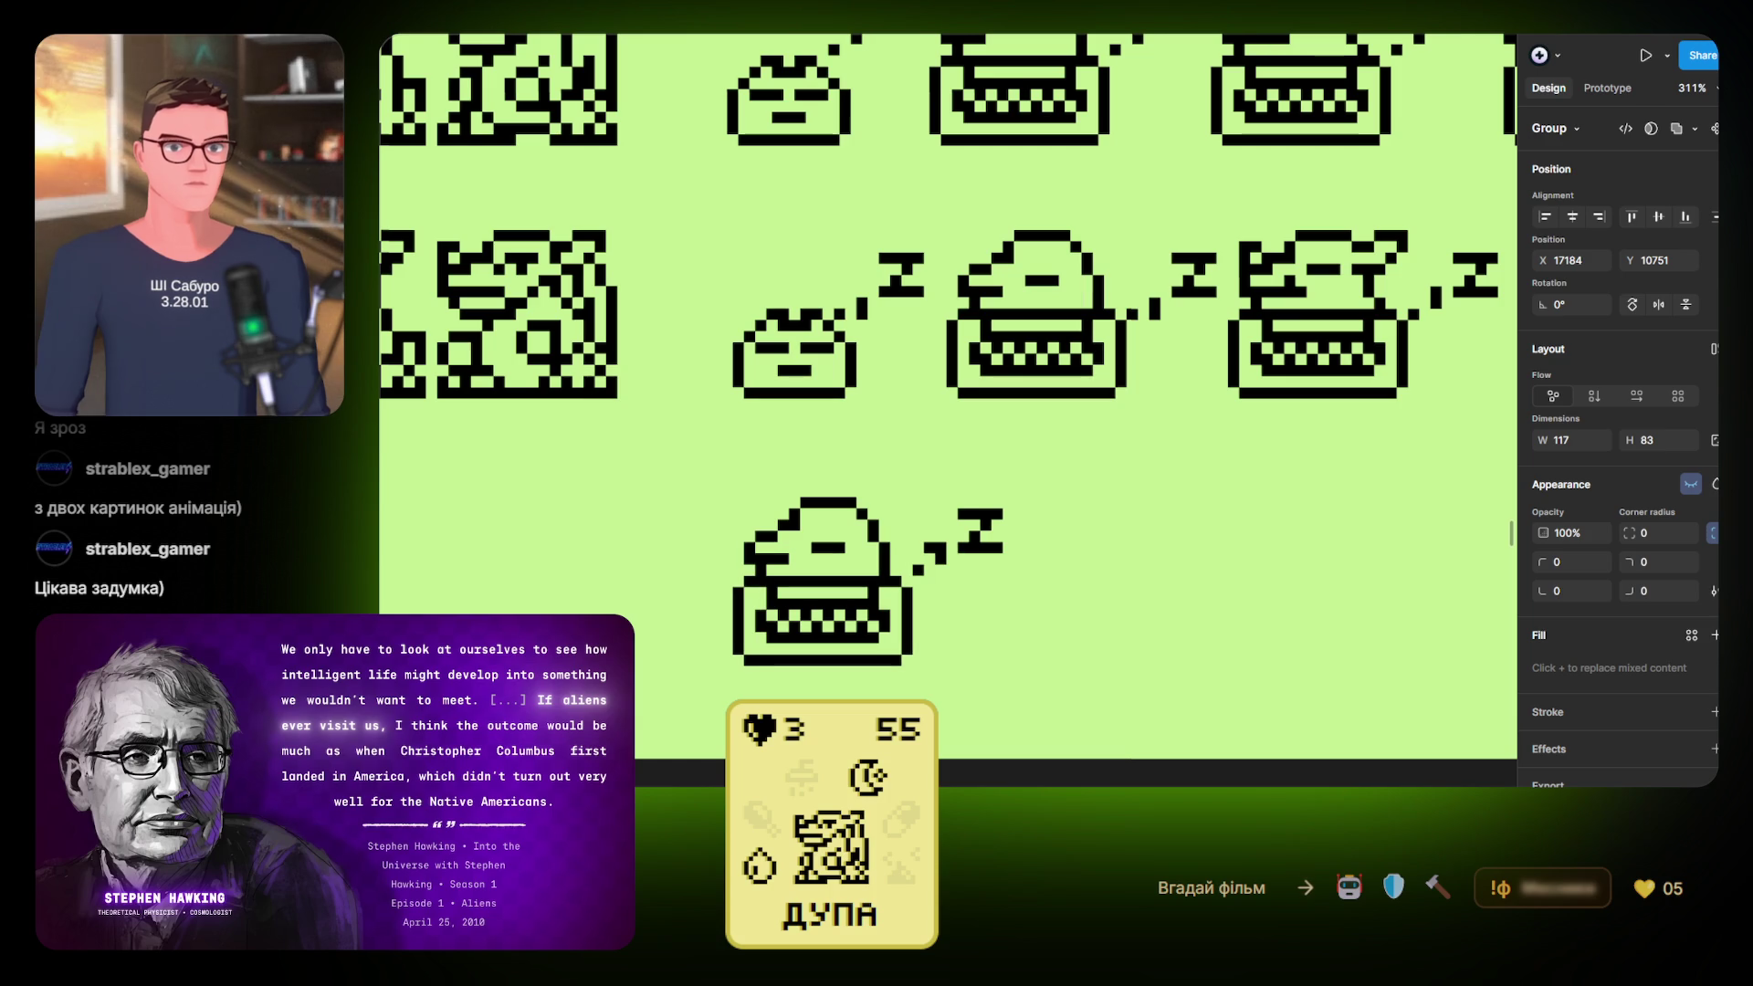
{"action": "key", "text": "ctrl+shift+h"}
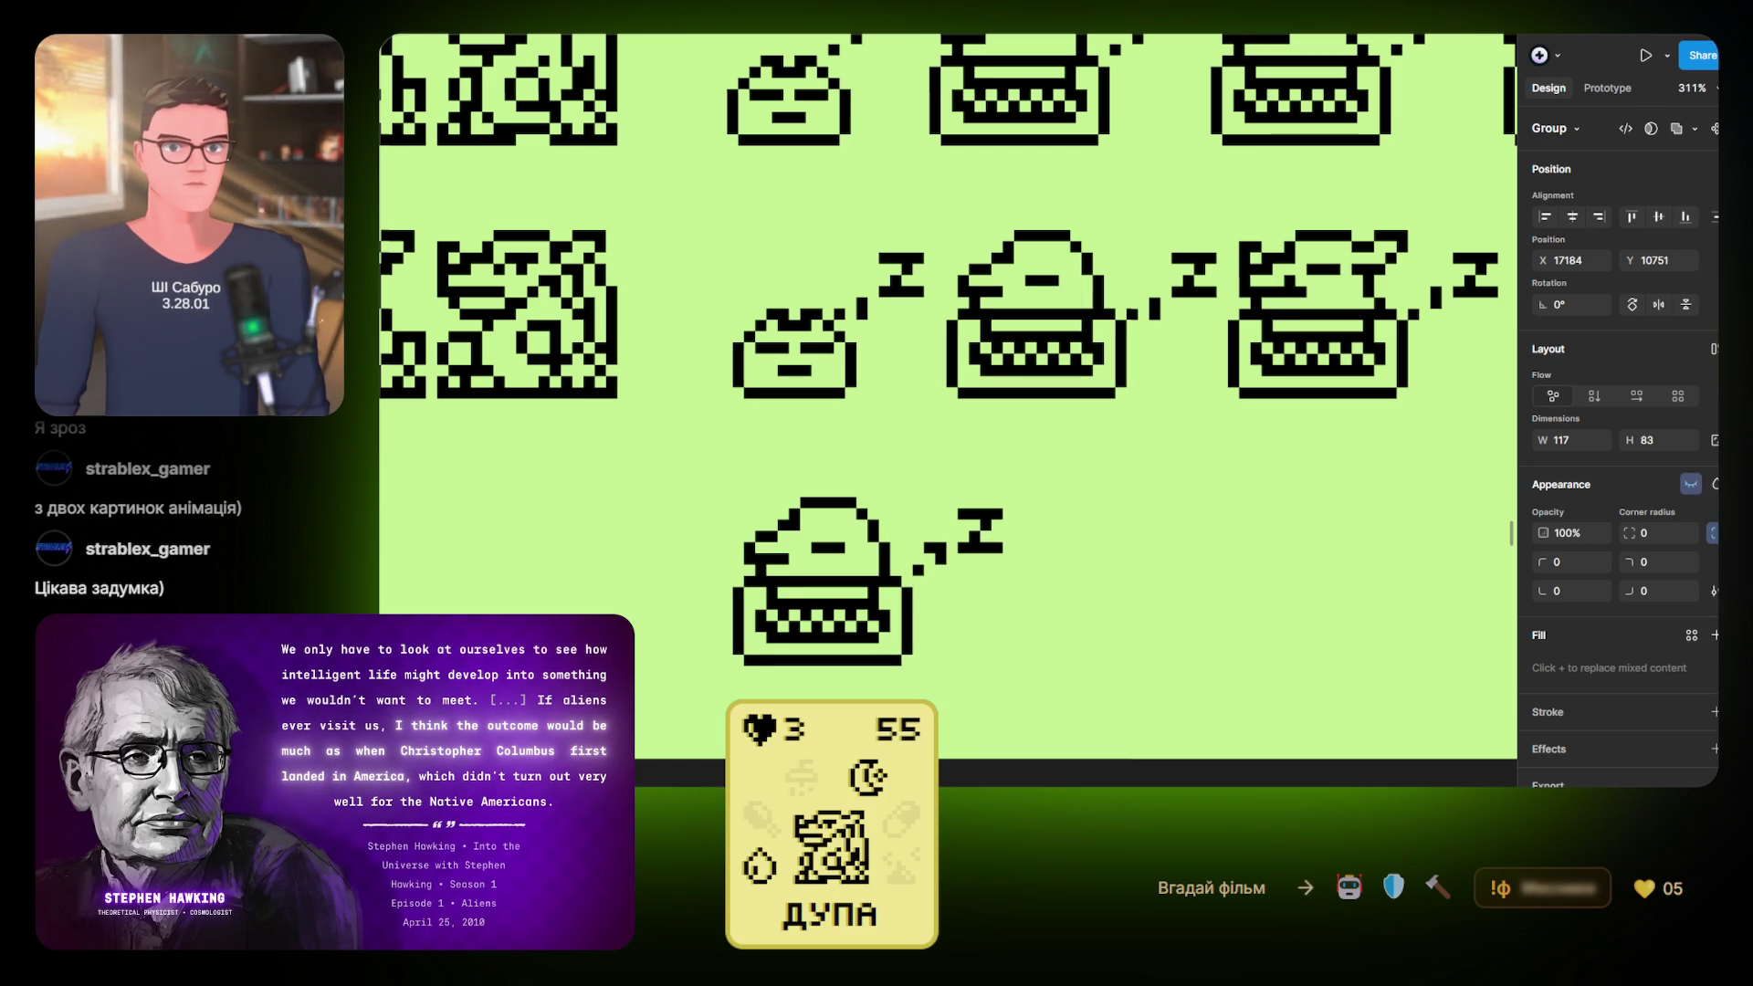
{"action": "key", "text": "ctrl+shift+h"}
{"action": "key", "text": "ctrl+shift+h"}
{"action": "key", "text": "ctrl+shift+h"}
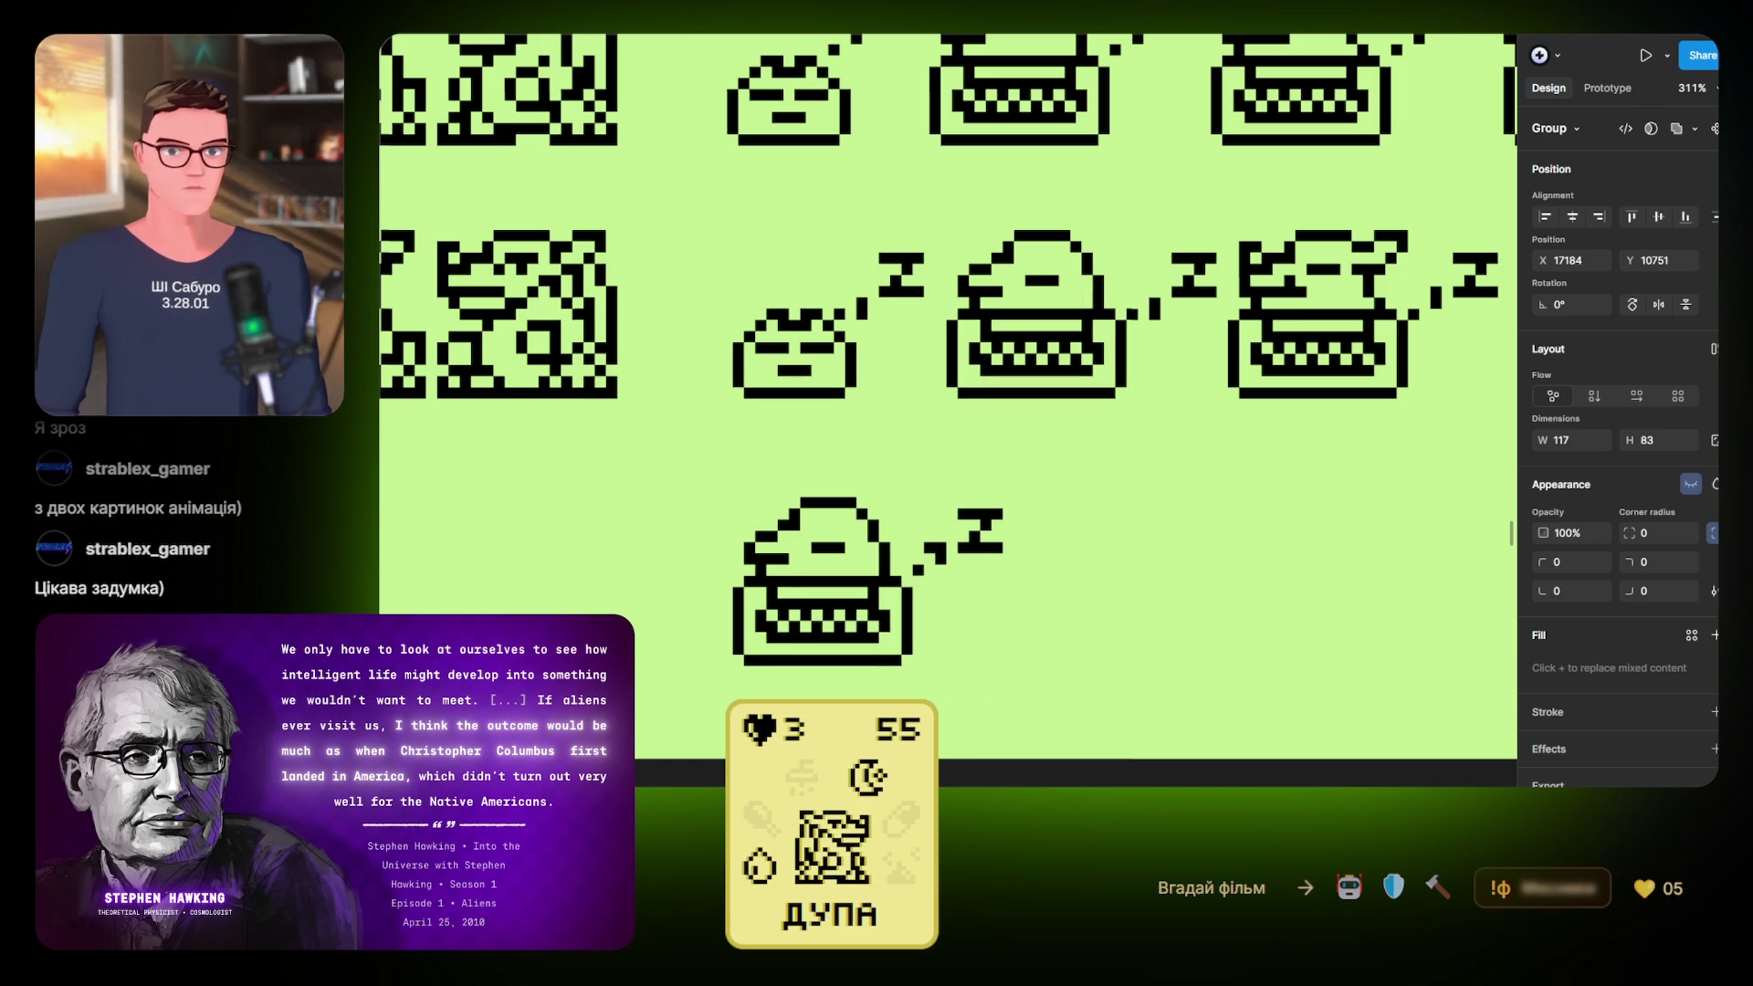
{"action": "key", "text": "ctrl+shift+h"}
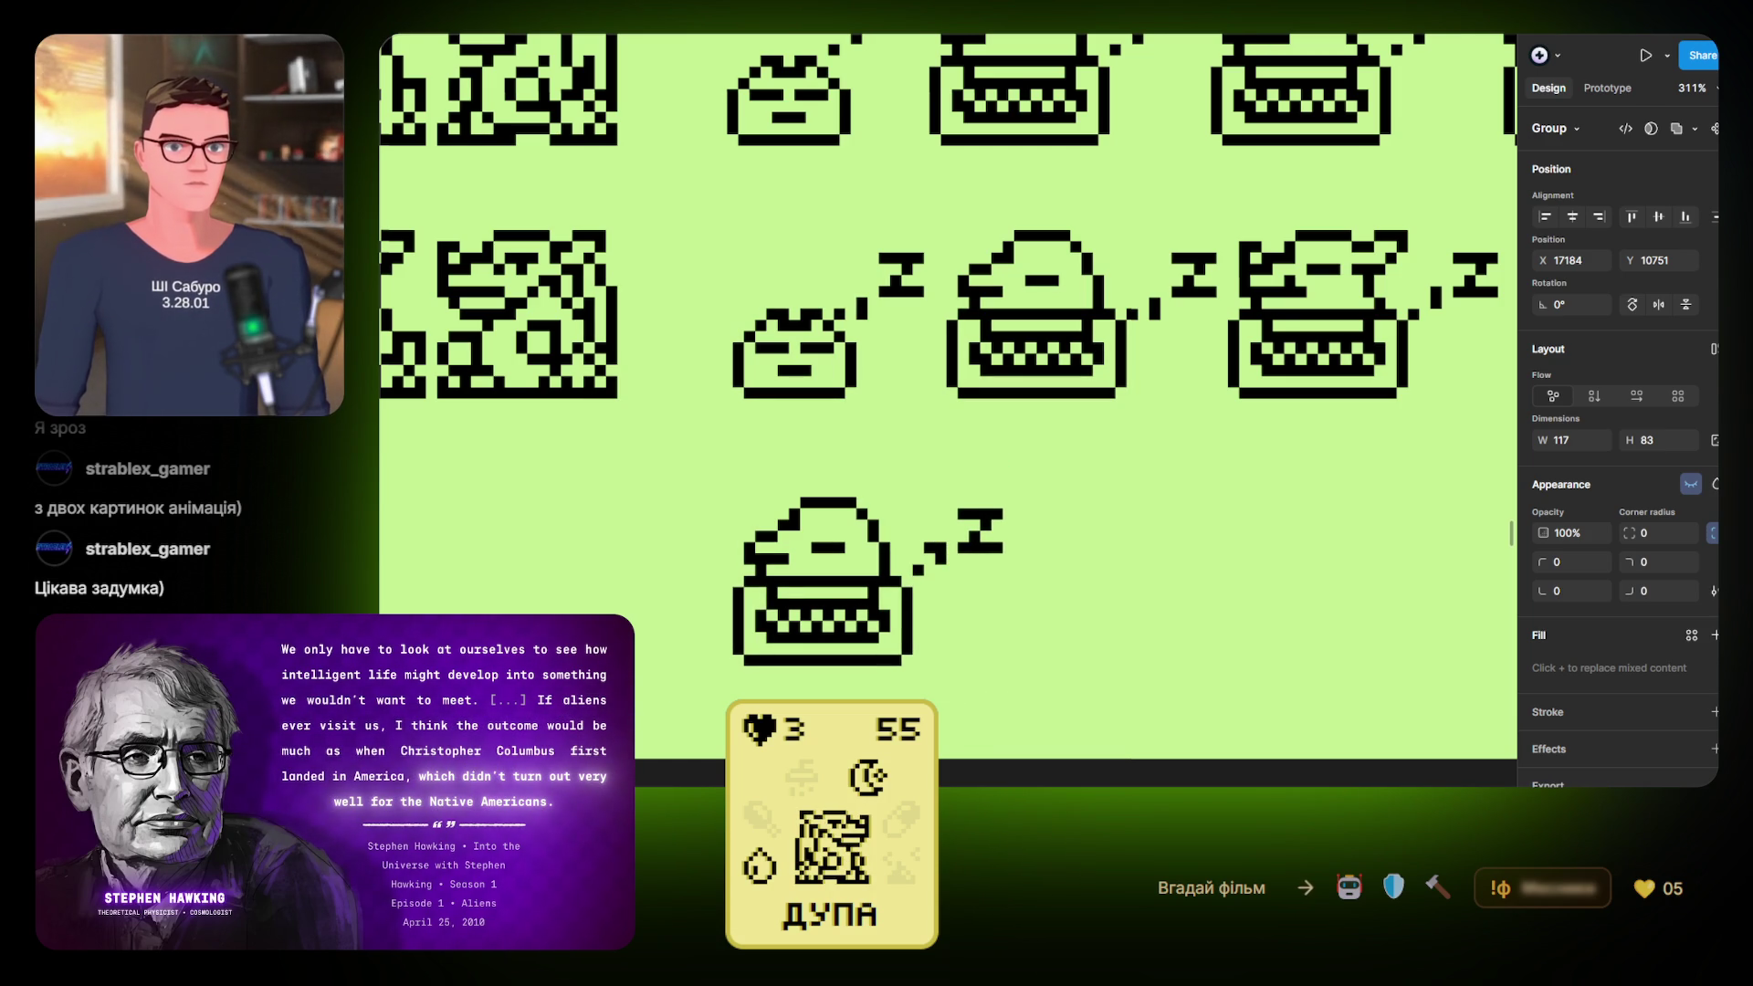
{"action": "key", "text": "ctrl+shift+h"}
{"action": "scroll", "coordinate": [1004, 548], "scroll_direction": "up", "scroll_amount": 3}
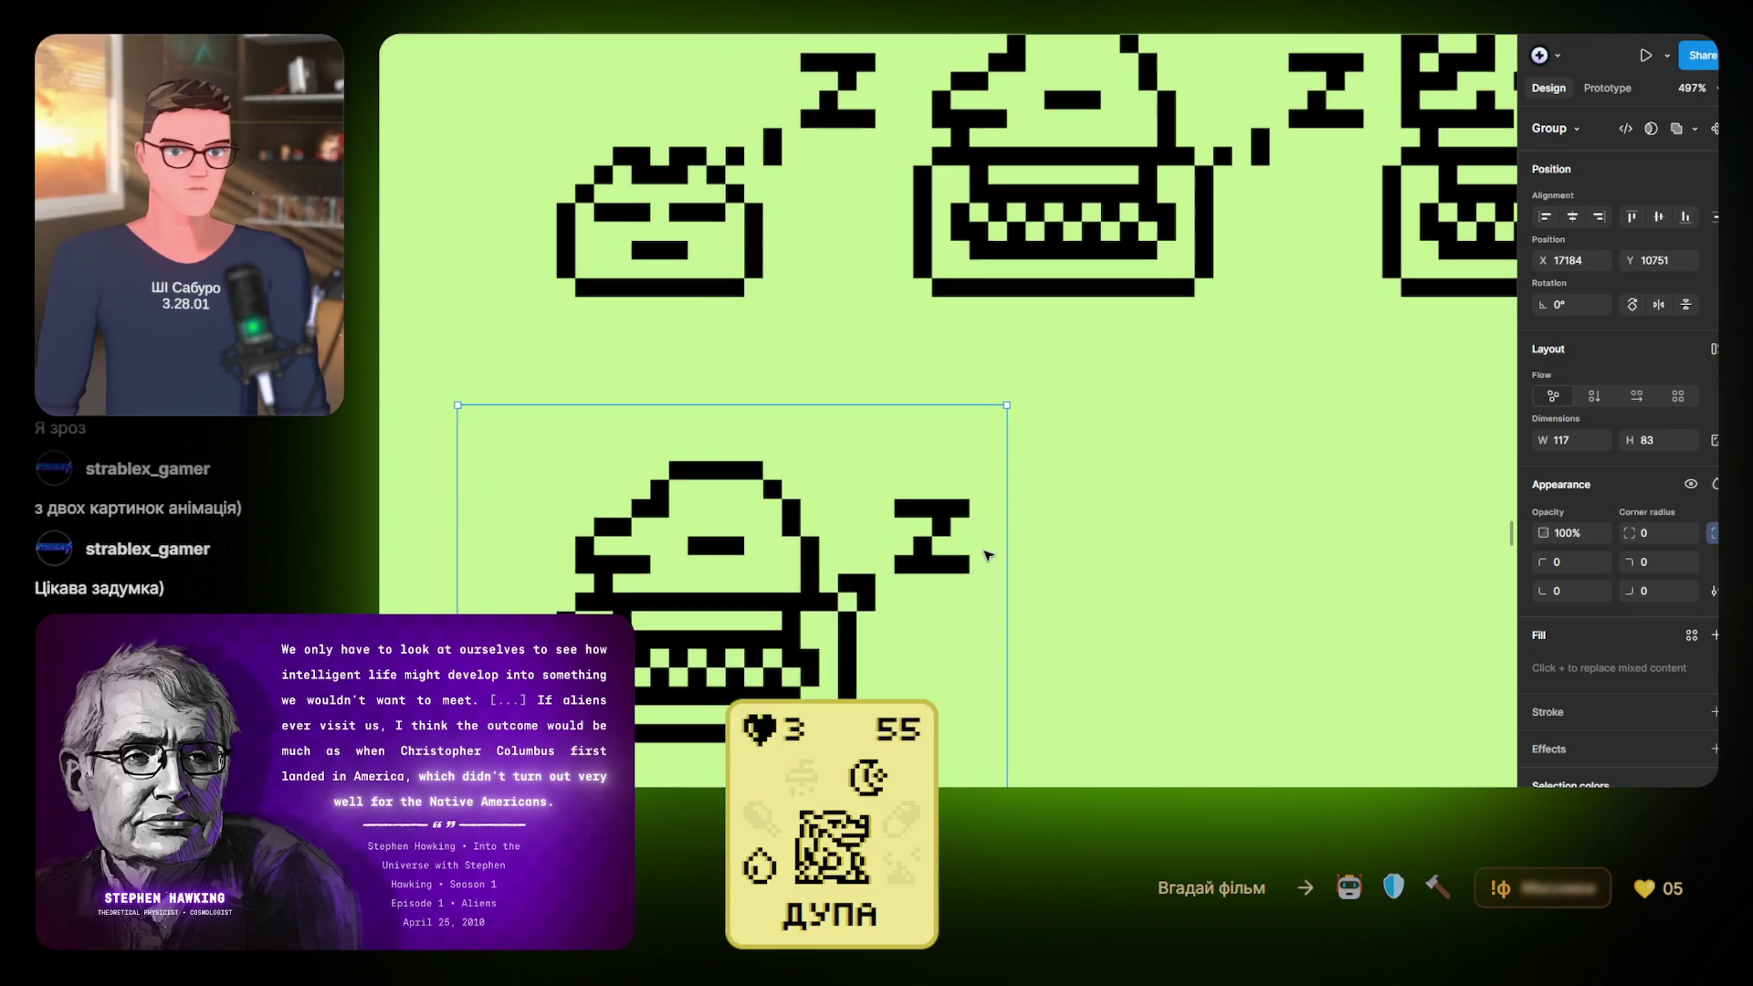
Marquee-select the Z's pixels and nudge them down one pixel step
{"action": "scroll", "coordinate": [874, 509], "scroll_direction": "up", "scroll_amount": 3}
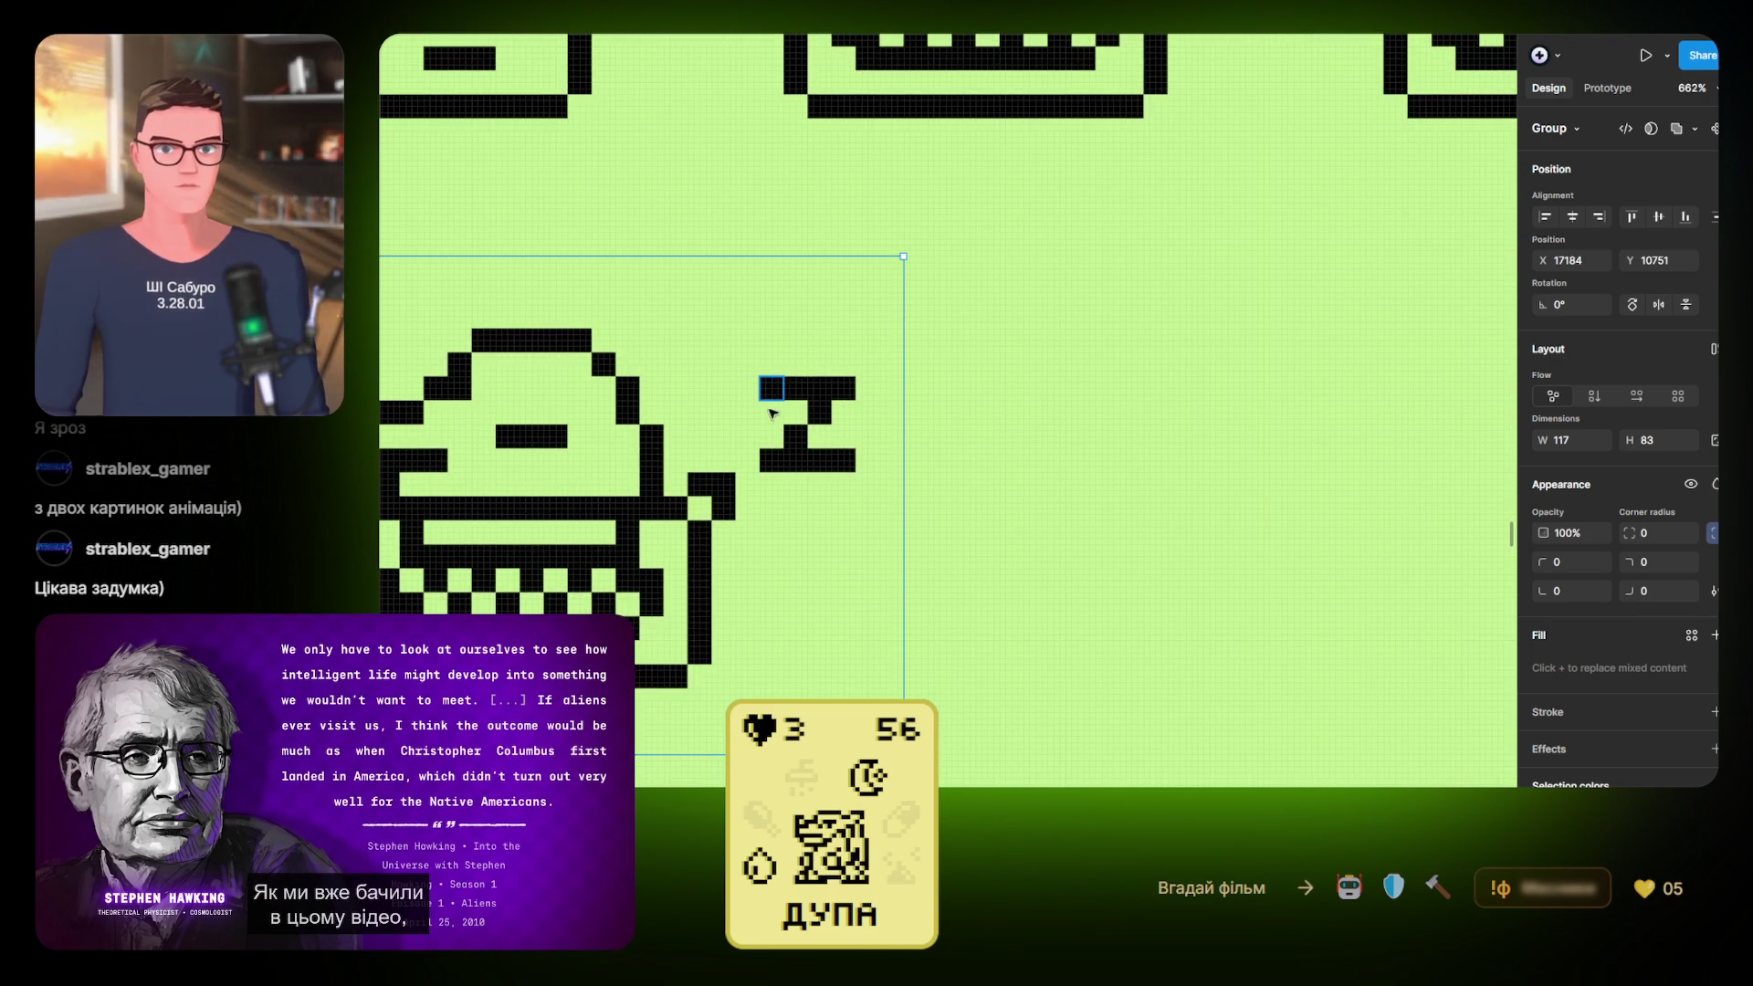
{"action": "scroll", "coordinate": [772, 401], "scroll_direction": "up", "scroll_amount": 2}
{"action": "mouse_move", "coordinate": [899, 484]}
{"action": "left_mouse_down"}
{"action": "mouse_move", "coordinate": [808, 478]}
{"action": "mouse_move", "coordinate": [827, 379]}
{"action": "mouse_move", "coordinate": [803, 376]}
{"action": "mouse_move", "coordinate": [866, 267]}
{"action": "left_mouse_up"}
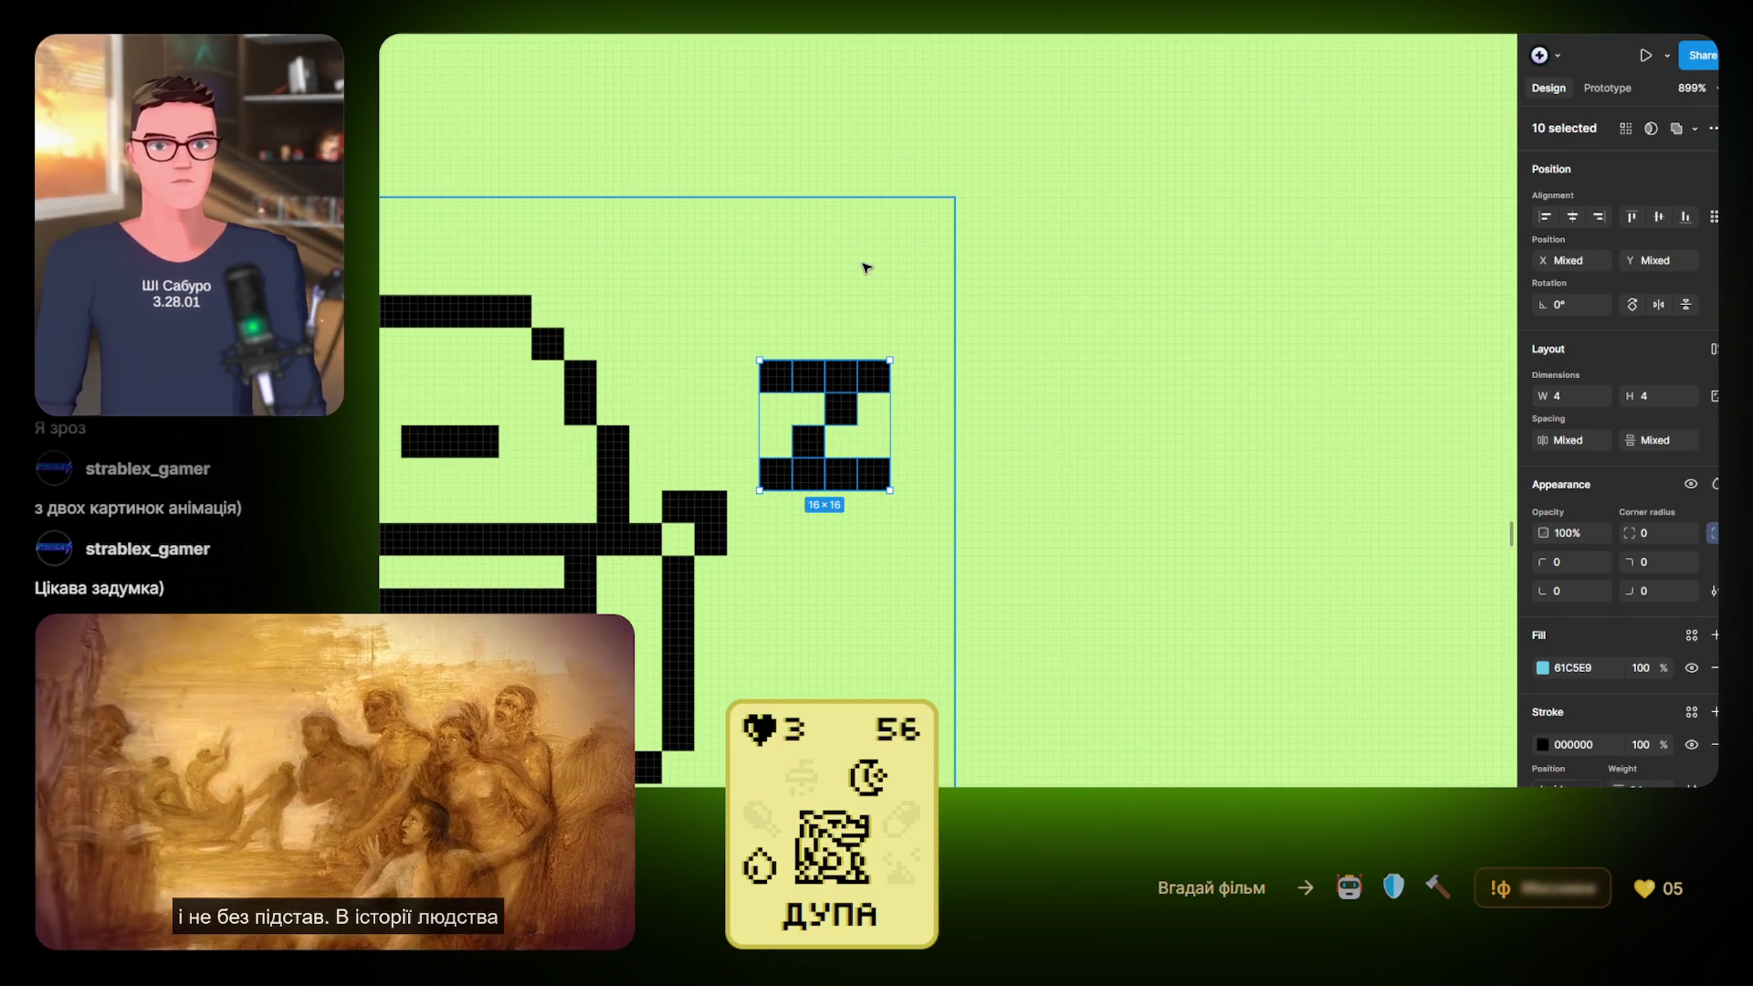
{"action": "key", "text": "Down"}
{"action": "key", "text": "Down"}
{"action": "key", "text": "Down"}
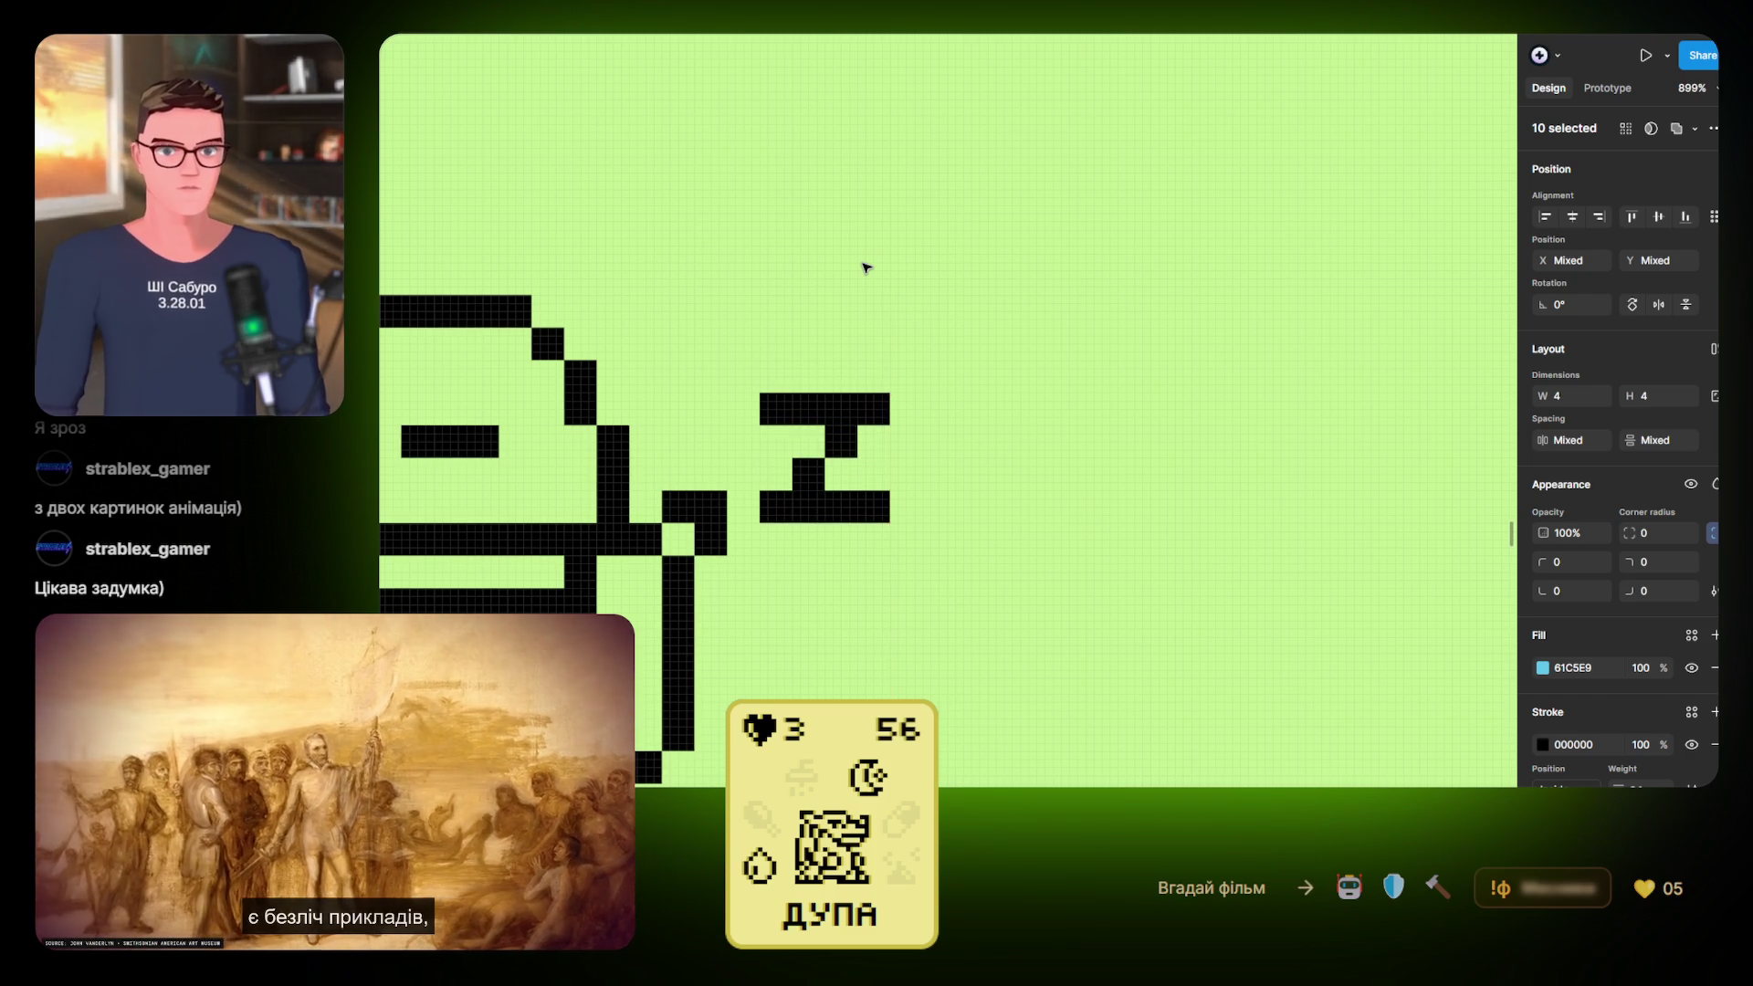
{"action": "scroll", "coordinate": [786, 454], "scroll_direction": "down", "scroll_amount": 5}
{"action": "scroll", "coordinate": [786, 453], "scroll_direction": "up", "scroll_amount": 2}
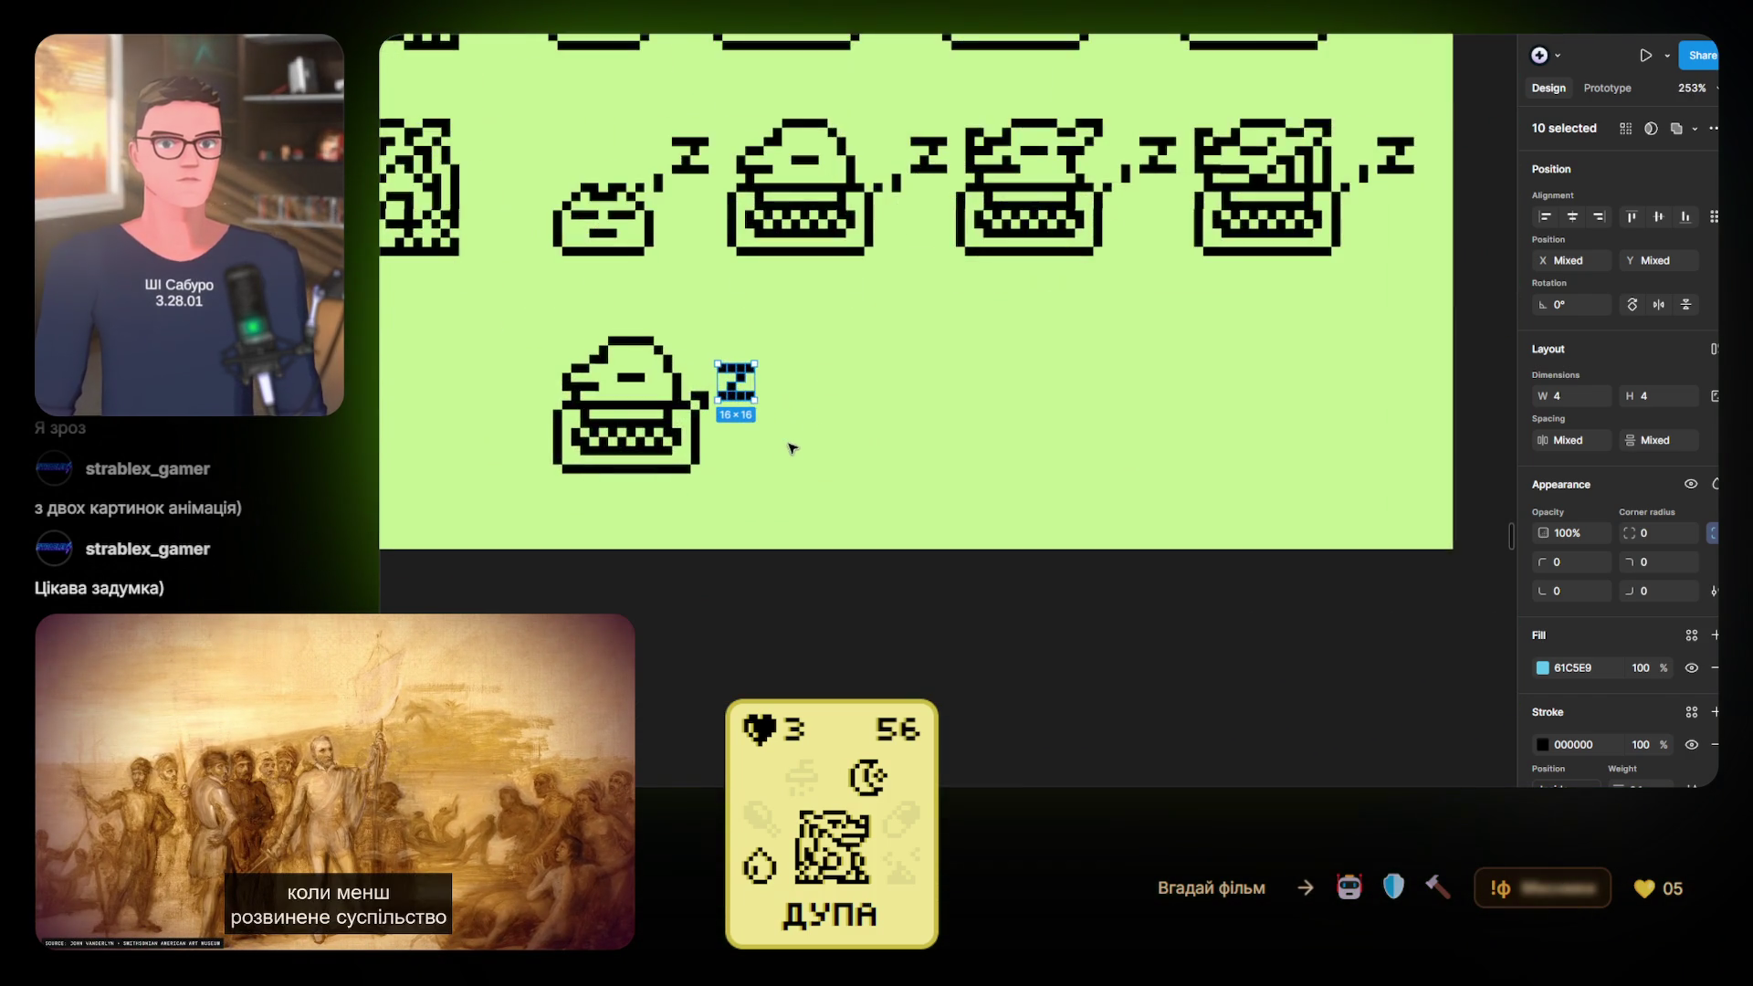
{"action": "scroll", "coordinate": [786, 454], "scroll_direction": "left", "scroll_amount": 3}
Toggle the typewriter-and-Z group's visibility with Ctrl+Shift+H to compare against the frame beneath
{"action": "left_click", "coordinate": [998, 430]}
{"action": "left_click", "coordinate": [794, 475]}
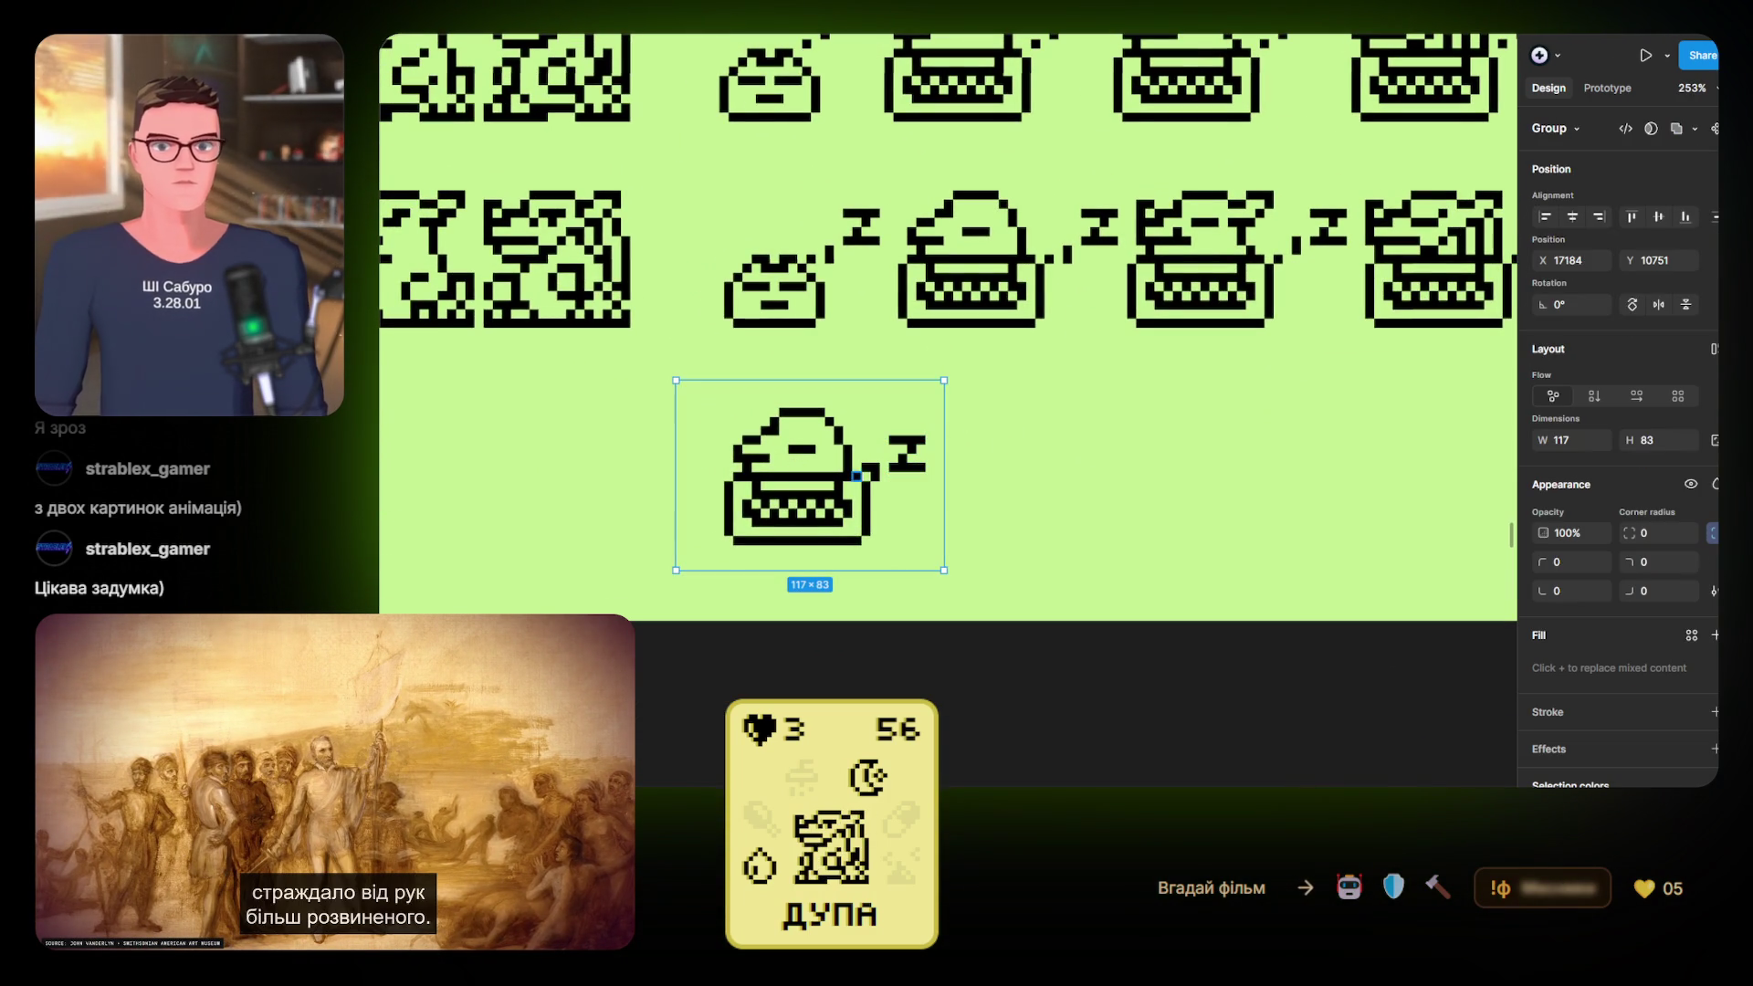
{"action": "key", "text": "ctrl+shift+h"}
{"action": "key", "text": "ctrl+shift+h"}
{"action": "key", "text": "ctrl+shift+h"}
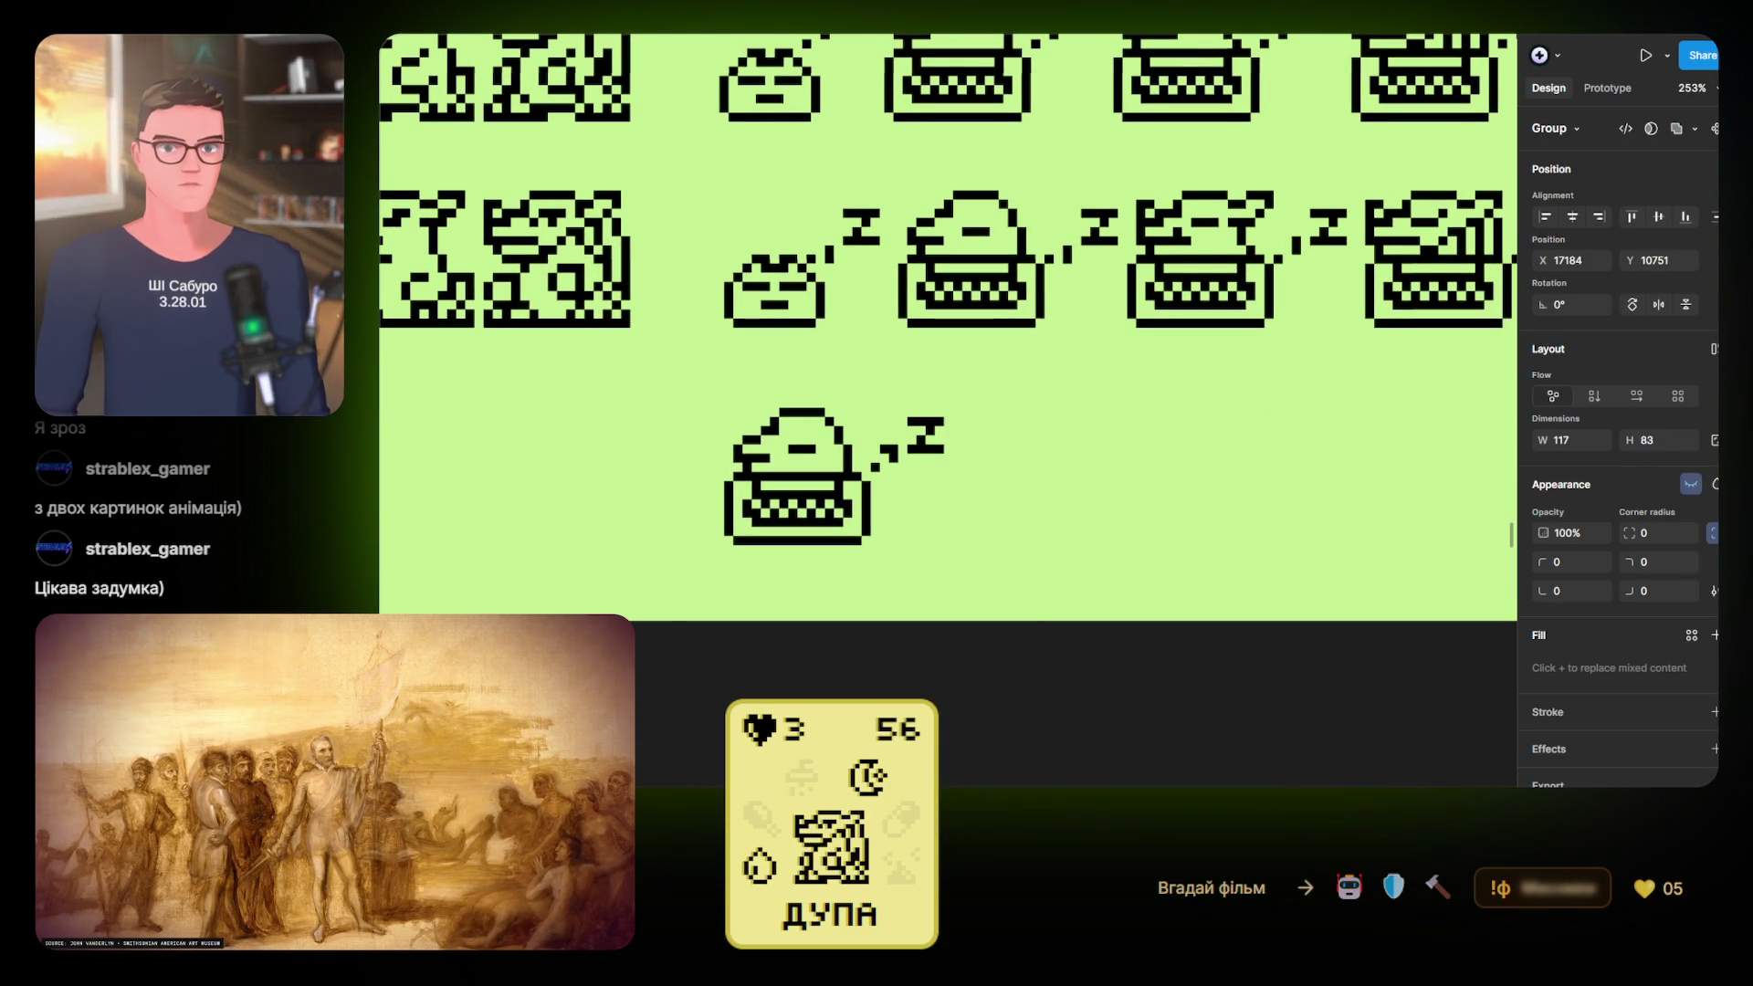
{"action": "key", "text": "ctrl+shift+h"}
{"action": "key", "text": "ctrl+shift+h"}
{"action": "key", "text": "ctrl+shift+h"}
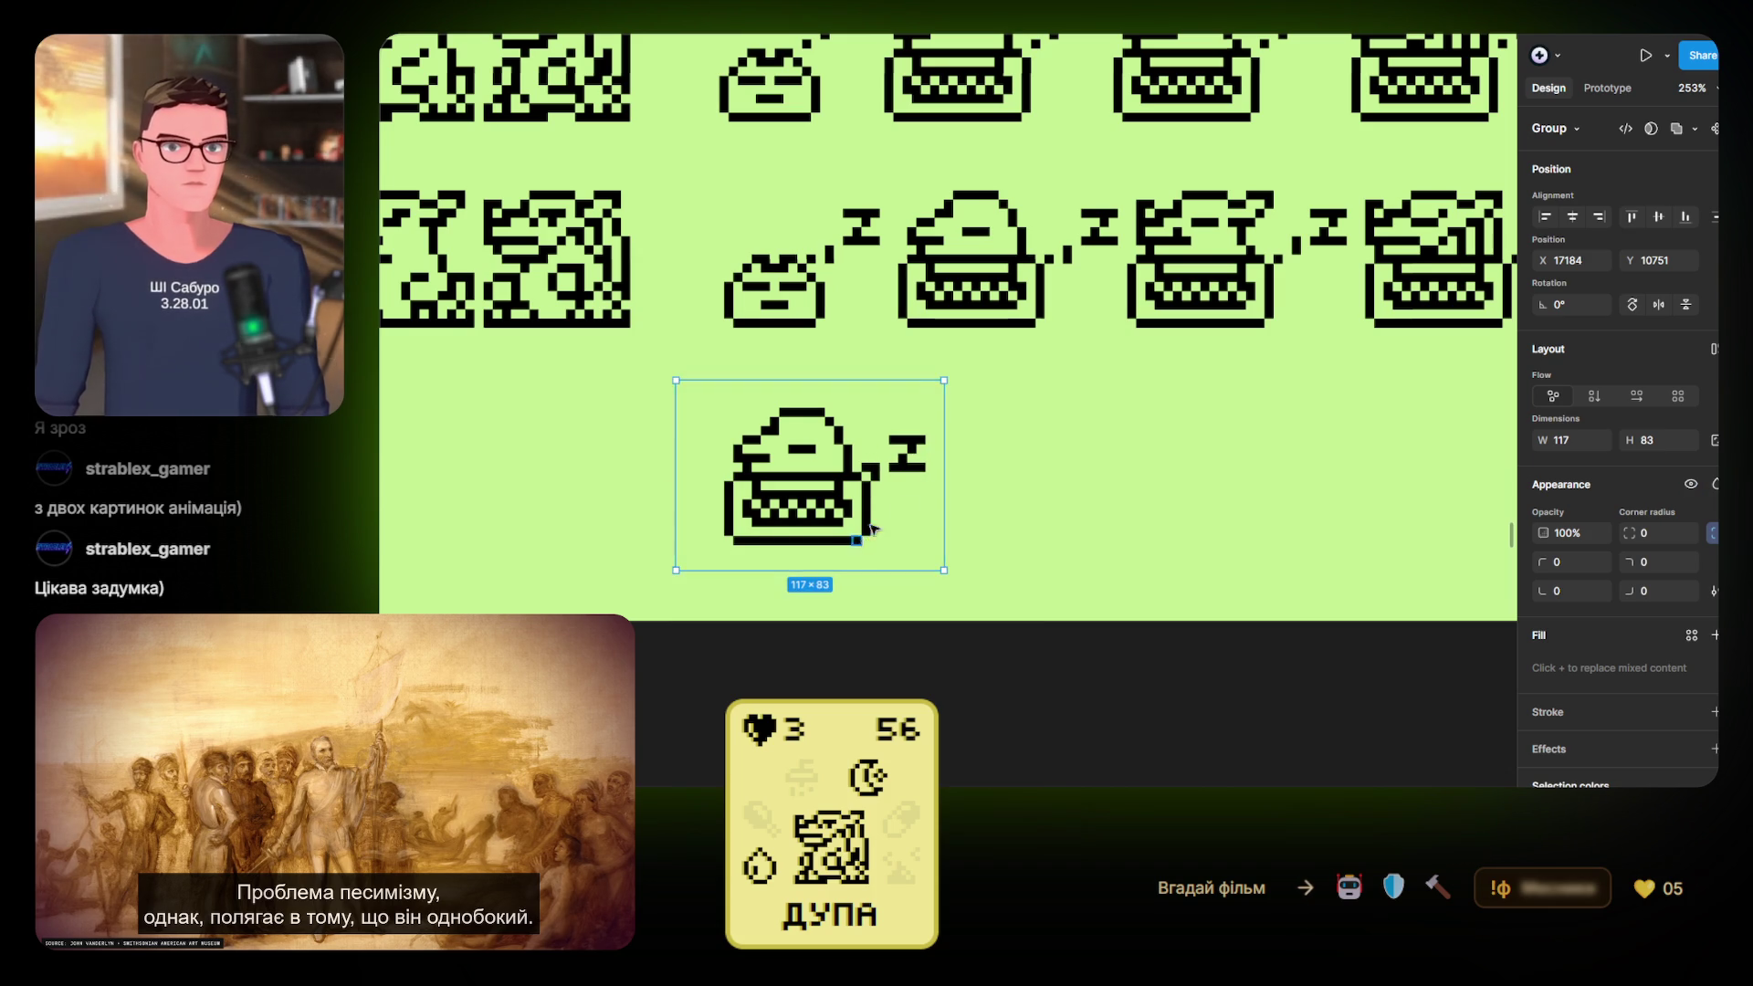
{"action": "scroll", "coordinate": [922, 482], "scroll_direction": "up", "scroll_amount": 5}
{"action": "key", "text": "ctrl+shift+h"}
{"action": "key", "text": "ctrl+shift+h"}
{"action": "key", "text": "ctrl+shift+h"}
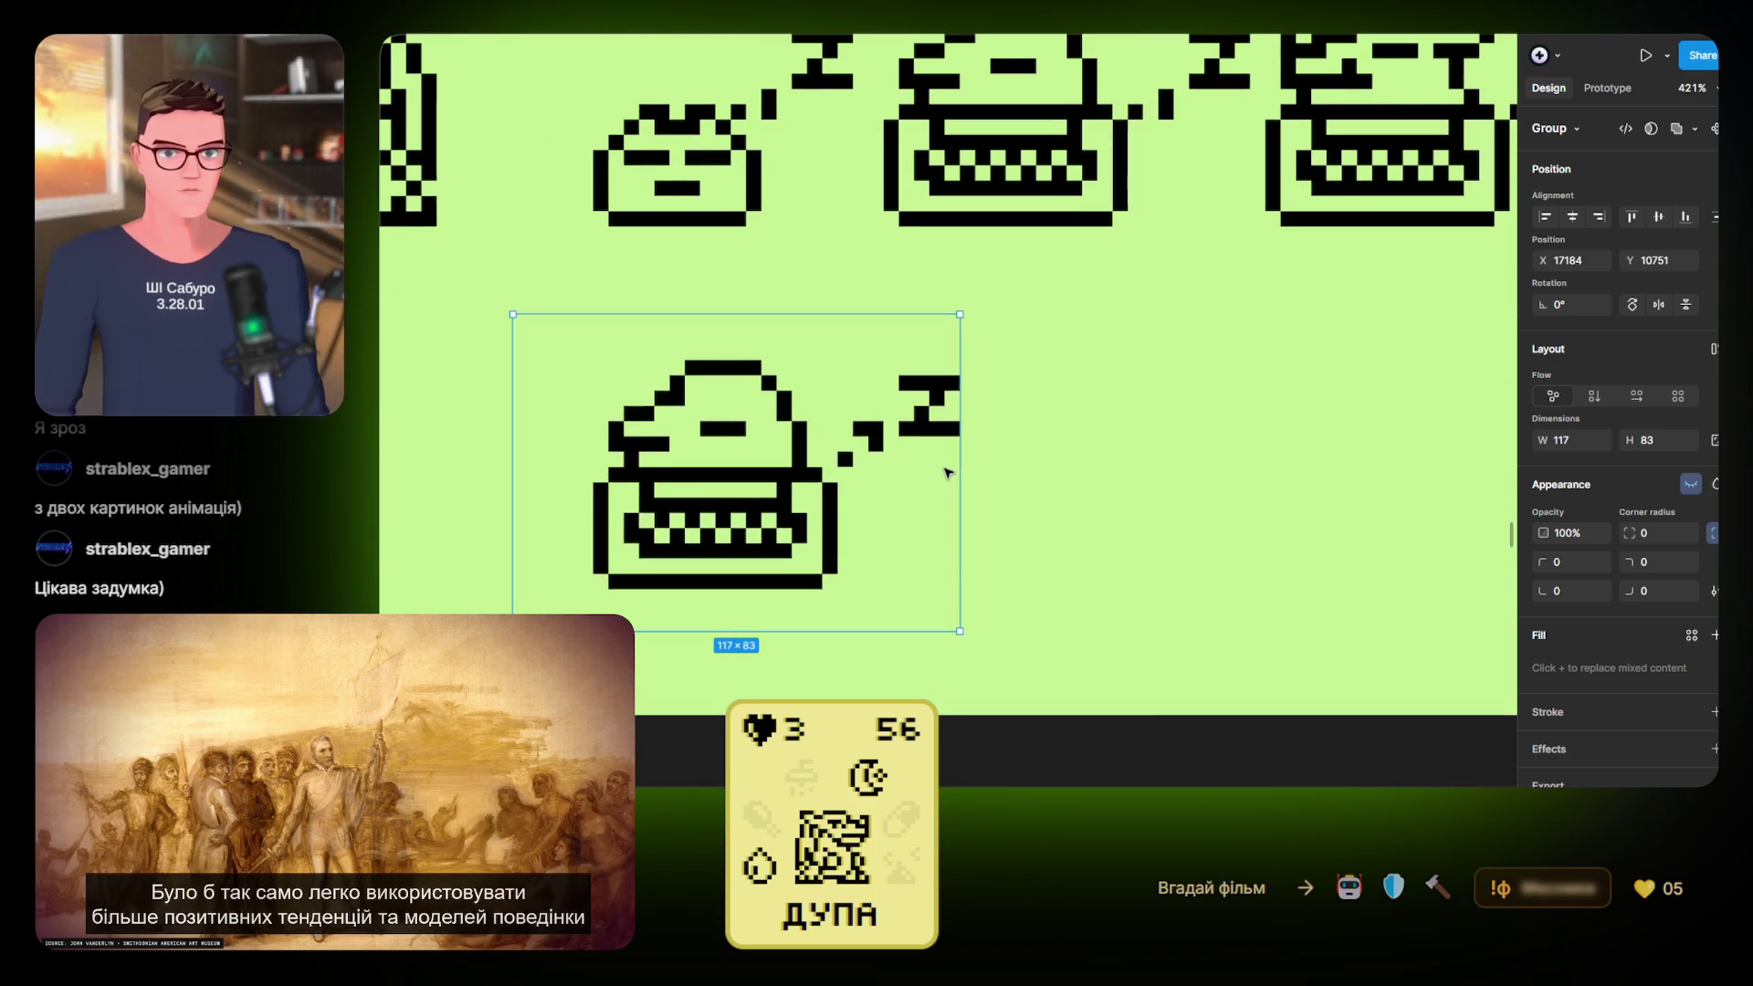
{"action": "key", "text": "Return"}
{"action": "left_click", "coordinate": [1068, 480]}
{"action": "scroll", "coordinate": [1068, 479], "scroll_direction": "down", "scroll_amount": 10}
{"action": "scroll", "coordinate": [1041, 521], "scroll_direction": "up", "scroll_amount": 8}
{"action": "scroll", "coordinate": [1050, 511], "scroll_direction": "down", "scroll_amount": 2}
{"action": "scroll", "coordinate": [923, 512], "scroll_direction": "up", "scroll_amount": 4}
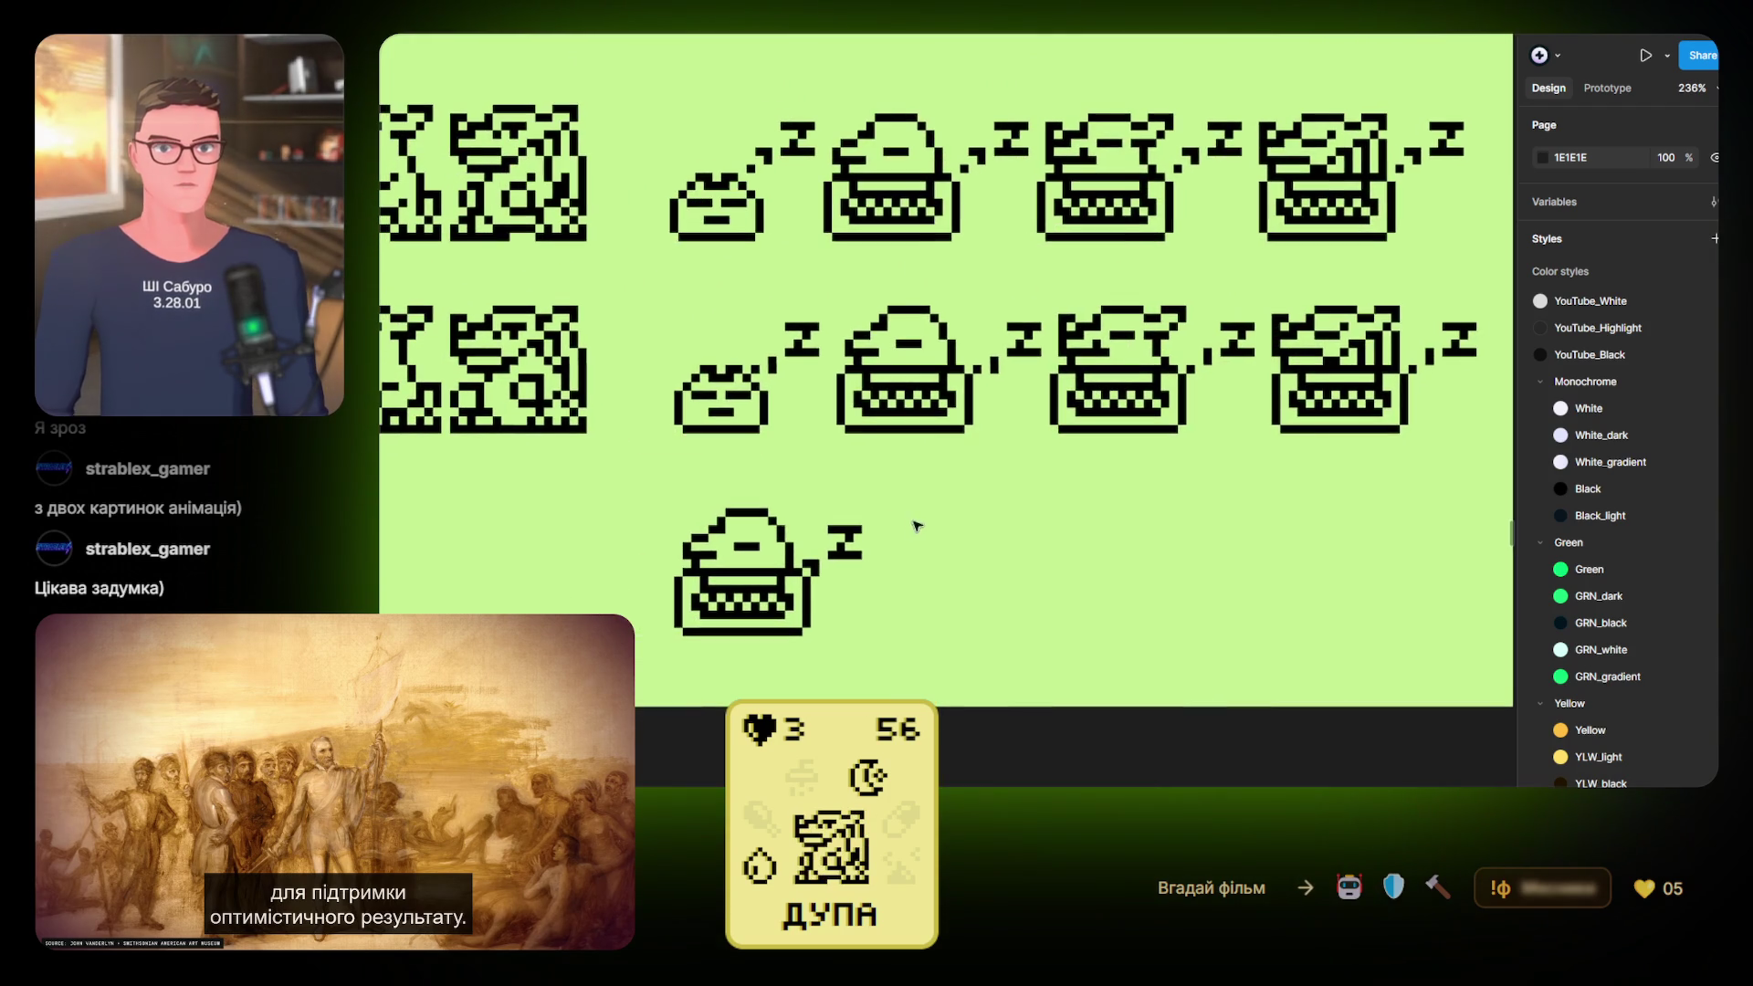
Select the dot-trail pixels of the bottom sleeping typewriter's alternate frame
{"action": "scroll", "coordinate": [917, 527], "scroll_direction": "up", "scroll_amount": 5}
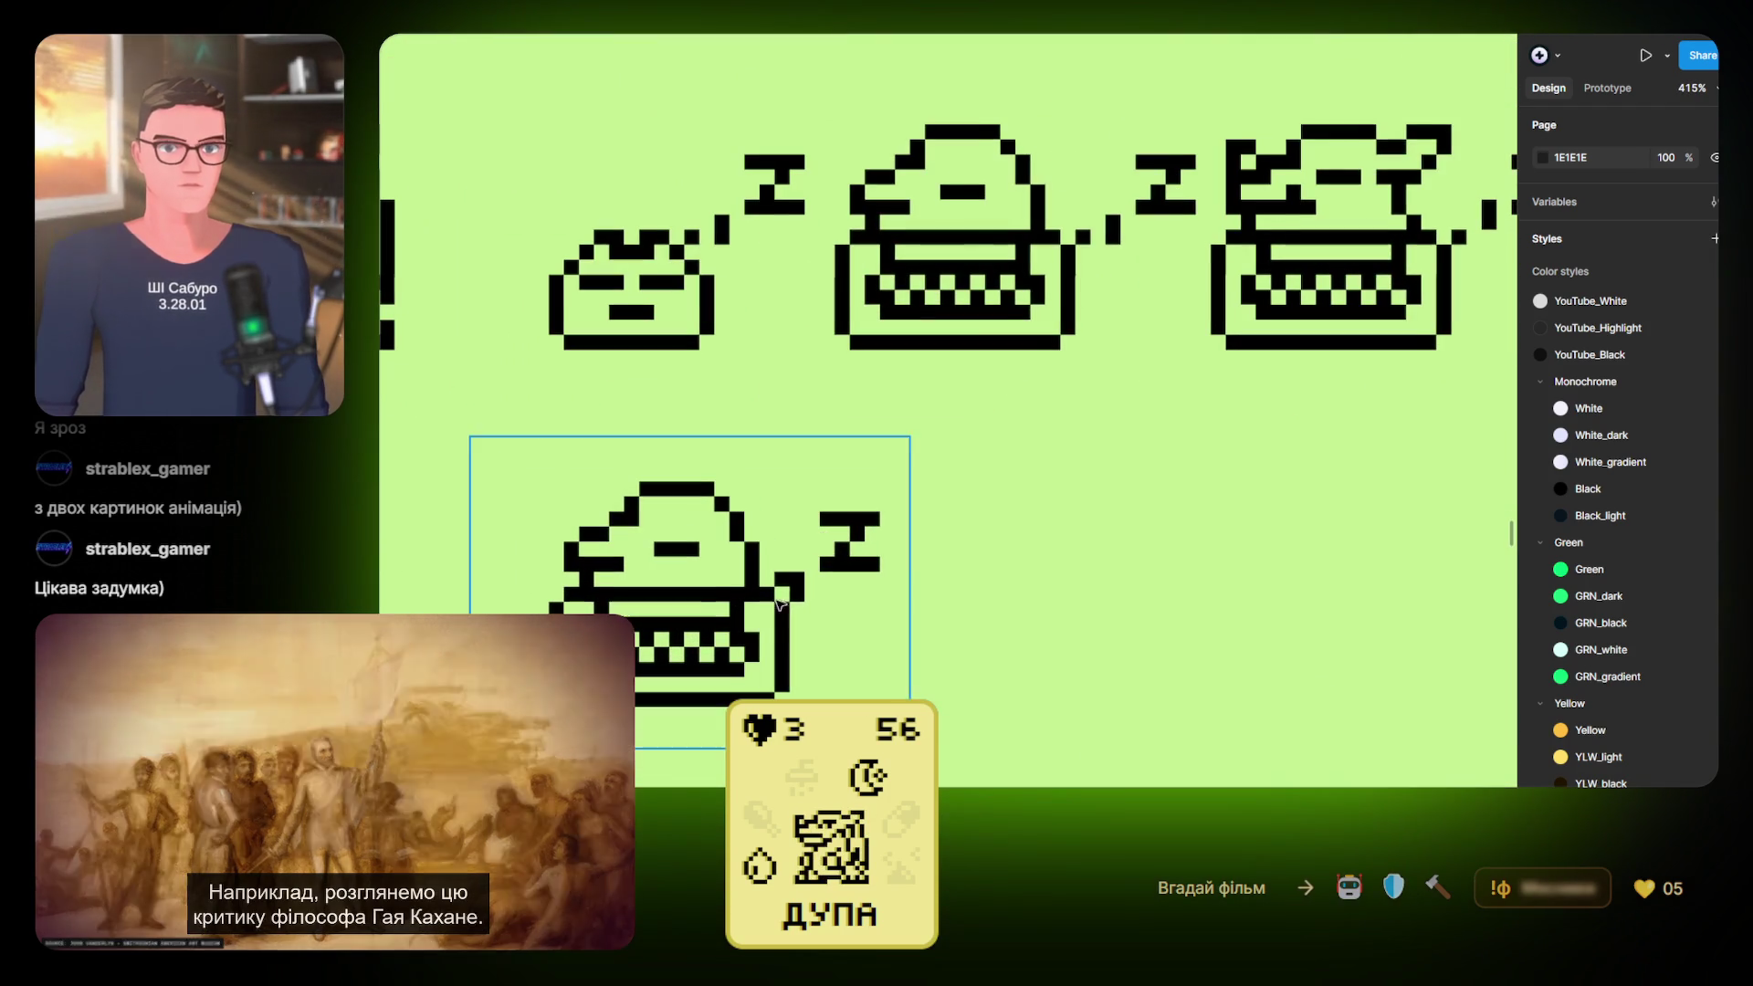
{"action": "left_click", "coordinate": [782, 586]}
{"action": "scroll", "coordinate": [791, 584], "scroll_direction": "up", "scroll_amount": 3}
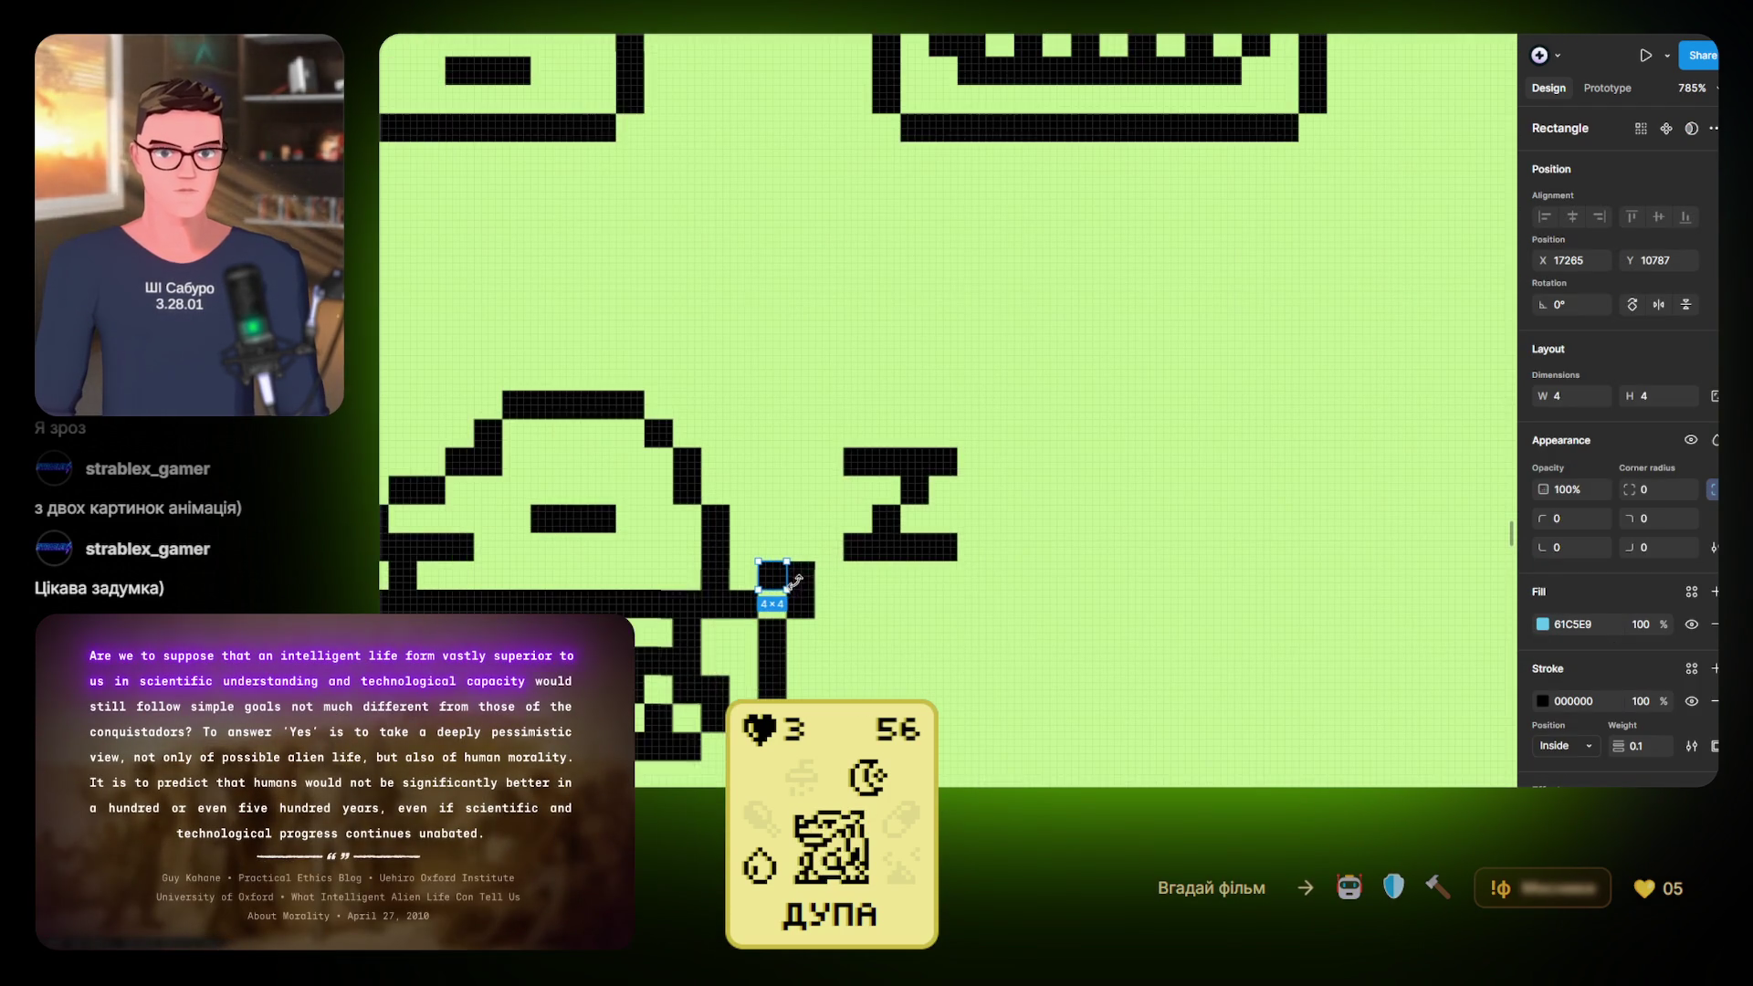
{"action": "left_click", "coordinate": [794, 581], "text": "shift"}
{"action": "left_click", "coordinate": [800, 603], "text": "shift"}
{"action": "left_click", "coordinate": [859, 547], "text": "shift"}
Add the Z's lower and top-row pixels, bringing the selection to 13 blocks
{"action": "left_click", "coordinate": [886, 547], "text": "shift"}
{"action": "left_click", "coordinate": [923, 547], "text": "shift"}
{"action": "left_click", "coordinate": [885, 519], "text": "shift"}
{"action": "left_click", "coordinate": [915, 490], "text": "shift"}
{"action": "left_click", "coordinate": [944, 464], "text": "shift"}
{"action": "left_click", "coordinate": [914, 463], "text": "shift"}
{"action": "left_click", "coordinate": [910, 466], "text": "shift"}
{"action": "left_click", "coordinate": [885, 462], "text": "shift"}
{"action": "left_click", "coordinate": [859, 462], "text": "shift"}
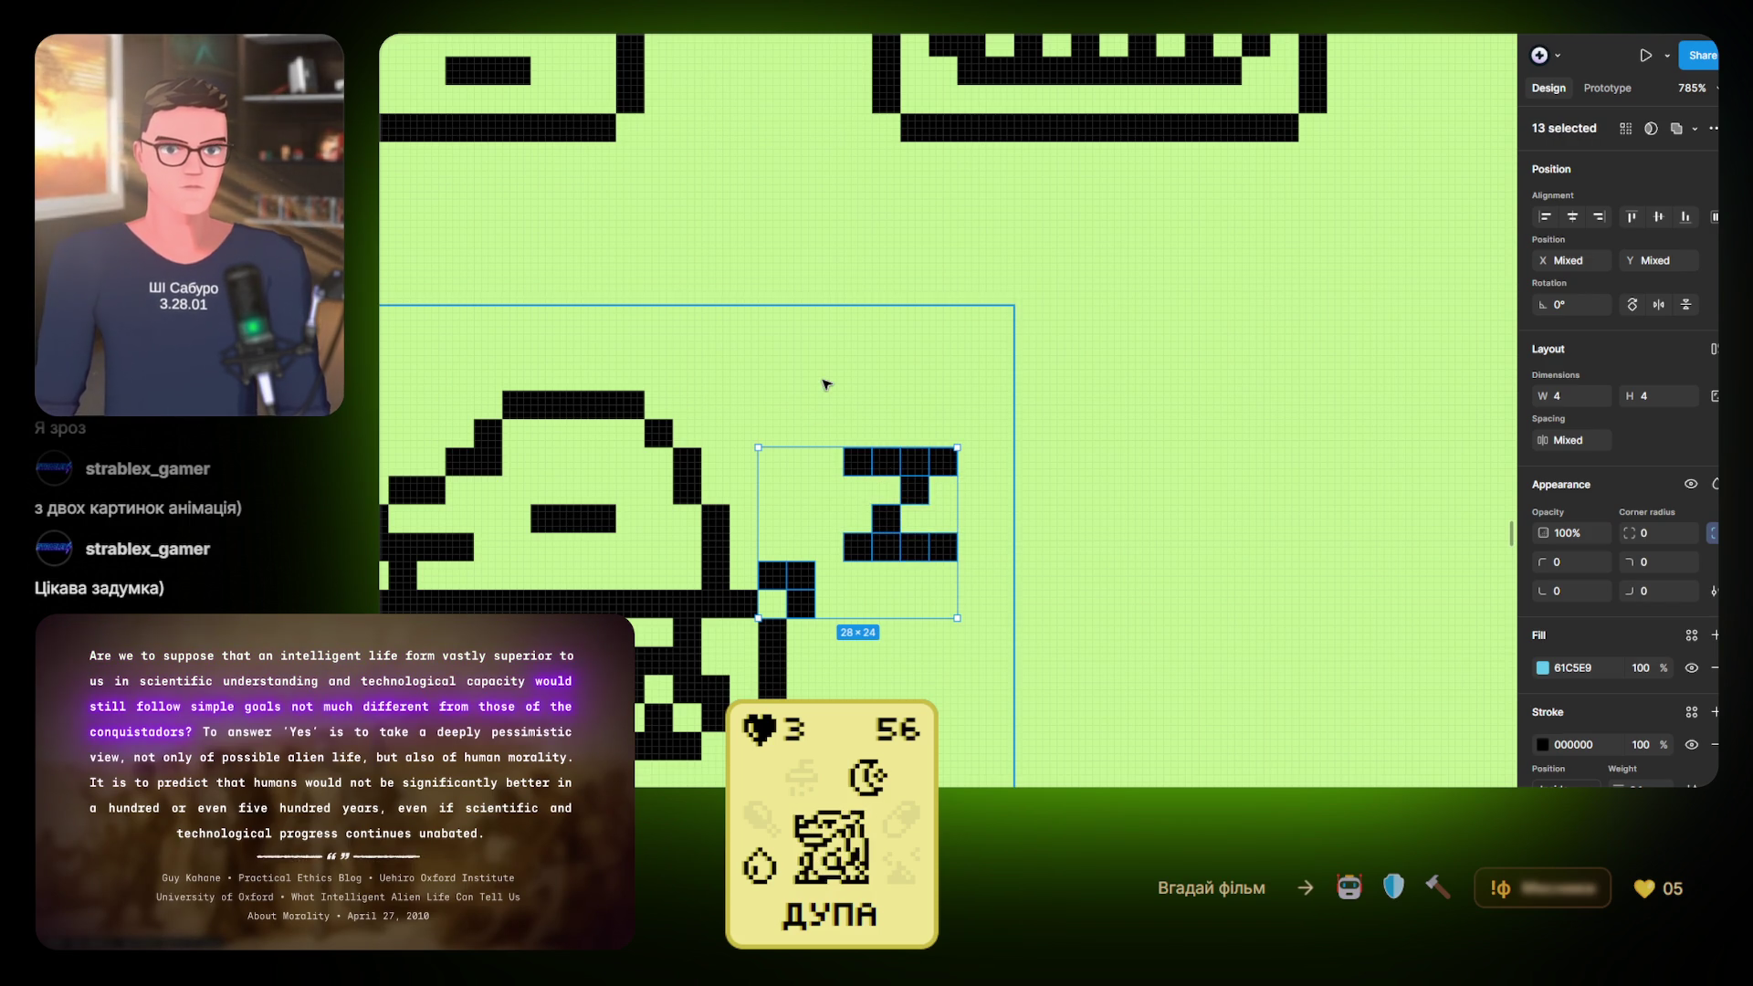
{"action": "scroll", "coordinate": [826, 385], "scroll_direction": "down", "scroll_amount": 10}
{"action": "scroll", "coordinate": [1088, 422], "scroll_direction": "up", "scroll_amount": 8}
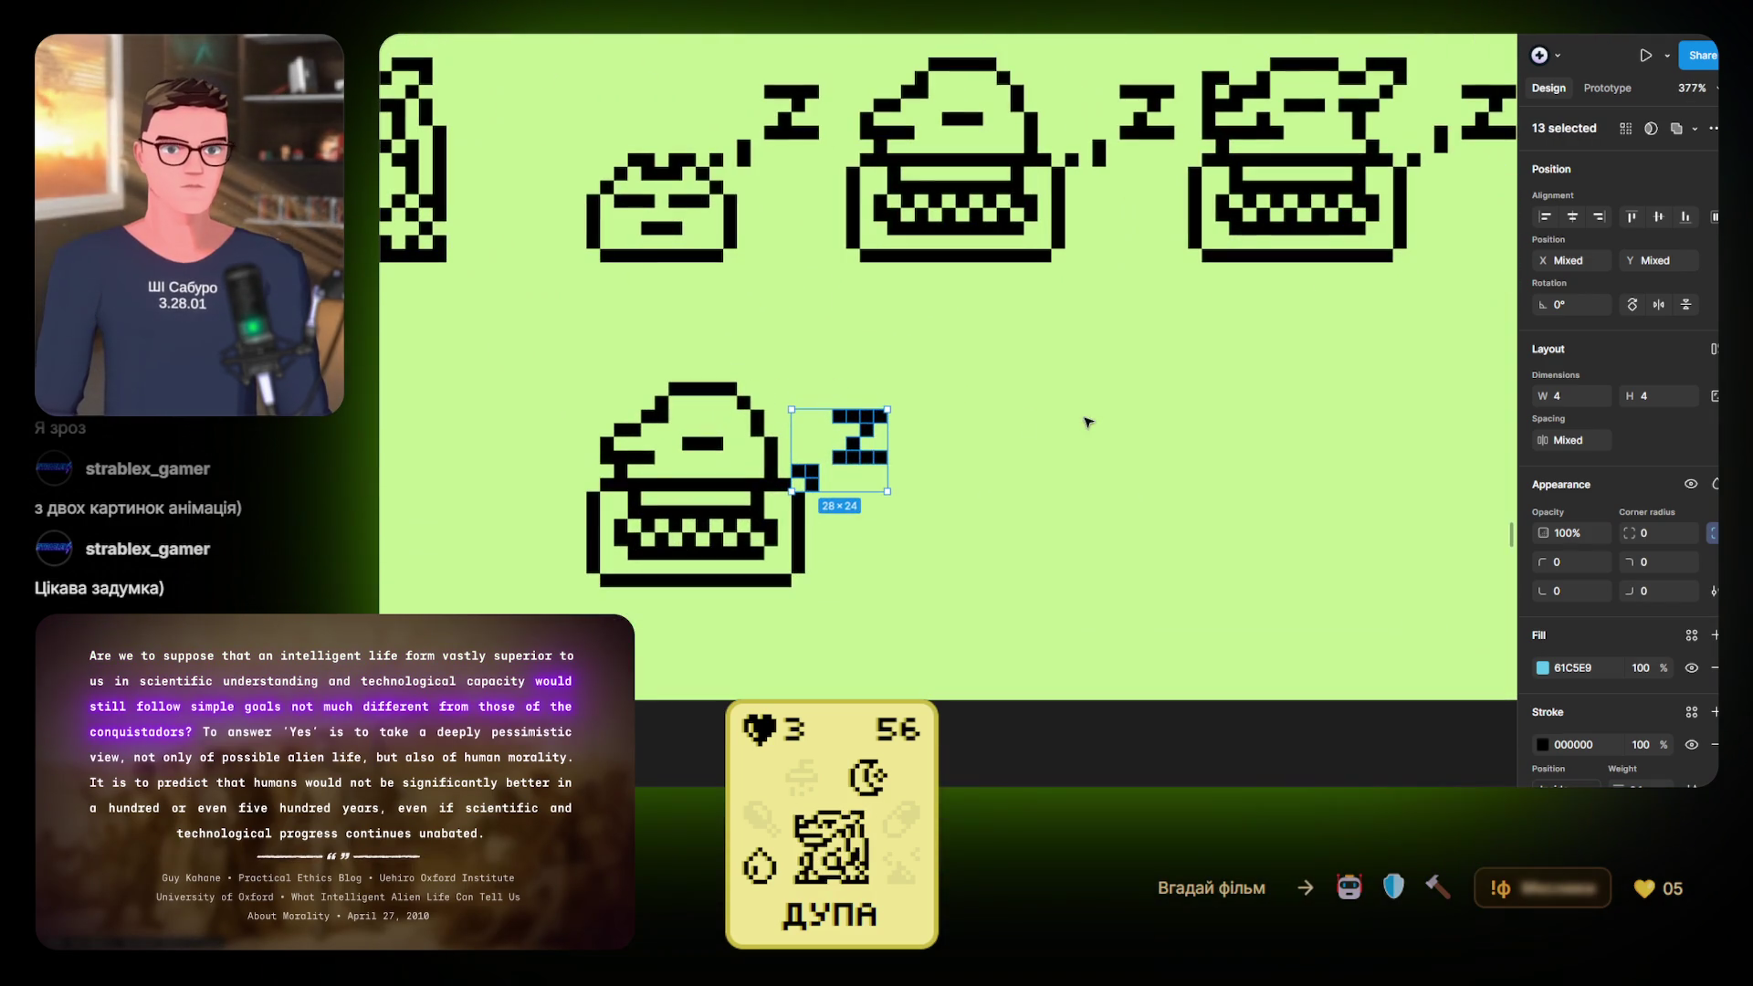
Clear the selection, pan across the sleeping sprites and select the middle typewriter
{"action": "left_click", "coordinate": [1087, 422]}
{"action": "scroll", "coordinate": [858, 402], "scroll_direction": "up", "scroll_amount": 5}
{"action": "scroll", "coordinate": [859, 402], "scroll_direction": "right", "scroll_amount": 3}
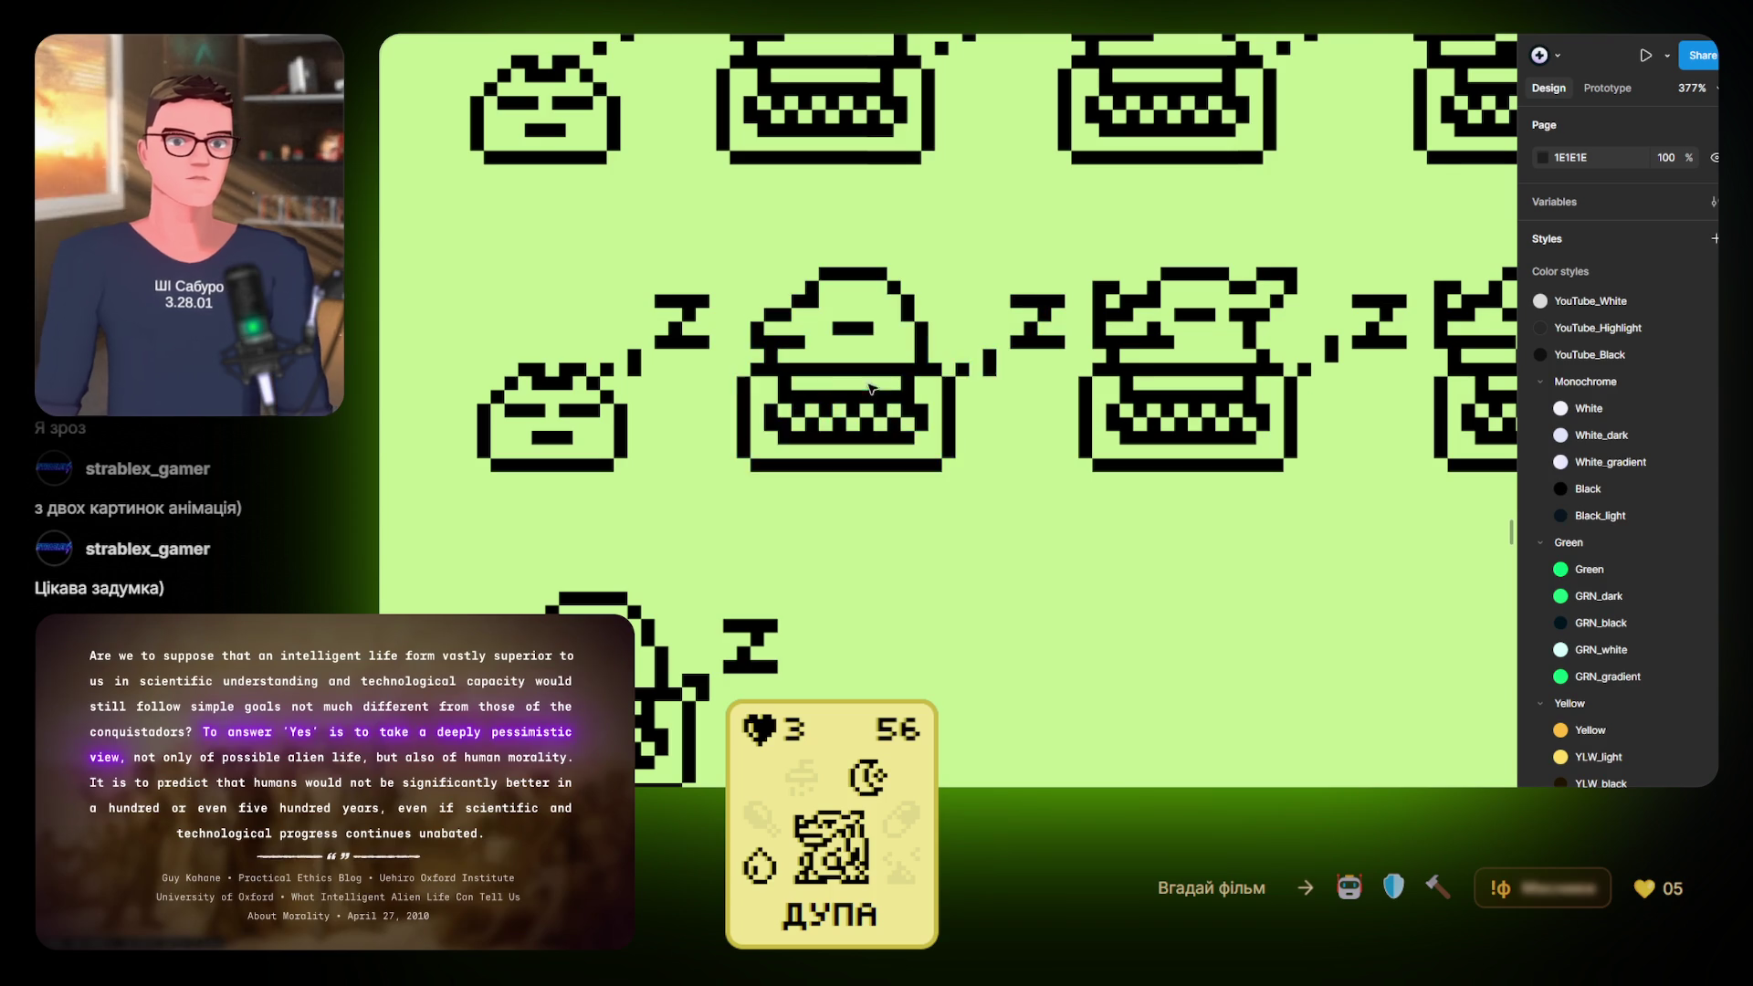
{"action": "scroll", "coordinate": [755, 395], "scroll_direction": "left", "scroll_amount": 3}
{"action": "left_click_drag", "start_coordinate": [743, 403], "coordinate": [641, 381]}
{"action": "scroll", "coordinate": [676, 388], "scroll_direction": "right", "scroll_amount": 3}
{"action": "scroll", "coordinate": [676, 388], "scroll_direction": "up", "scroll_amount": 1}
{"action": "left_click", "coordinate": [749, 390]}
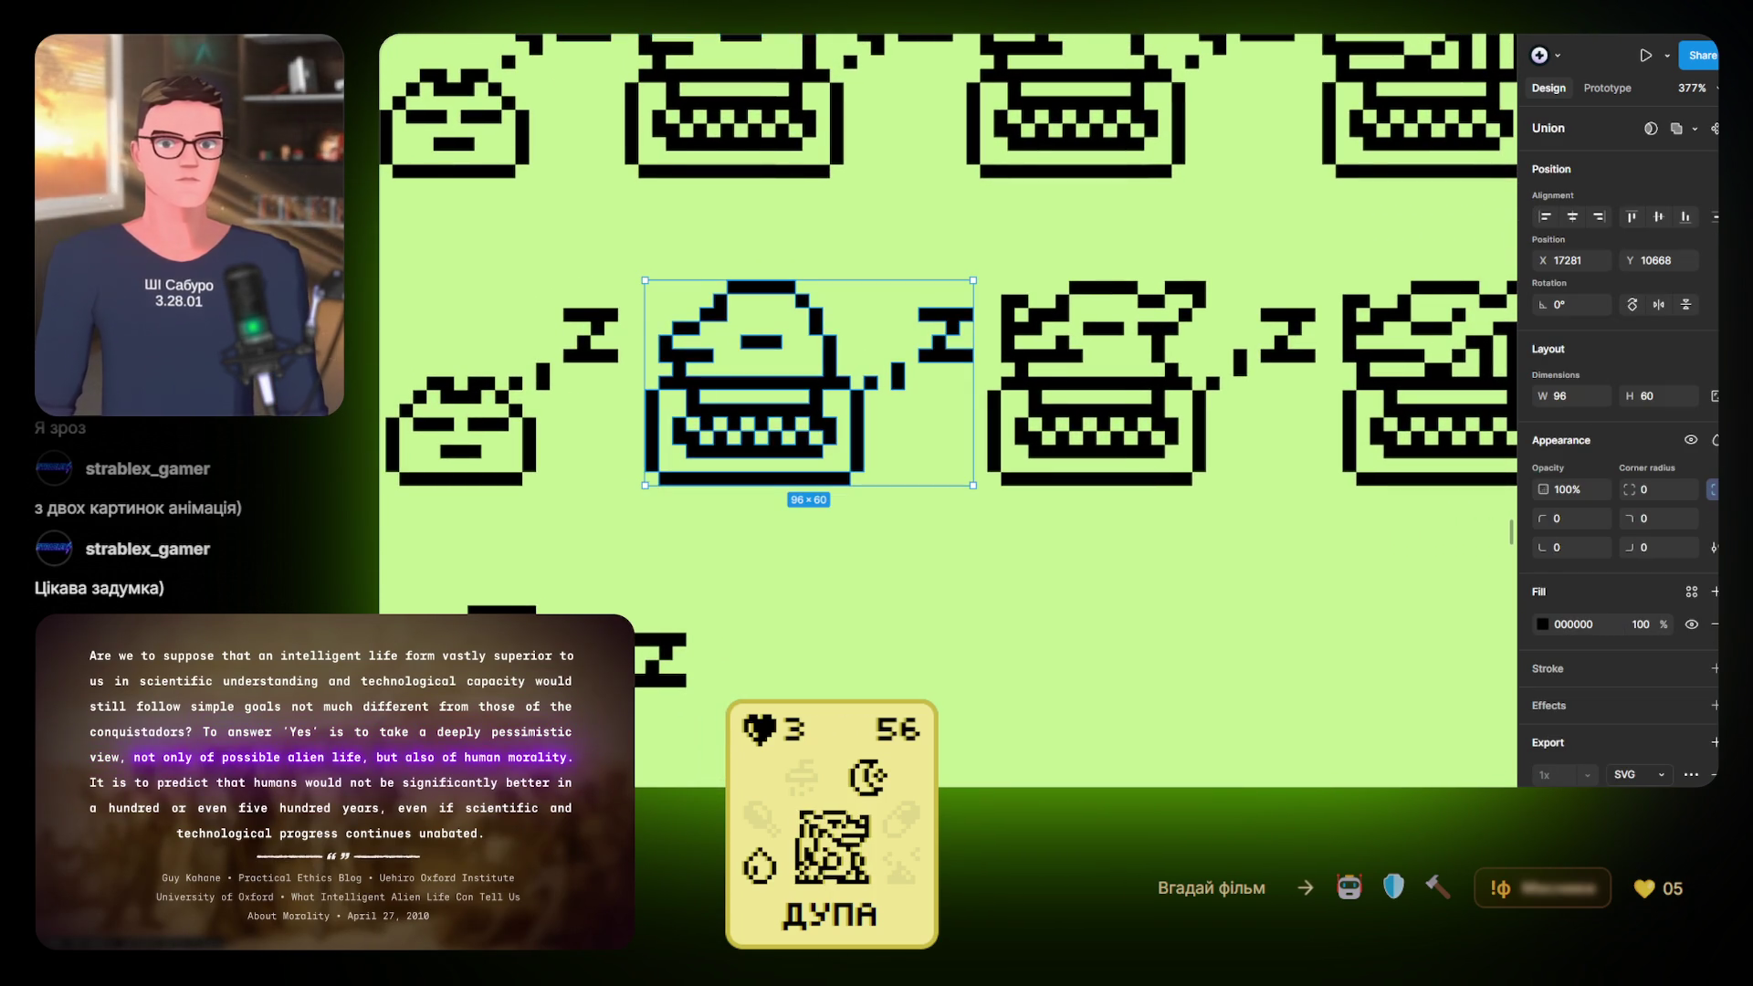
Move the 13 blue Z pixels beside the middle typewriter, nudge them up, and delete the old black Z
{"action": "left_click_drag", "start_coordinate": [715, 561], "coordinate": [393, 781]}
{"action": "mouse_move", "coordinate": [655, 653]}
{"action": "left_mouse_down"}
{"action": "mouse_move", "coordinate": [930, 315]}
{"action": "mouse_move", "coordinate": [915, 345]}
{"action": "left_mouse_up"}
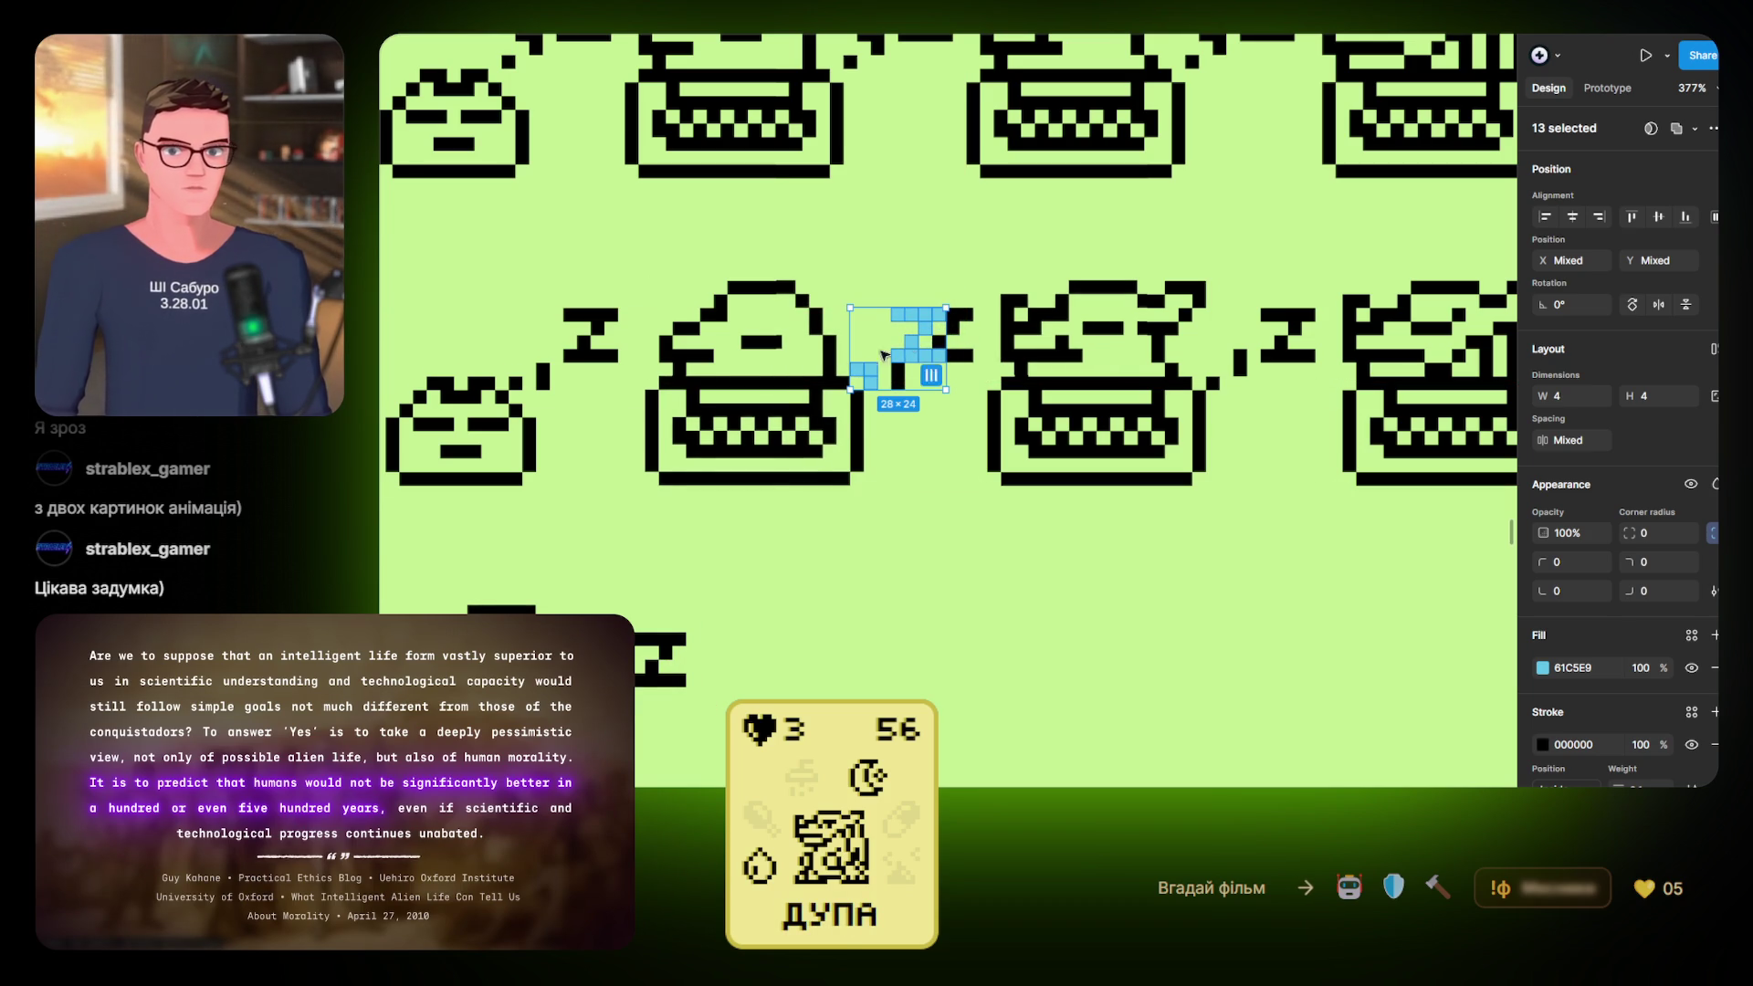
{"action": "scroll", "coordinate": [901, 361], "scroll_direction": "up", "scroll_amount": 5}
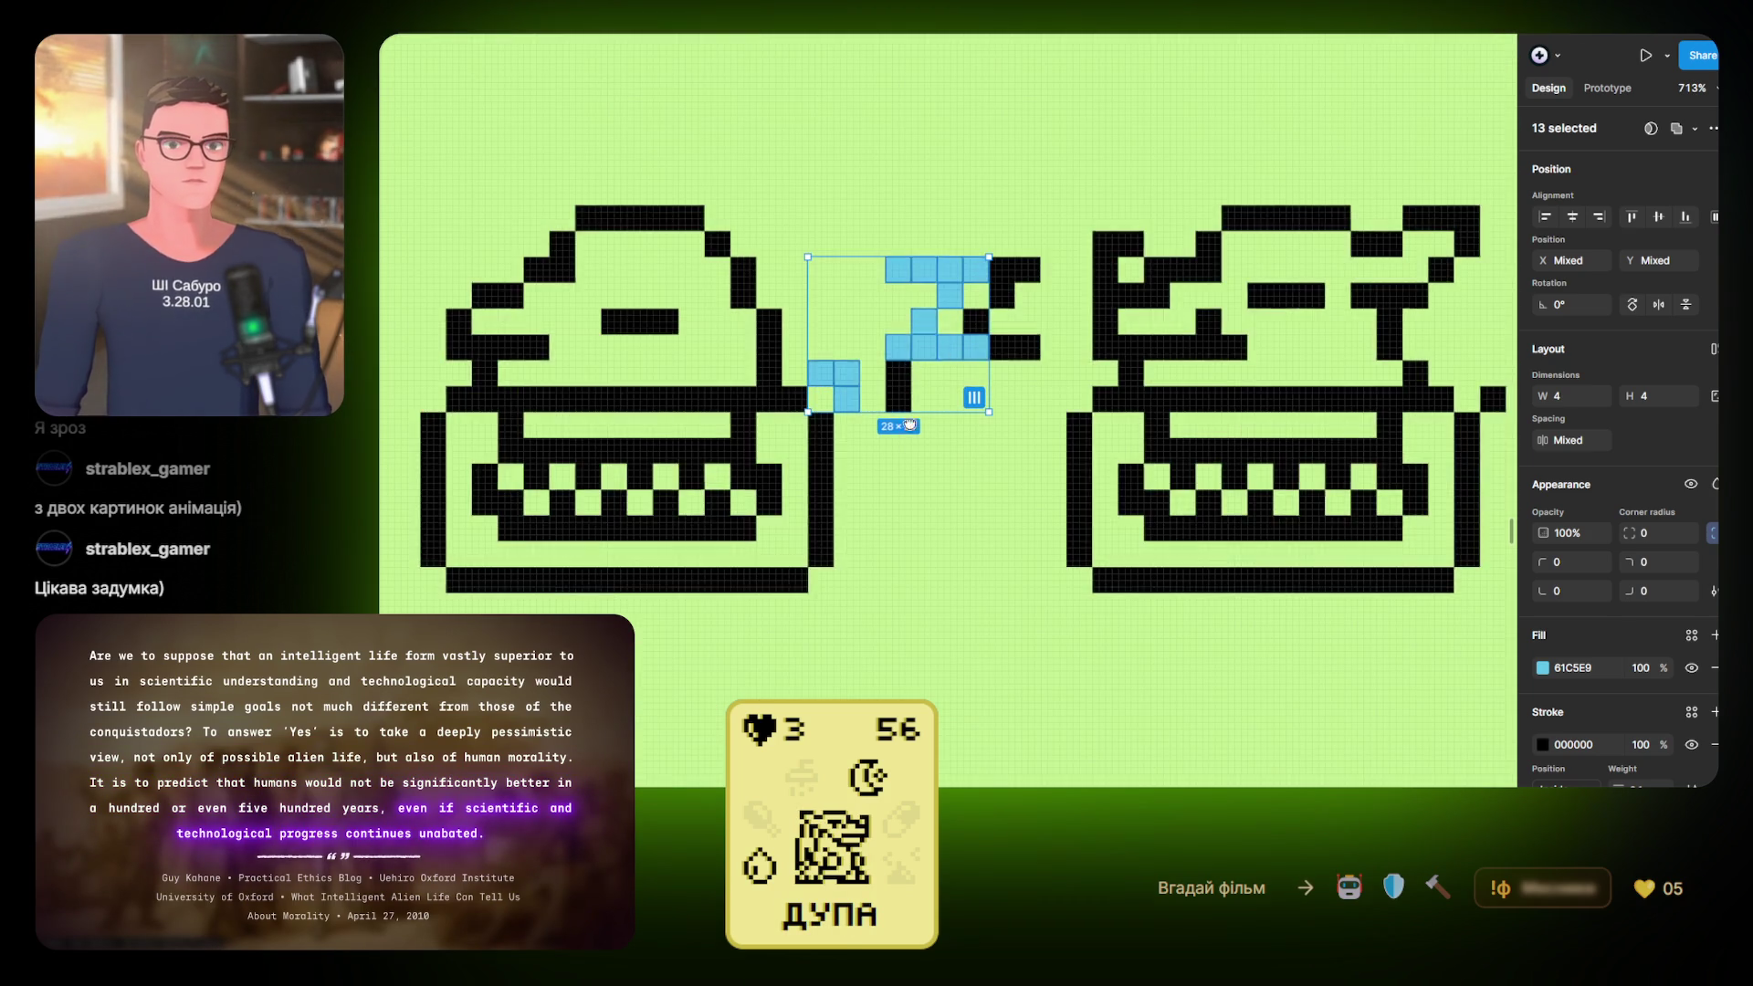
{"action": "key", "text": "shift+Up"}
{"action": "key", "text": "shift+Up"}
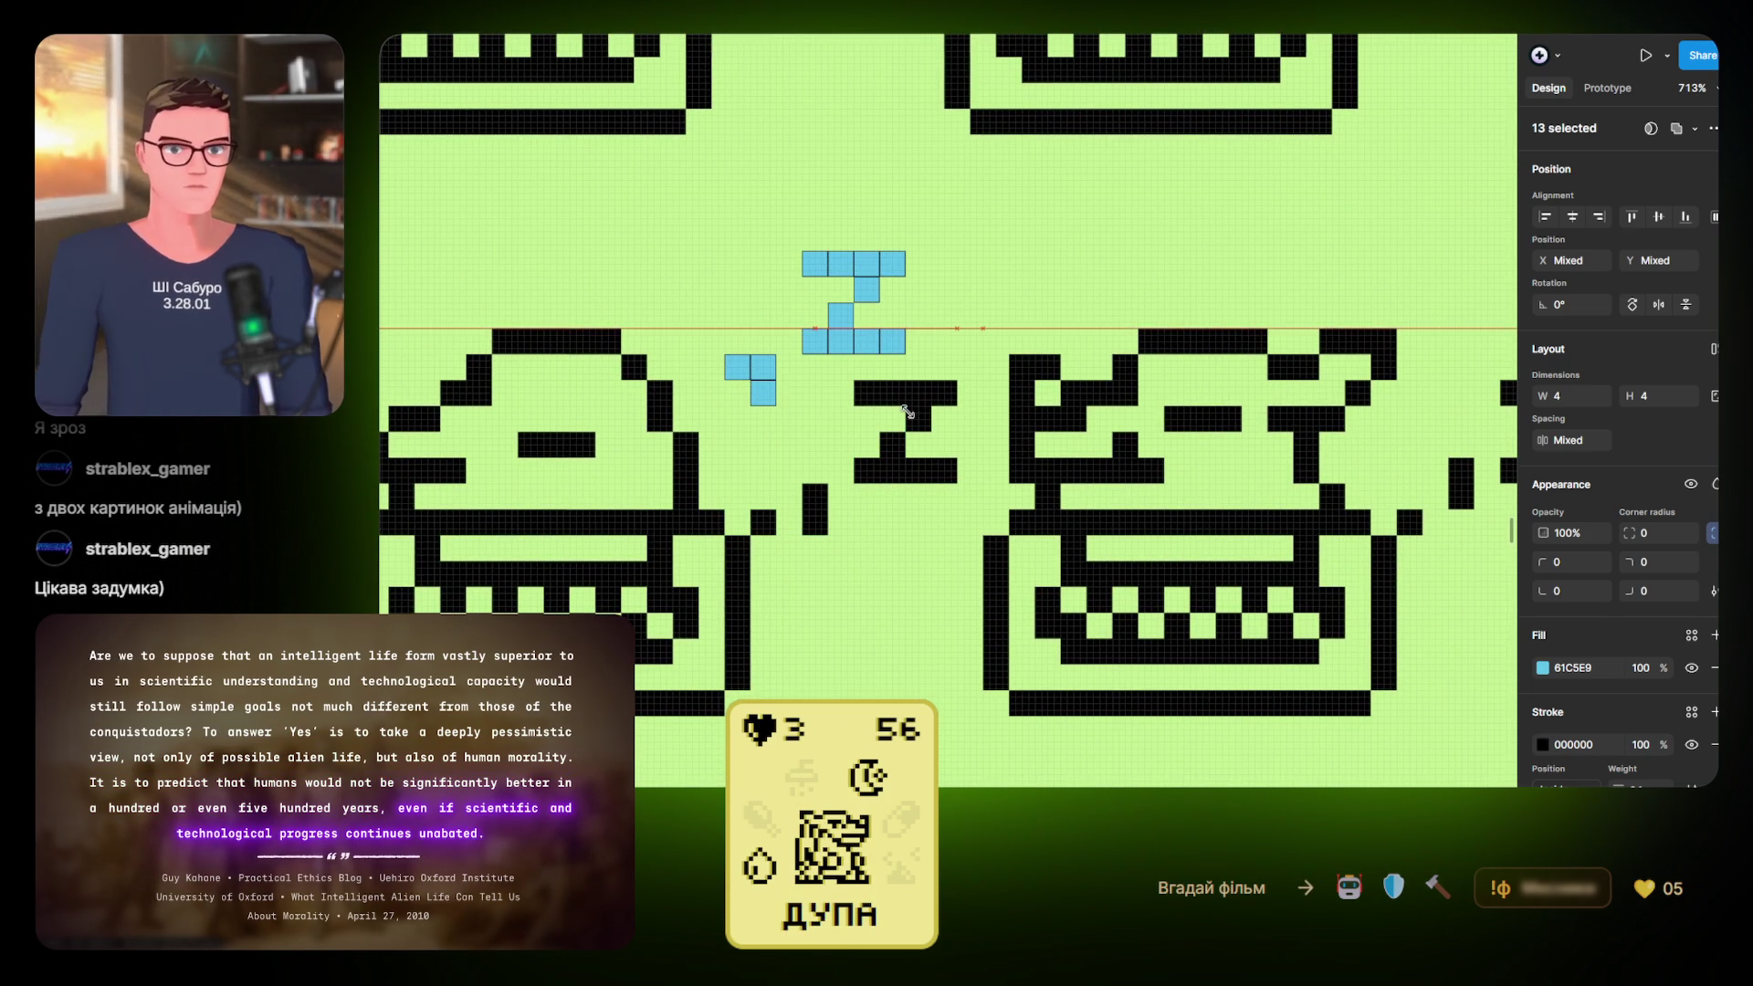
{"action": "mouse_move", "coordinate": [877, 397]}
{"action": "left_mouse_down"}
{"action": "mouse_move", "coordinate": [946, 400]}
{"action": "mouse_move", "coordinate": [900, 470]}
{"action": "mouse_move", "coordinate": [772, 525]}
{"action": "mouse_move", "coordinate": [815, 510]}
{"action": "left_mouse_up"}
{"action": "key", "text": "Delete"}
Shift-select the blue Z pixels beside the middle typewriter
{"action": "left_click", "coordinate": [739, 365]}
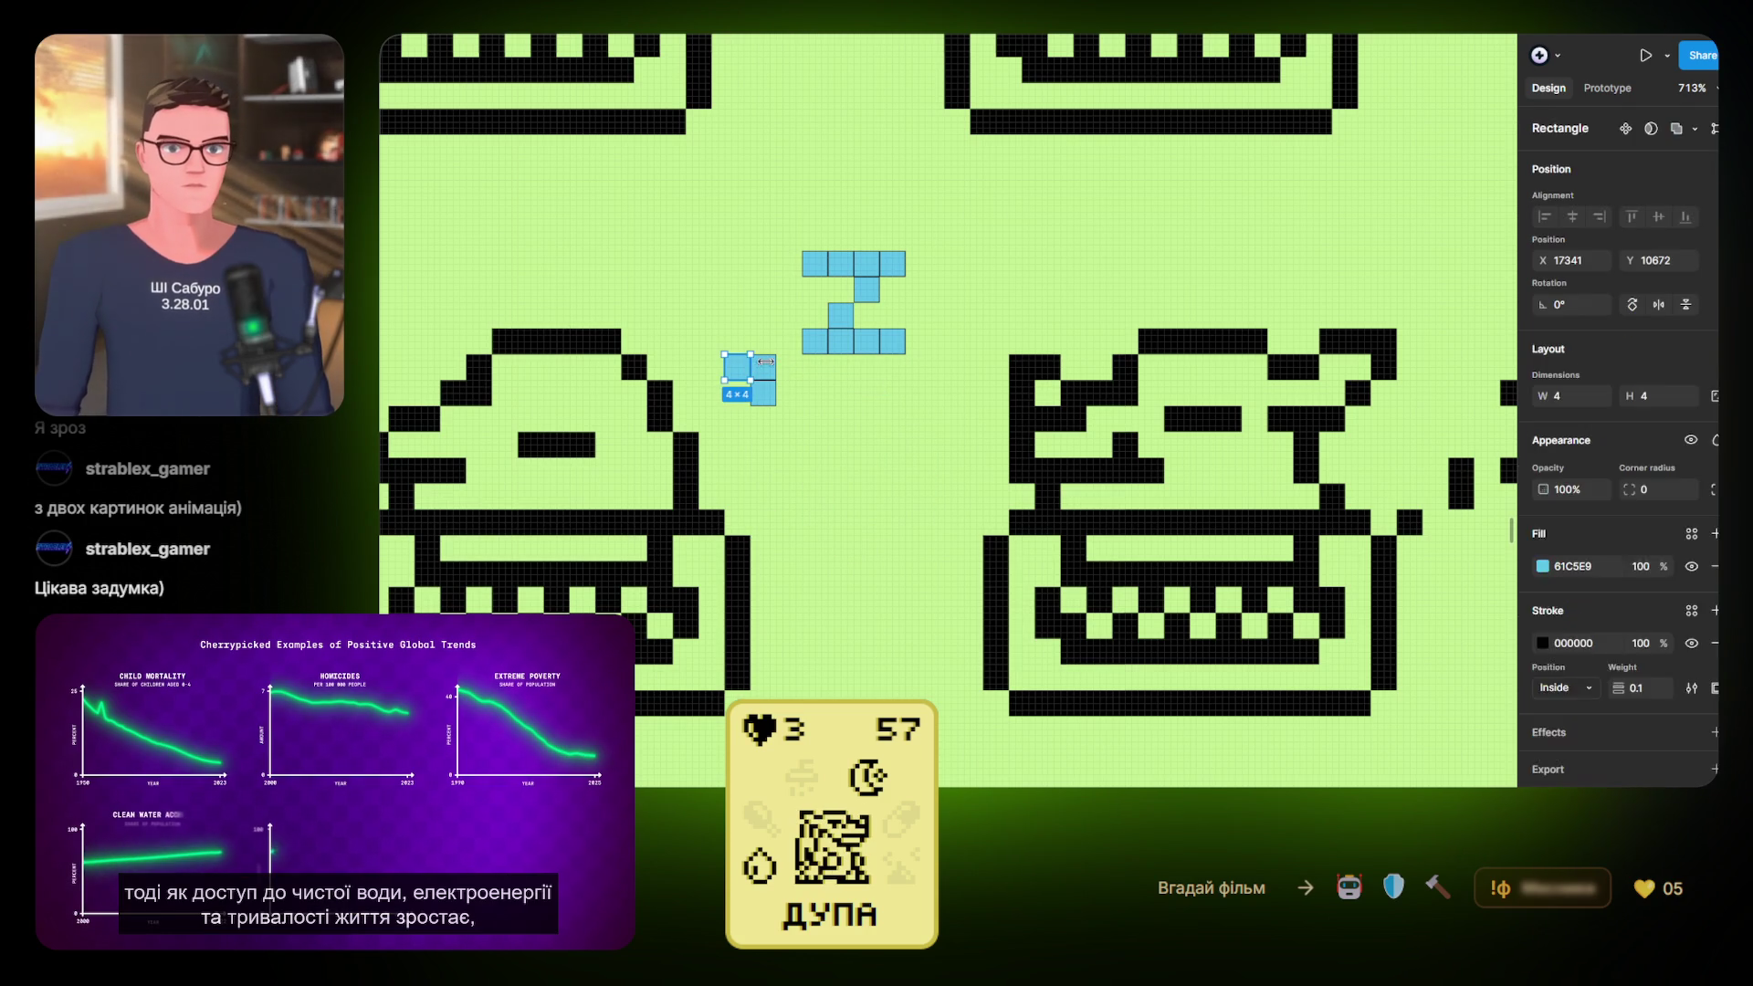
{"action": "left_click", "coordinate": [772, 370], "text": "shift"}
{"action": "left_click", "coordinate": [764, 392], "text": "shift"}
{"action": "left_click", "coordinate": [815, 341], "text": "shift"}
{"action": "left_click", "coordinate": [839, 341], "text": "shift"}
{"action": "left_click", "coordinate": [866, 342], "text": "shift"}
{"action": "left_click", "coordinate": [892, 341], "text": "shift"}
{"action": "left_click", "coordinate": [839, 316], "text": "shift"}
{"action": "left_click", "coordinate": [867, 289], "text": "shift"}
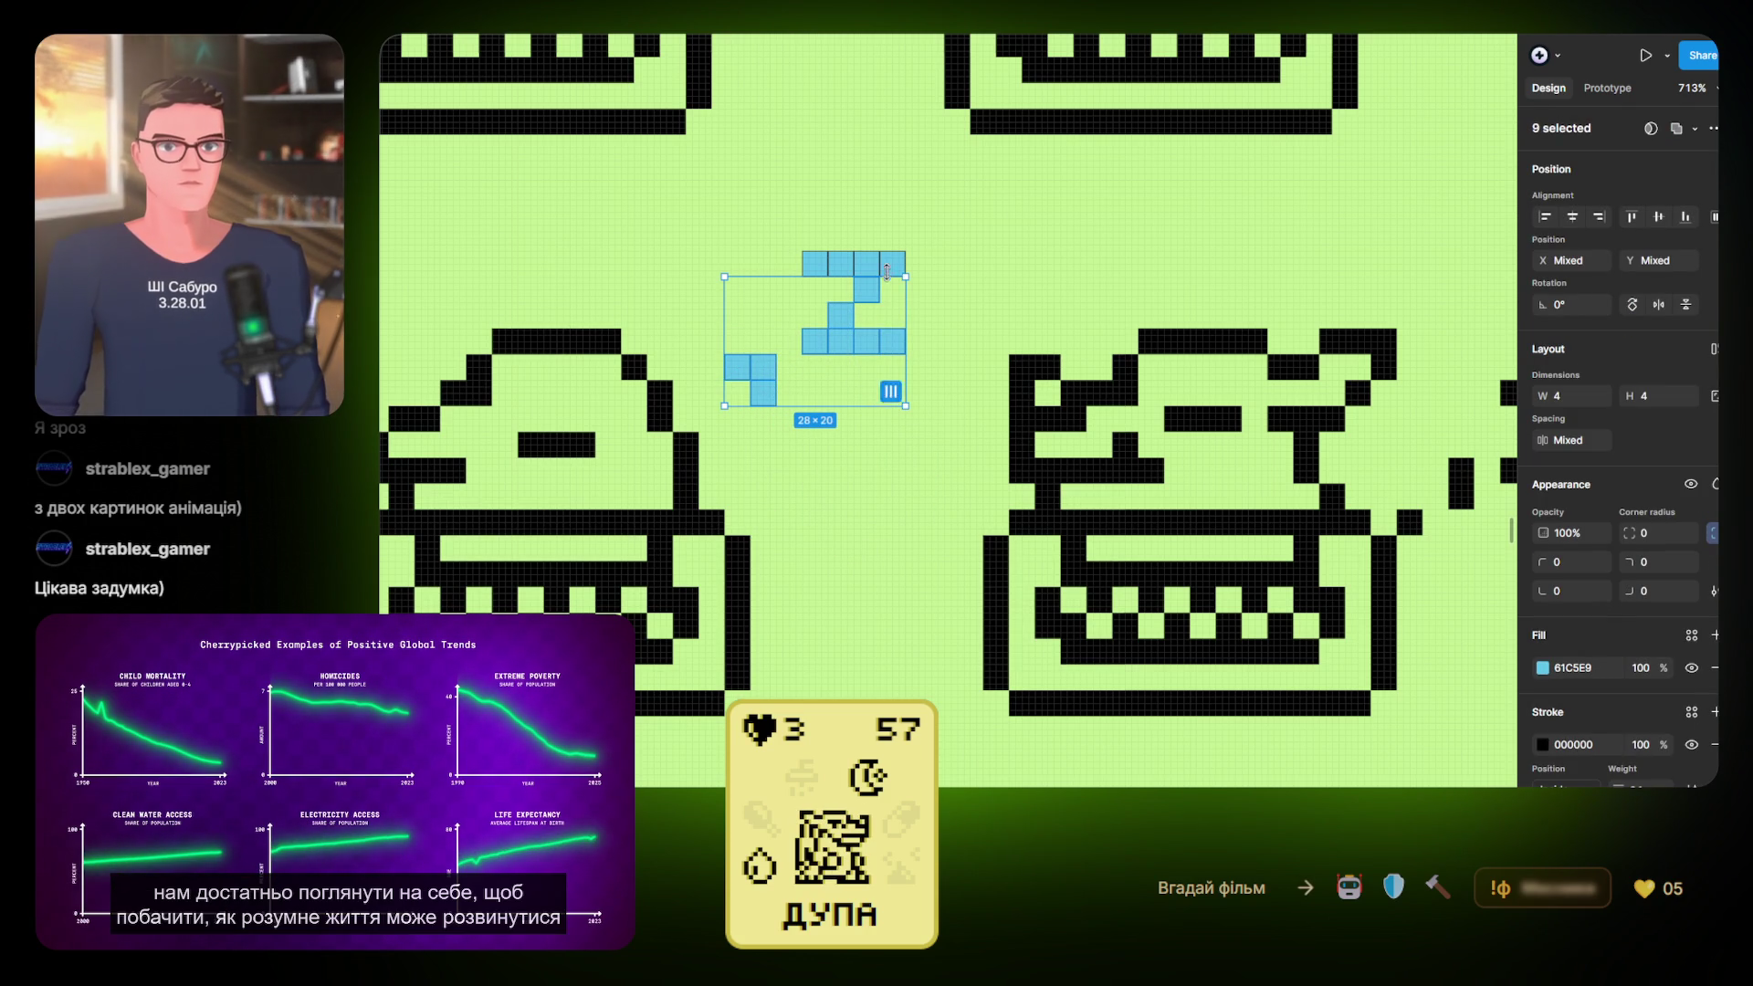
{"action": "left_click", "coordinate": [866, 263], "text": "shift"}
{"action": "left_click", "coordinate": [840, 264], "text": "shift"}
{"action": "left_click", "coordinate": [814, 264], "text": "shift"}
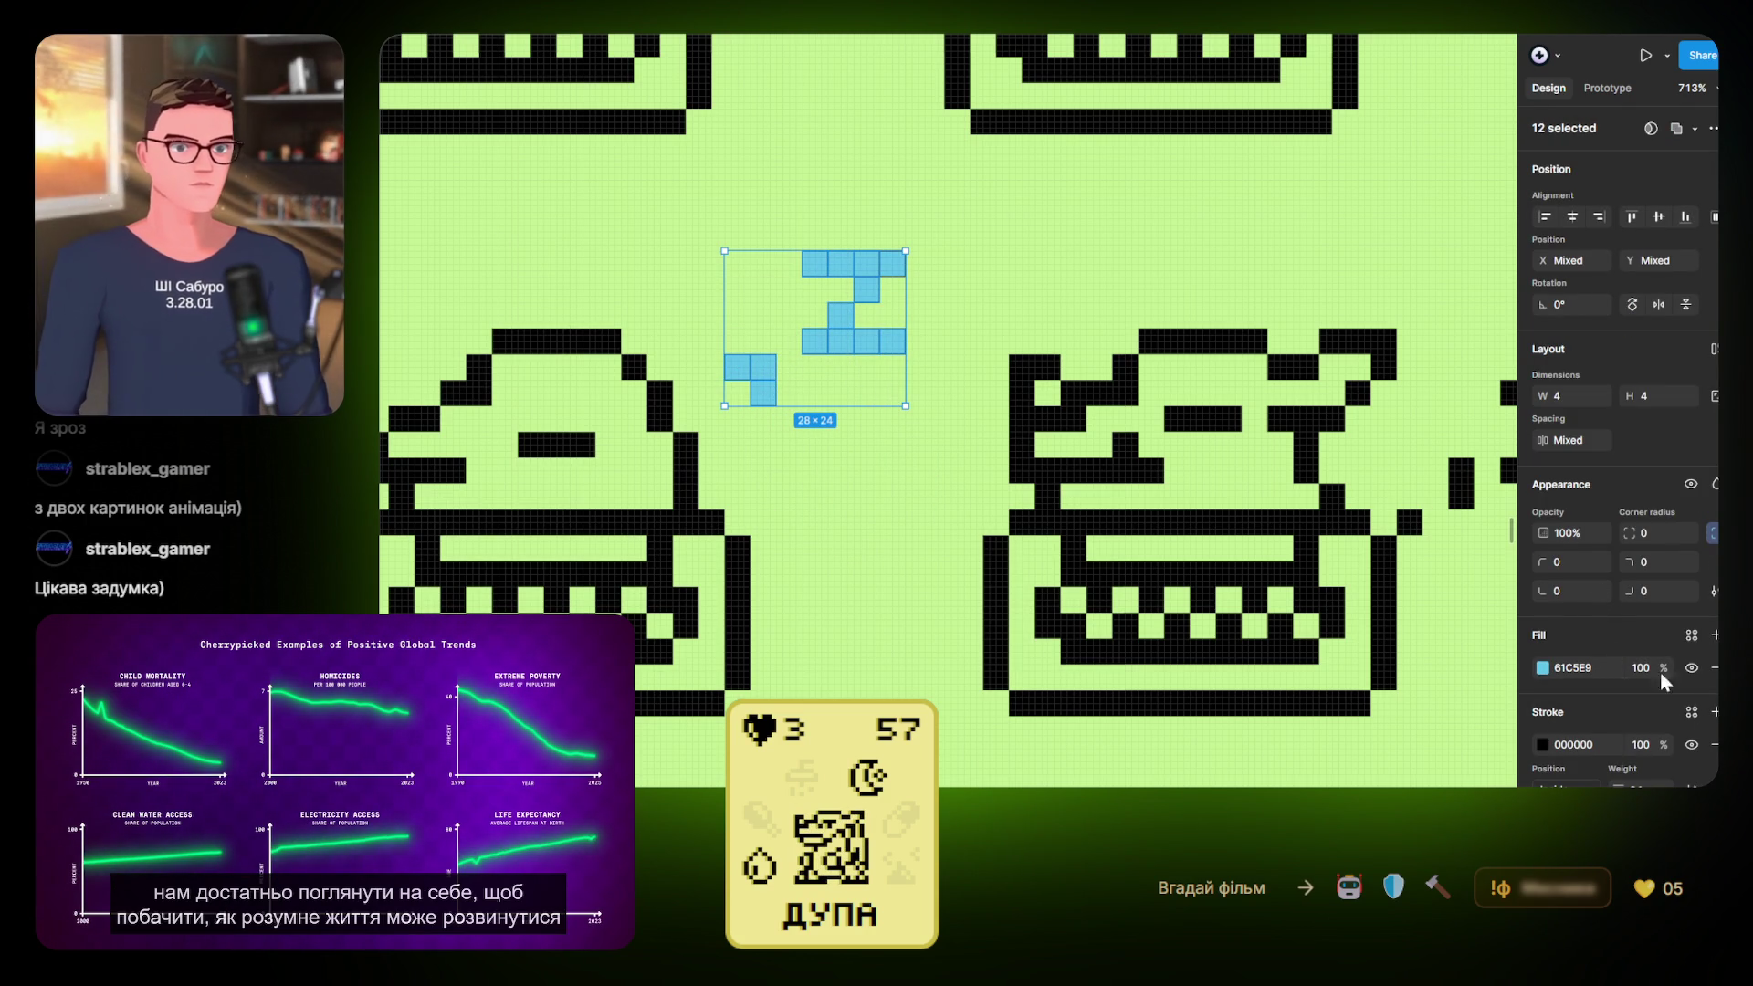
Remove the outlines and fill the Z pixels black 000000, fixing the one pixel left blue
{"action": "left_click", "coordinate": [1715, 745]}
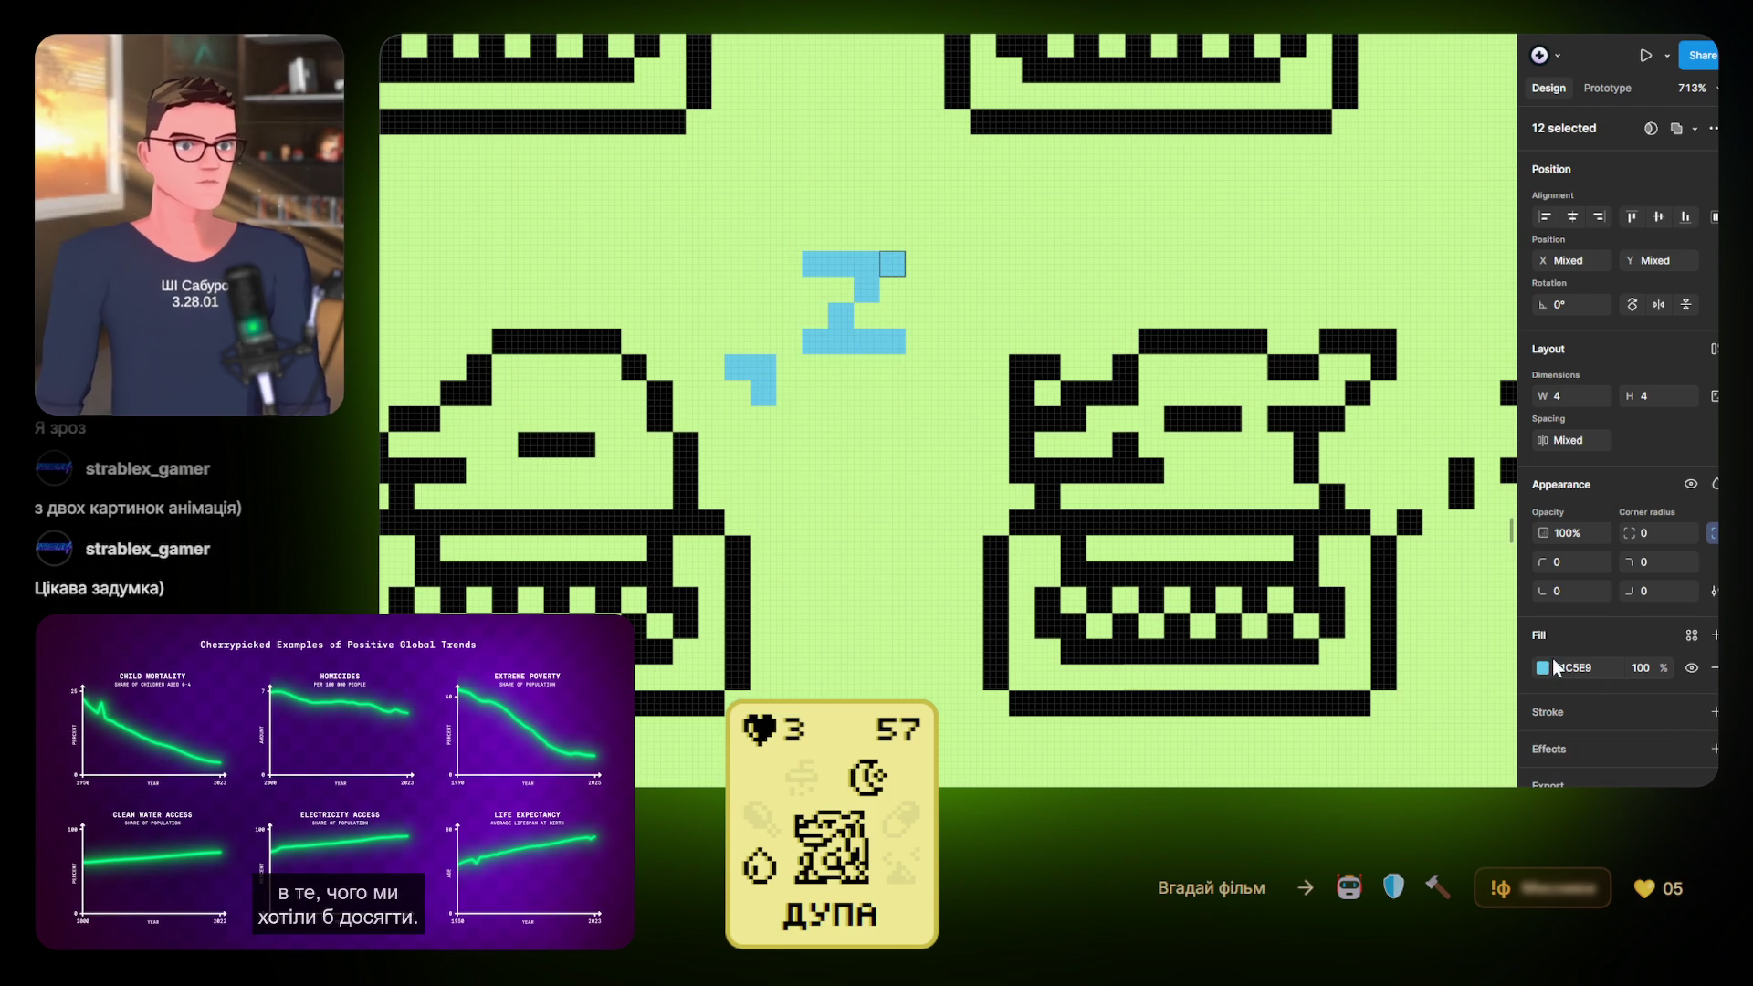
{"action": "left_click", "coordinate": [1543, 667]}
{"action": "left_click_drag", "start_coordinate": [1406, 511], "coordinate": [1314, 632]}
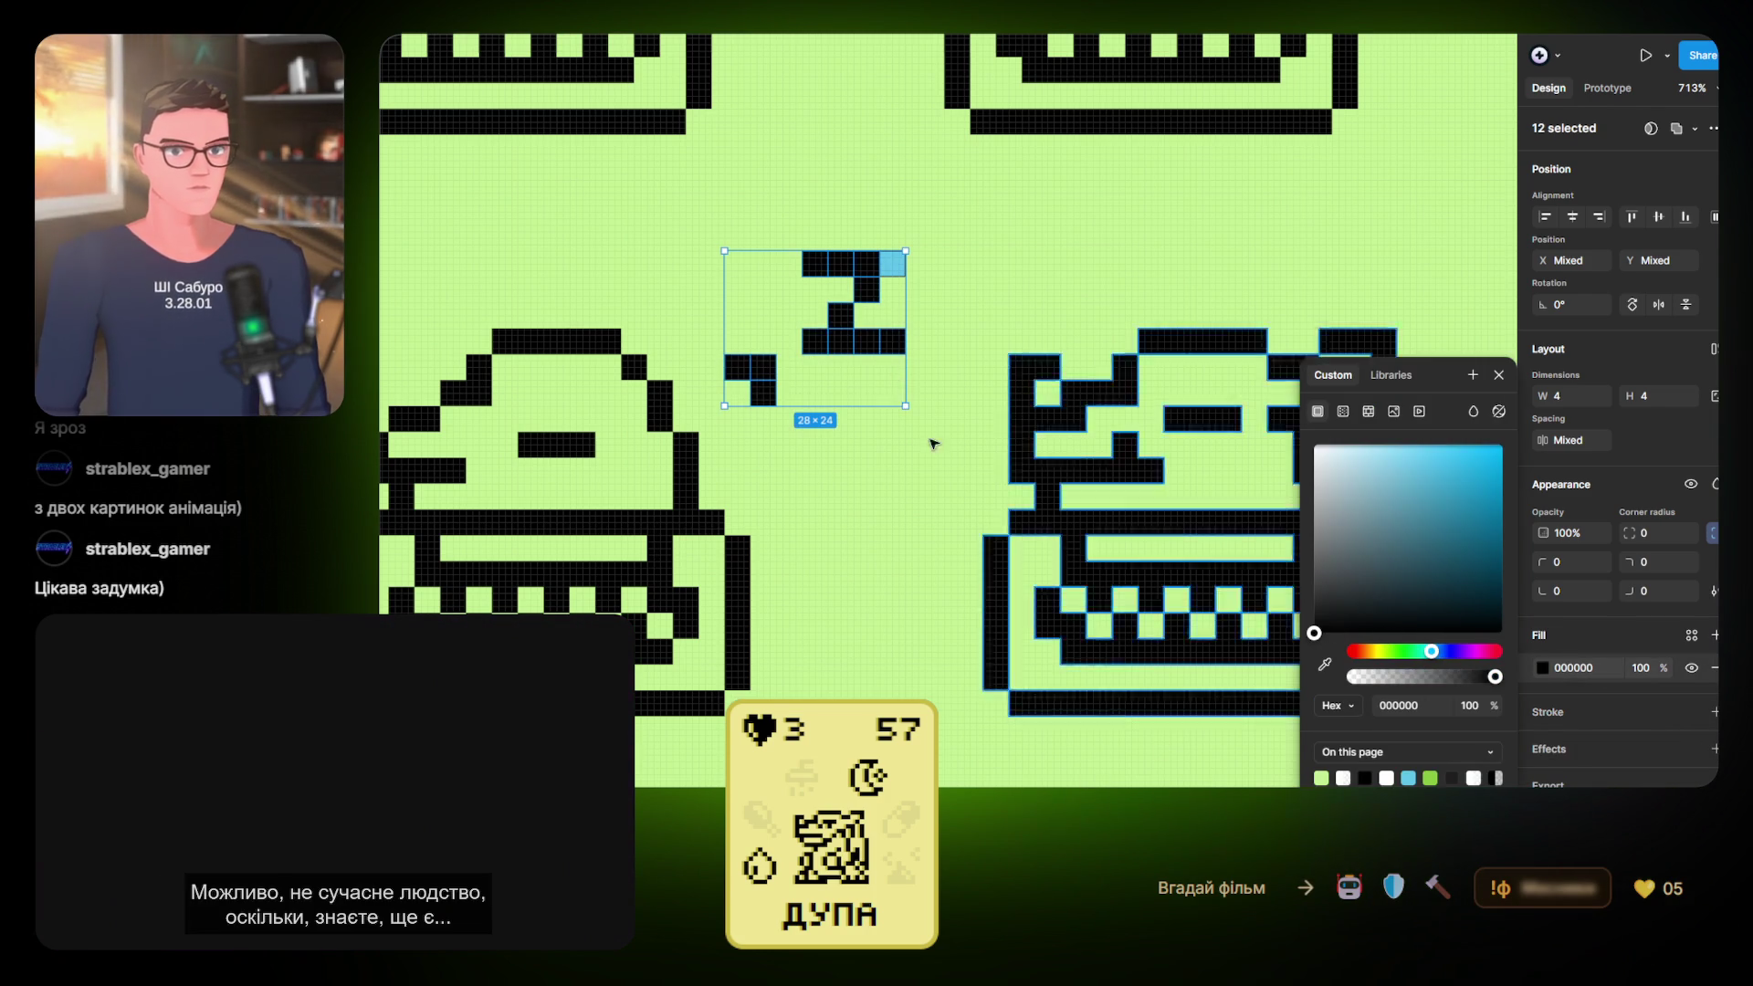
{"action": "left_click", "coordinate": [897, 271]}
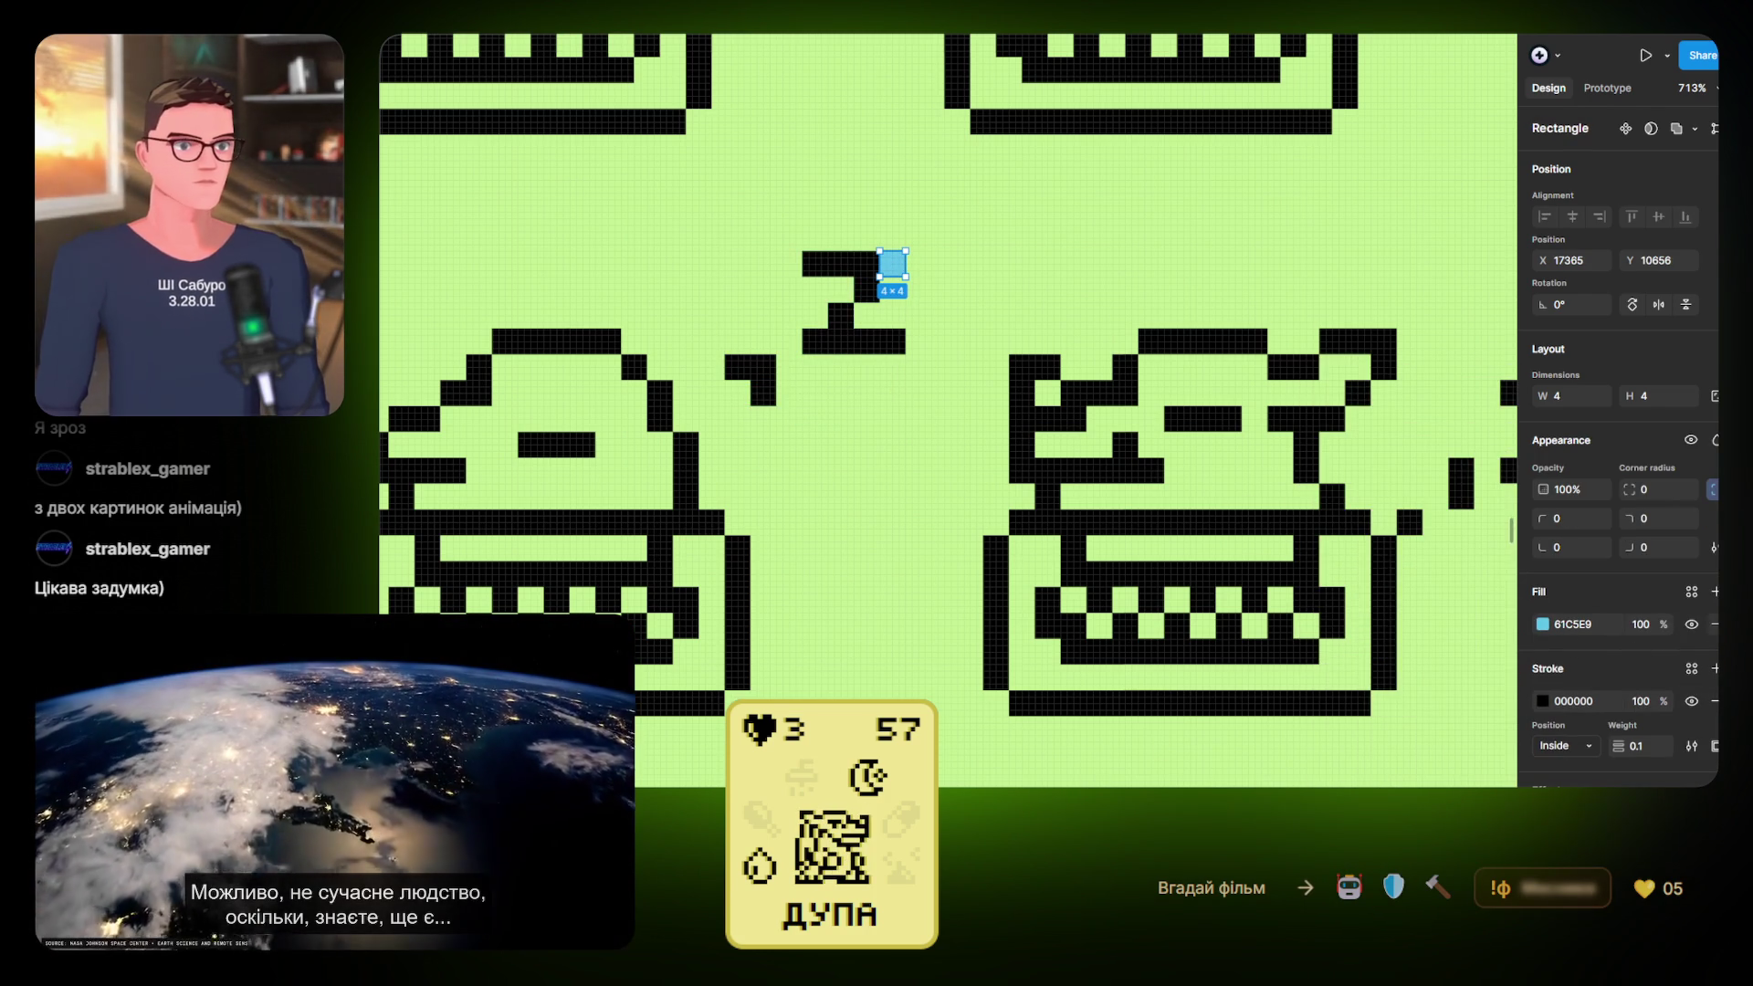
{"action": "left_click", "coordinate": [1715, 704]}
{"action": "left_click", "coordinate": [1543, 623]}
{"action": "mouse_move", "coordinate": [1406, 511]}
{"action": "left_mouse_down"}
{"action": "mouse_move", "coordinate": [1394, 590]}
{"action": "mouse_move", "coordinate": [1167, 664]}
{"action": "left_mouse_up"}
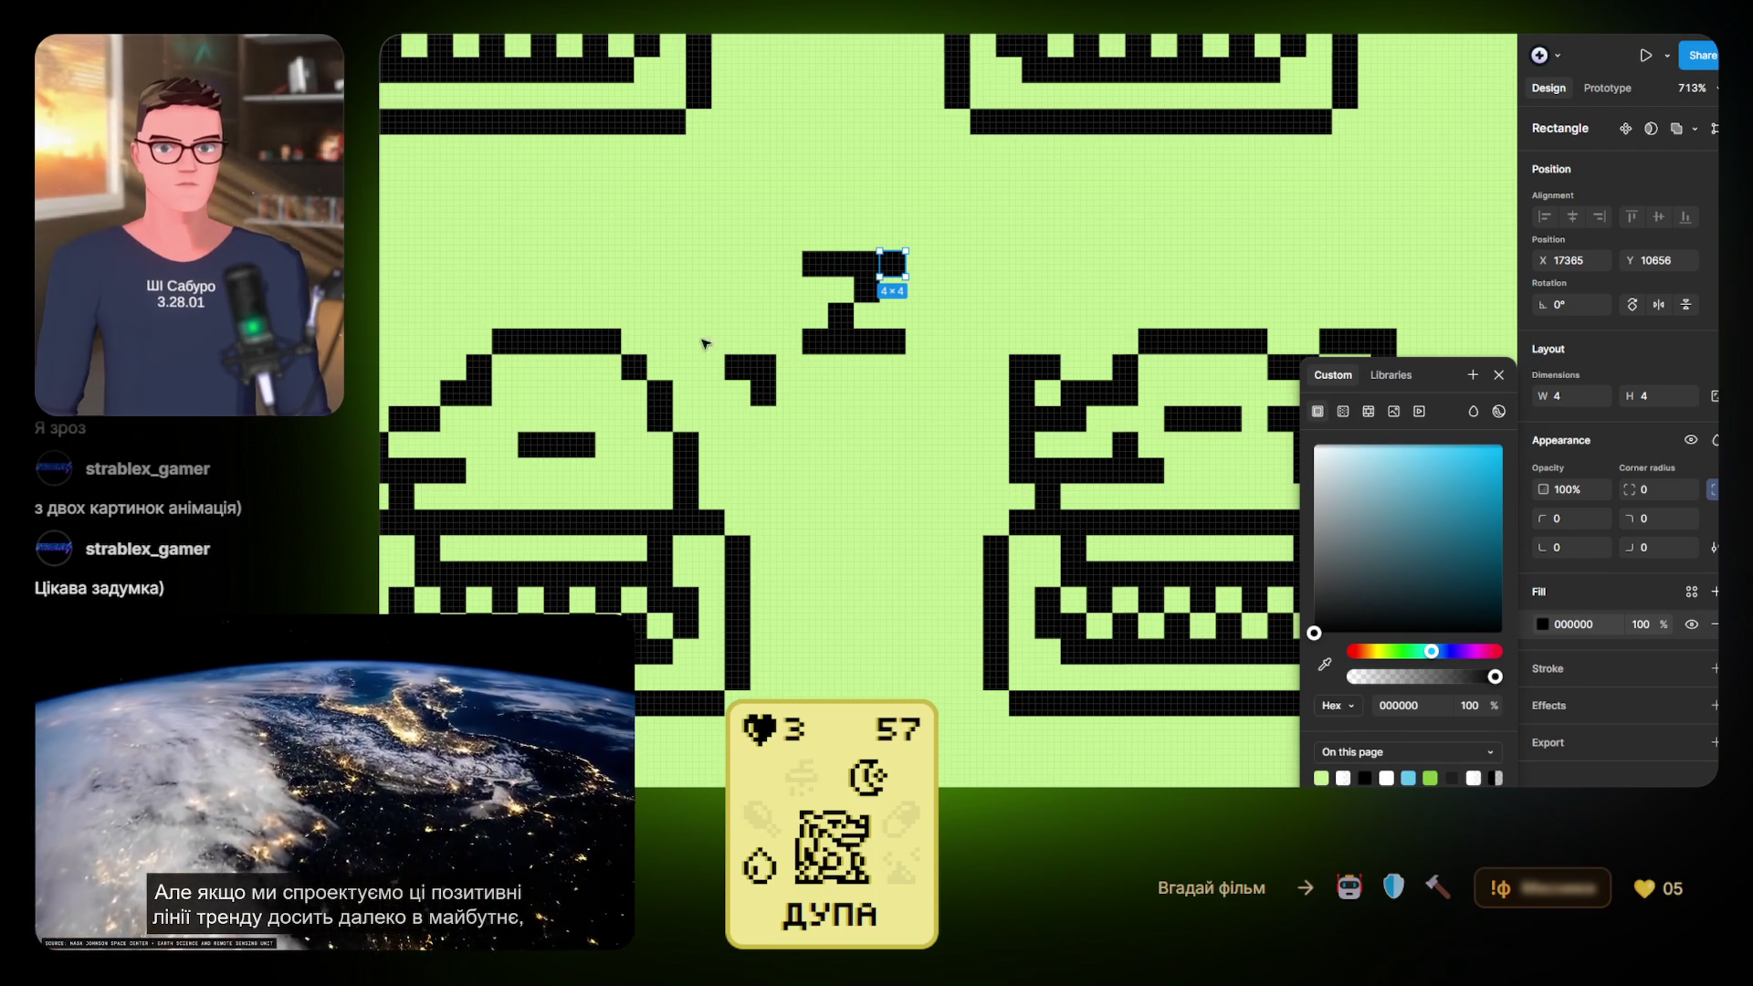
Reselect the whole black Z and nudge it down into place
{"action": "left_click", "coordinate": [814, 271], "text": "shift"}
{"action": "left_click", "coordinate": [840, 263], "text": "shift"}
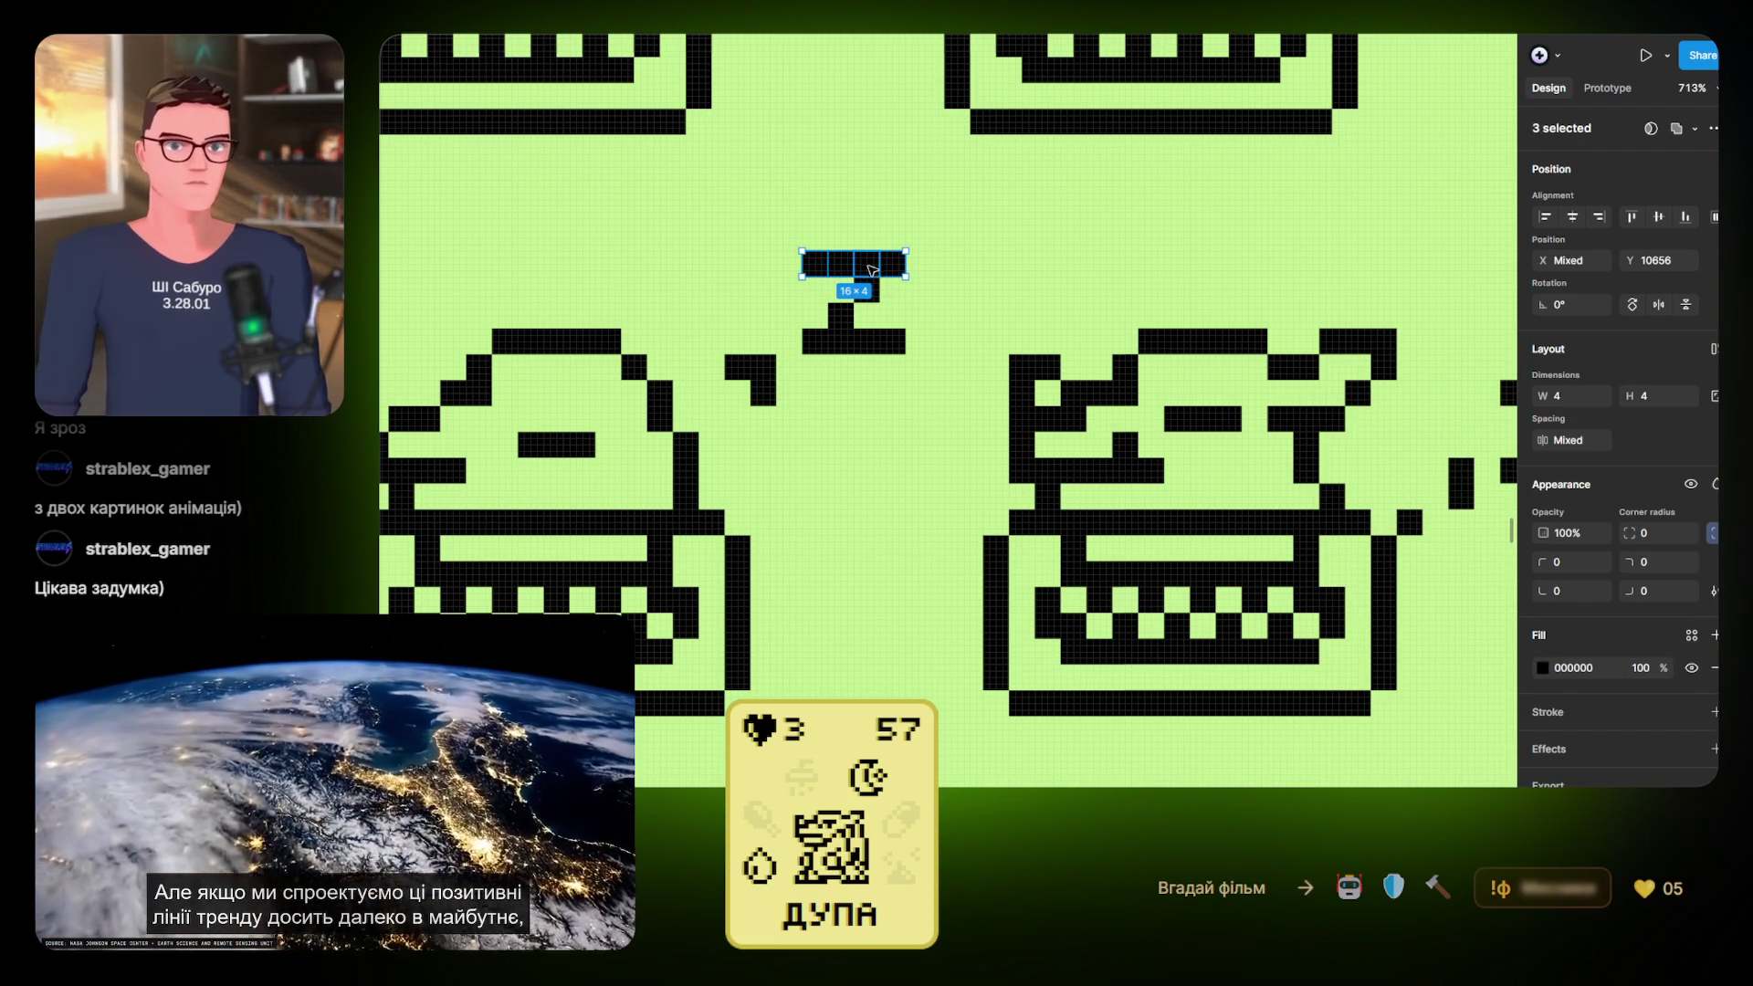
{"action": "left_click", "coordinate": [865, 263], "text": "shift"}
{"action": "left_click", "coordinate": [865, 288], "text": "shift"}
{"action": "left_click", "coordinate": [840, 316], "text": "shift"}
{"action": "left_click", "coordinate": [854, 341], "text": "shift"}
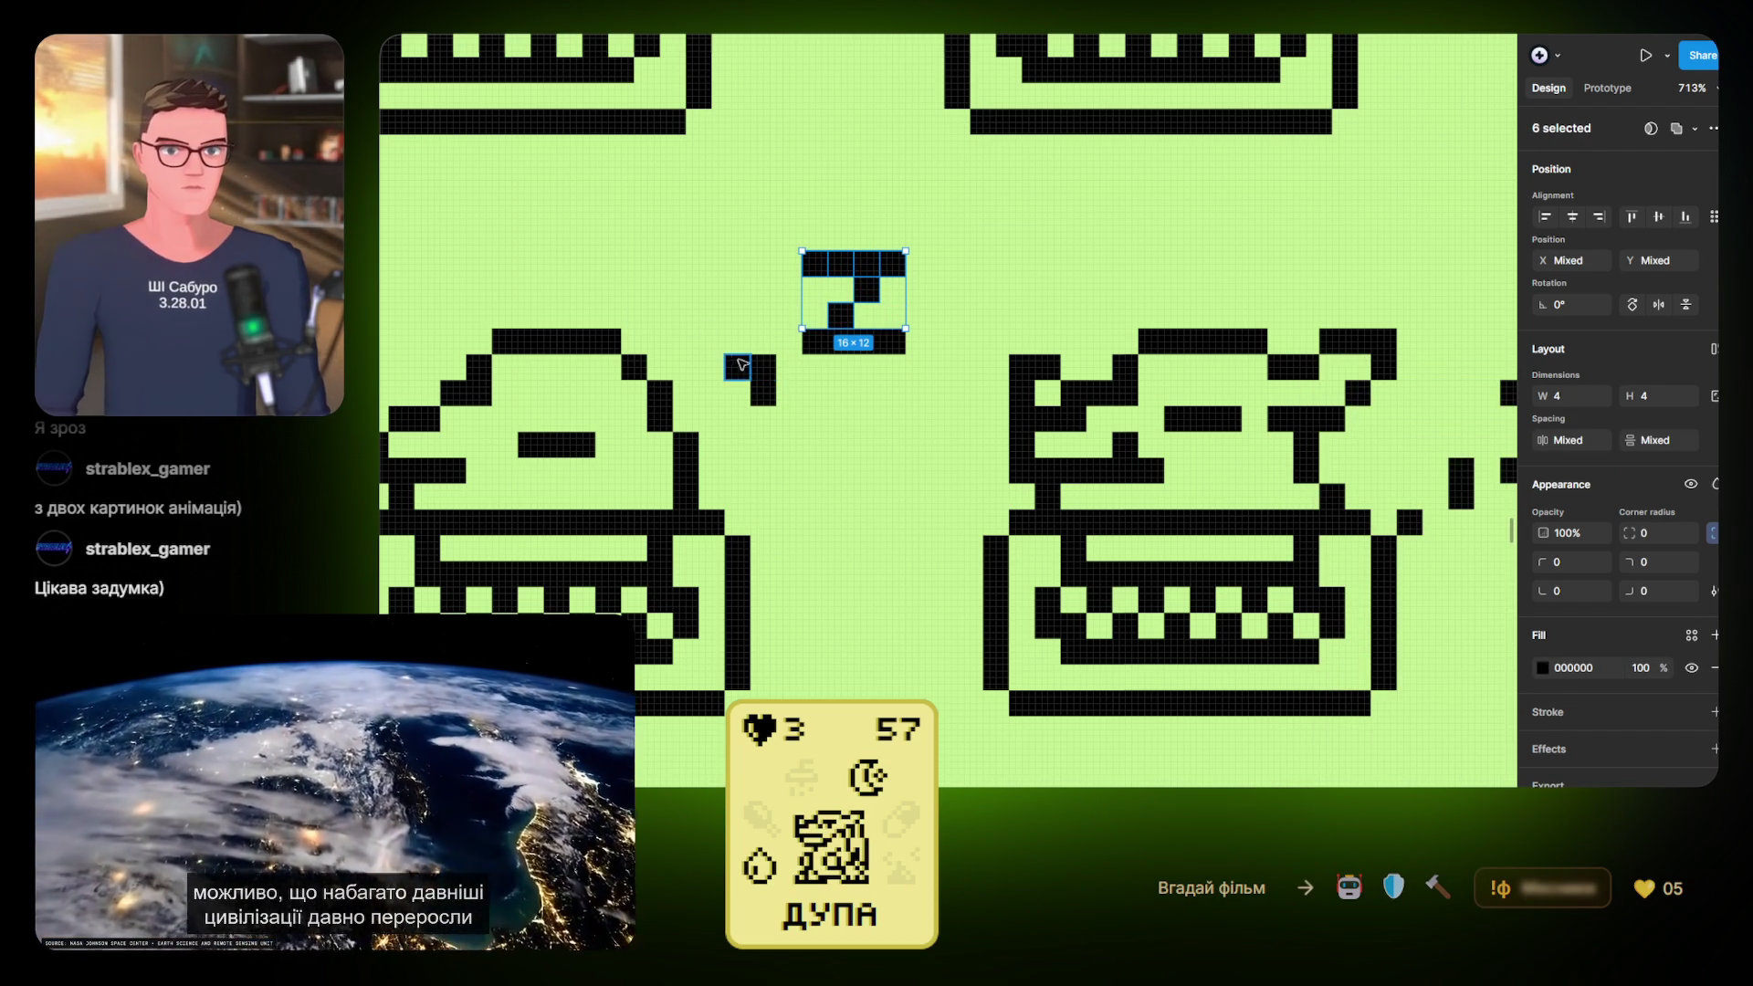
{"action": "left_click", "coordinate": [741, 367], "text": "shift"}
{"action": "left_click", "coordinate": [763, 393], "text": "shift"}
{"action": "left_click", "coordinate": [814, 342], "text": "shift"}
{"action": "left_click", "coordinate": [840, 341], "text": "shift"}
{"action": "left_click", "coordinate": [893, 341], "text": "shift"}
{"action": "left_click", "coordinate": [893, 347], "text": "shift"}
{"action": "key", "text": "shift+Down"}
{"action": "key", "text": "shift+Down"}
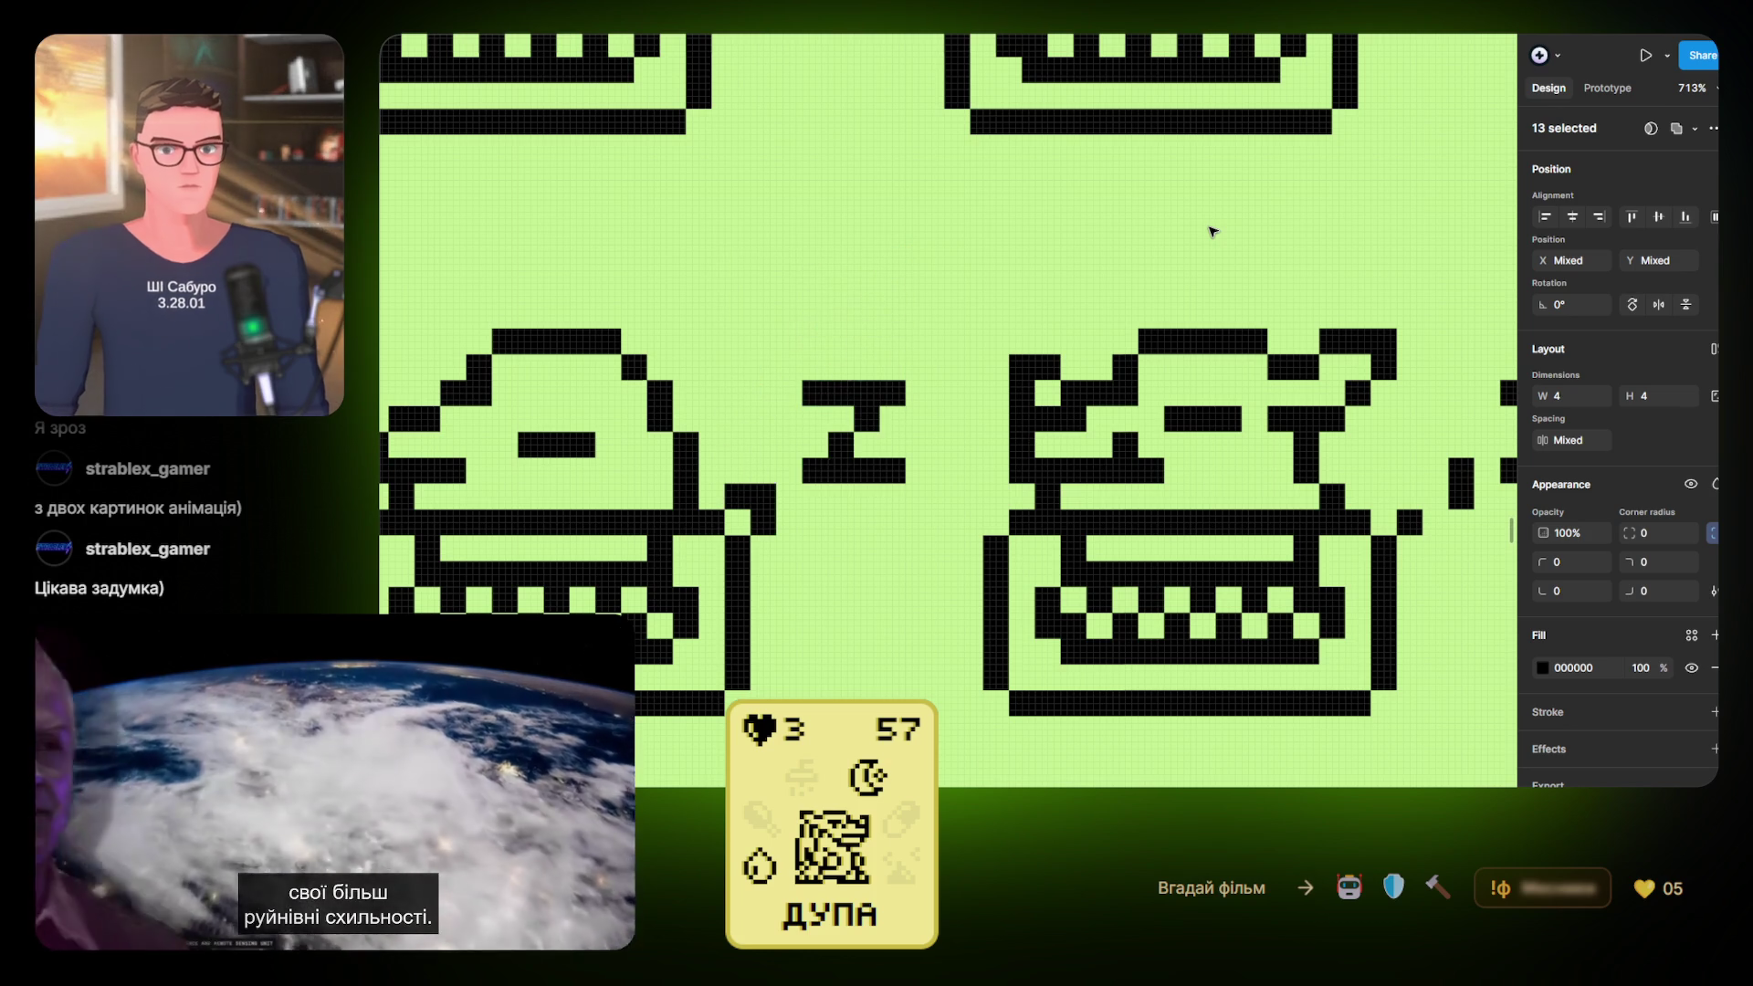
Clear the selection and select the middle typewriter sprite
{"action": "scroll", "coordinate": [894, 215], "scroll_direction": "down", "scroll_amount": 5}
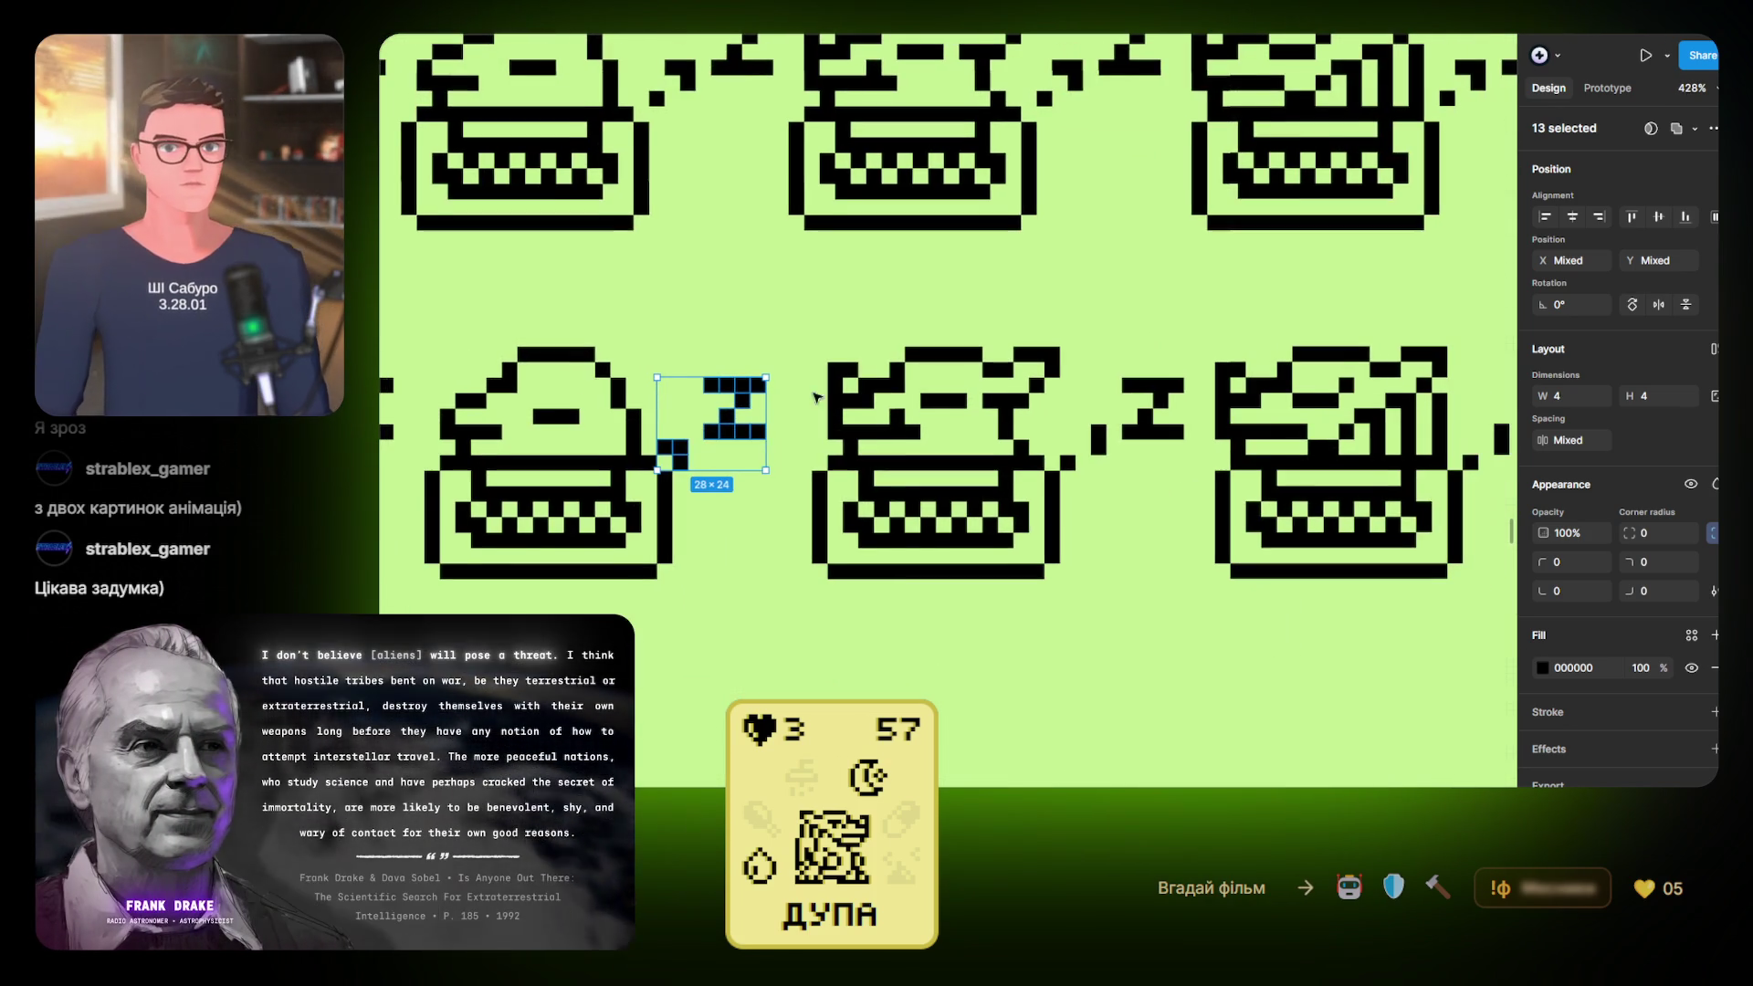
{"action": "scroll", "coordinate": [858, 301], "scroll_direction": "left", "scroll_amount": 3}
{"action": "left_click", "coordinate": [874, 609]}
{"action": "scroll", "coordinate": [913, 511], "scroll_direction": "left", "scroll_amount": 5}
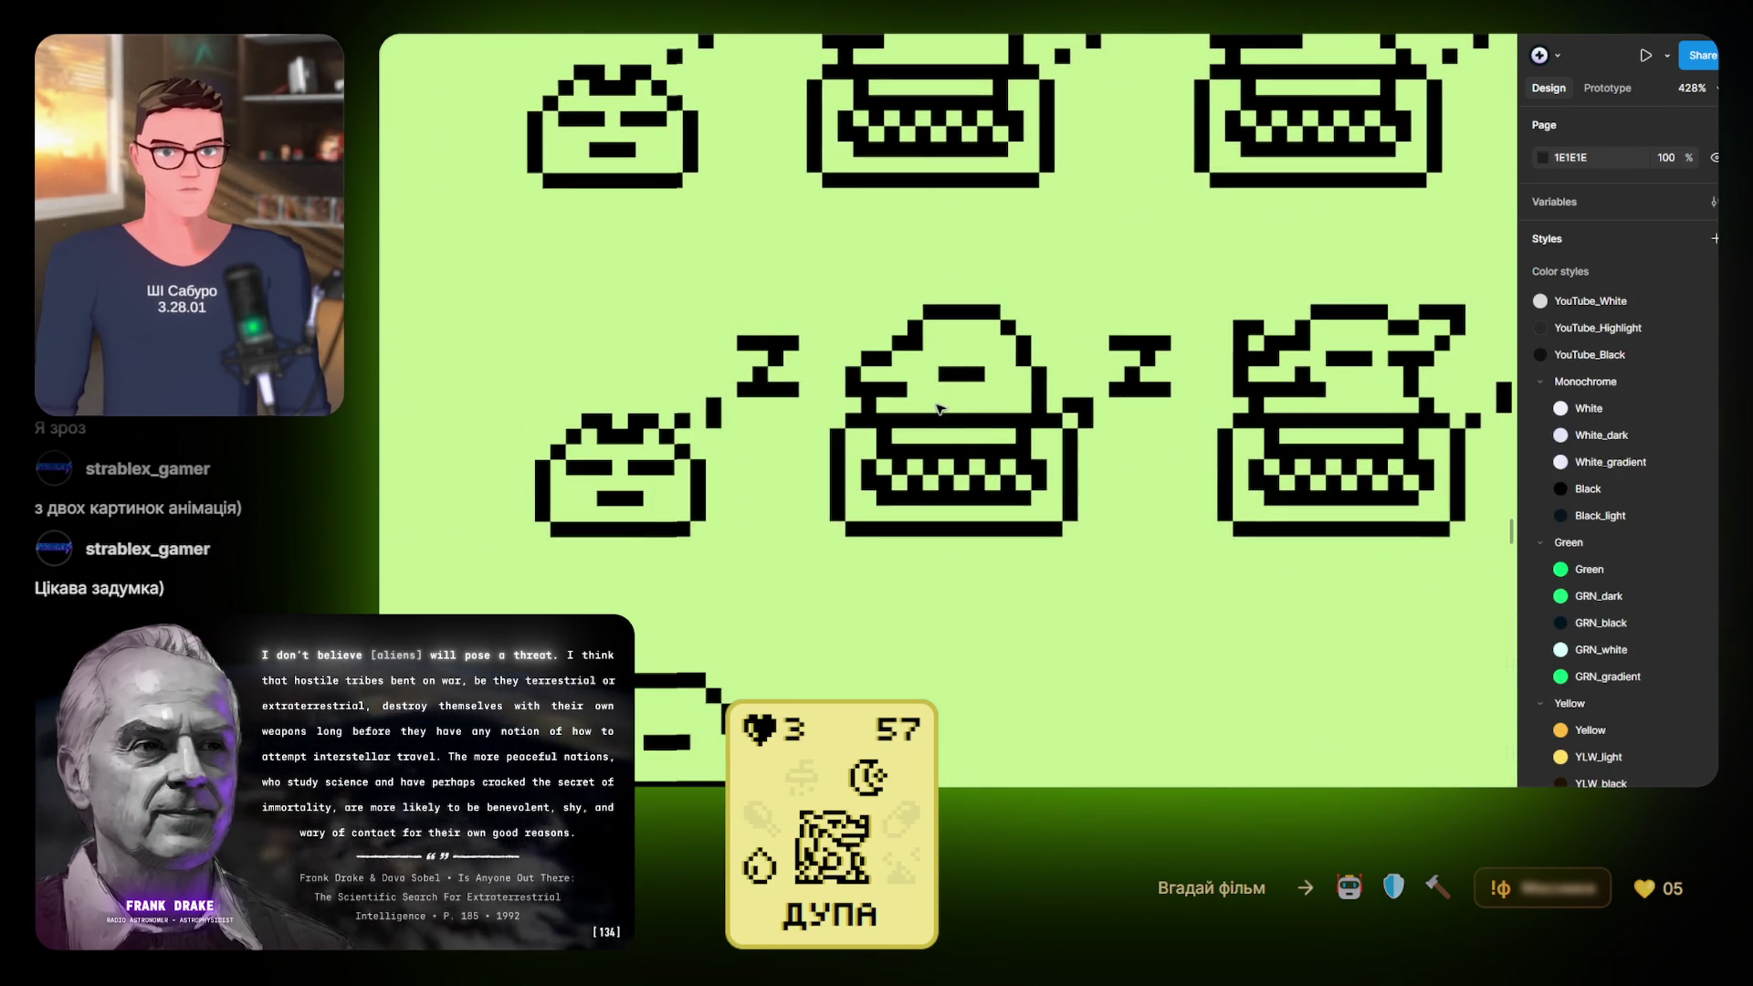
{"action": "left_click", "coordinate": [941, 420]}
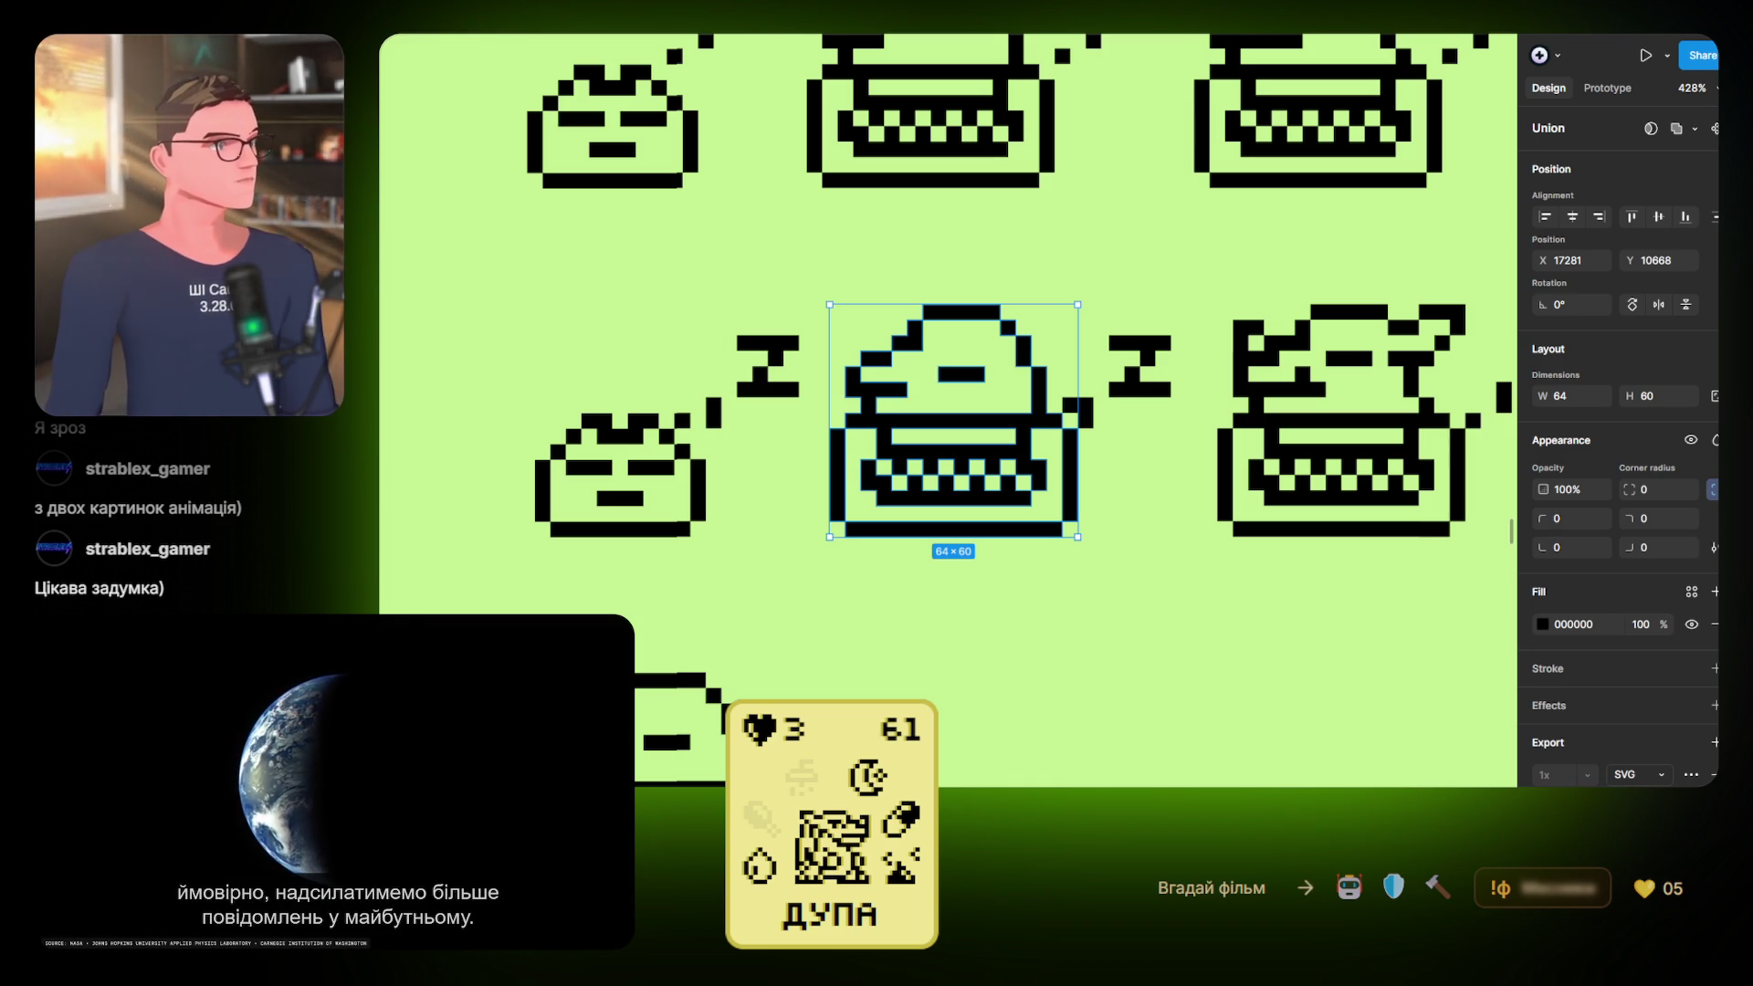
Marquee-select only the Z pixels beside the lower-row typewriter and zoom to 731%
{"action": "left_click", "coordinate": [1083, 272]}
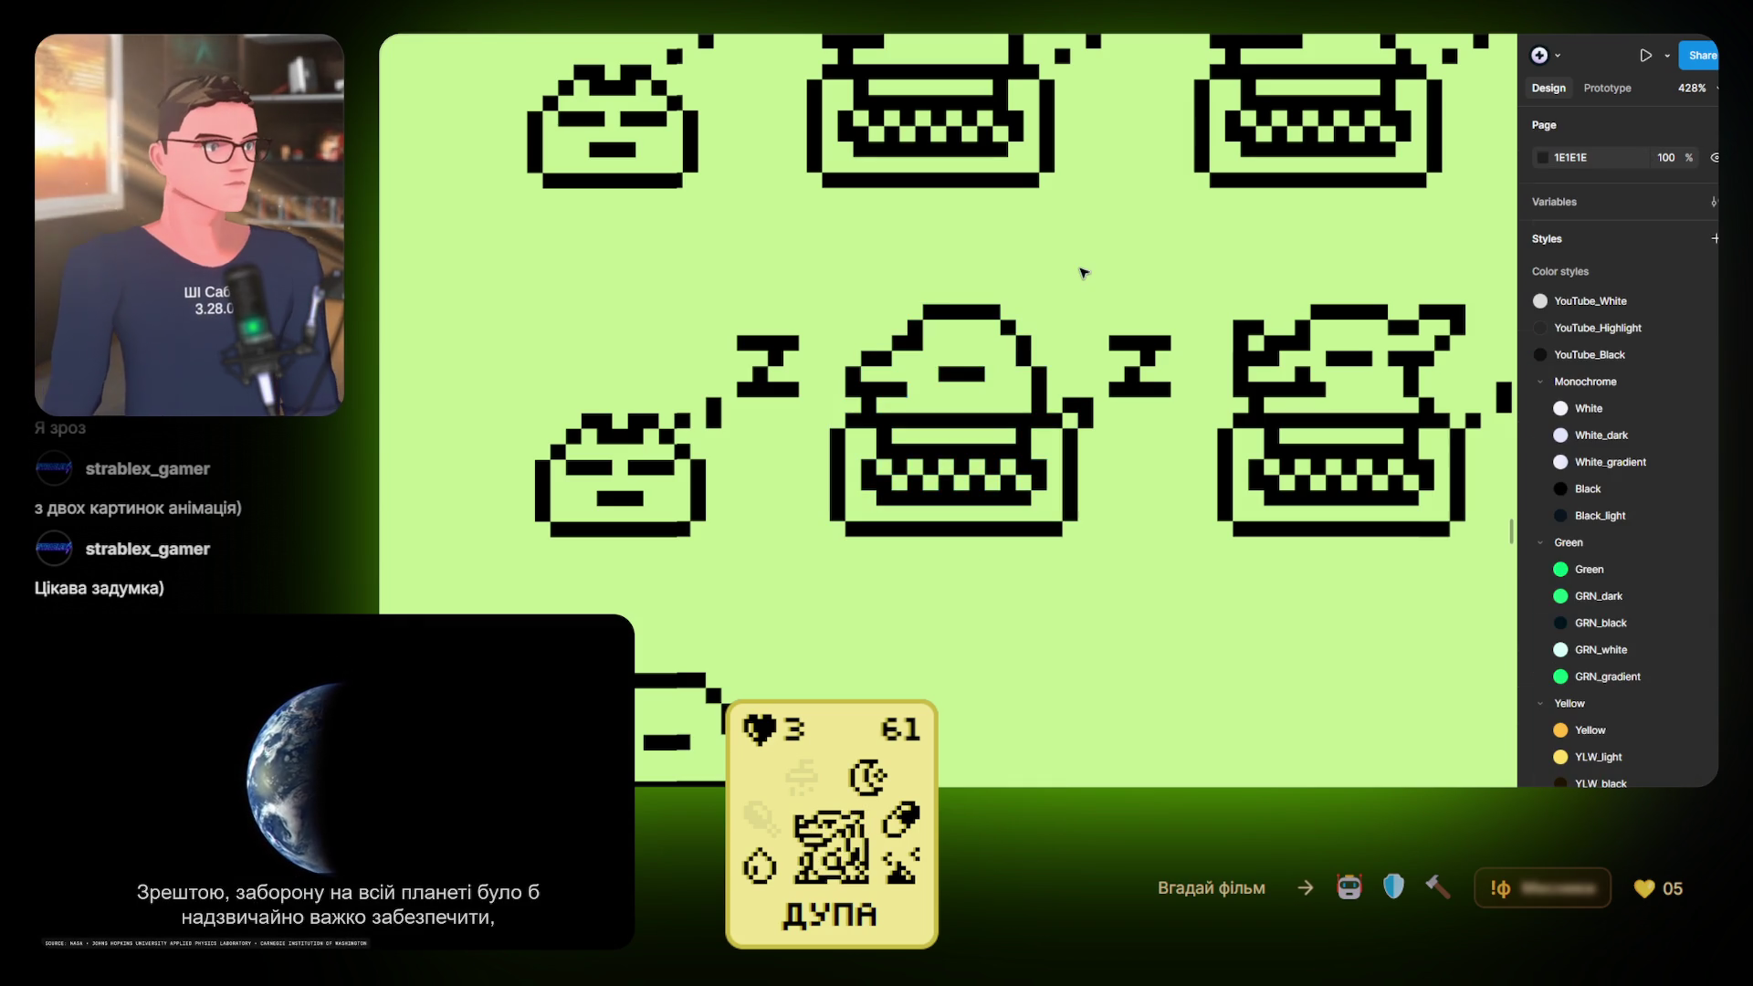
{"action": "scroll", "coordinate": [927, 259], "scroll_direction": "down", "scroll_amount": 2}
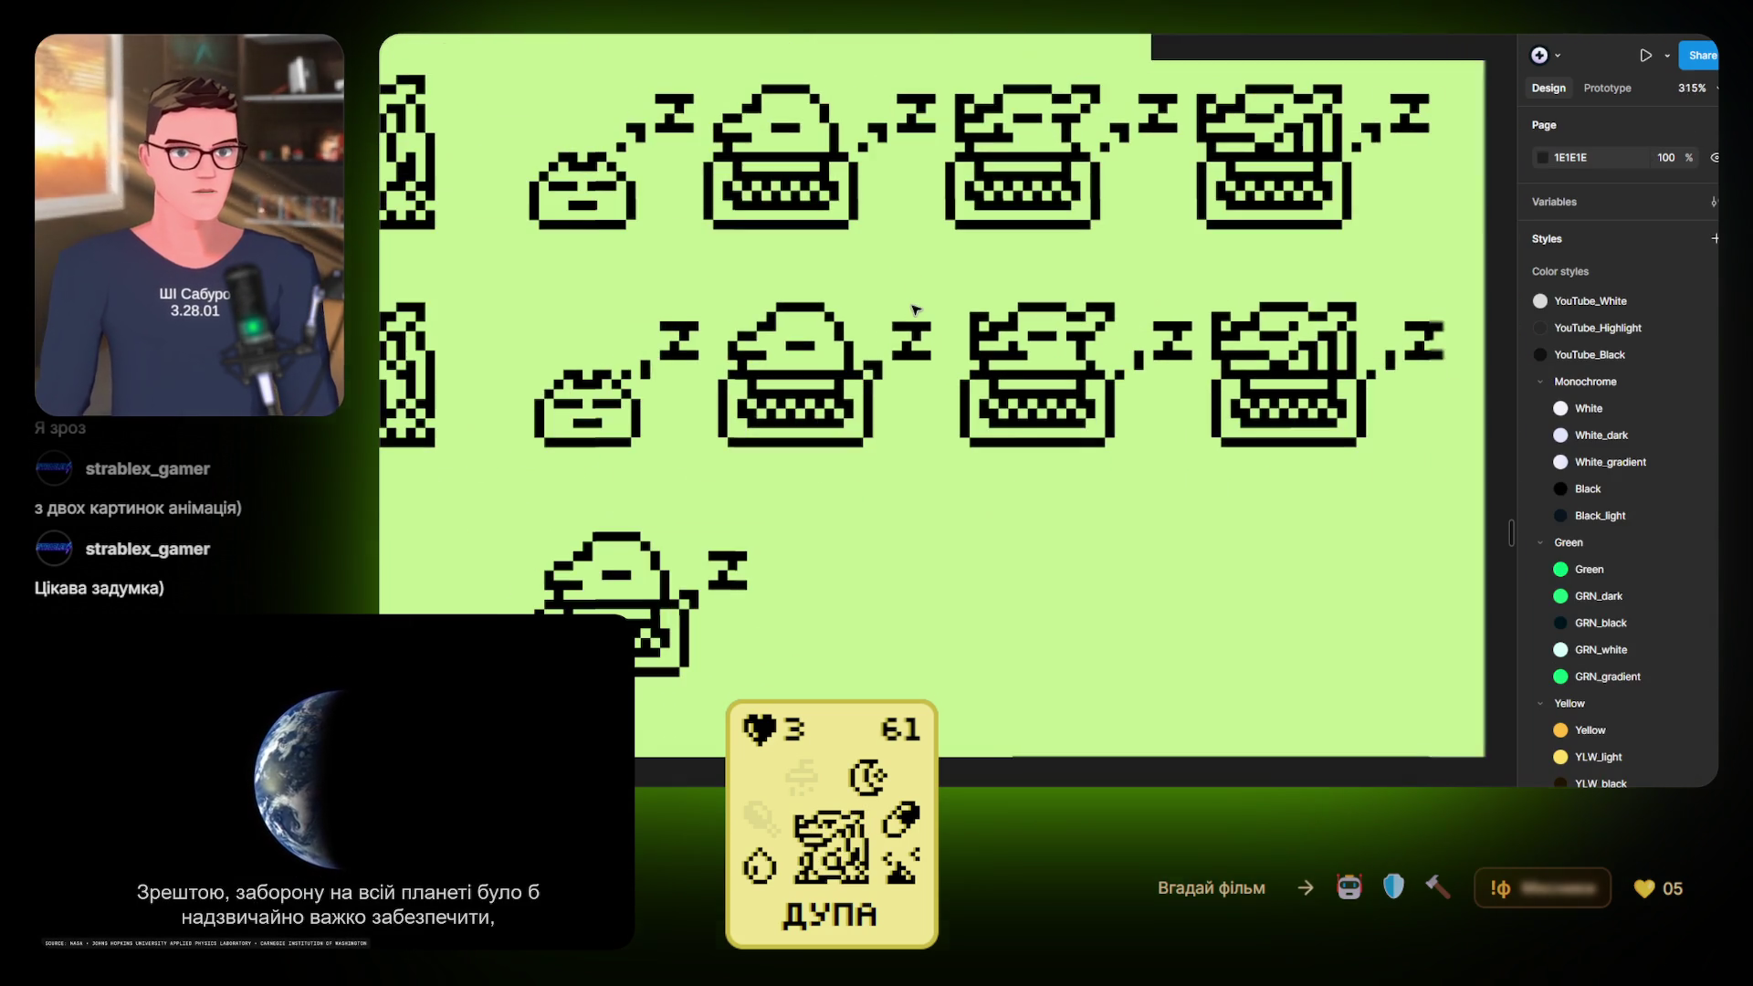
{"action": "scroll", "coordinate": [970, 429], "scroll_direction": "down", "scroll_amount": 2}
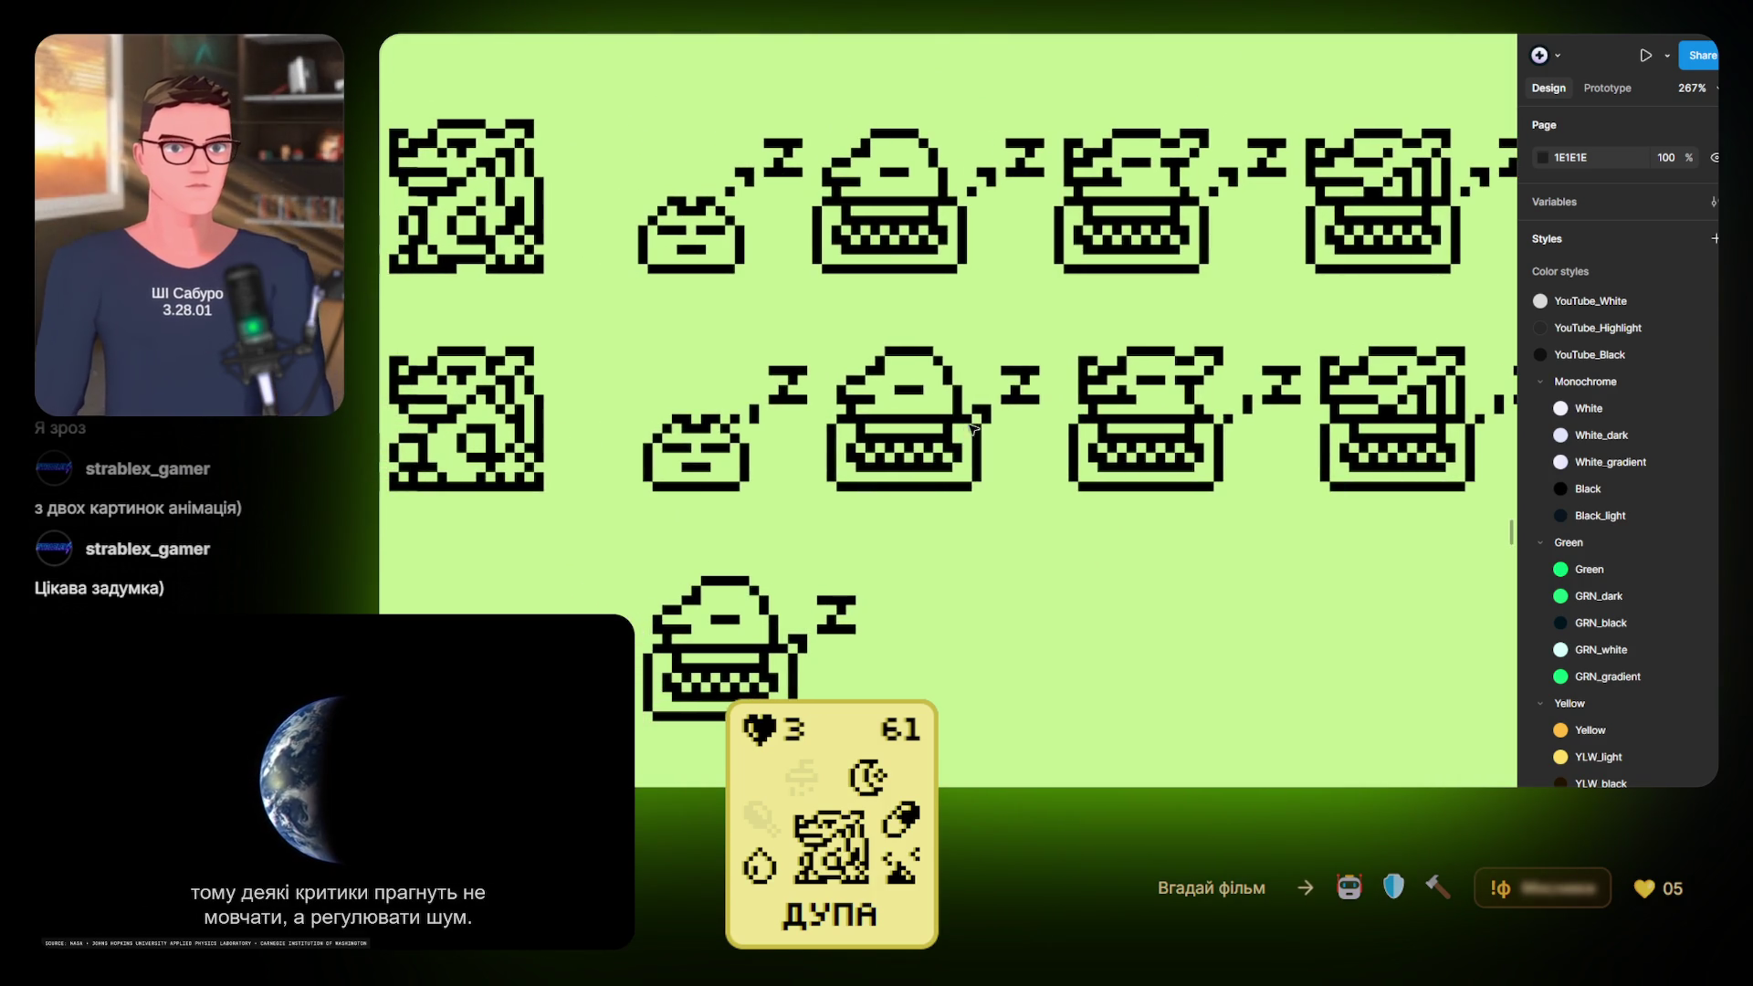
{"action": "left_click", "coordinate": [978, 410]}
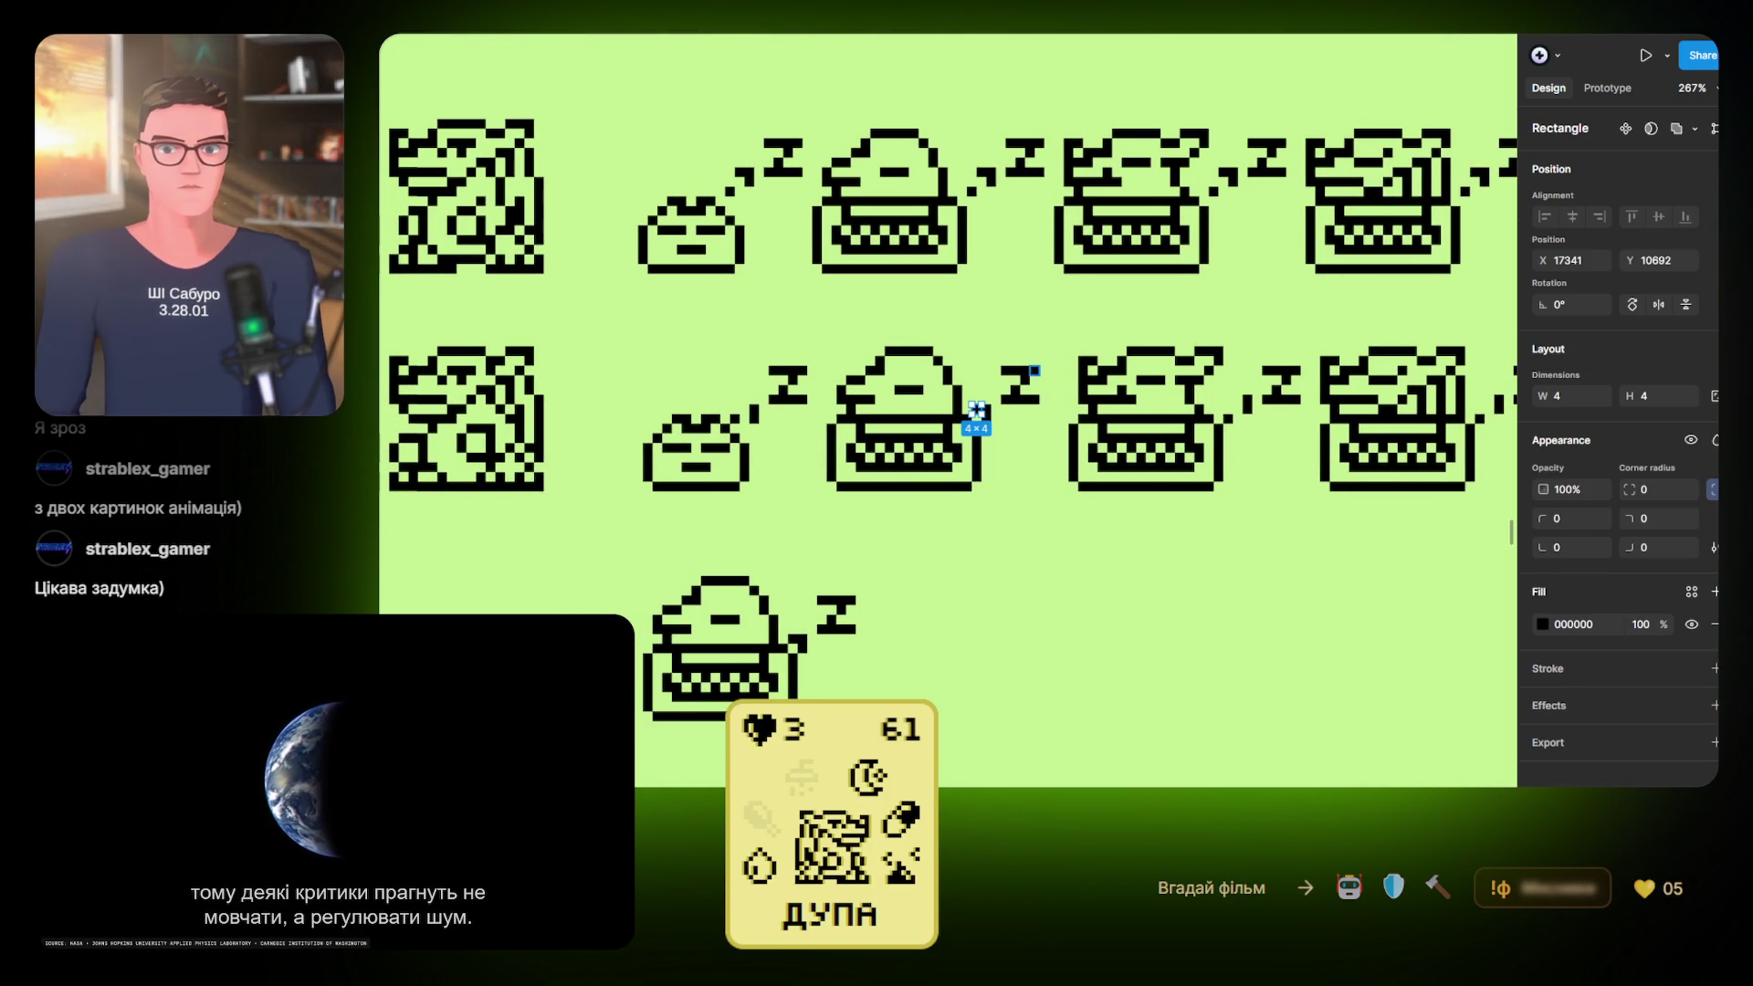
{"action": "scroll", "coordinate": [1004, 377], "scroll_direction": "up", "scroll_amount": 3}
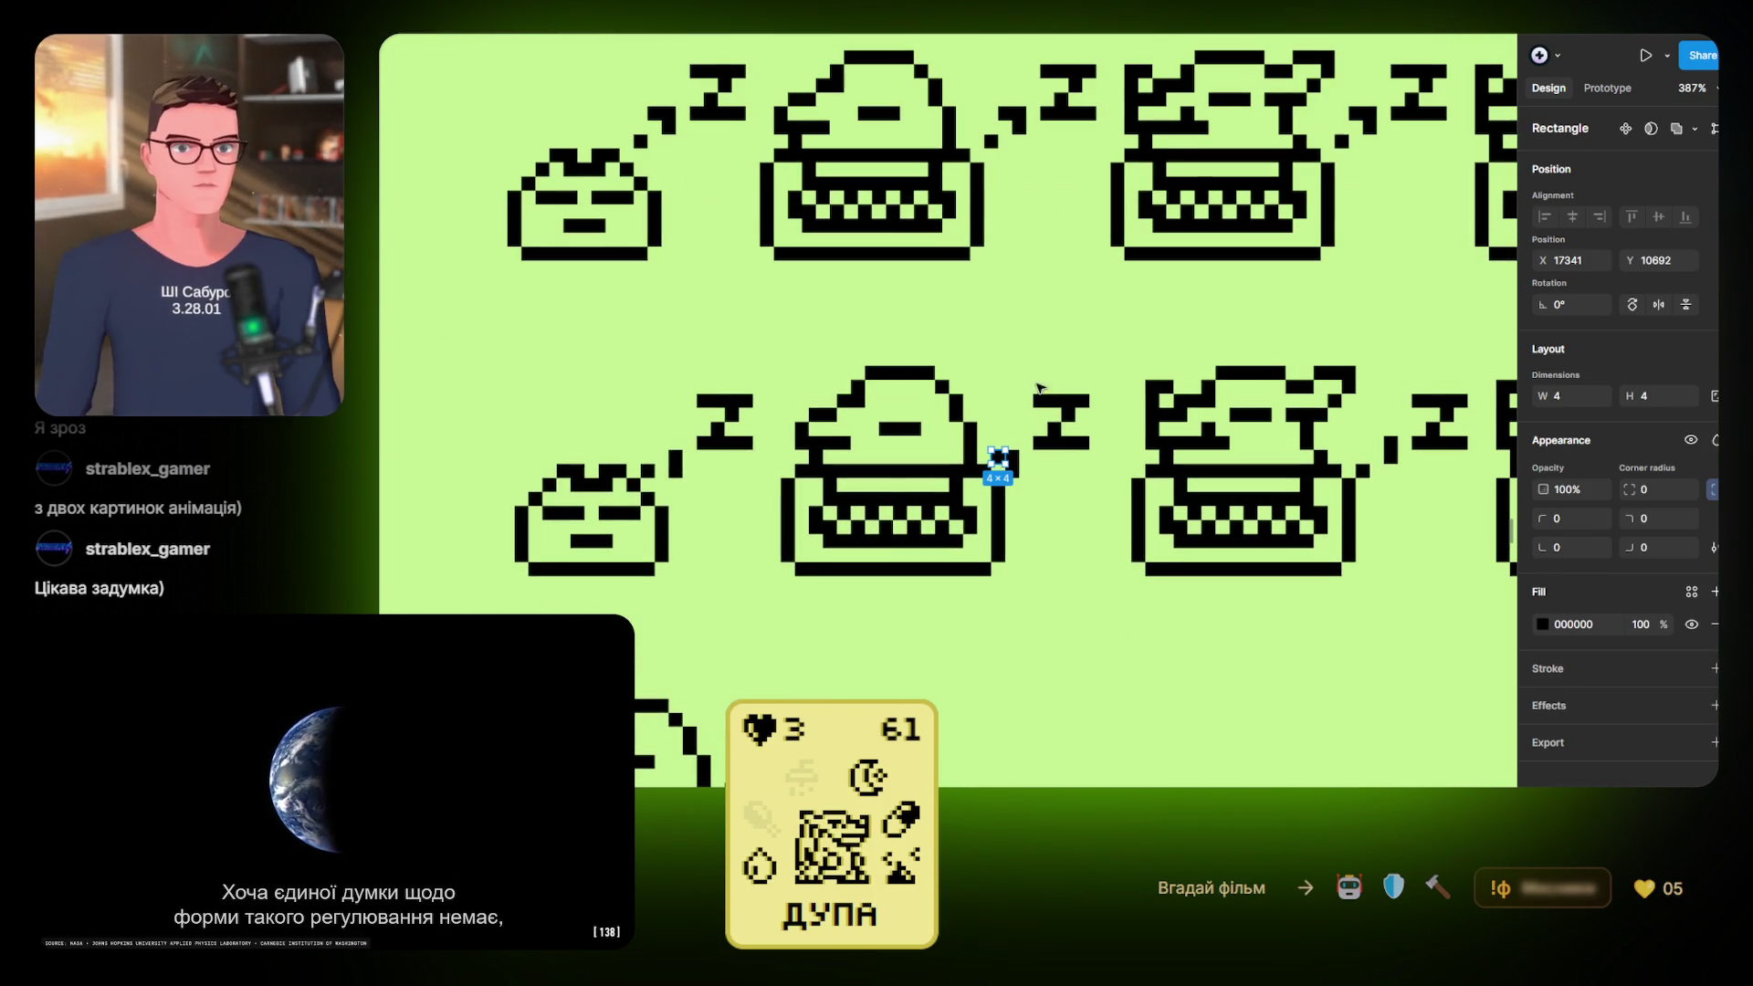
{"action": "left_click_drag", "start_coordinate": [787, 345], "coordinate": [1100, 633]}
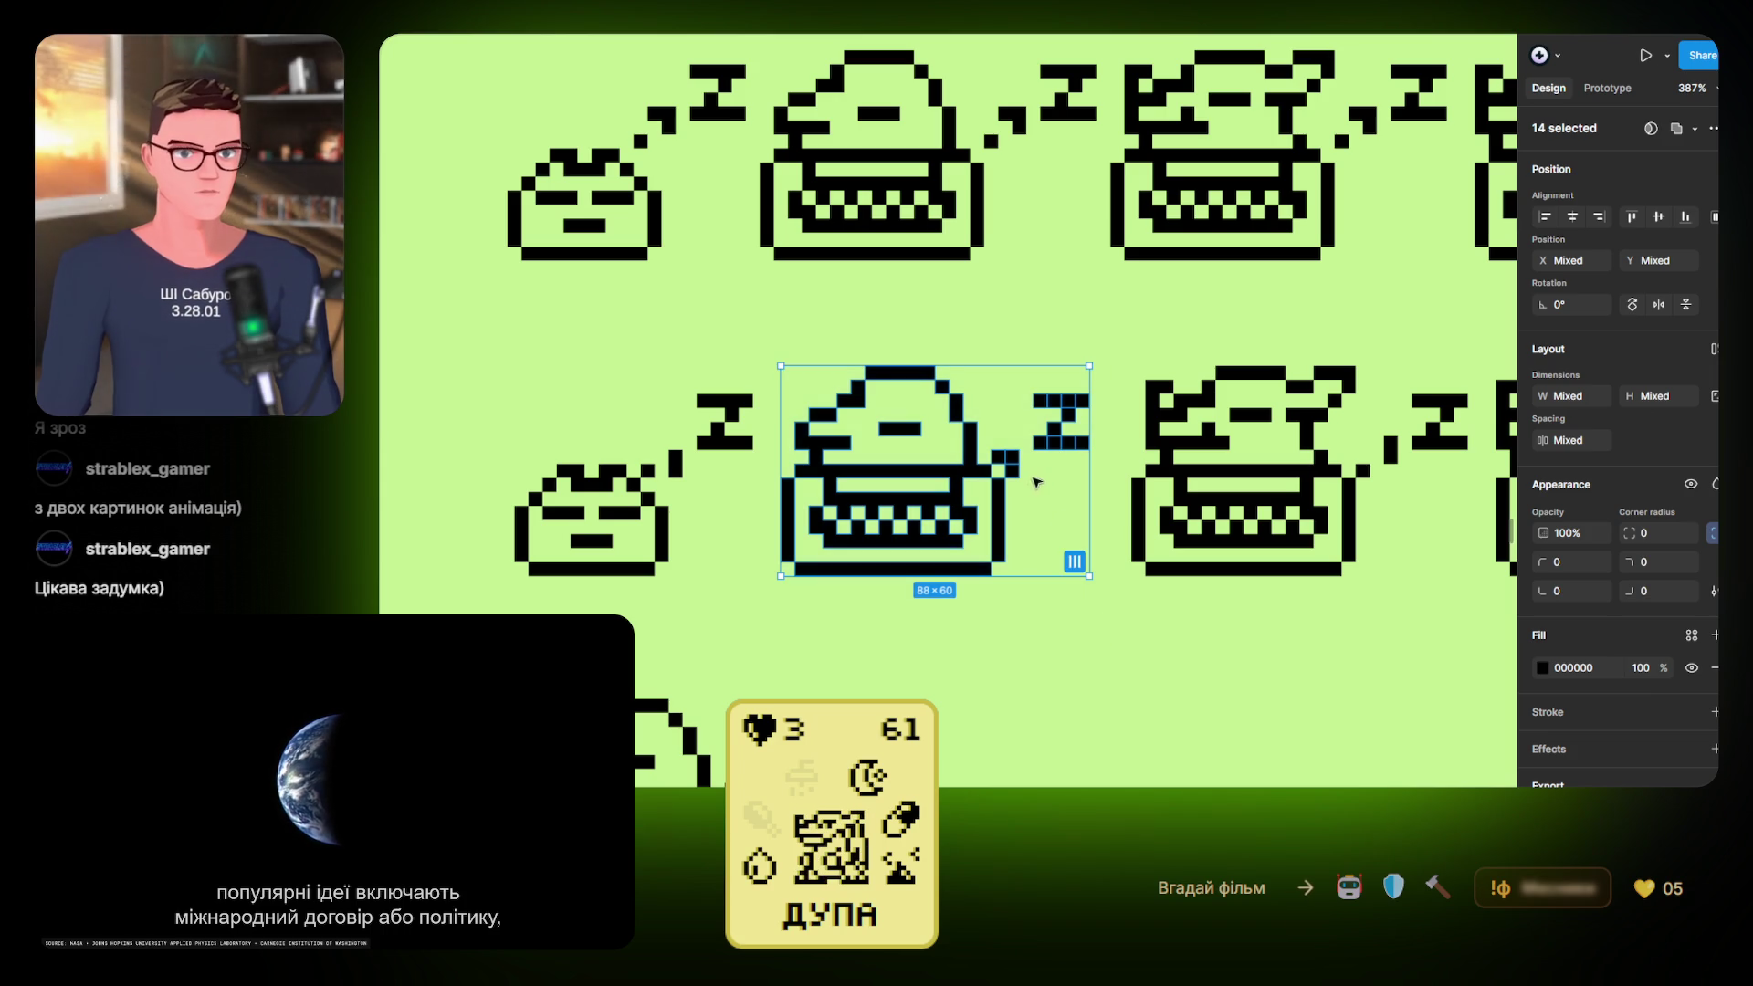
{"action": "mouse_move", "coordinate": [1095, 368]}
{"action": "left_mouse_down"}
{"action": "mouse_move", "coordinate": [1039, 452]}
{"action": "mouse_move", "coordinate": [1004, 463]}
{"action": "left_mouse_up"}
{"action": "scroll", "coordinate": [1002, 475], "scroll_direction": "up", "scroll_amount": 5}
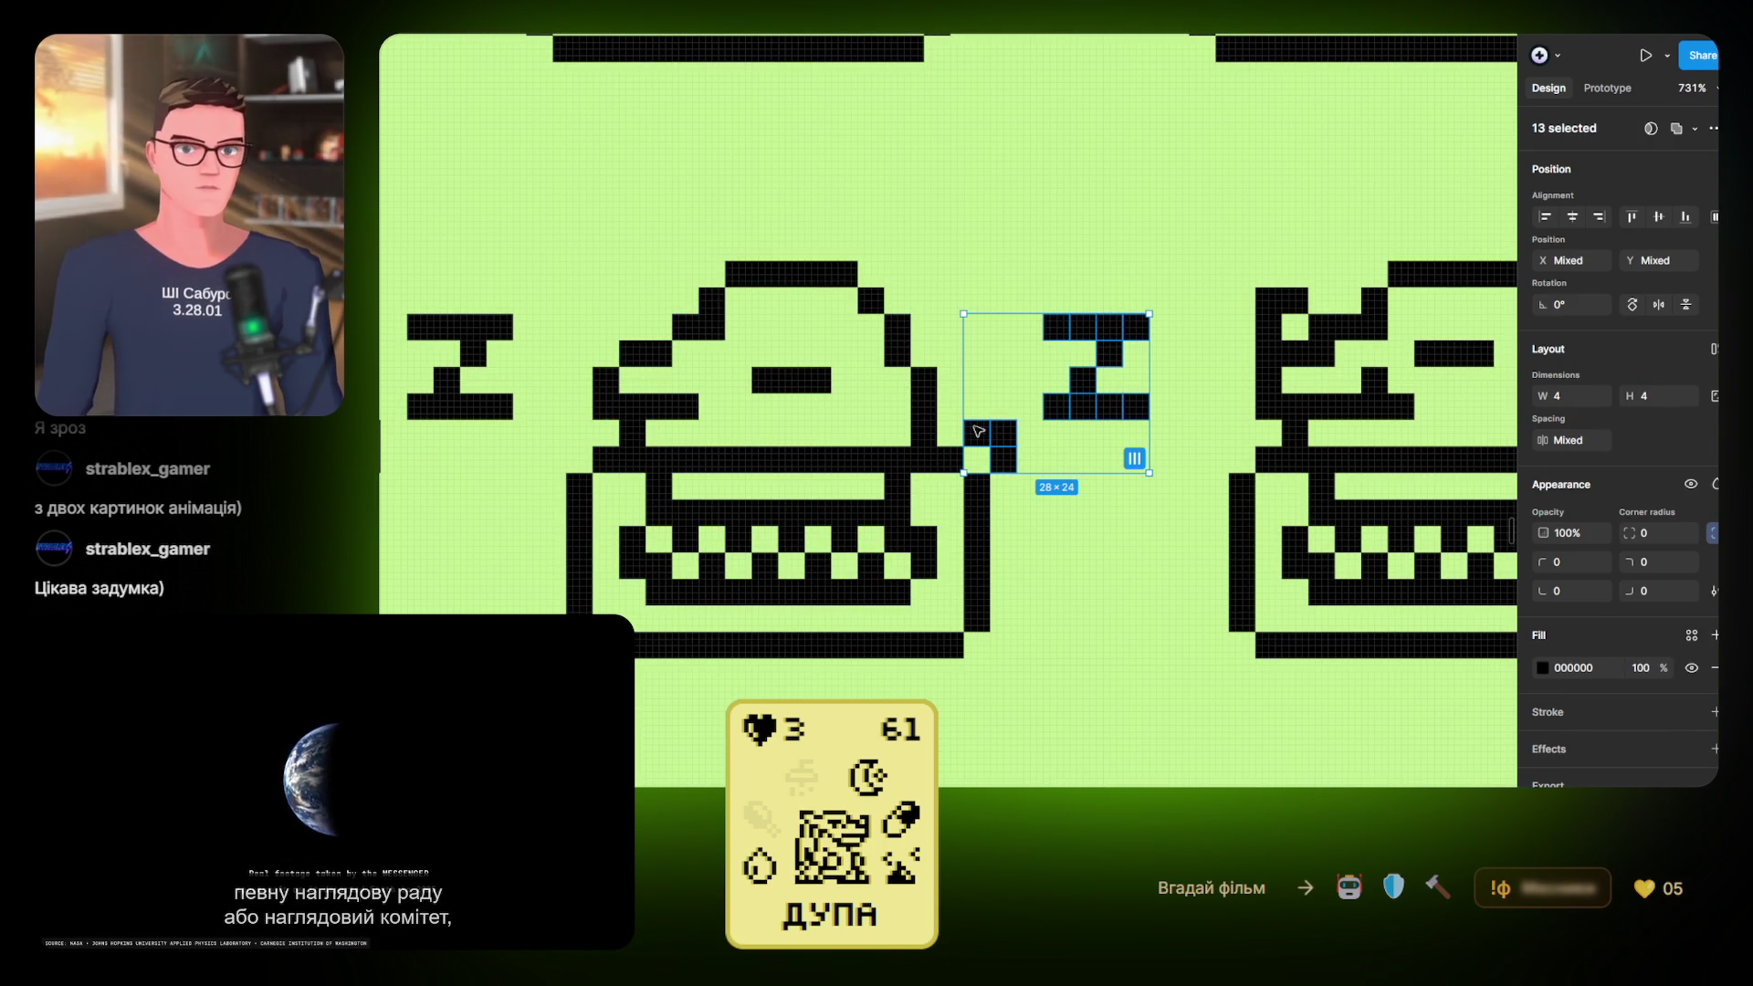
Alt-drag a duplicate of the Z group and nudge the copy up above the original
{"action": "scroll", "coordinate": [918, 415], "scroll_direction": "left", "scroll_amount": 5}
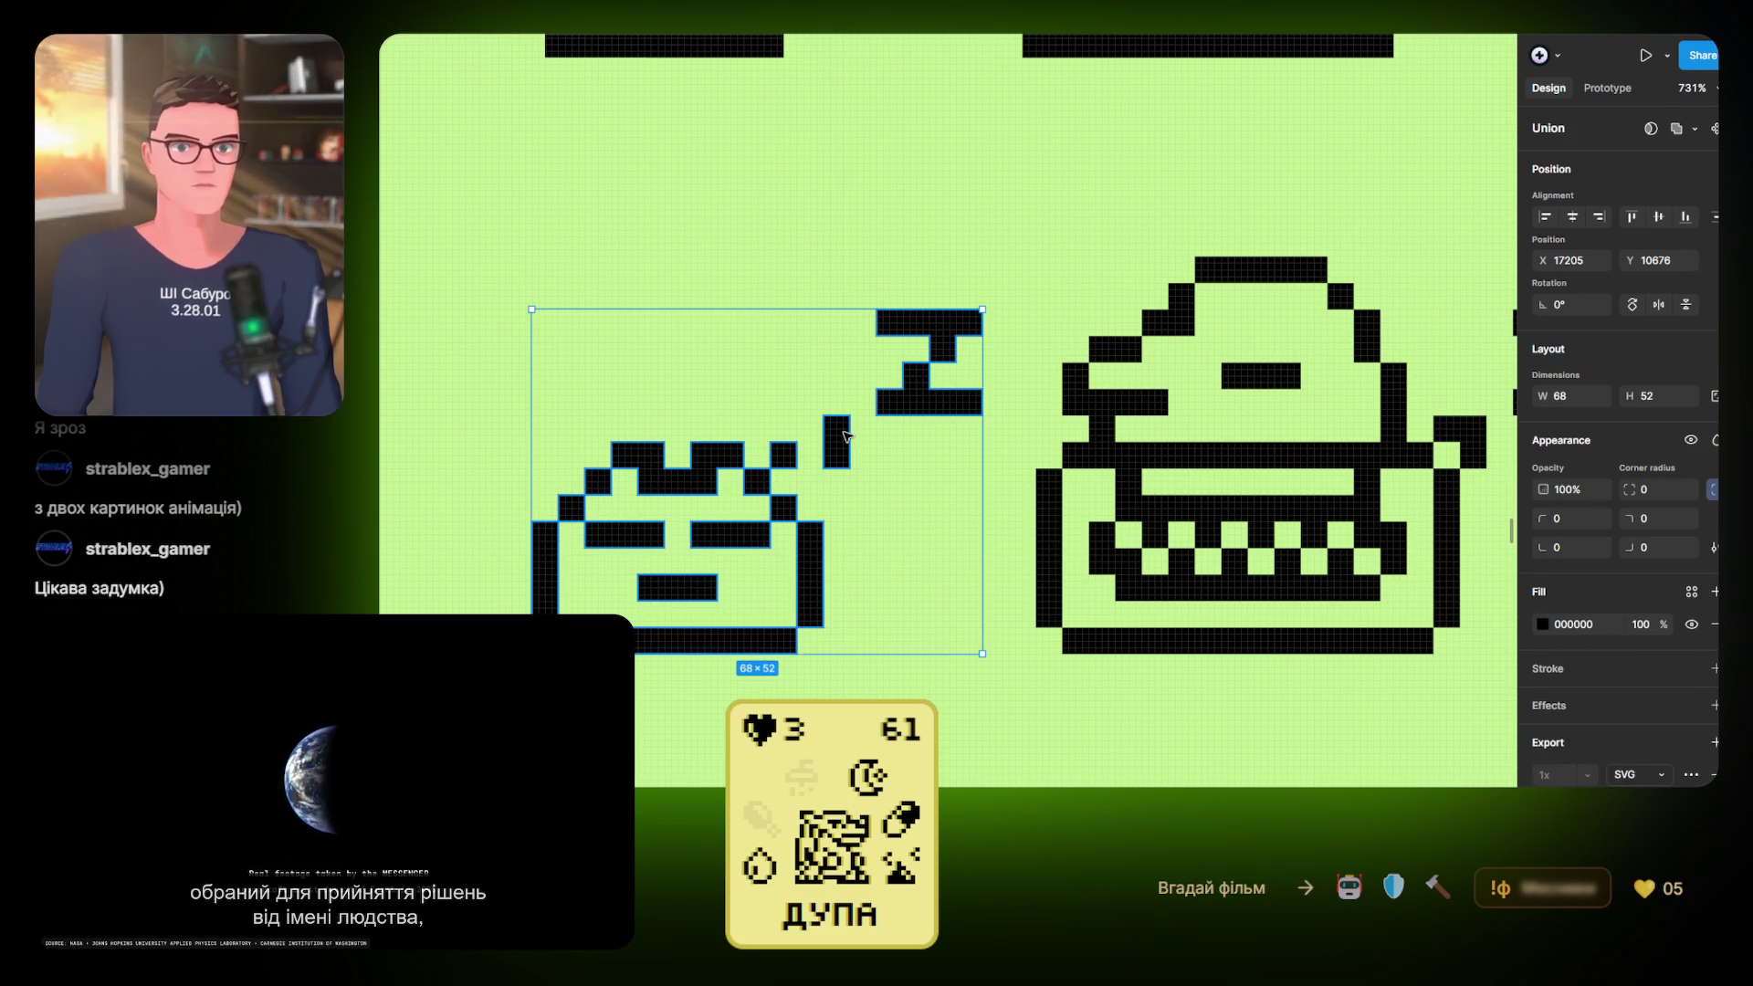
{"action": "mouse_move", "coordinate": [860, 438]}
{"action": "left_mouse_down"}
{"action": "mouse_move", "coordinate": [890, 423]}
{"action": "mouse_move", "coordinate": [838, 422]}
{"action": "left_mouse_up"}
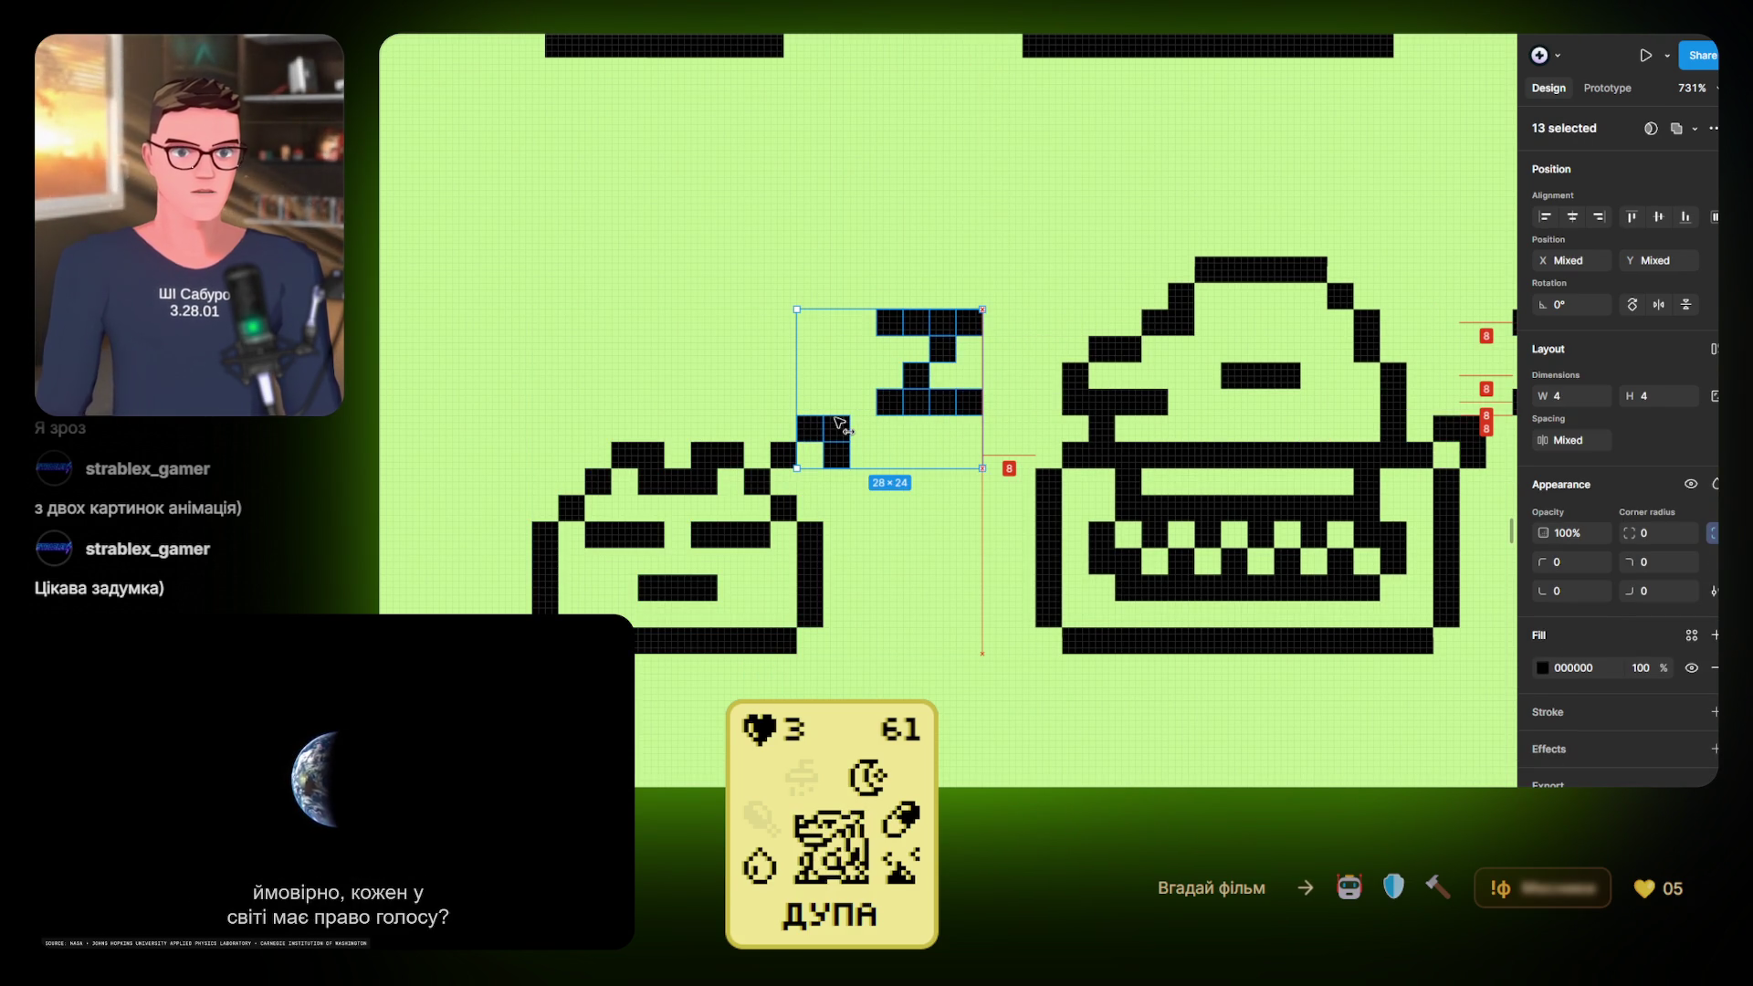
{"action": "scroll", "coordinate": [838, 423], "scroll_direction": "right", "scroll_amount": 3}
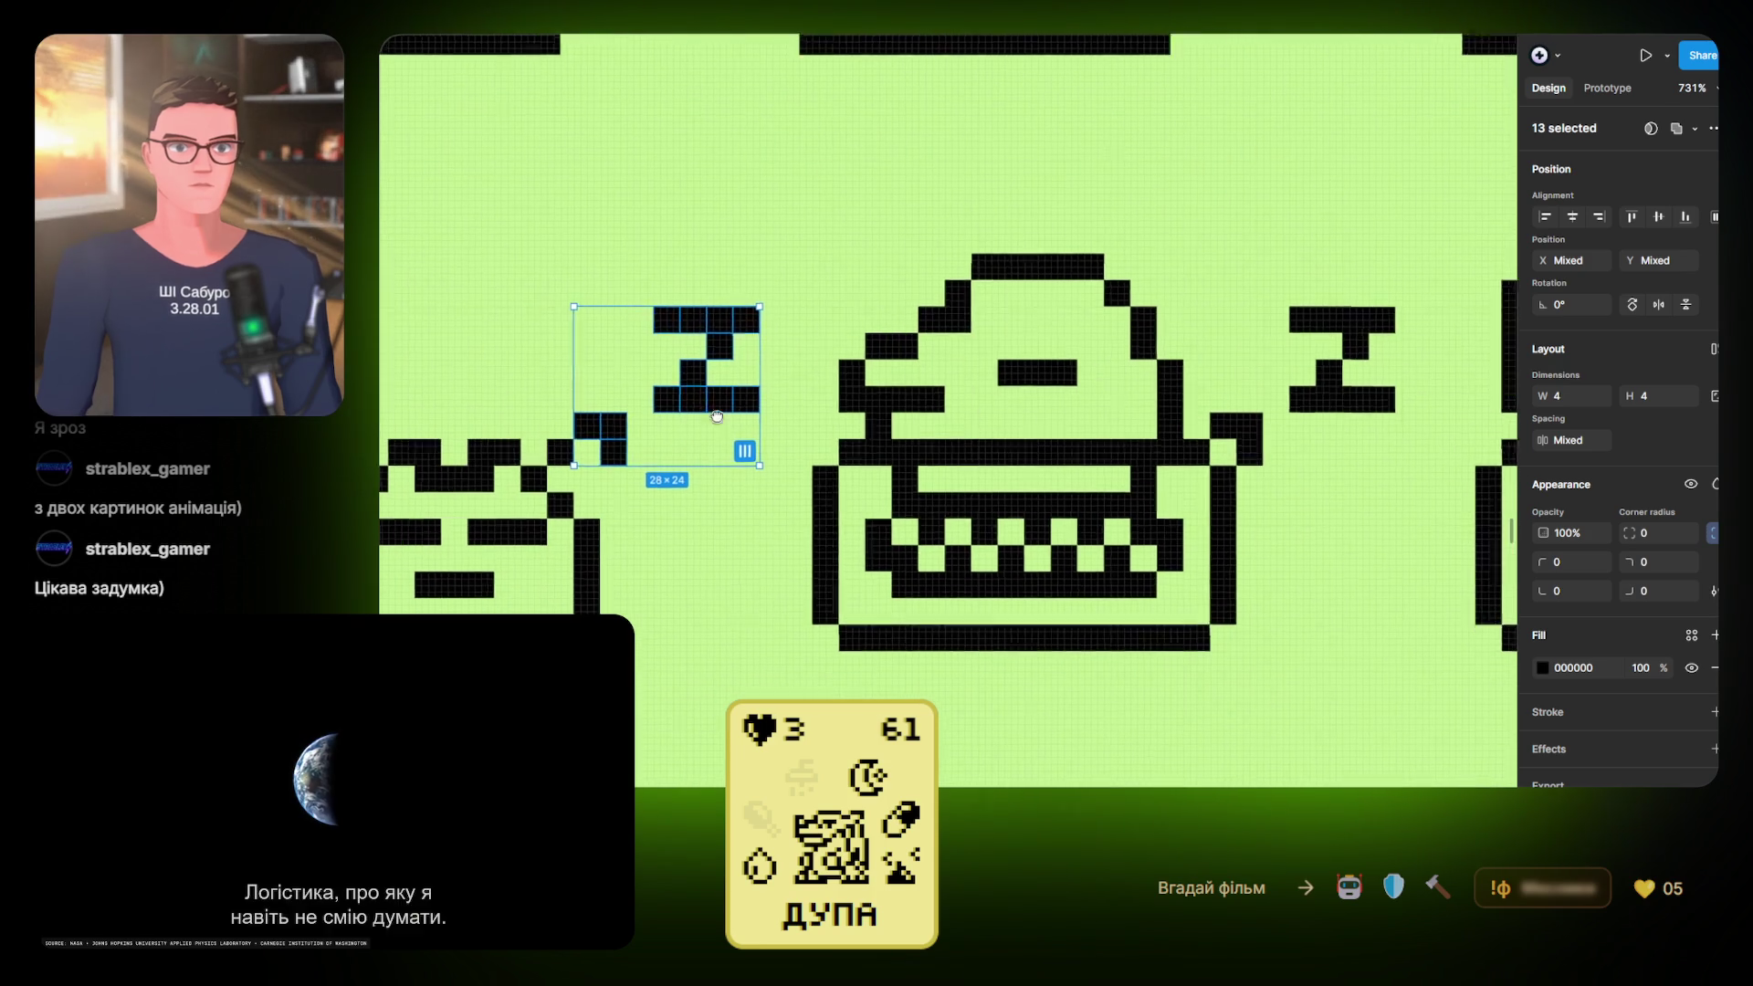
{"action": "scroll", "coordinate": [772, 410], "scroll_direction": "left", "scroll_amount": 3}
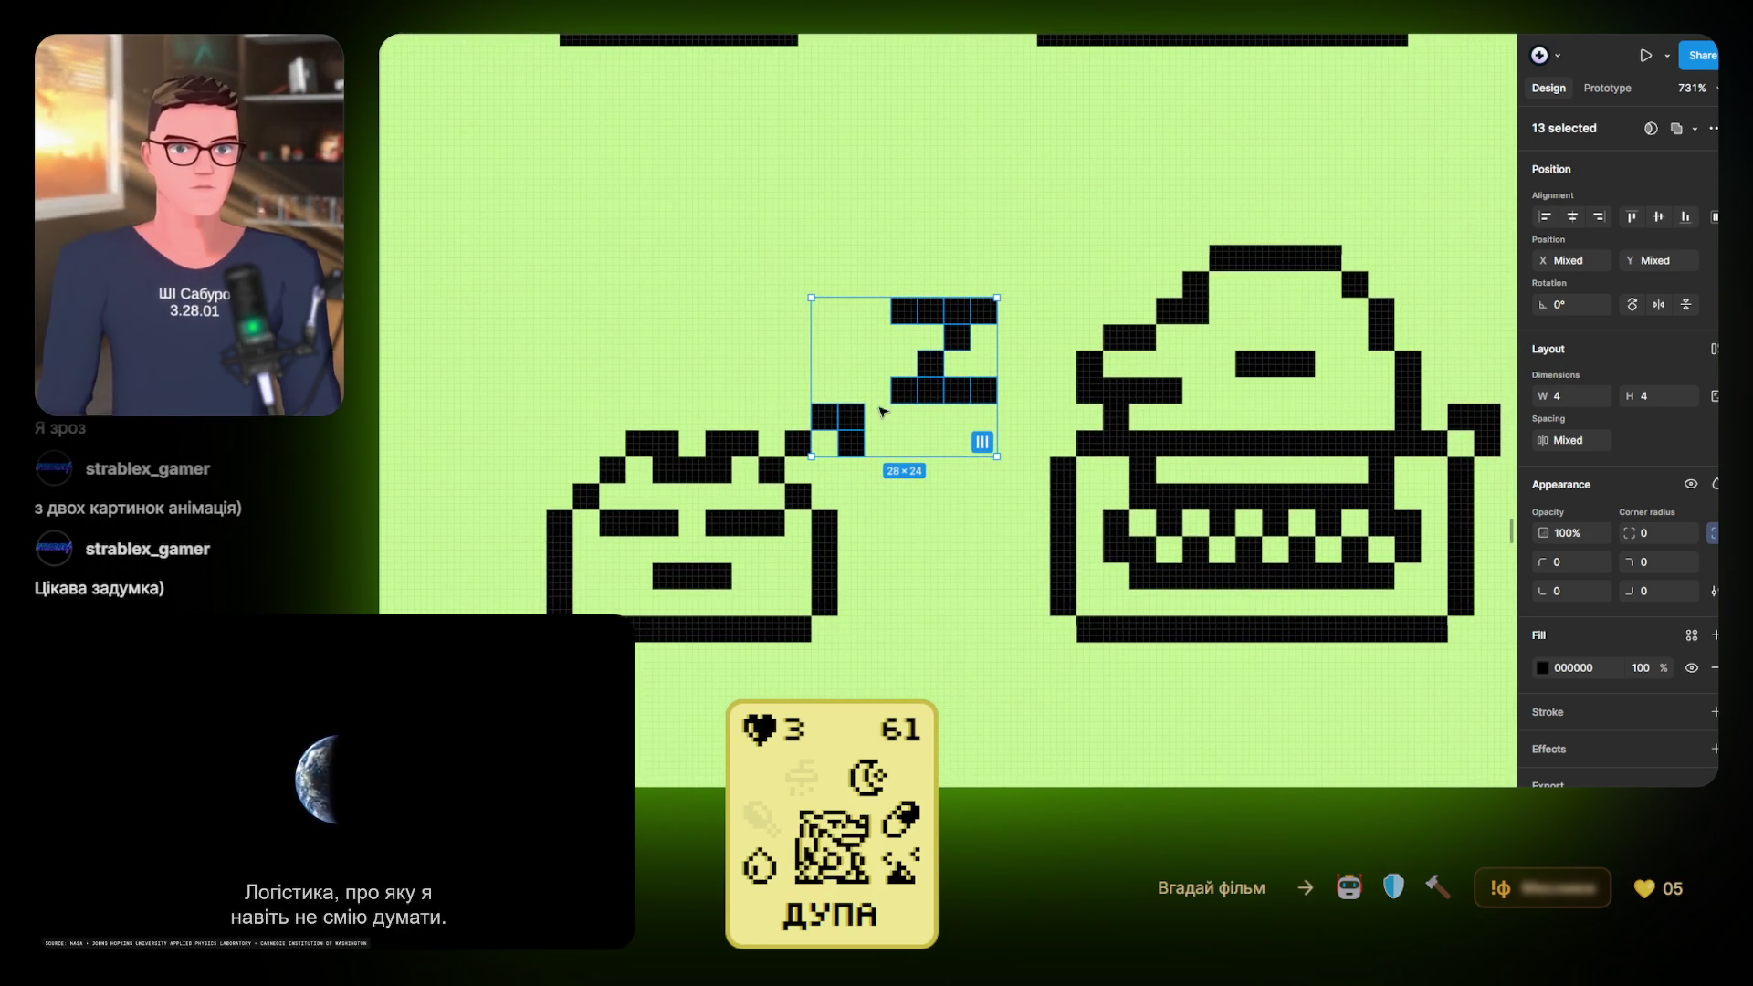
{"action": "left_click_drag", "start_coordinate": [853, 417], "coordinate": [827, 418]}
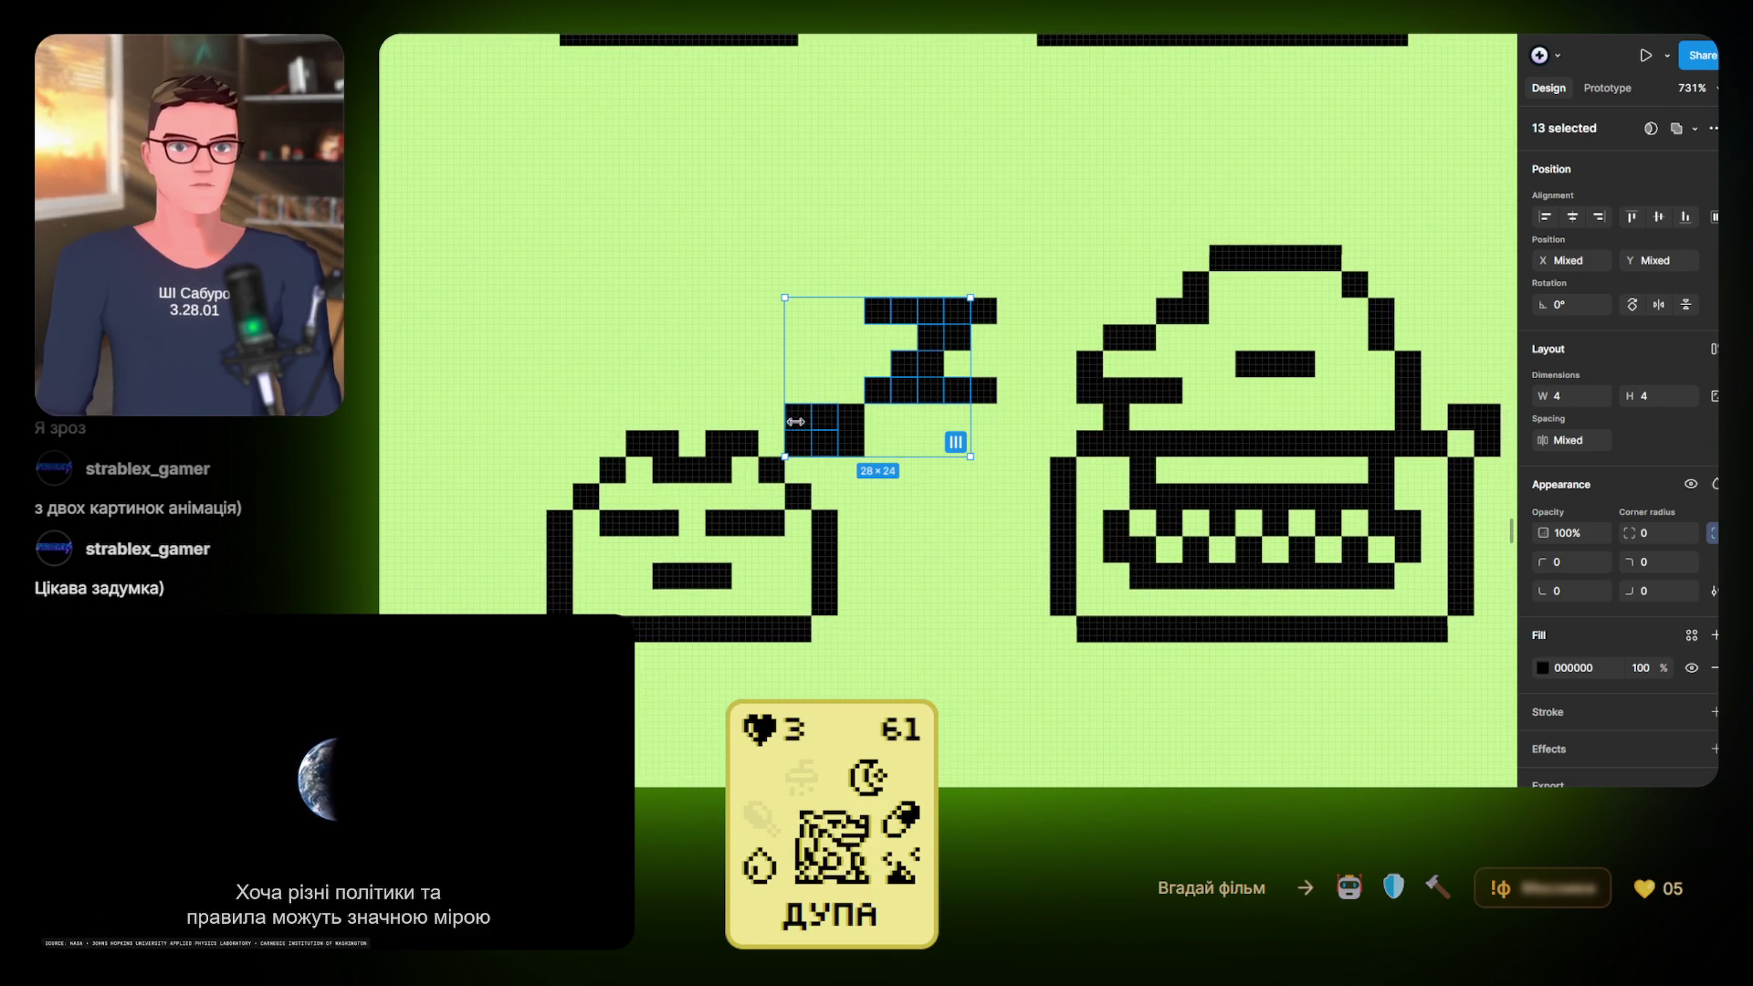
{"action": "key", "text": "shift+Up"}
{"action": "key", "text": "shift+Up"}
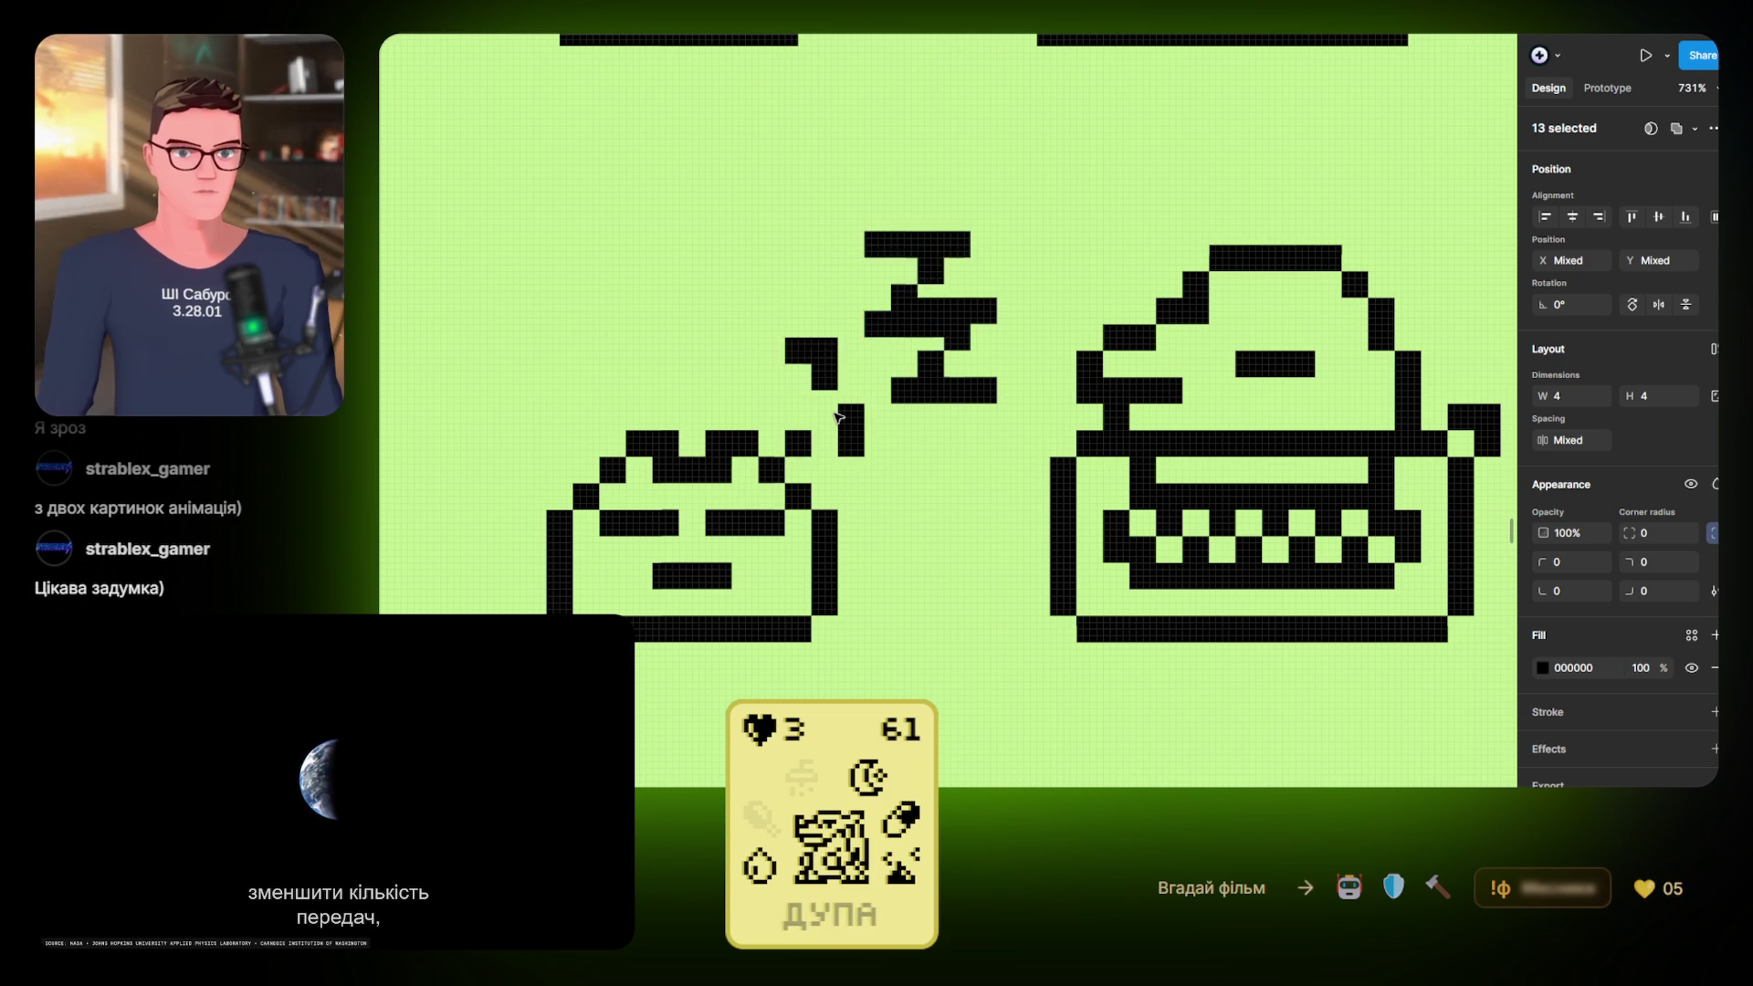
Delete the old lower Z's pixels and marquee-select the raised Z with its trail
{"action": "scroll", "coordinate": [963, 502], "scroll_direction": "right", "scroll_amount": 1}
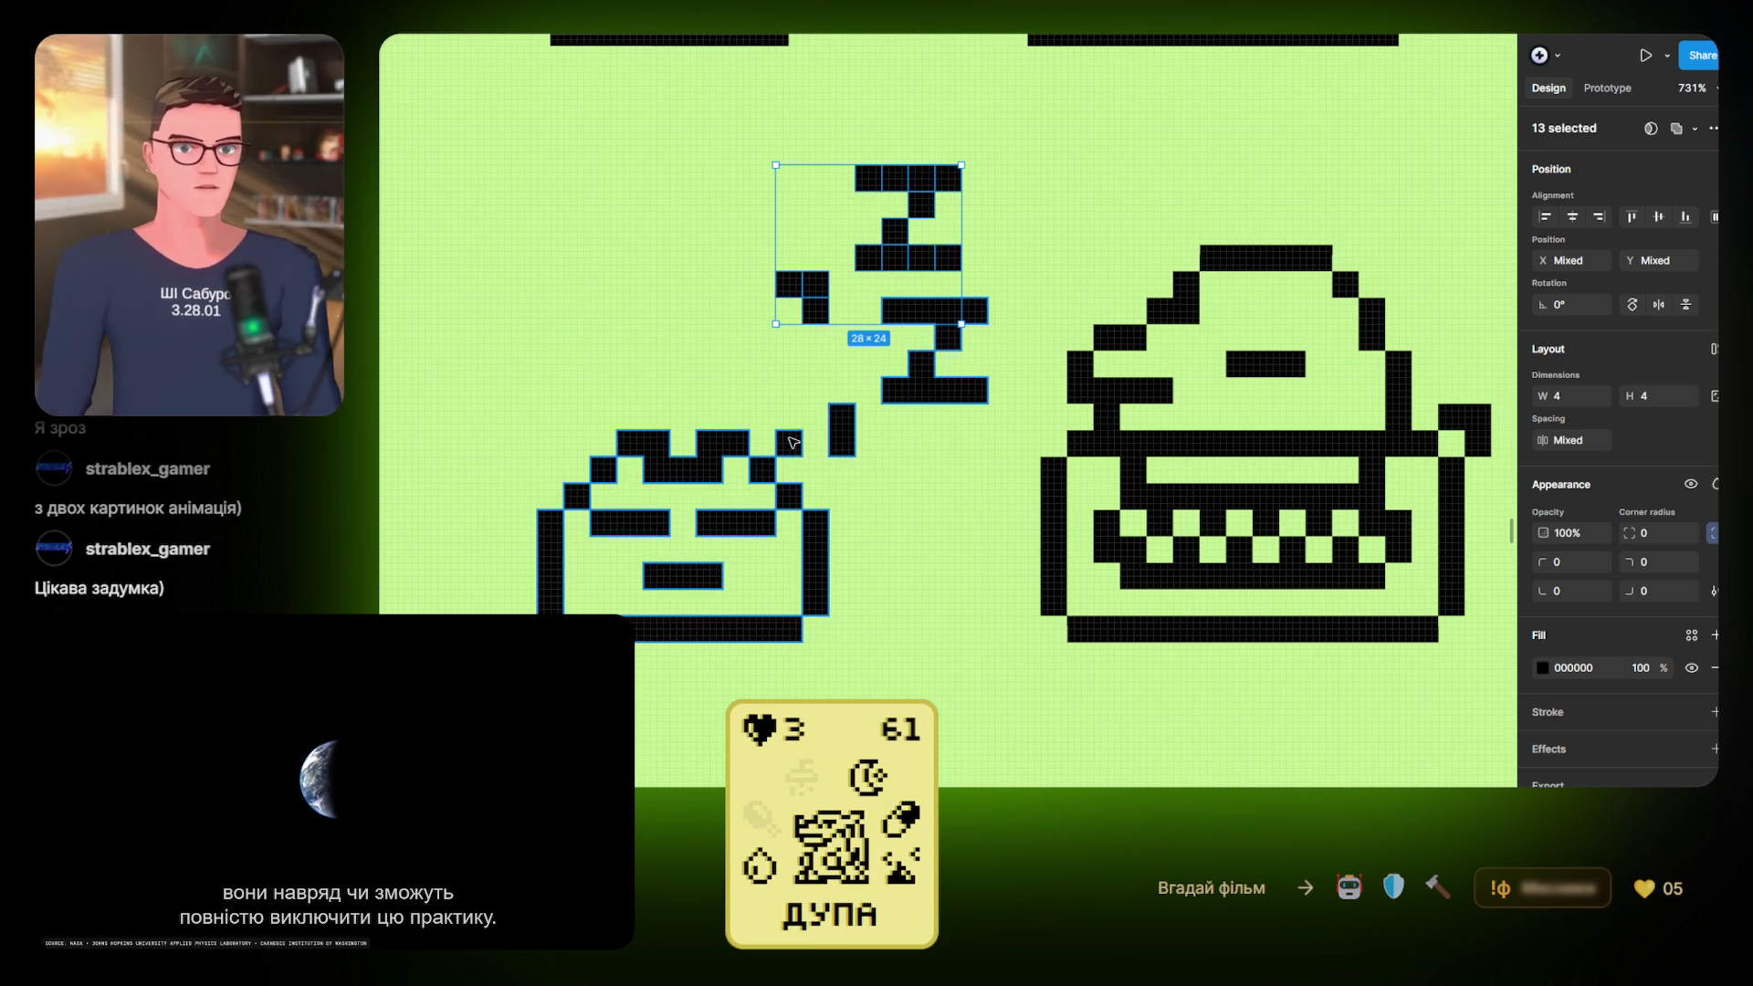
{"action": "left_click", "coordinate": [789, 444]}
{"action": "left_click", "coordinate": [841, 444], "text": "shift"}
{"action": "left_click", "coordinate": [842, 417], "text": "shift"}
{"action": "left_click", "coordinate": [895, 390], "text": "shift"}
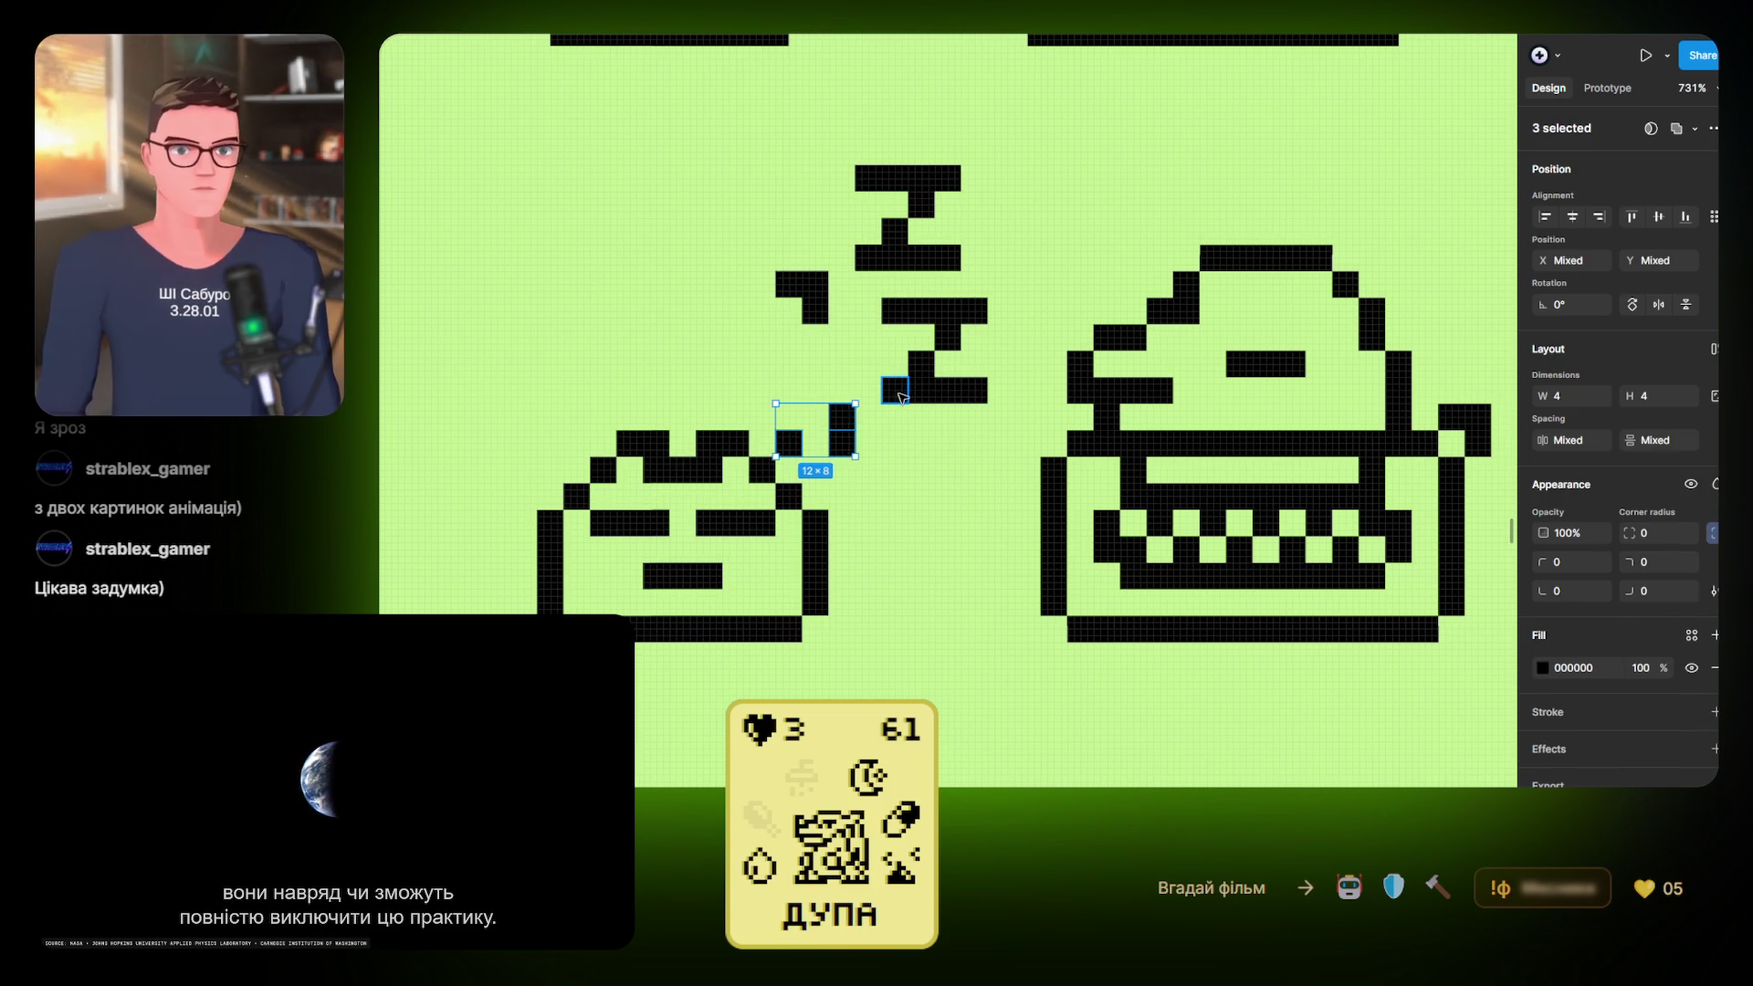
{"action": "left_click", "coordinate": [921, 390], "text": "shift"}
{"action": "left_click", "coordinate": [921, 363], "text": "shift"}
{"action": "left_click", "coordinate": [948, 390], "text": "shift"}
{"action": "left_click", "coordinate": [974, 390], "text": "shift"}
{"action": "left_click", "coordinate": [947, 337], "text": "shift"}
{"action": "left_click", "coordinate": [974, 310], "text": "shift"}
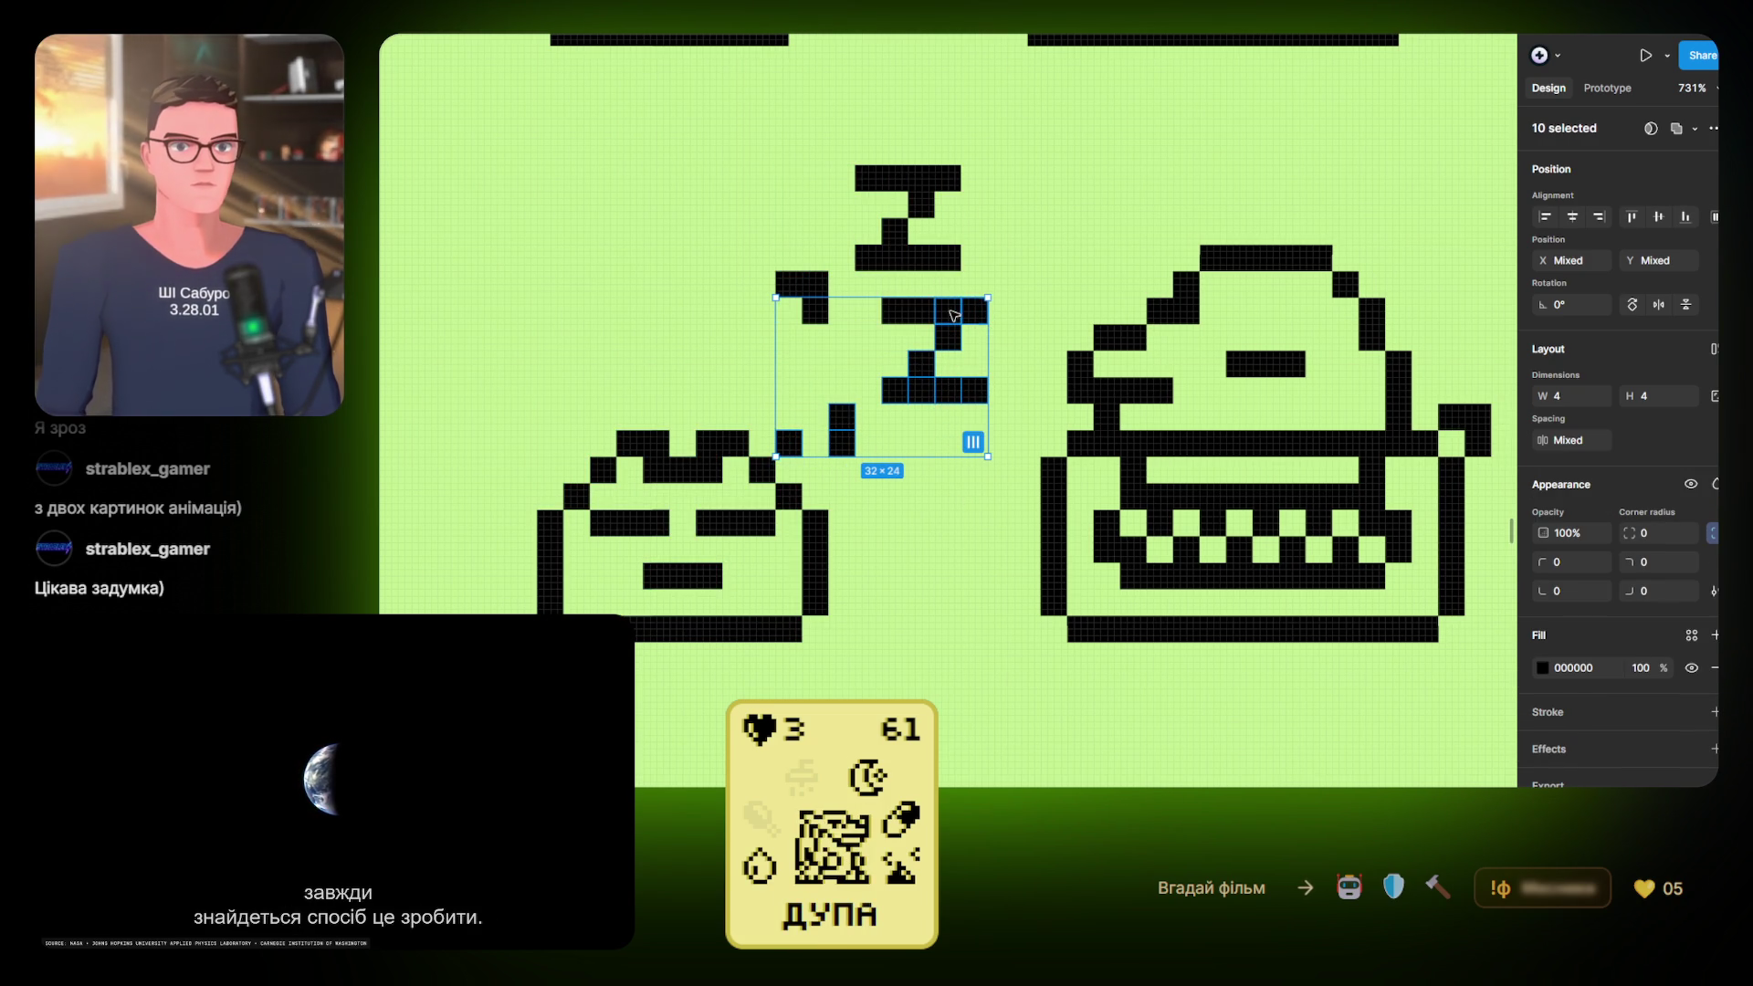
{"action": "left_click", "coordinate": [921, 310], "text": "shift"}
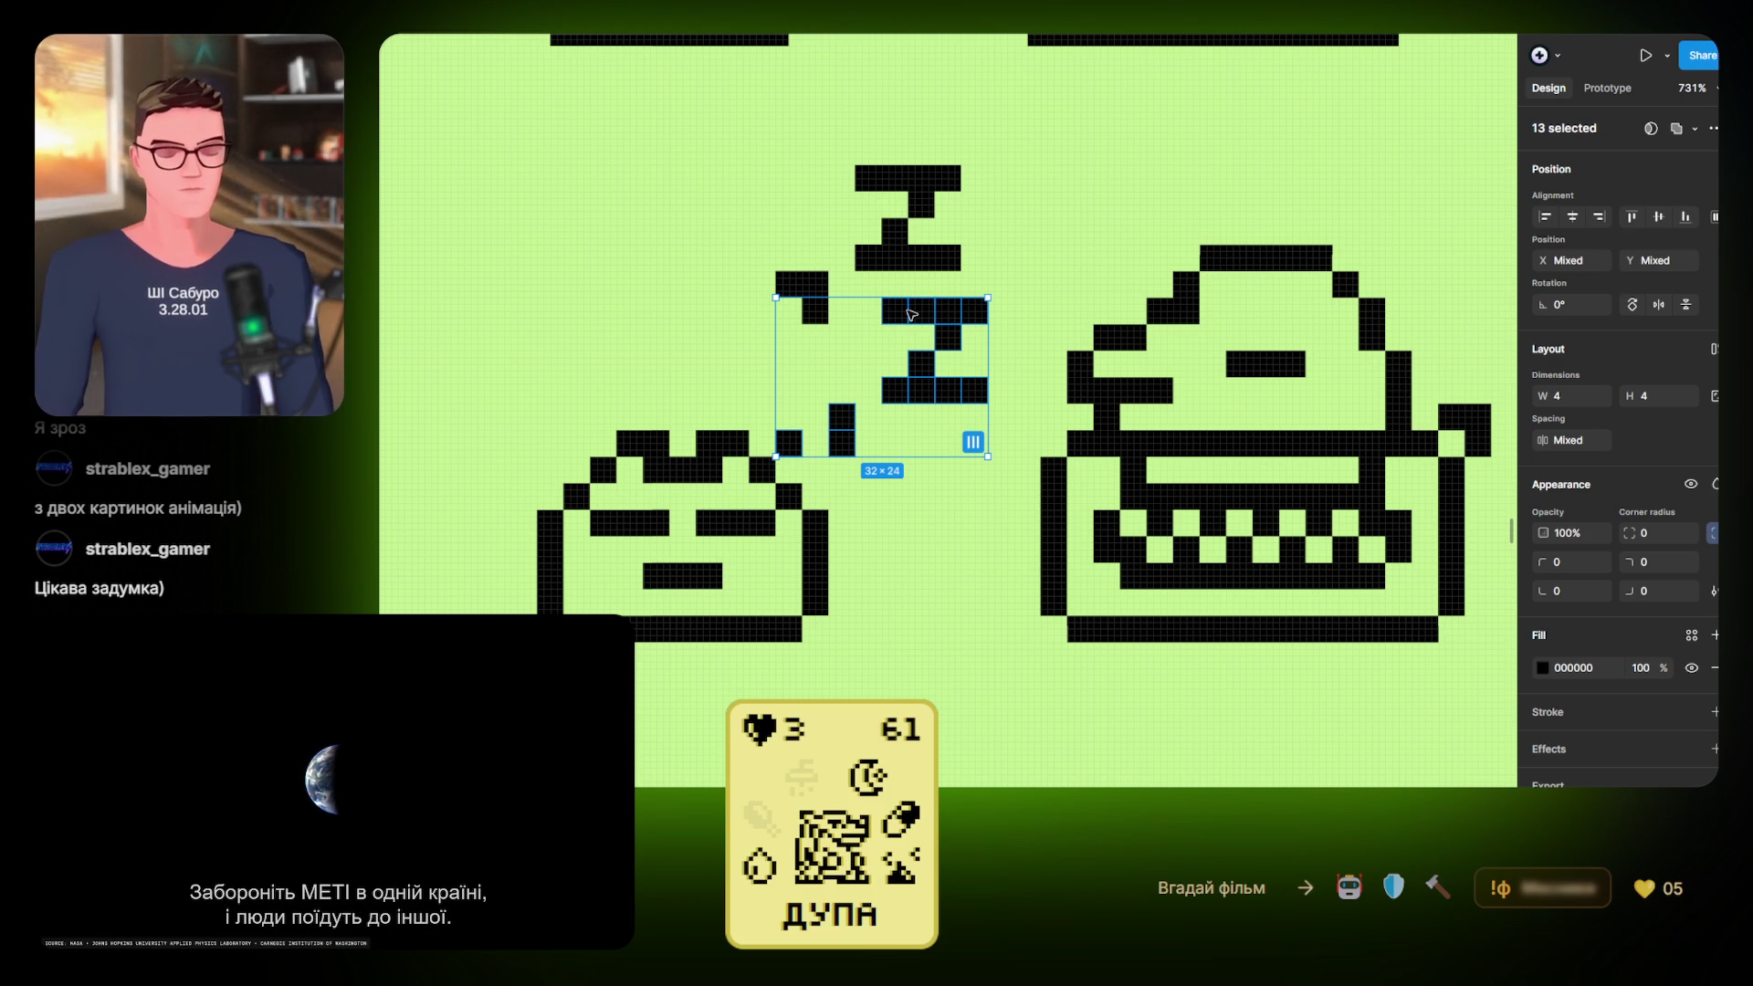
{"action": "key", "text": "Delete"}
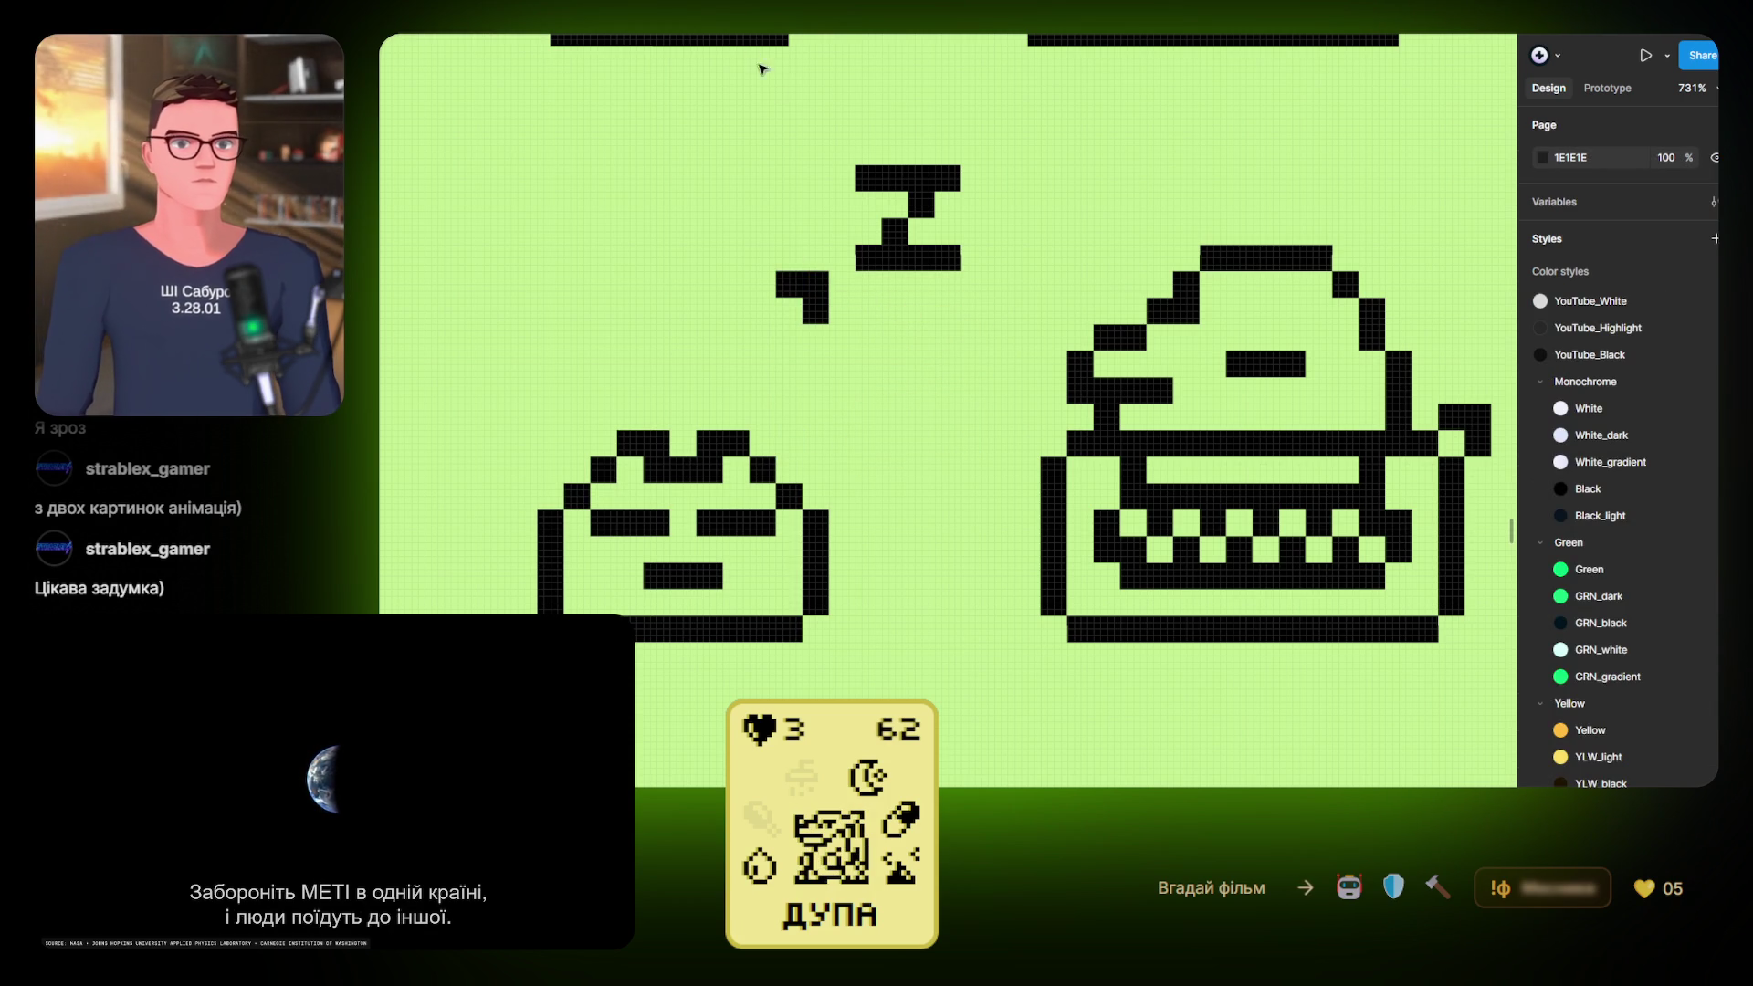
{"action": "mouse_move", "coordinate": [744, 121]}
{"action": "left_mouse_down"}
{"action": "mouse_move", "coordinate": [928, 313]}
{"action": "mouse_move", "coordinate": [1034, 359]}
{"action": "left_mouse_up"}
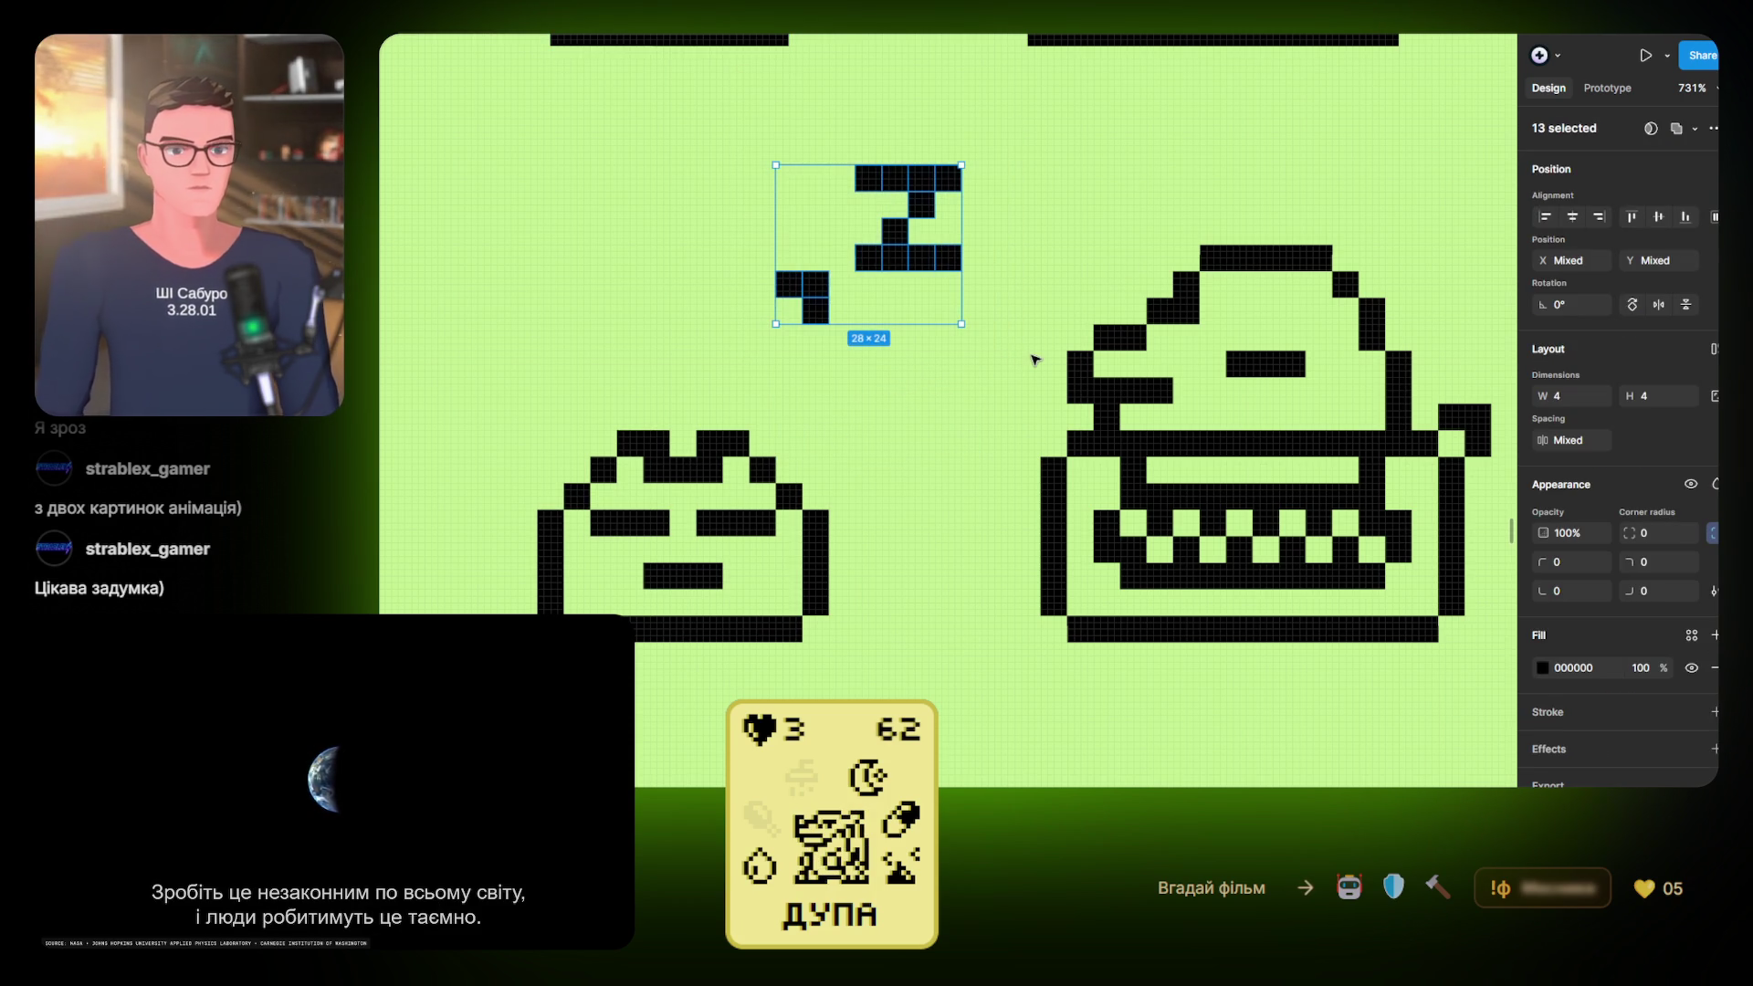
Nudge the Z down slightly, then union the sleeping cat face with its Z
{"action": "key", "text": "shift+Down"}
{"action": "key", "text": "Down"}
{"action": "key", "text": "Down"}
{"action": "key", "text": "Down"}
{"action": "key", "text": "Up"}
{"action": "scroll", "coordinate": [752, 289], "scroll_direction": "right", "scroll_amount": 3}
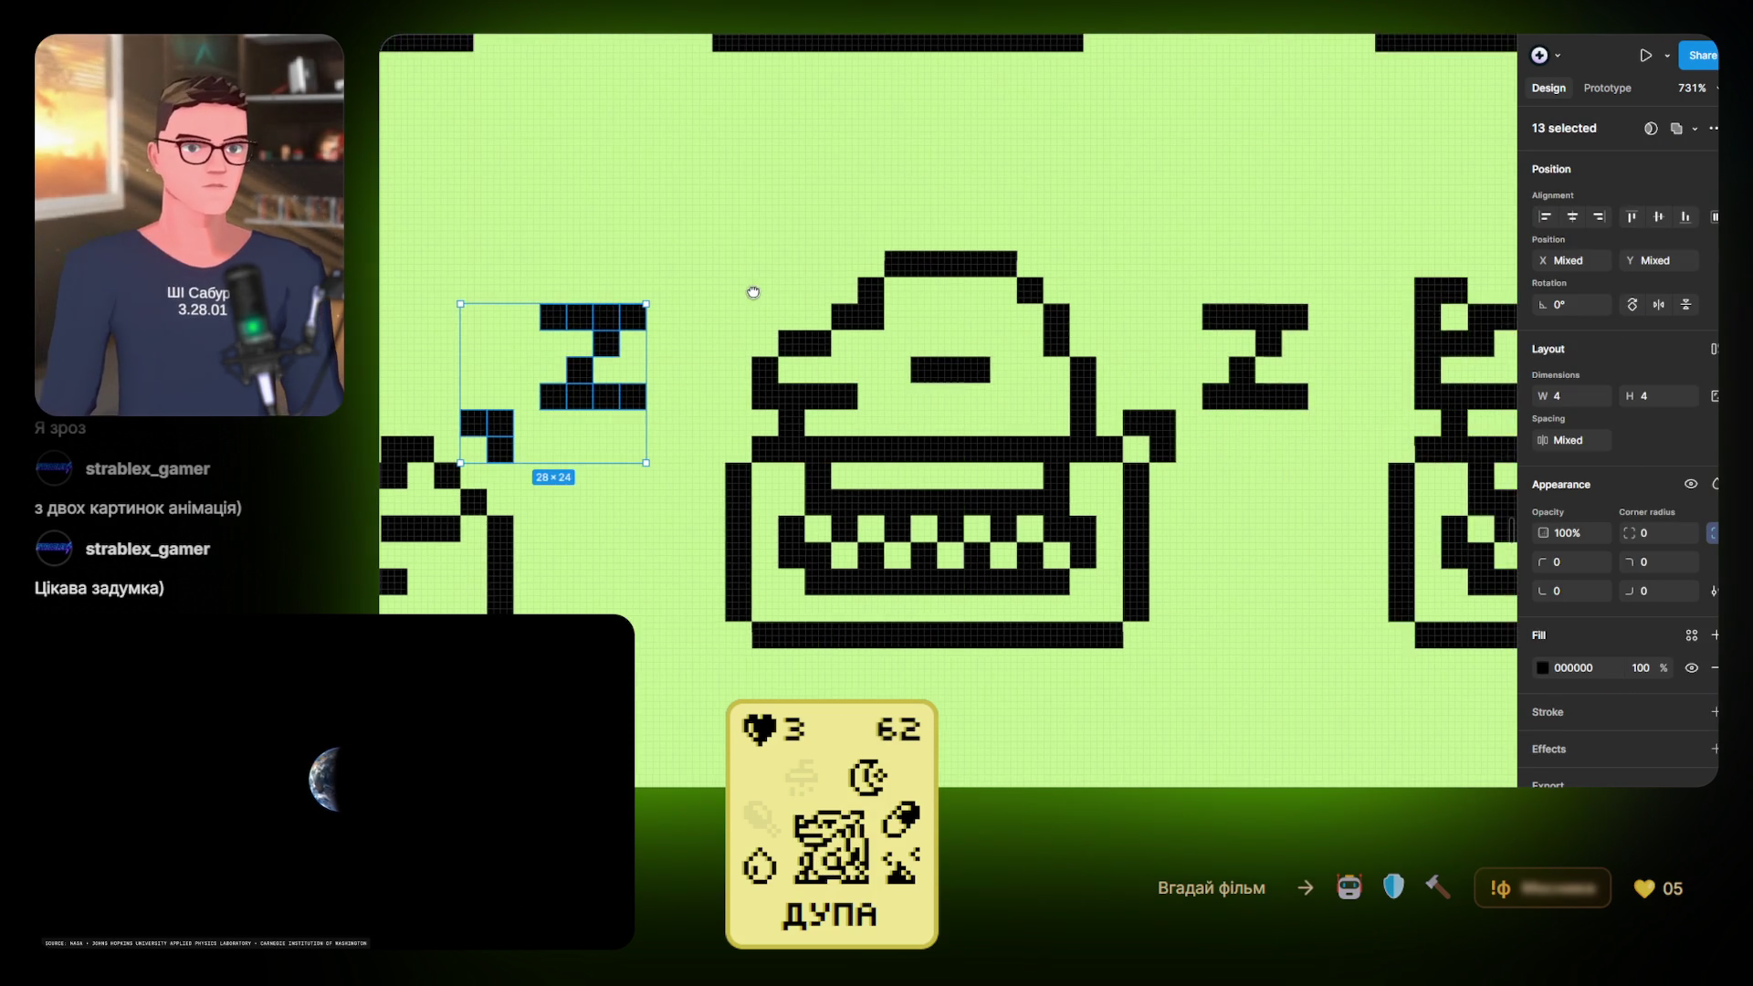
{"action": "scroll", "coordinate": [775, 296], "scroll_direction": "down", "scroll_amount": 3}
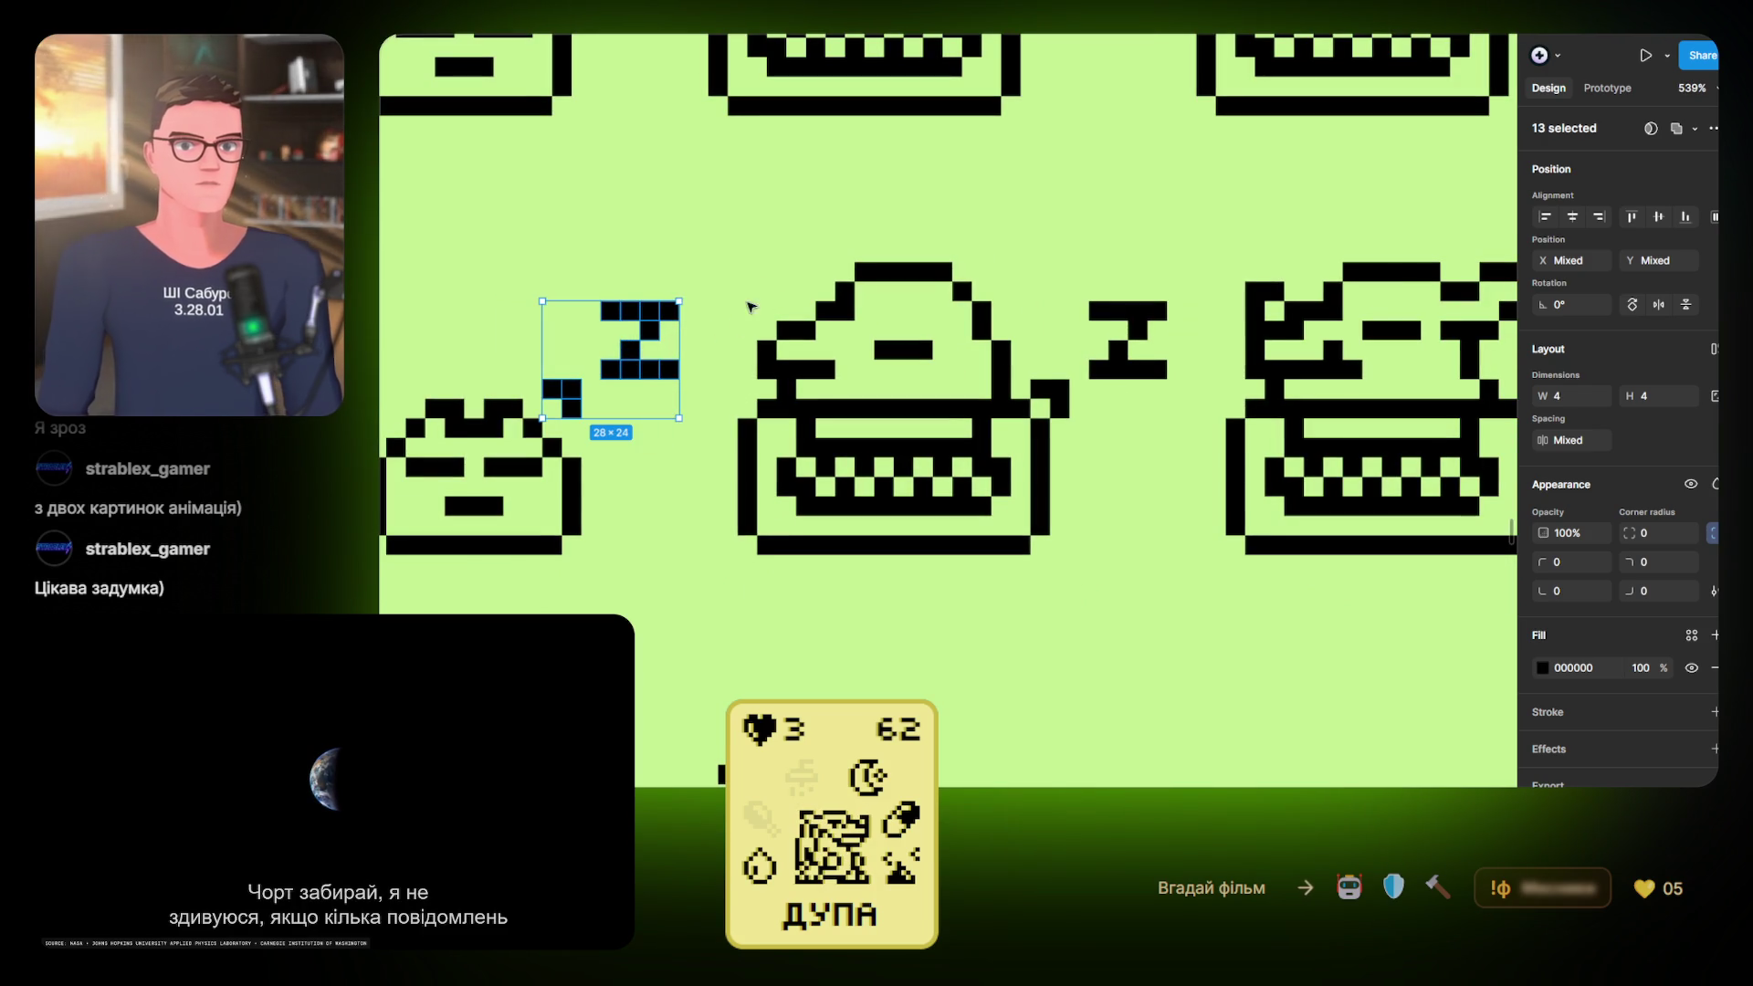
{"action": "scroll", "coordinate": [776, 248], "scroll_direction": "up", "scroll_amount": 5}
{"action": "scroll", "coordinate": [845, 462], "scroll_direction": "down", "scroll_amount": 3}
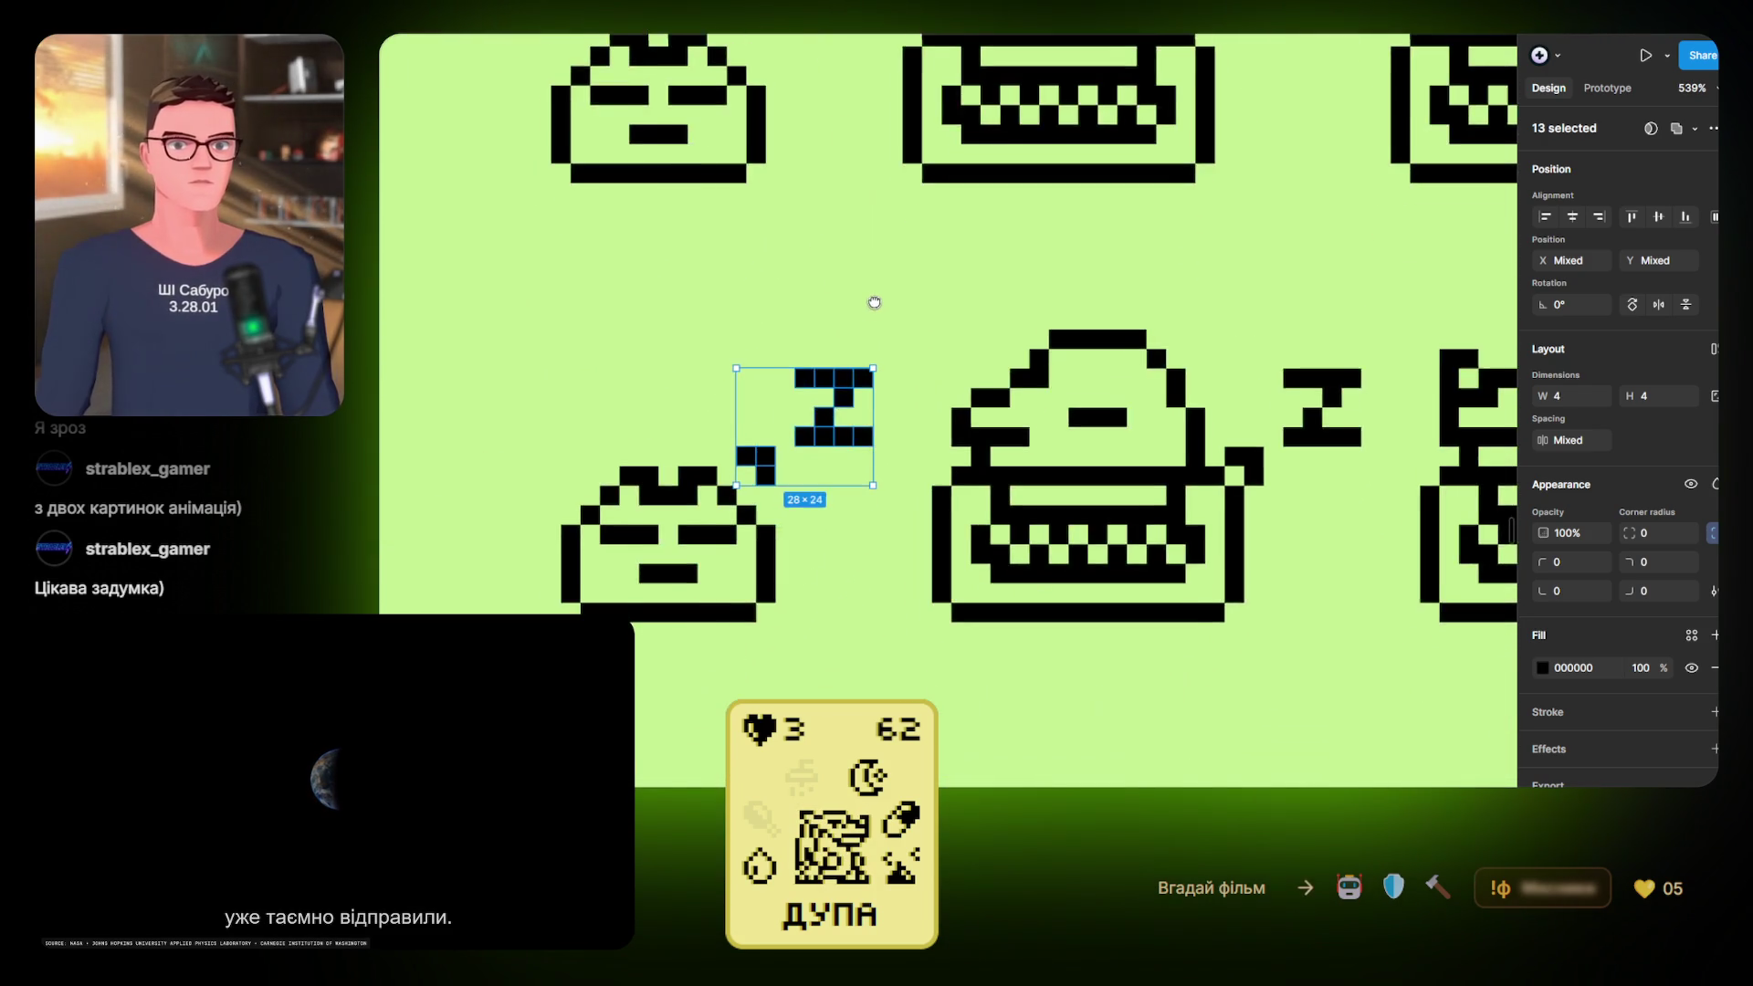
{"action": "scroll", "coordinate": [836, 295], "scroll_direction": "down", "scroll_amount": 5}
{"action": "mouse_move", "coordinate": [740, 306]}
{"action": "left_mouse_down"}
{"action": "mouse_move", "coordinate": [1119, 315]}
{"action": "mouse_move", "coordinate": [548, 320]}
{"action": "mouse_move", "coordinate": [579, 314]}
{"action": "left_mouse_up"}
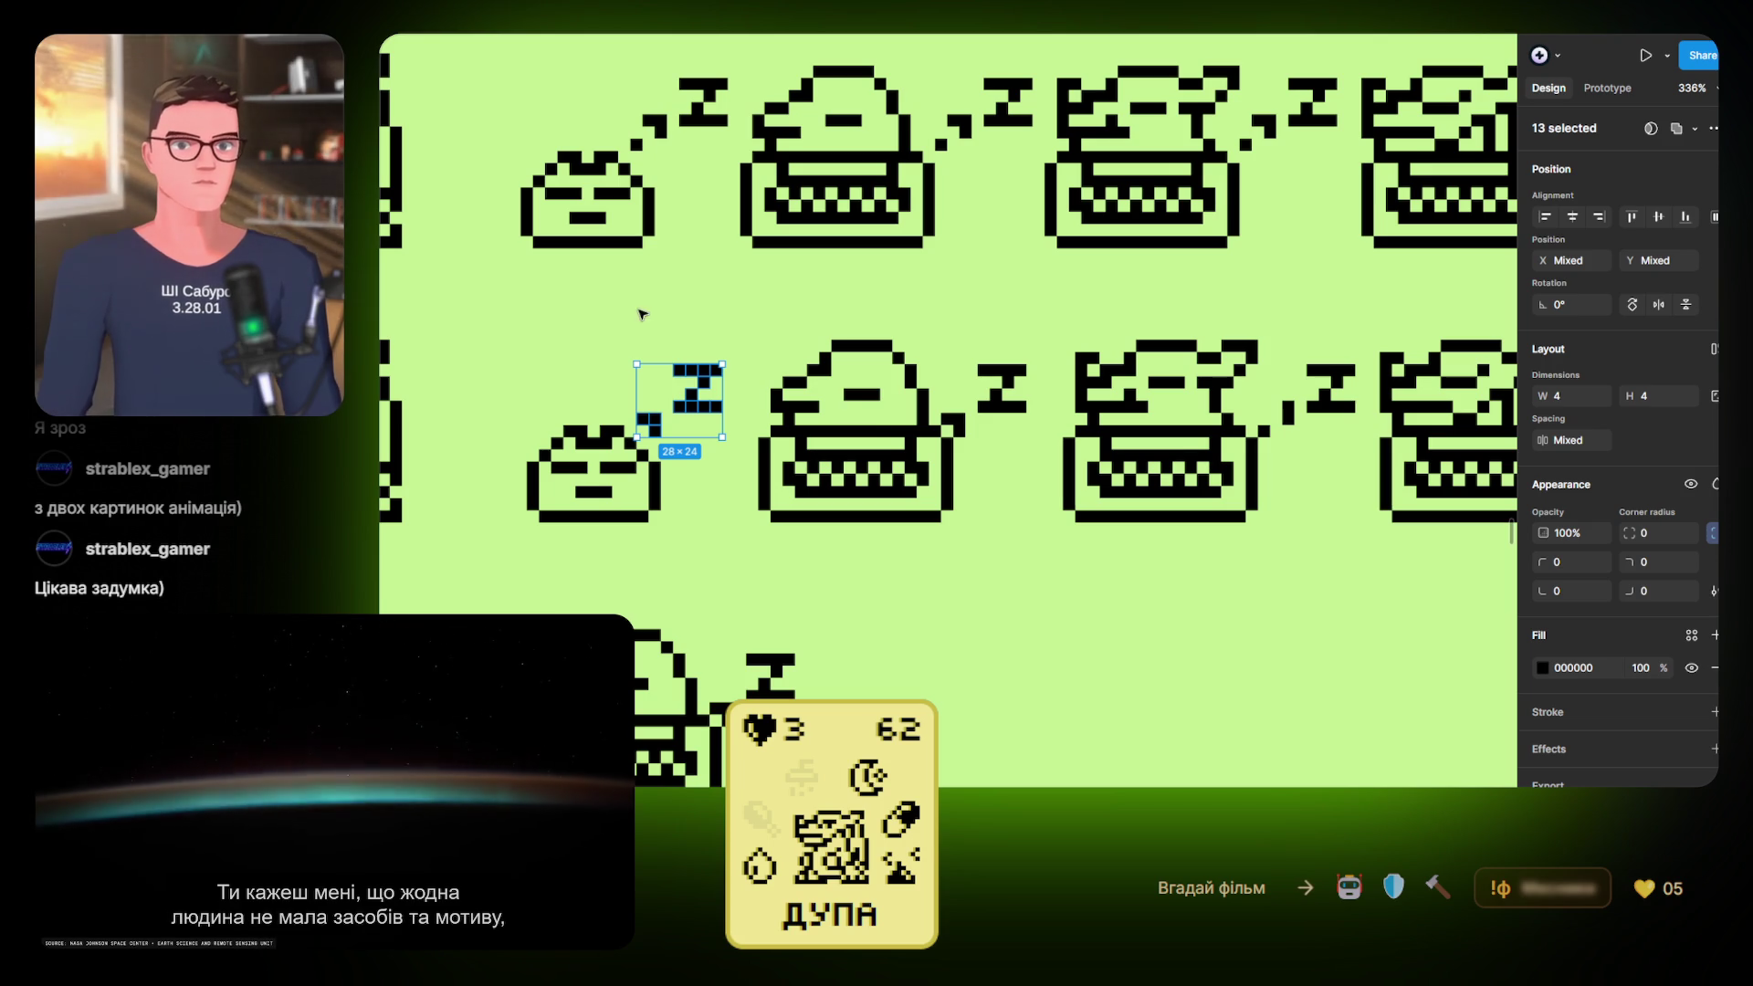
{"action": "mouse_move", "coordinate": [514, 349]}
{"action": "left_mouse_down"}
{"action": "mouse_move", "coordinate": [575, 493]}
{"action": "mouse_move", "coordinate": [736, 560]}
{"action": "mouse_move", "coordinate": [798, 519]}
{"action": "left_mouse_up"}
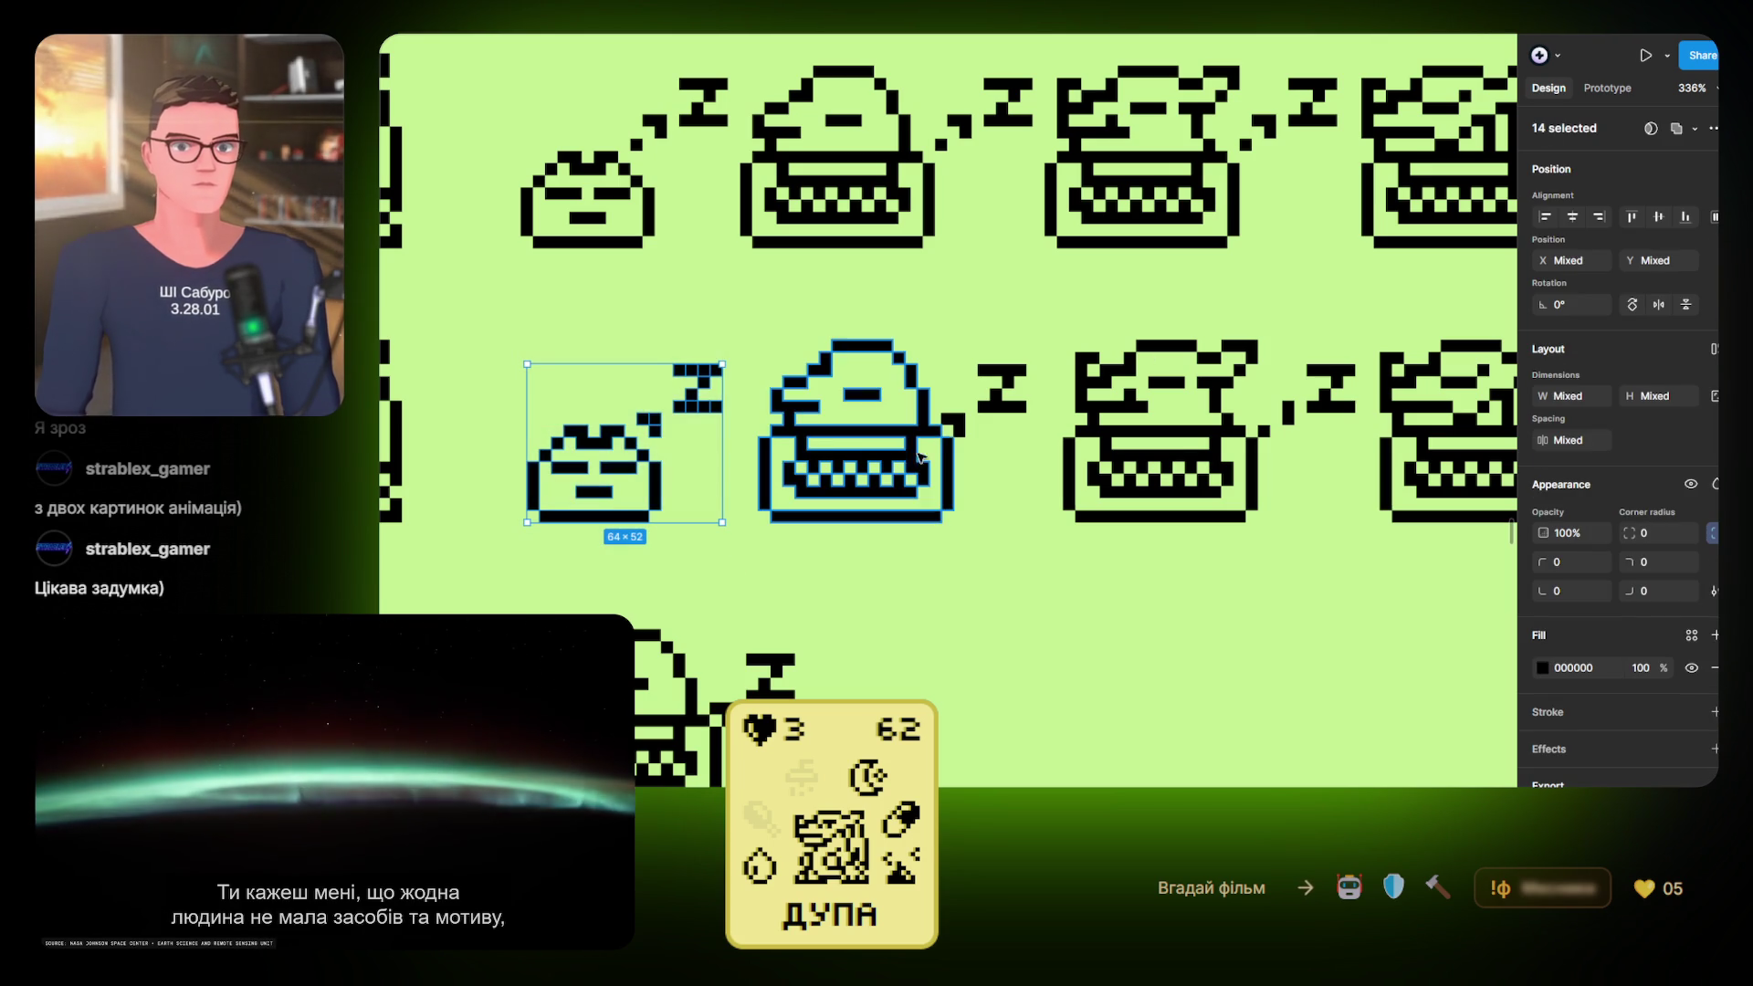
{"action": "left_click", "coordinate": [1650, 128]}
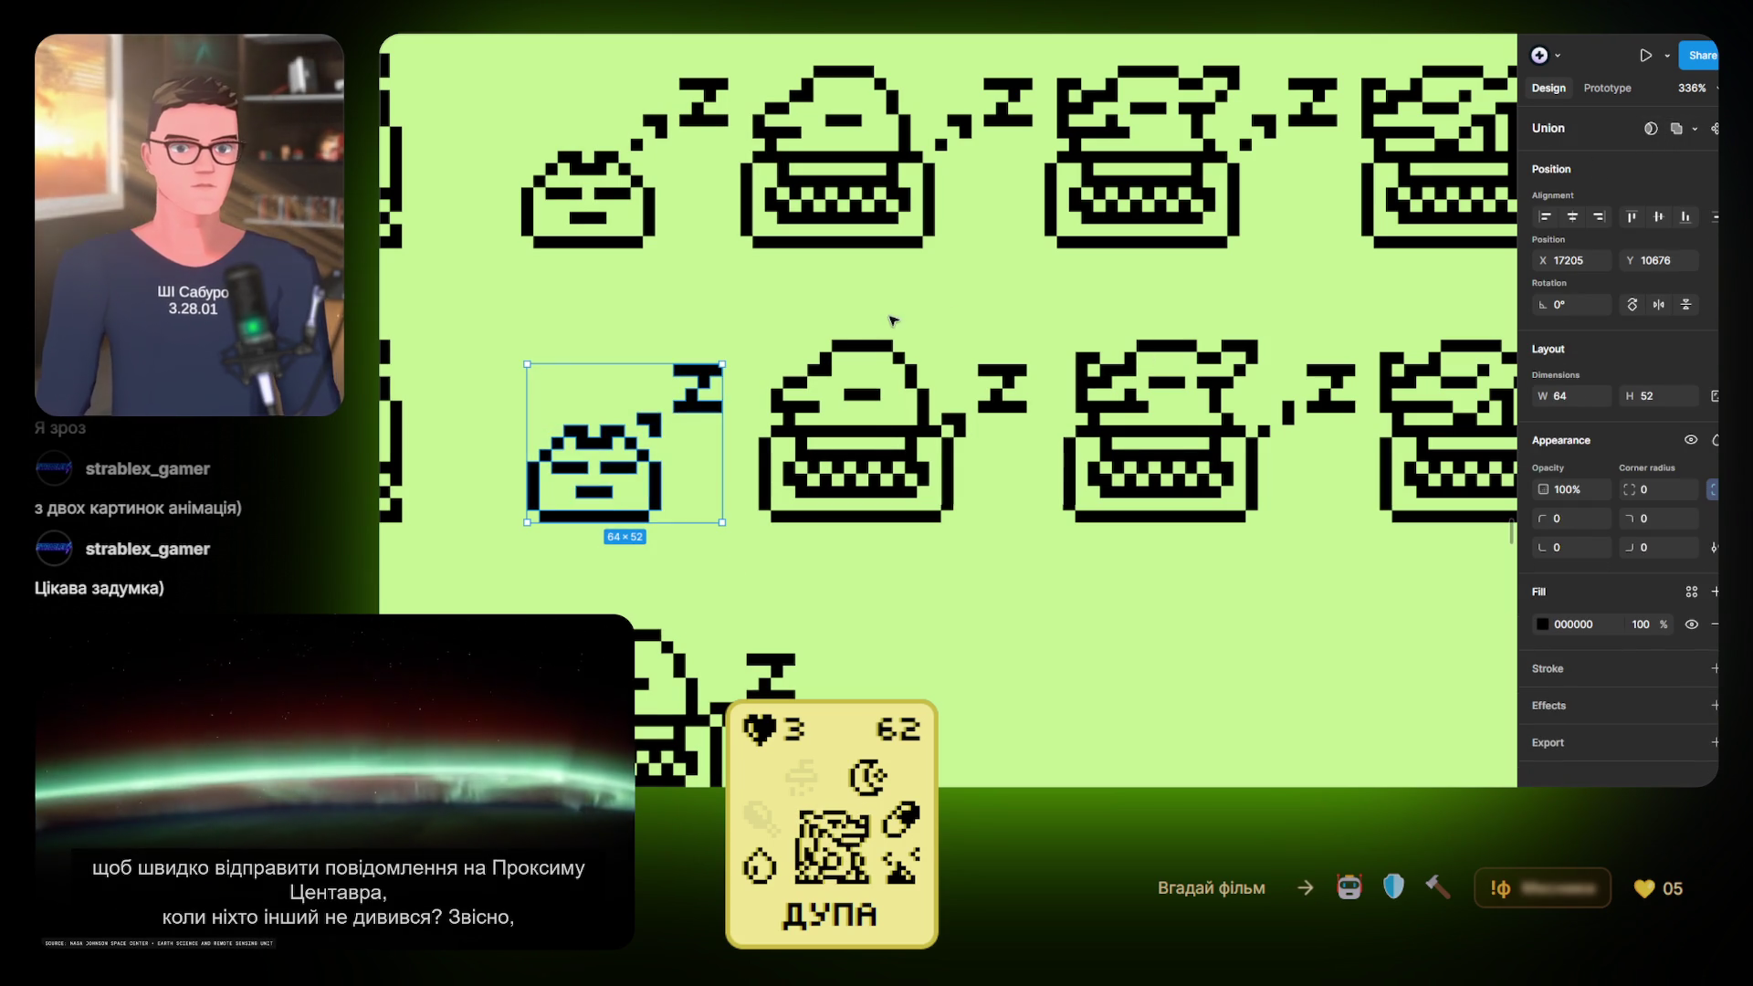
Union the first typewriter with its Z and select inside the next typewriter
{"action": "mouse_move", "coordinate": [754, 312]}
{"action": "left_mouse_down"}
{"action": "mouse_move", "coordinate": [1056, 567]}
{"action": "mouse_move", "coordinate": [1037, 551]}
{"action": "left_mouse_up"}
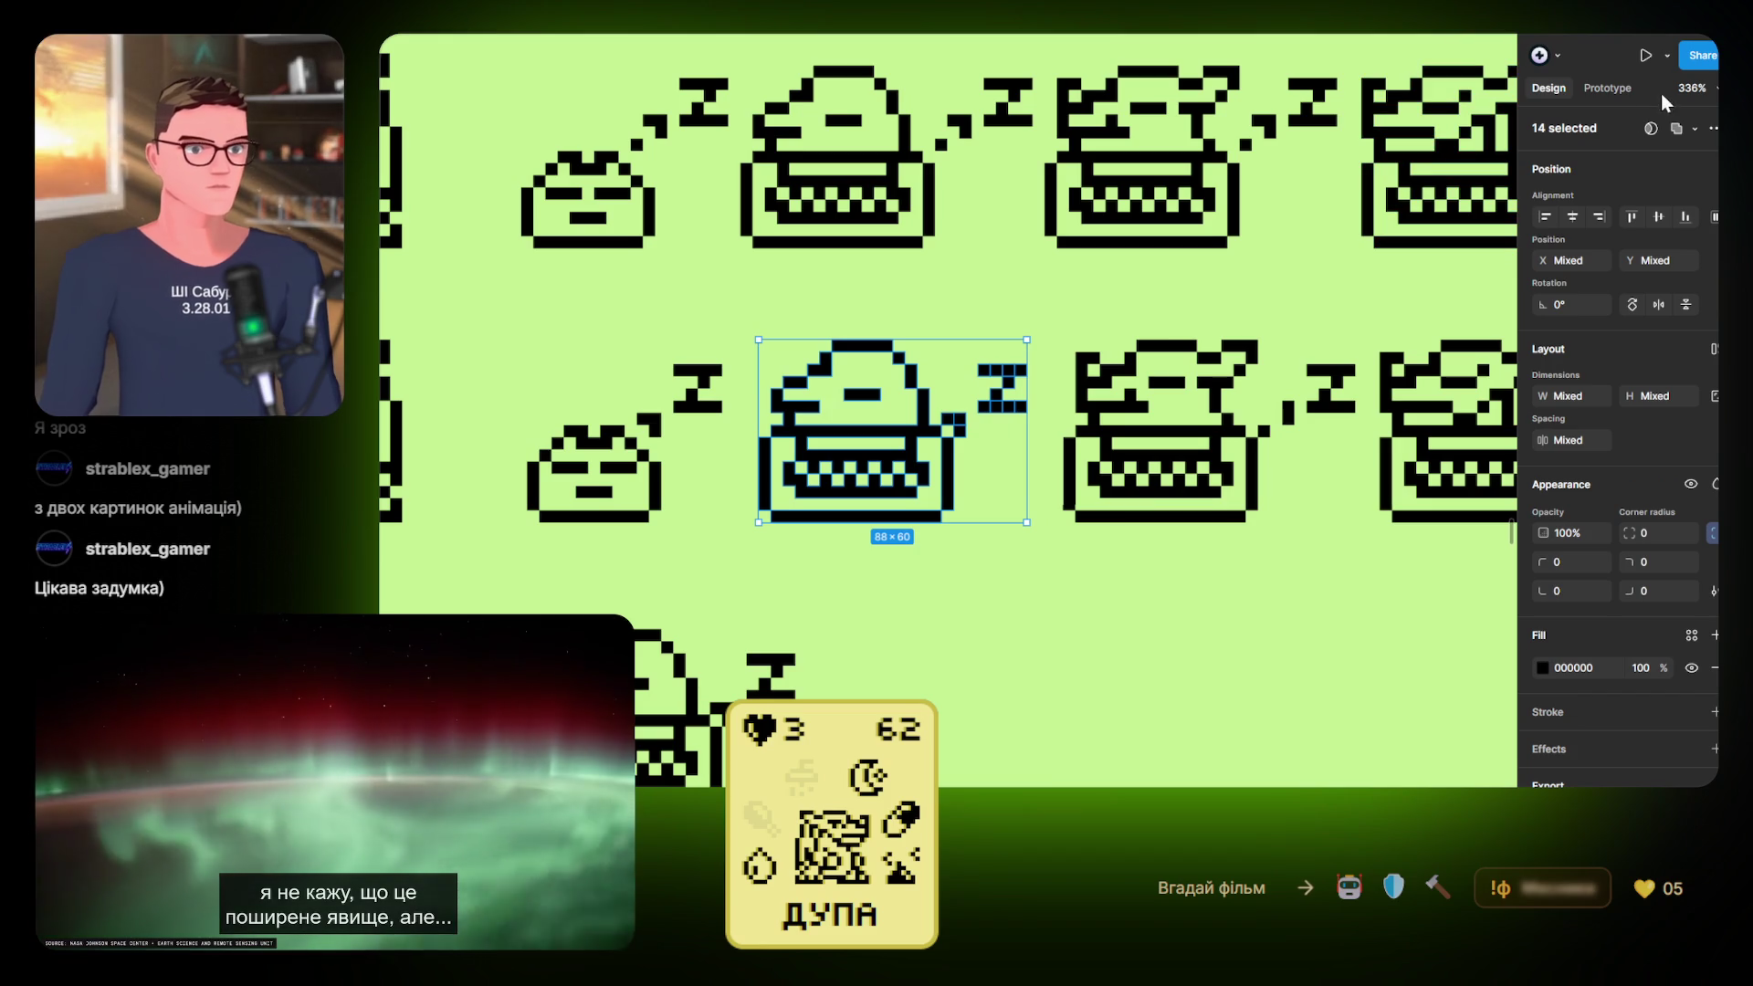
{"action": "left_click", "coordinate": [1651, 128]}
{"action": "scroll", "coordinate": [728, 305], "scroll_direction": "right", "scroll_amount": 5}
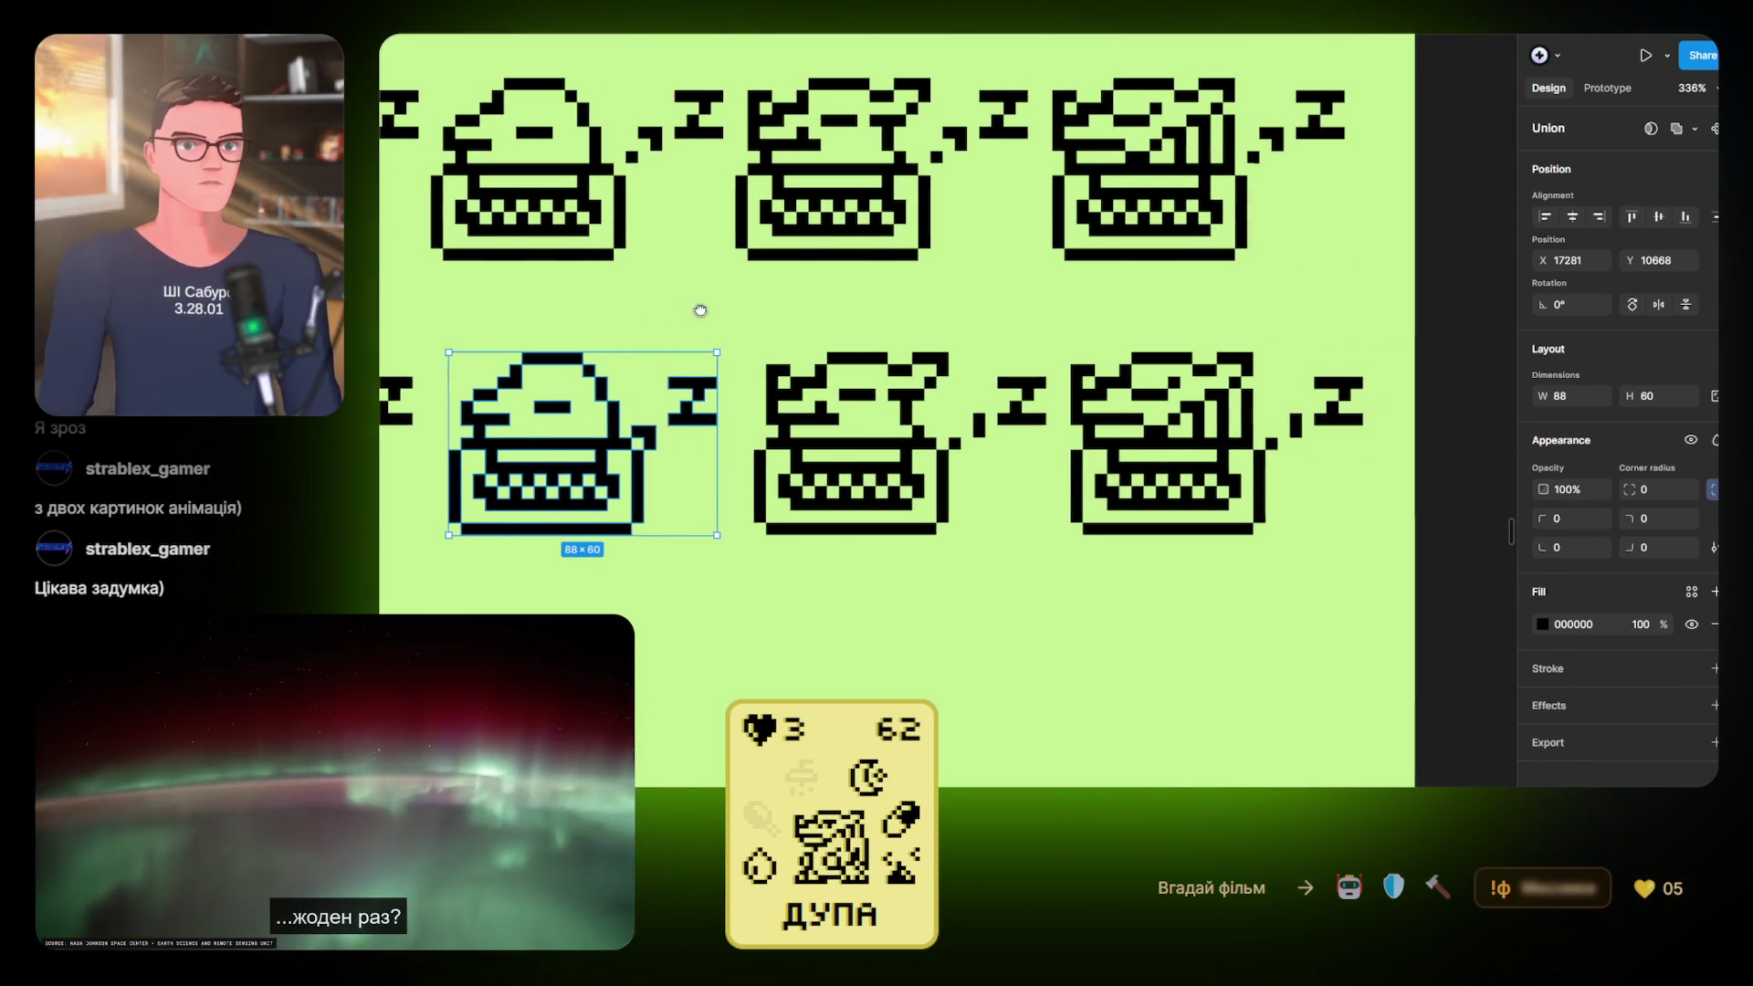
{"action": "left_click", "coordinate": [831, 373]}
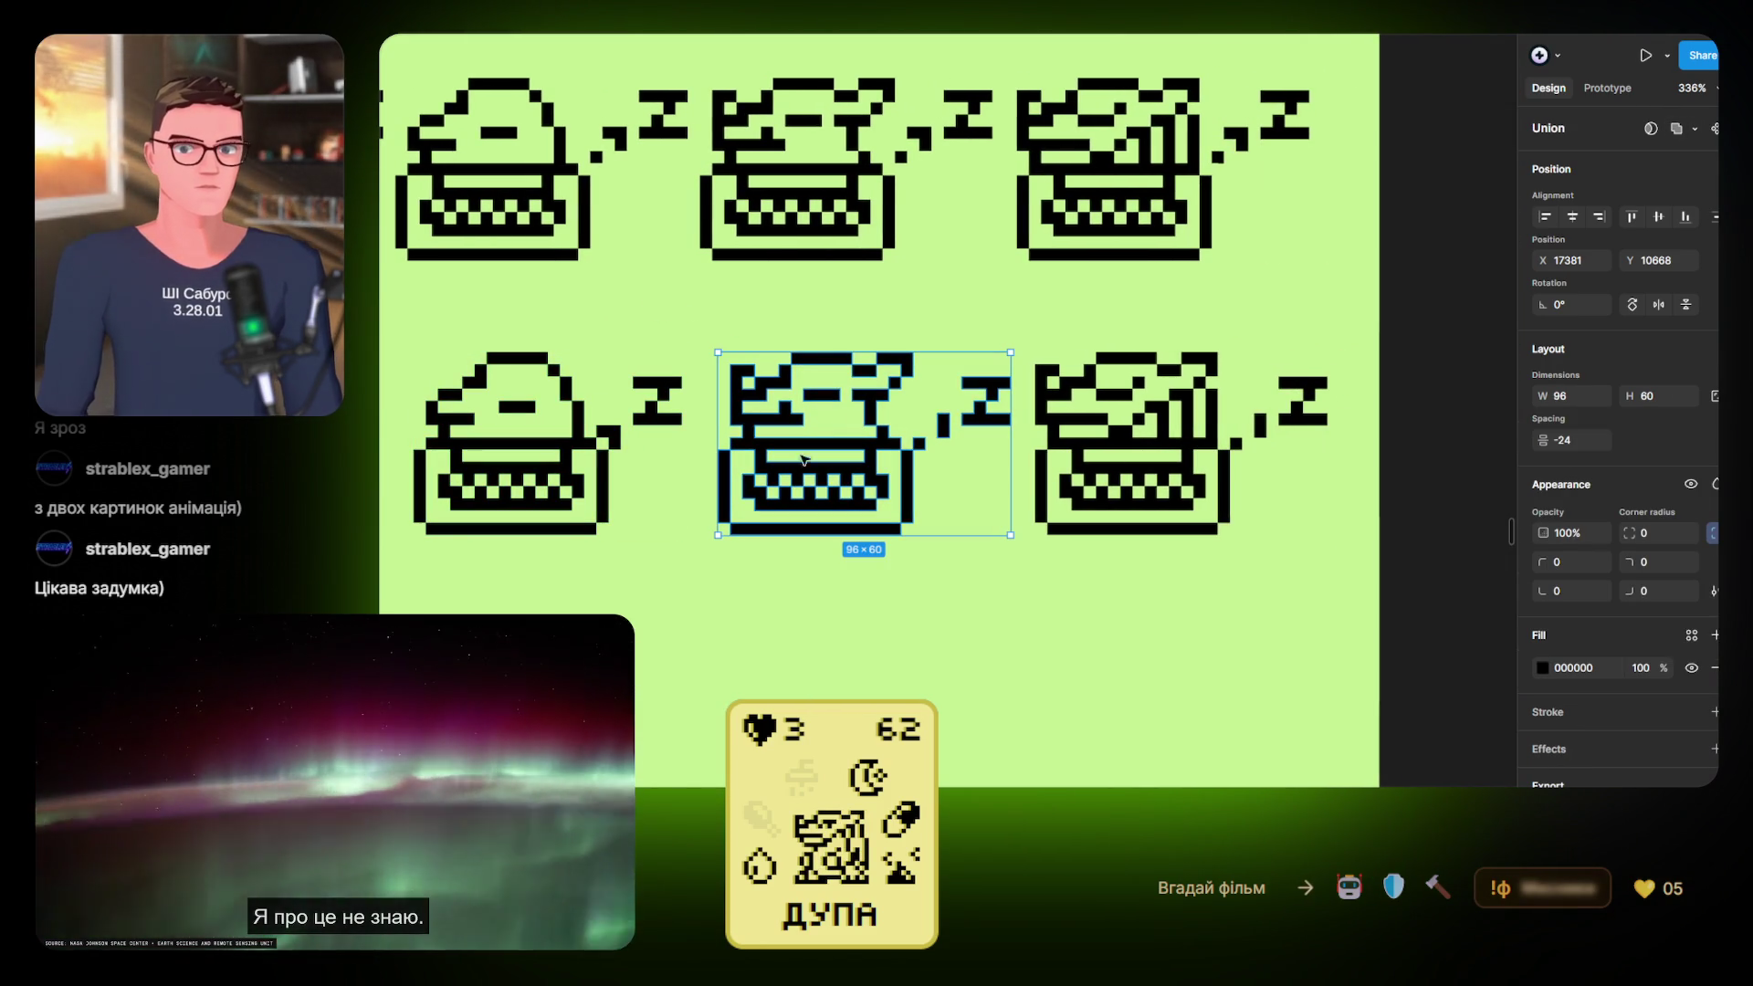
{"action": "key", "text": "Return"}
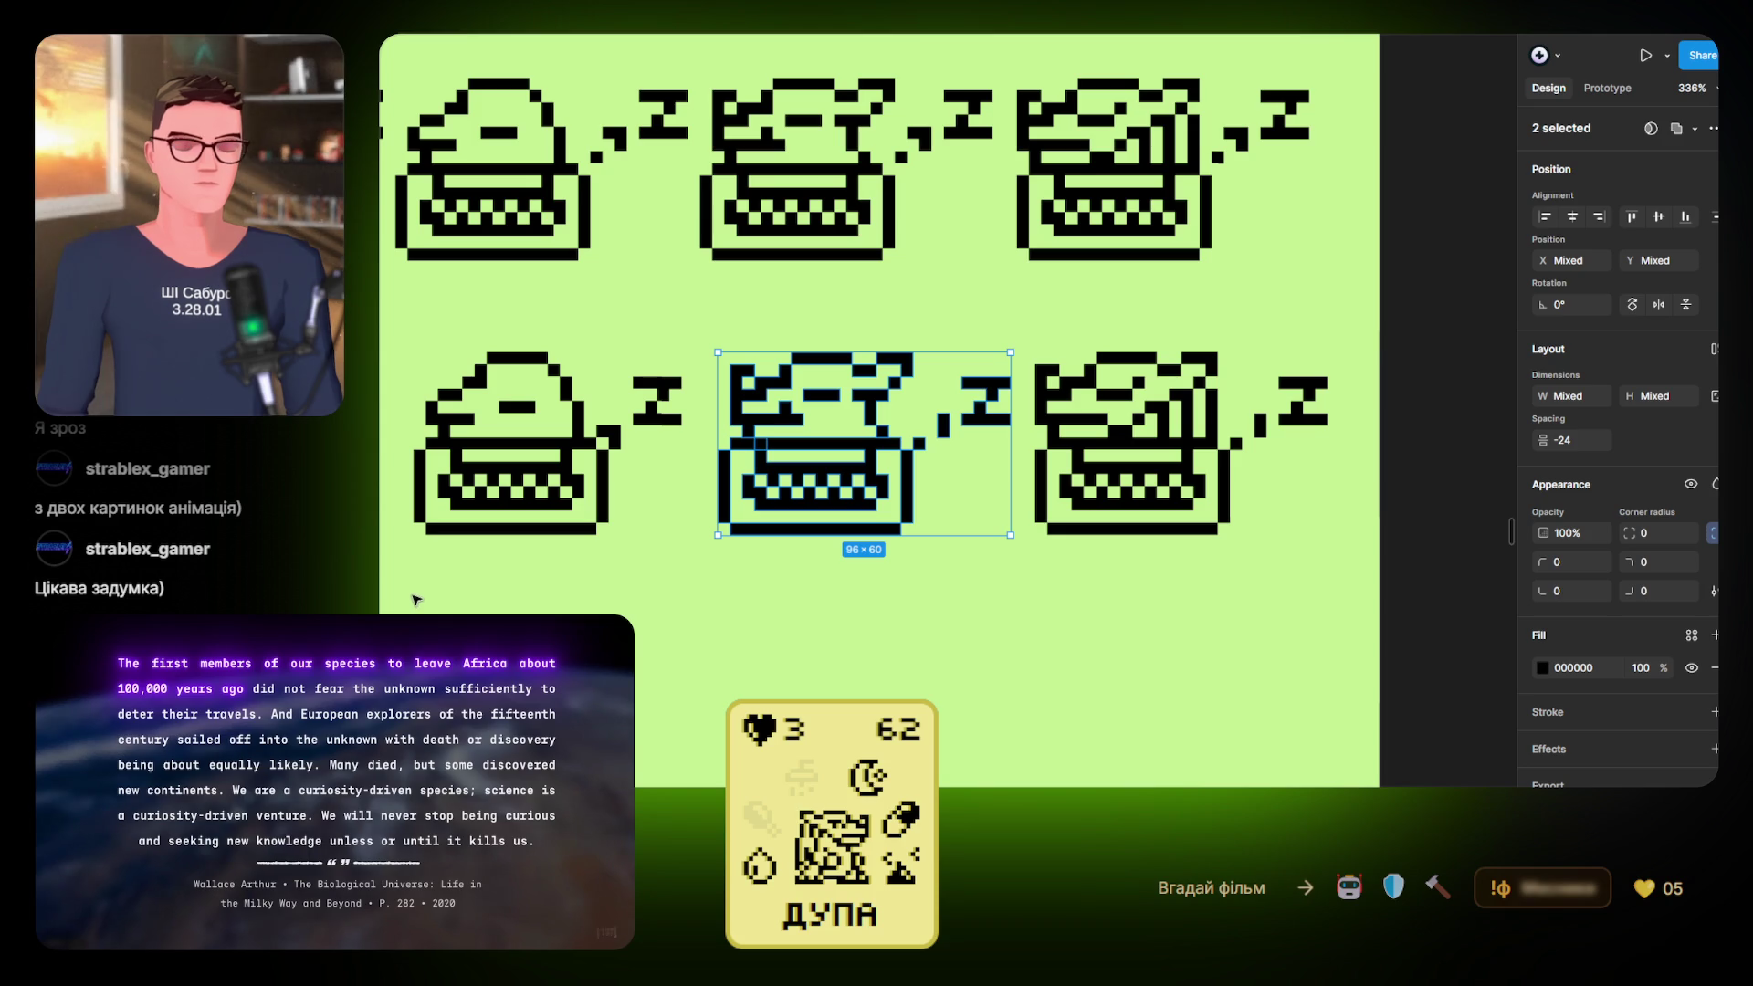
Cut the Z pixels beside the typewriter and paste them between the typewriters
{"action": "scroll", "coordinate": [916, 433], "scroll_direction": "up", "scroll_amount": 3}
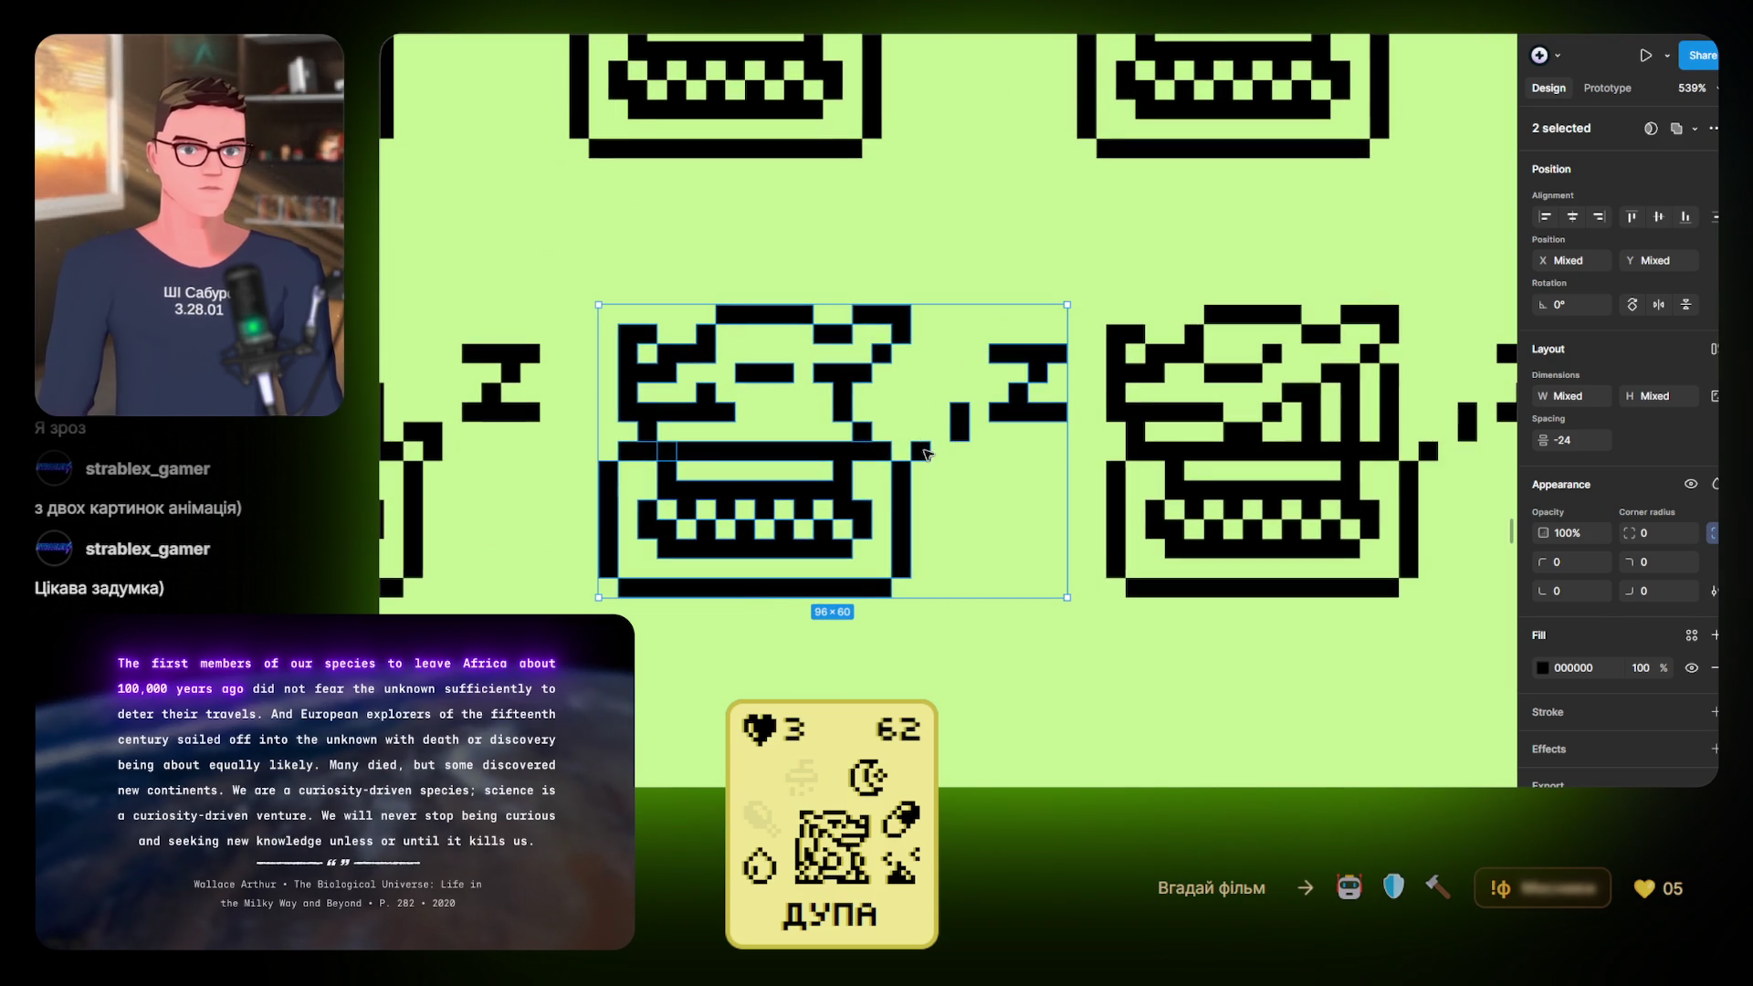
{"action": "left_click", "coordinate": [920, 450]}
{"action": "left_click", "coordinate": [964, 439], "text": "shift"}
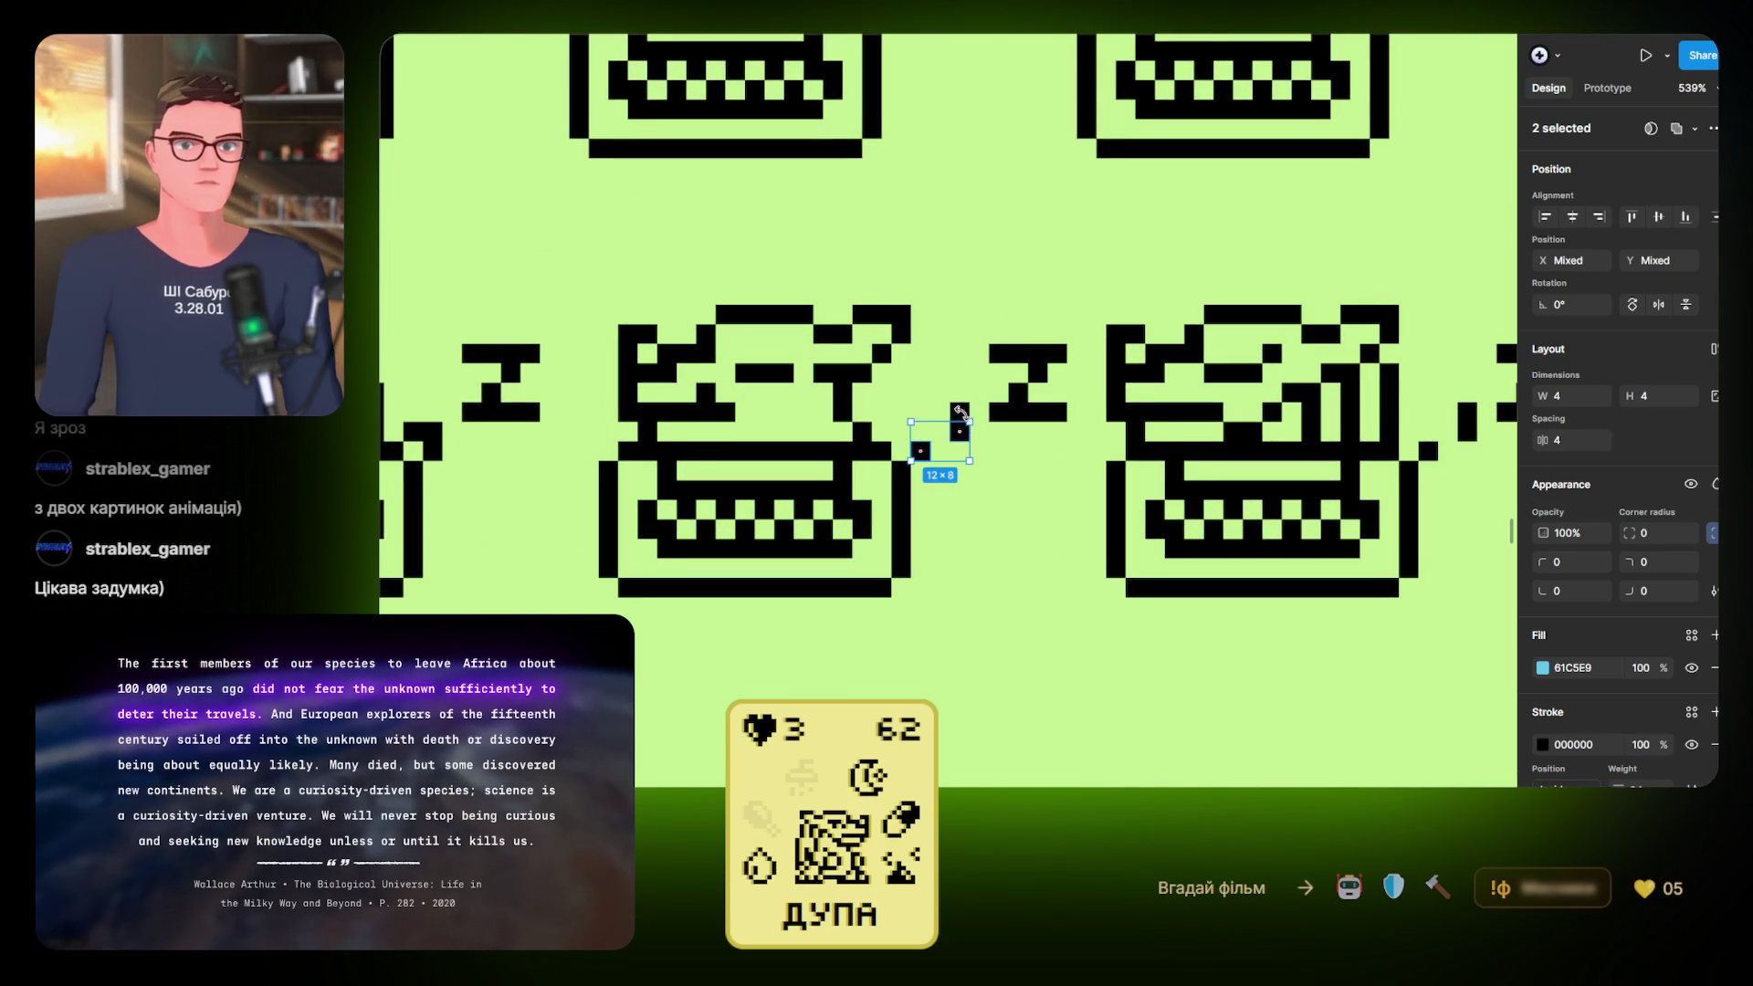
{"action": "left_click", "coordinate": [999, 412], "text": "shift"}
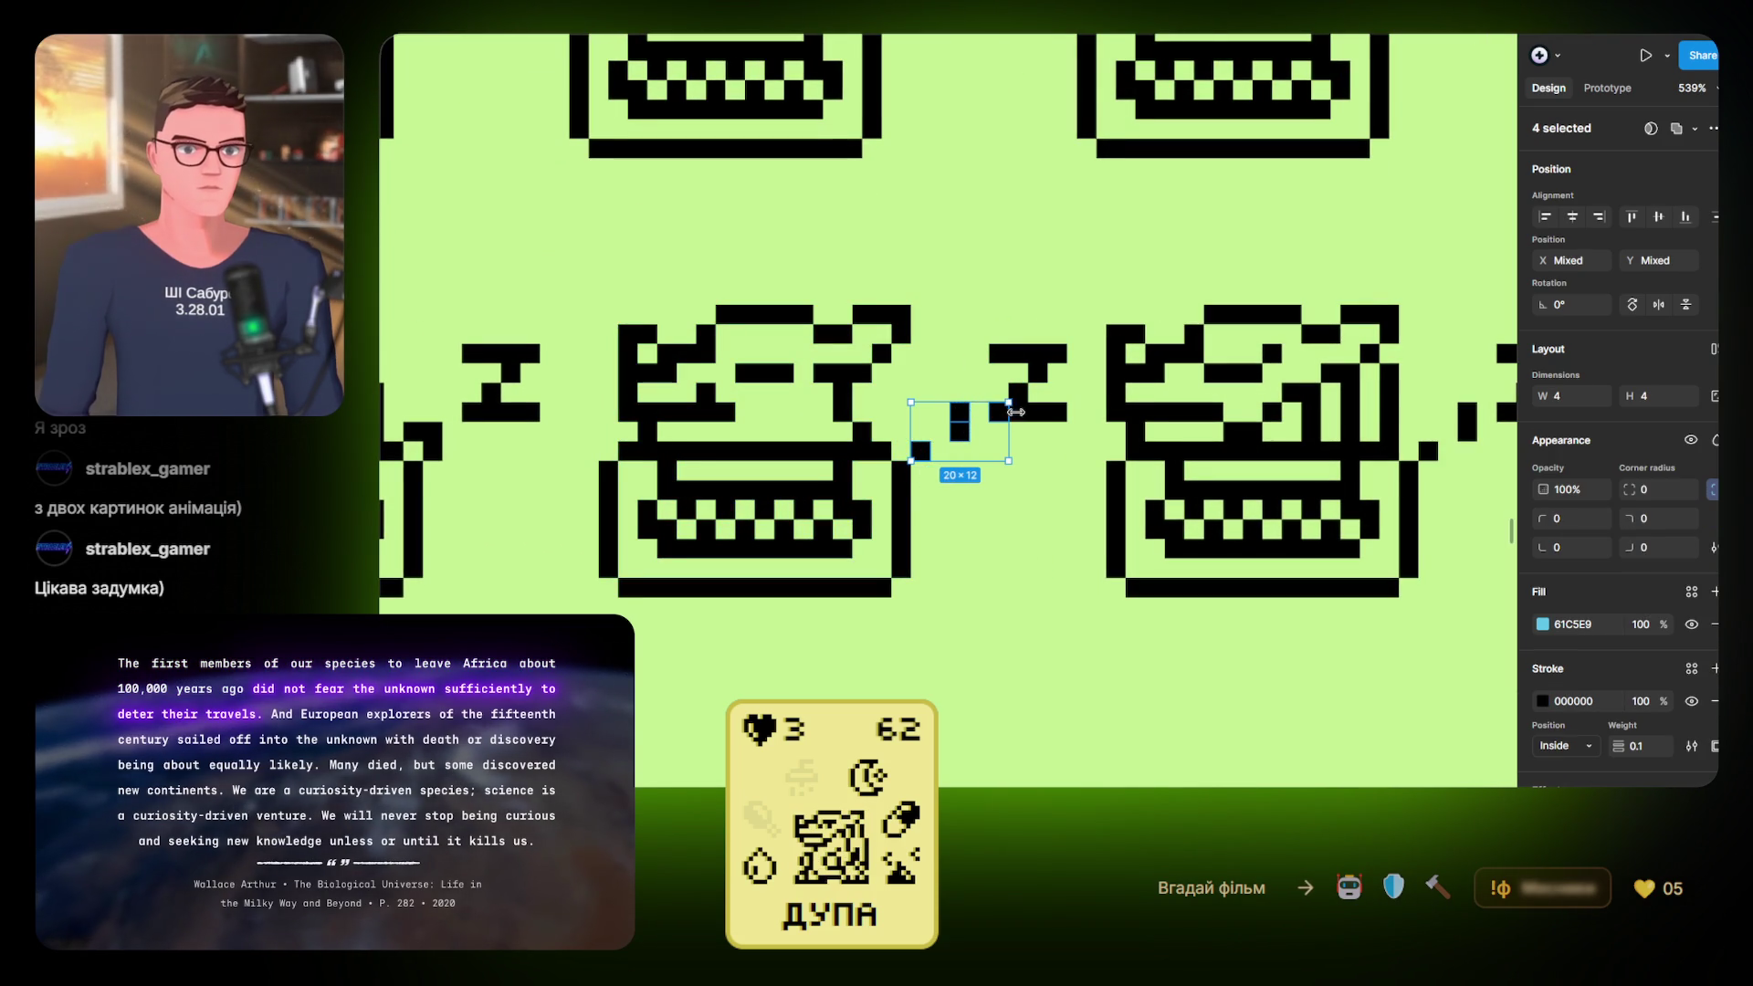
{"action": "left_click", "coordinate": [1019, 412], "text": "shift"}
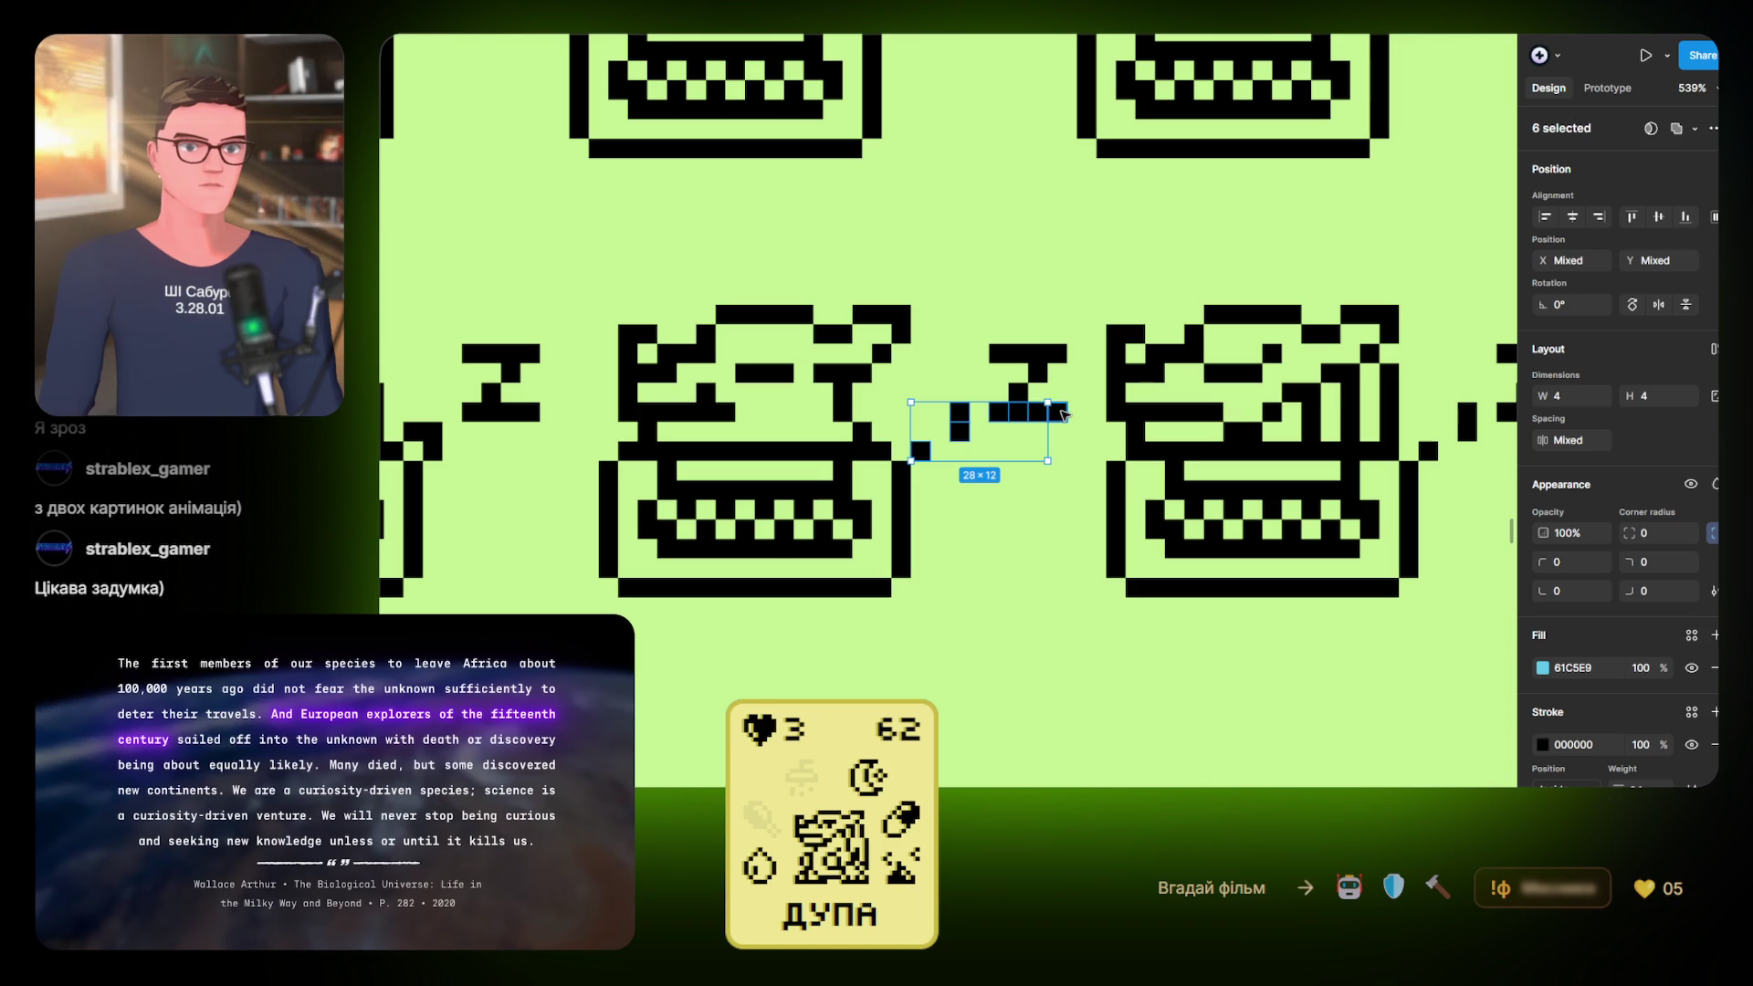
{"action": "left_click", "coordinate": [1019, 394], "text": "shift"}
{"action": "left_click", "coordinate": [1038, 375], "text": "shift"}
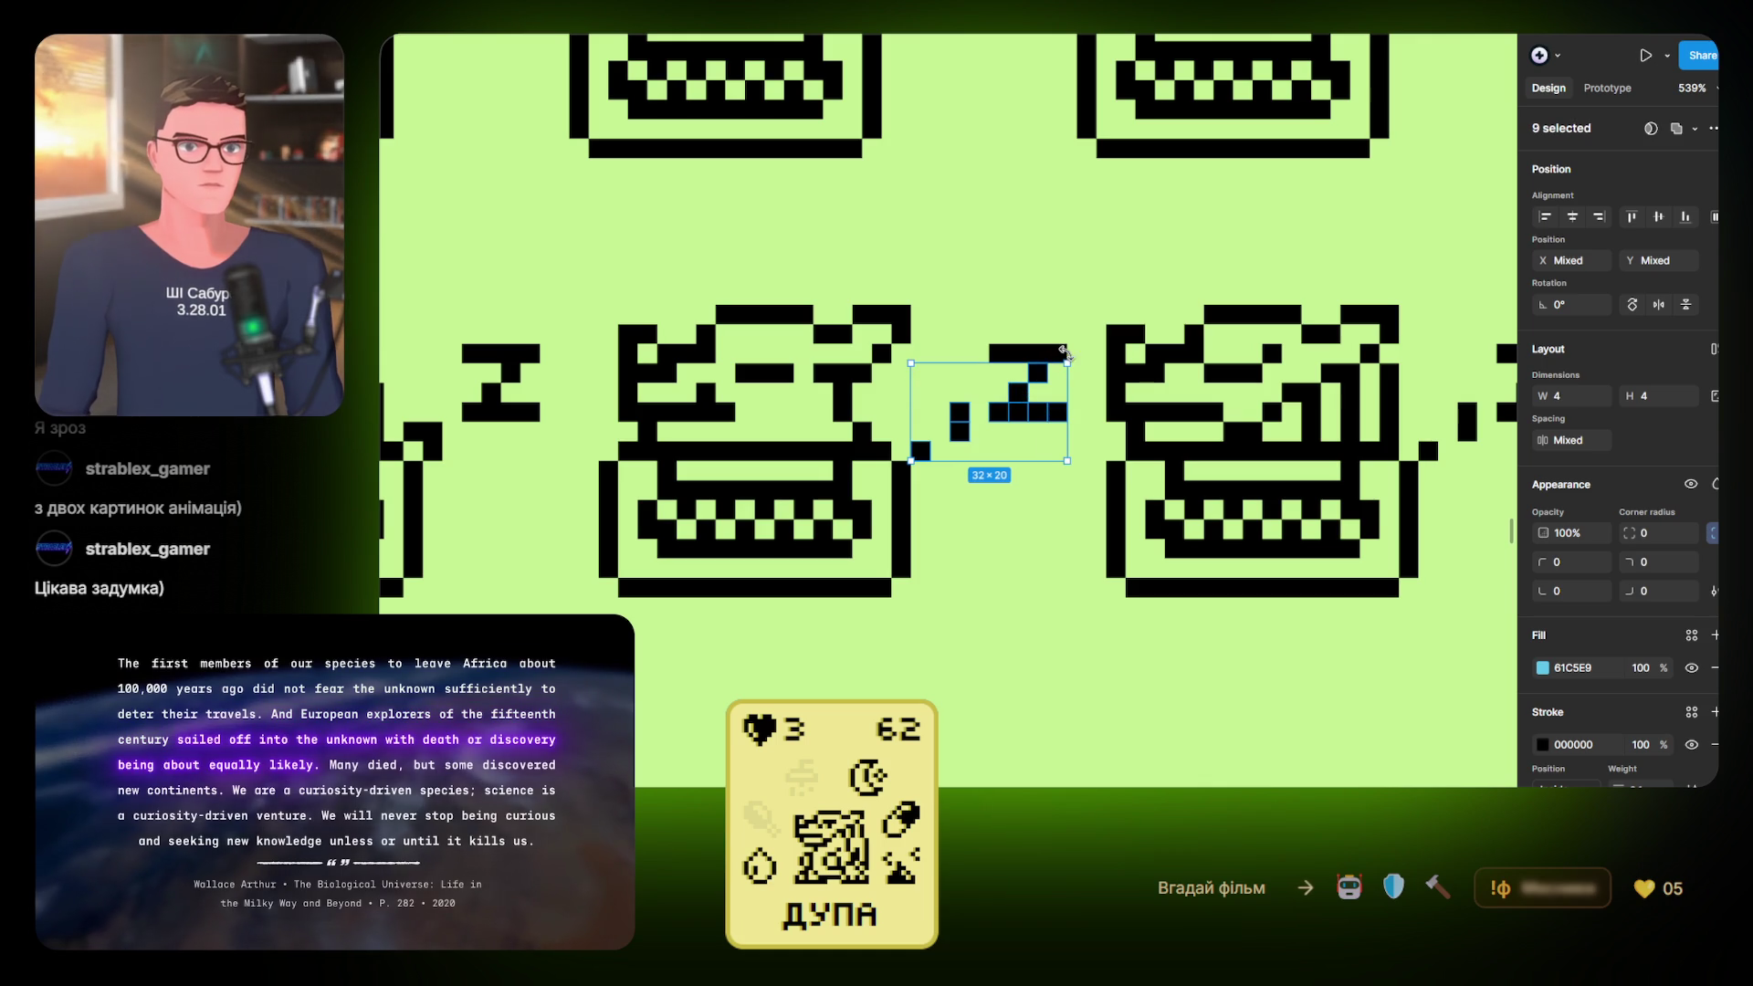
{"action": "left_click", "coordinate": [1058, 355], "text": "shift"}
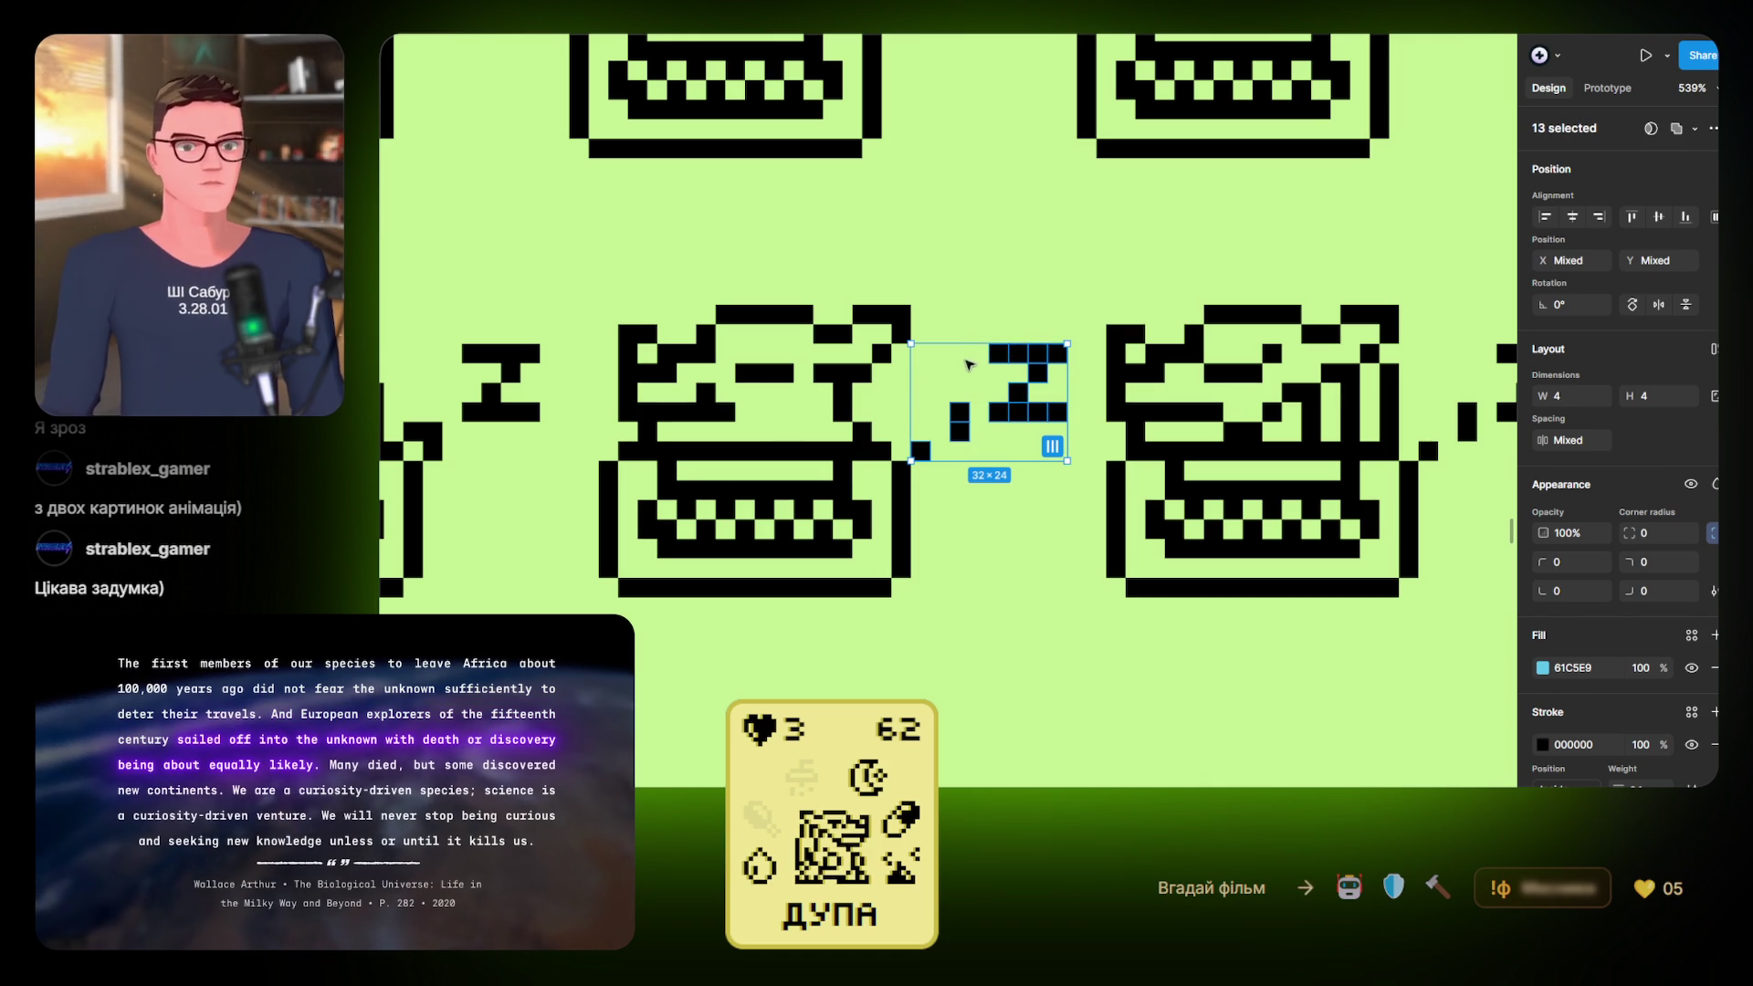
{"action": "key", "text": "ctrl+x"}
{"action": "key", "text": "ctrl+v"}
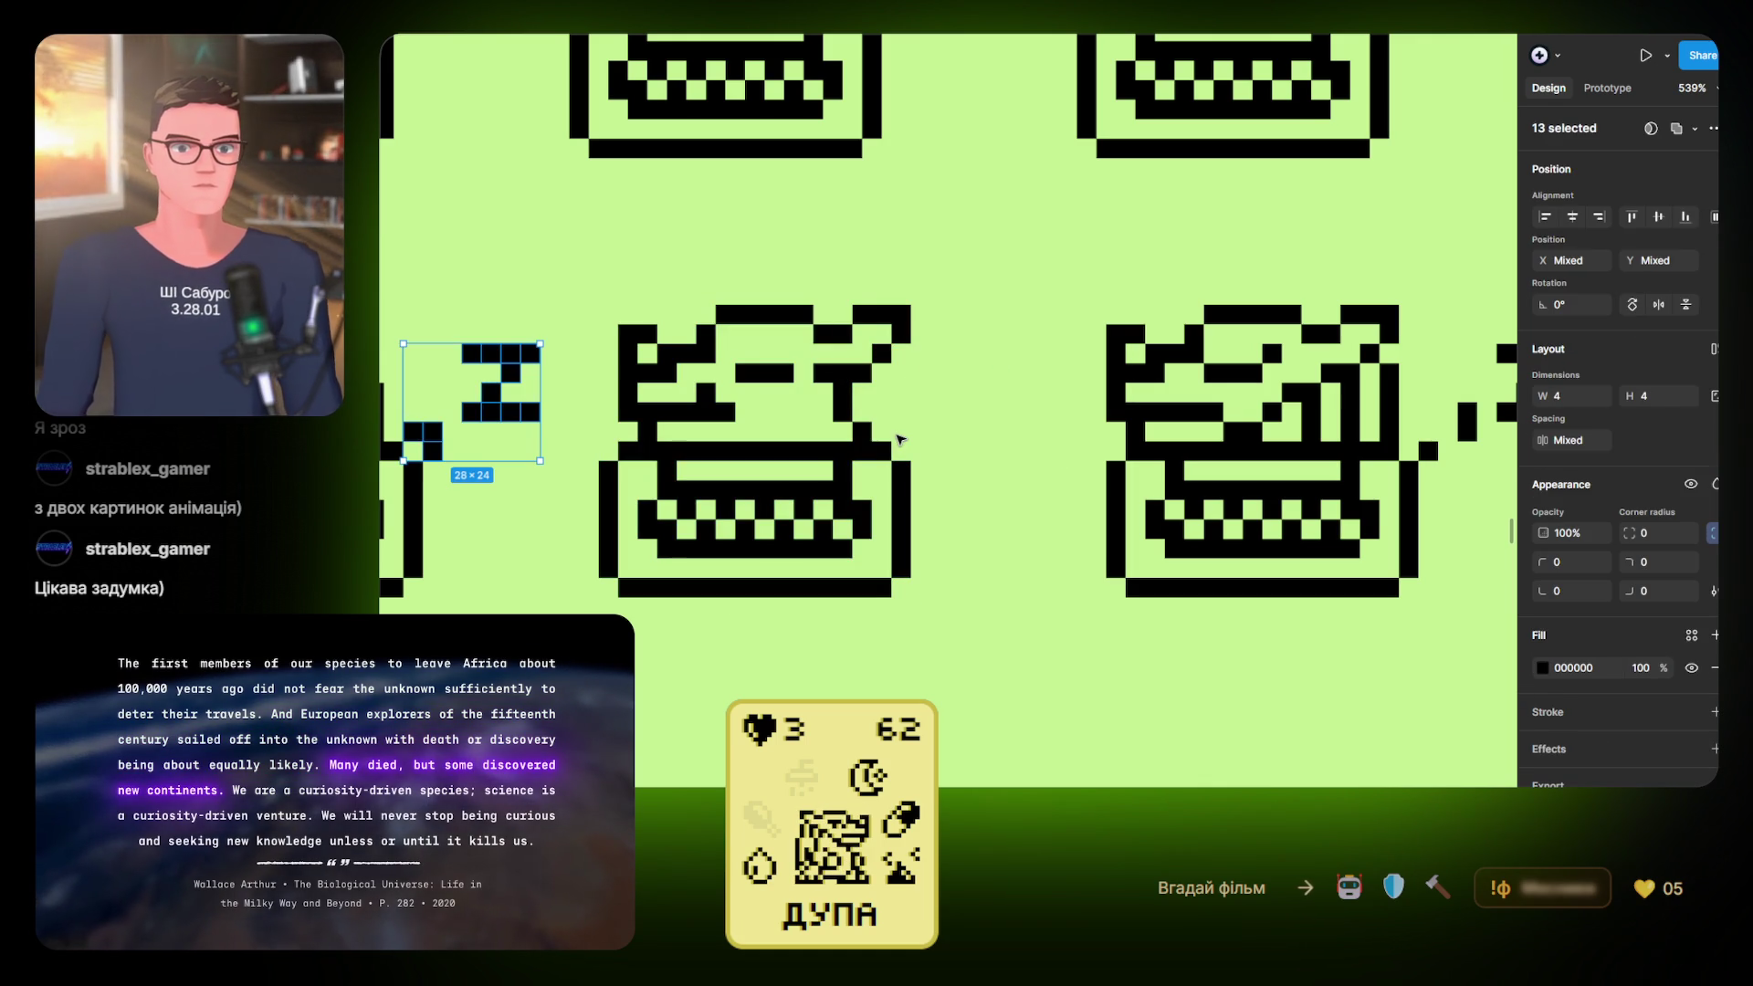
{"action": "mouse_move", "coordinate": [516, 416]}
{"action": "left_mouse_down"}
{"action": "mouse_move", "coordinate": [1014, 433]}
{"action": "mouse_move", "coordinate": [701, 361]}
{"action": "left_mouse_up"}
Delete the stacked snore-mark pixels beside the right-hand typewriter
{"action": "left_click", "coordinate": [1080, 430]}
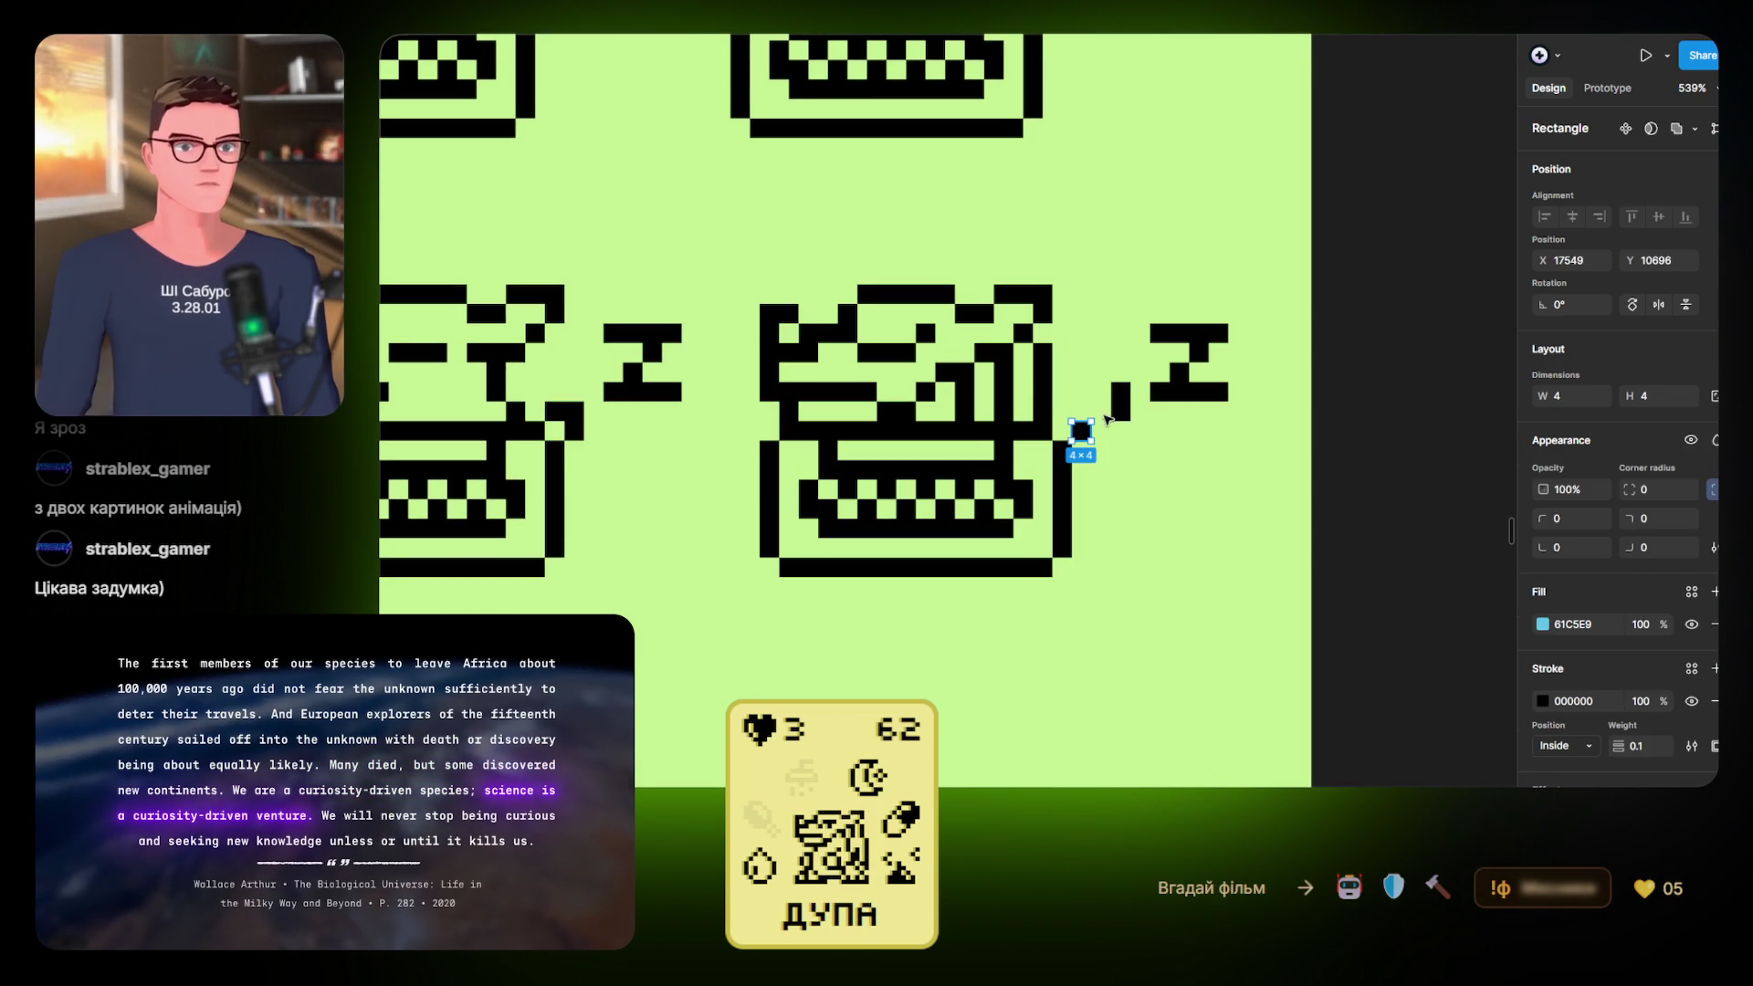
{"action": "left_click", "coordinate": [1120, 414], "text": "shift"}
{"action": "left_click", "coordinate": [1120, 393], "text": "shift"}
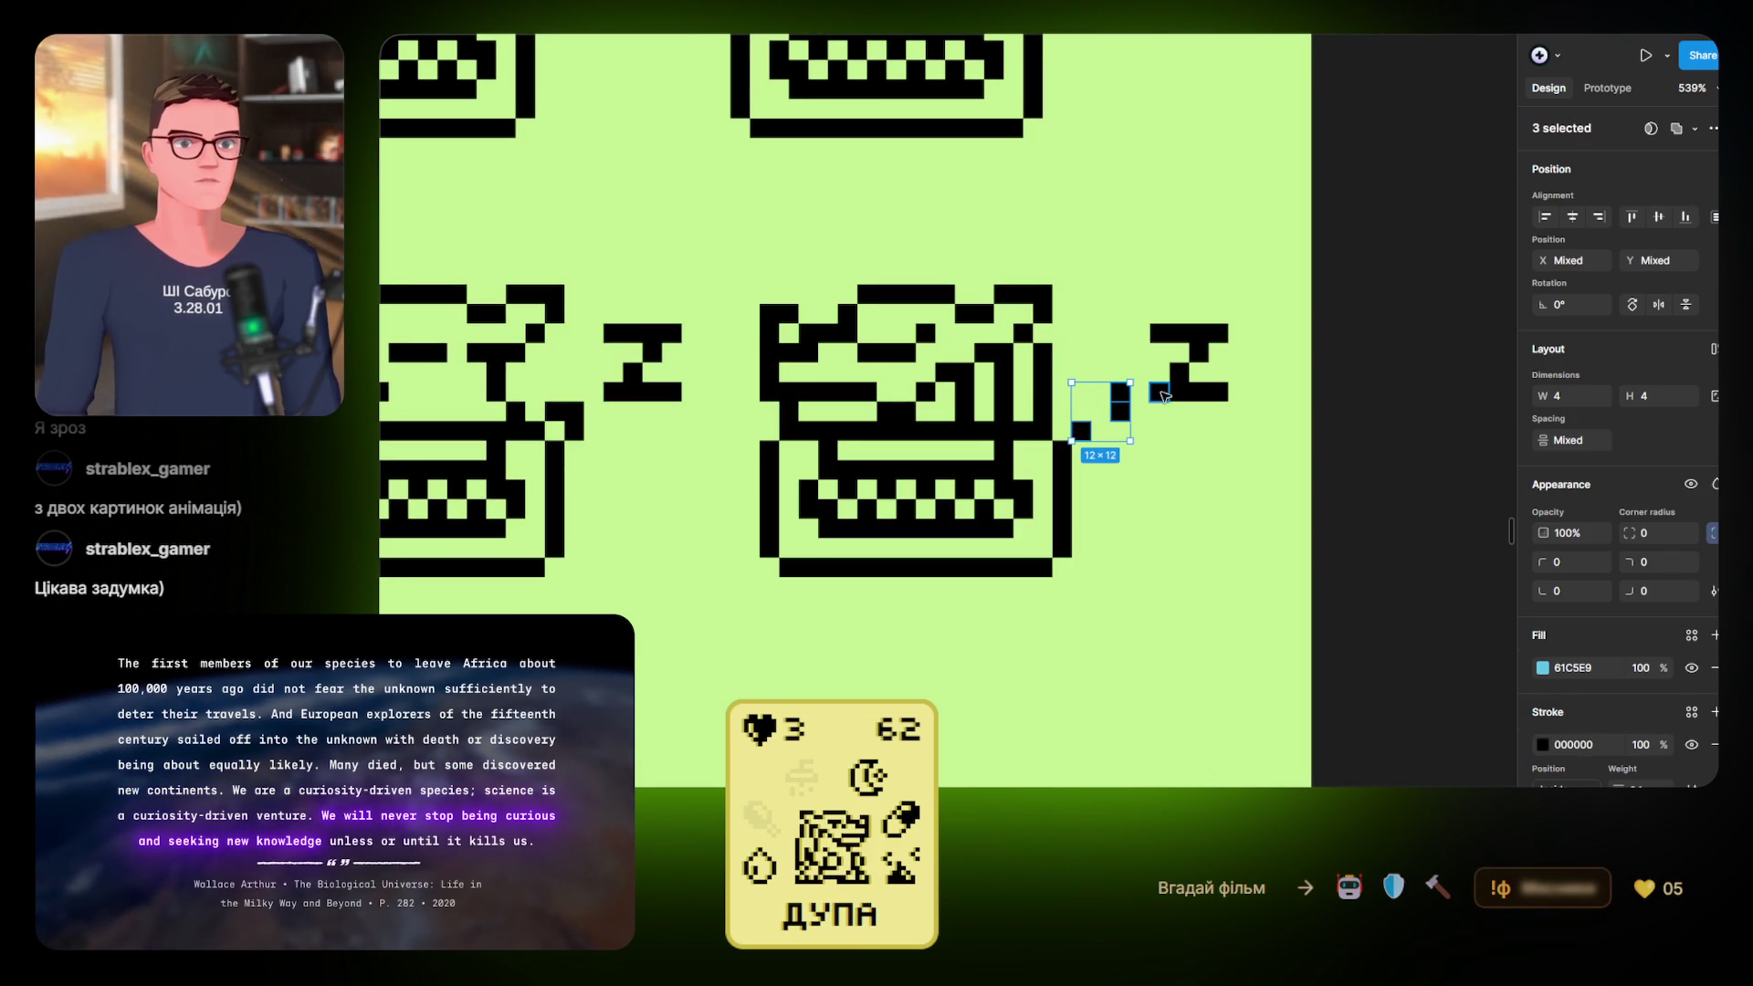
{"action": "left_click", "coordinate": [1161, 393], "text": "shift"}
{"action": "left_click", "coordinate": [1178, 373], "text": "shift"}
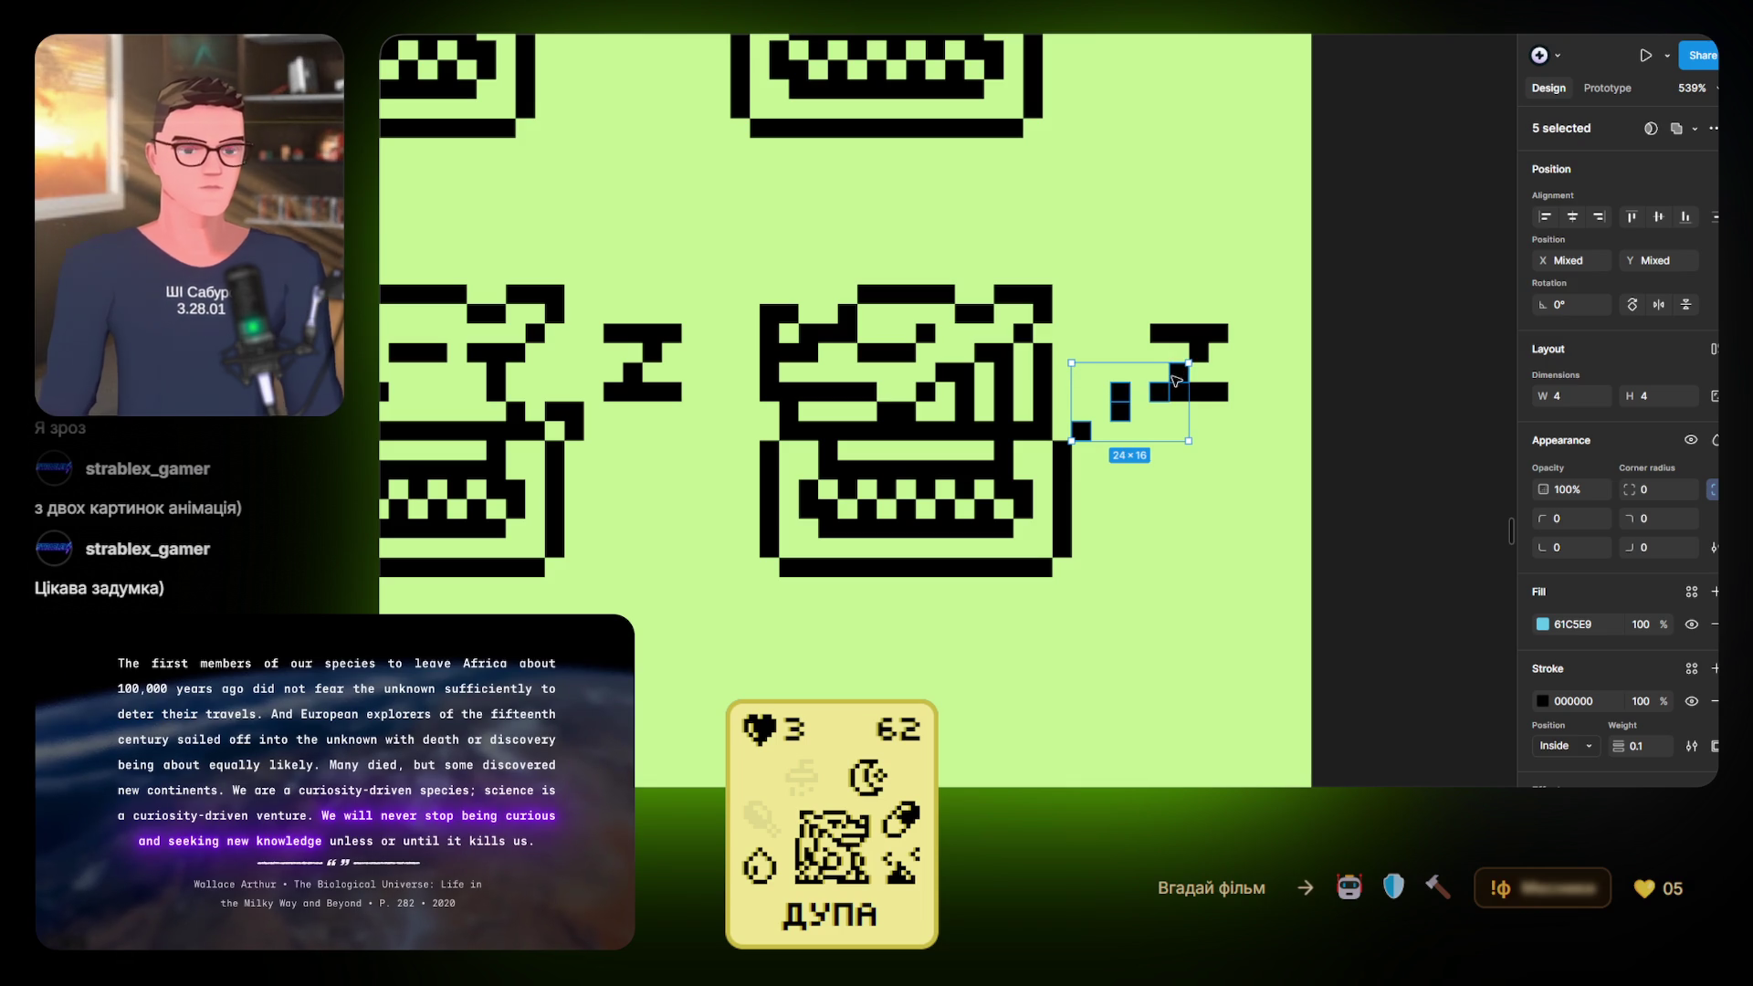
{"action": "key", "text": "Delete"}
Delete the Z's top-row pixels and select the remaining bar pixels
{"action": "left_click", "coordinate": [1160, 333]}
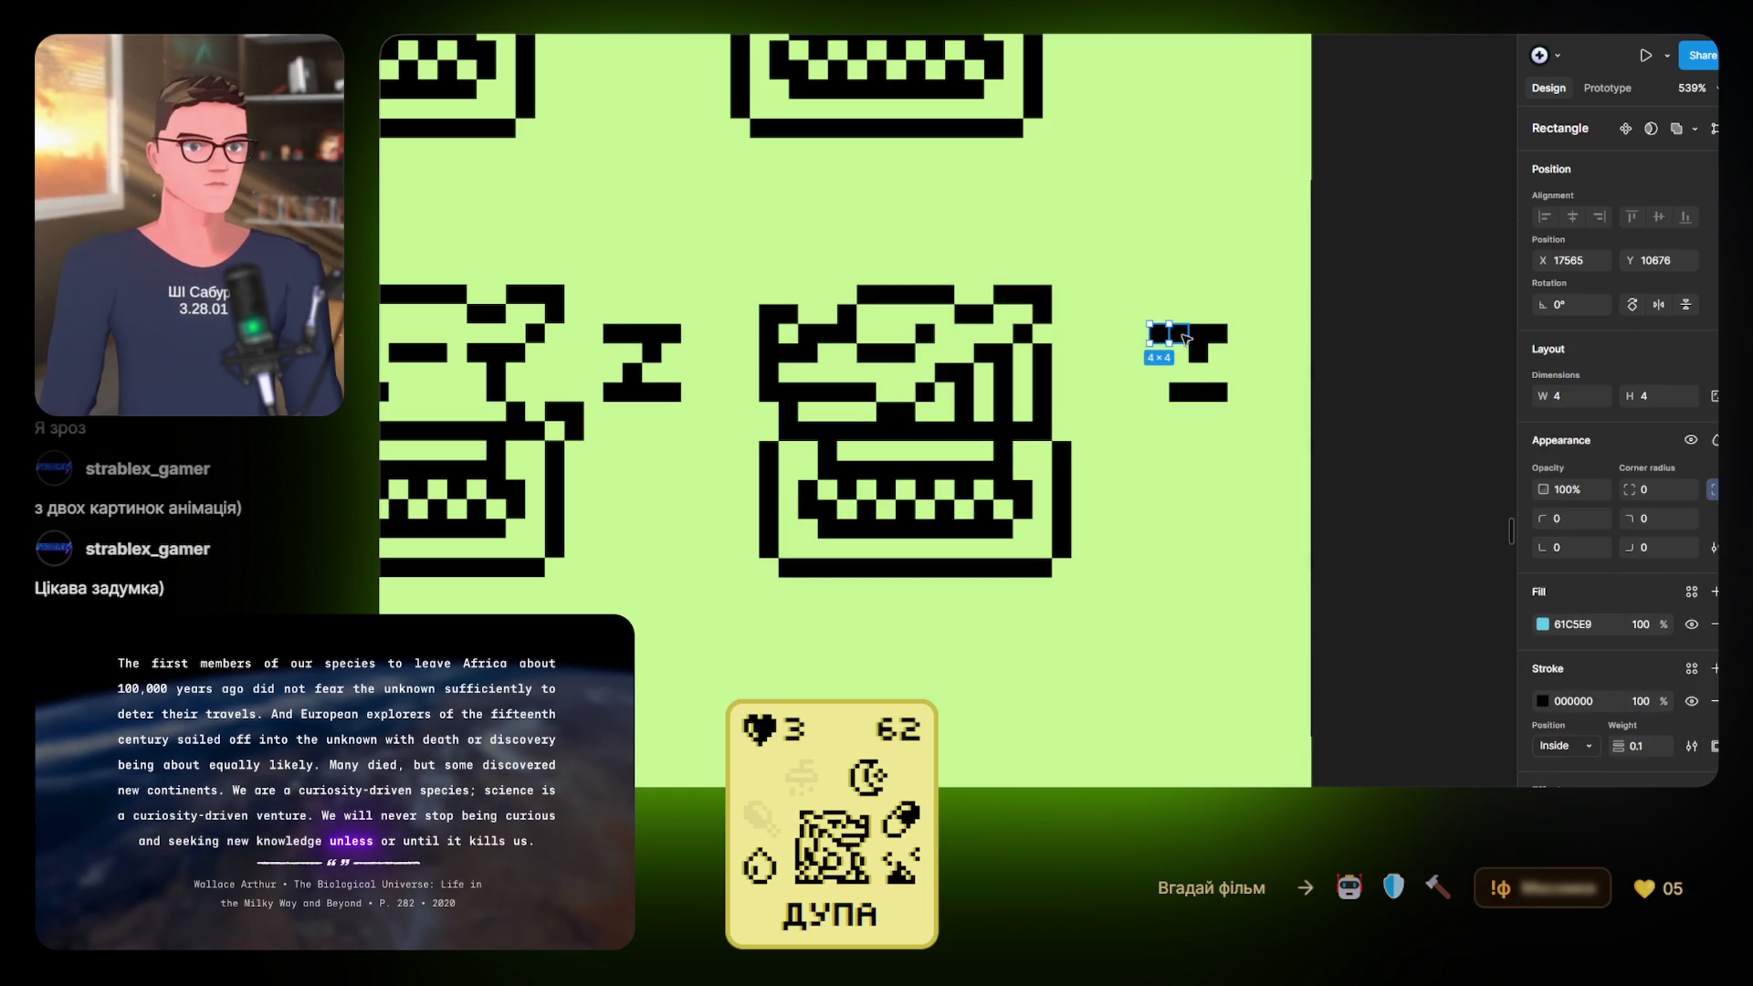
{"action": "left_click", "coordinate": [1179, 333], "text": "shift"}
{"action": "left_click", "coordinate": [1219, 334], "text": "shift"}
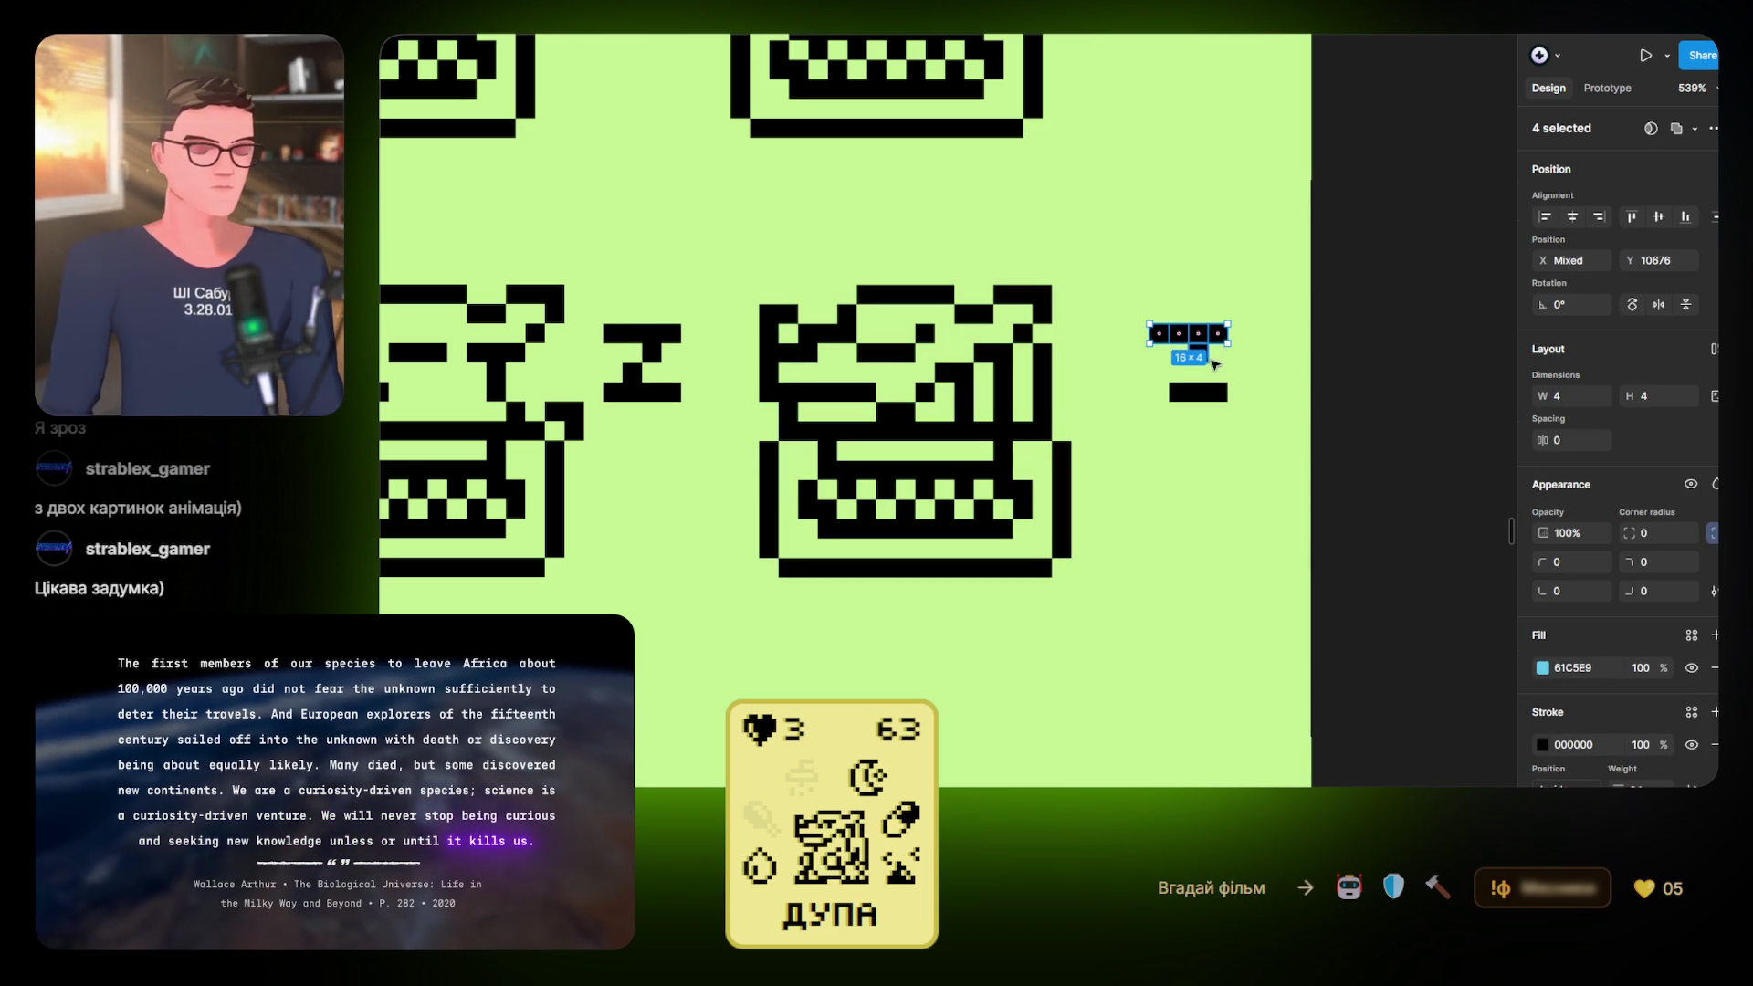
{"action": "key", "text": "Delete"}
{"action": "left_click", "coordinate": [1198, 352]}
{"action": "left_click", "coordinate": [1178, 393], "text": "shift"}
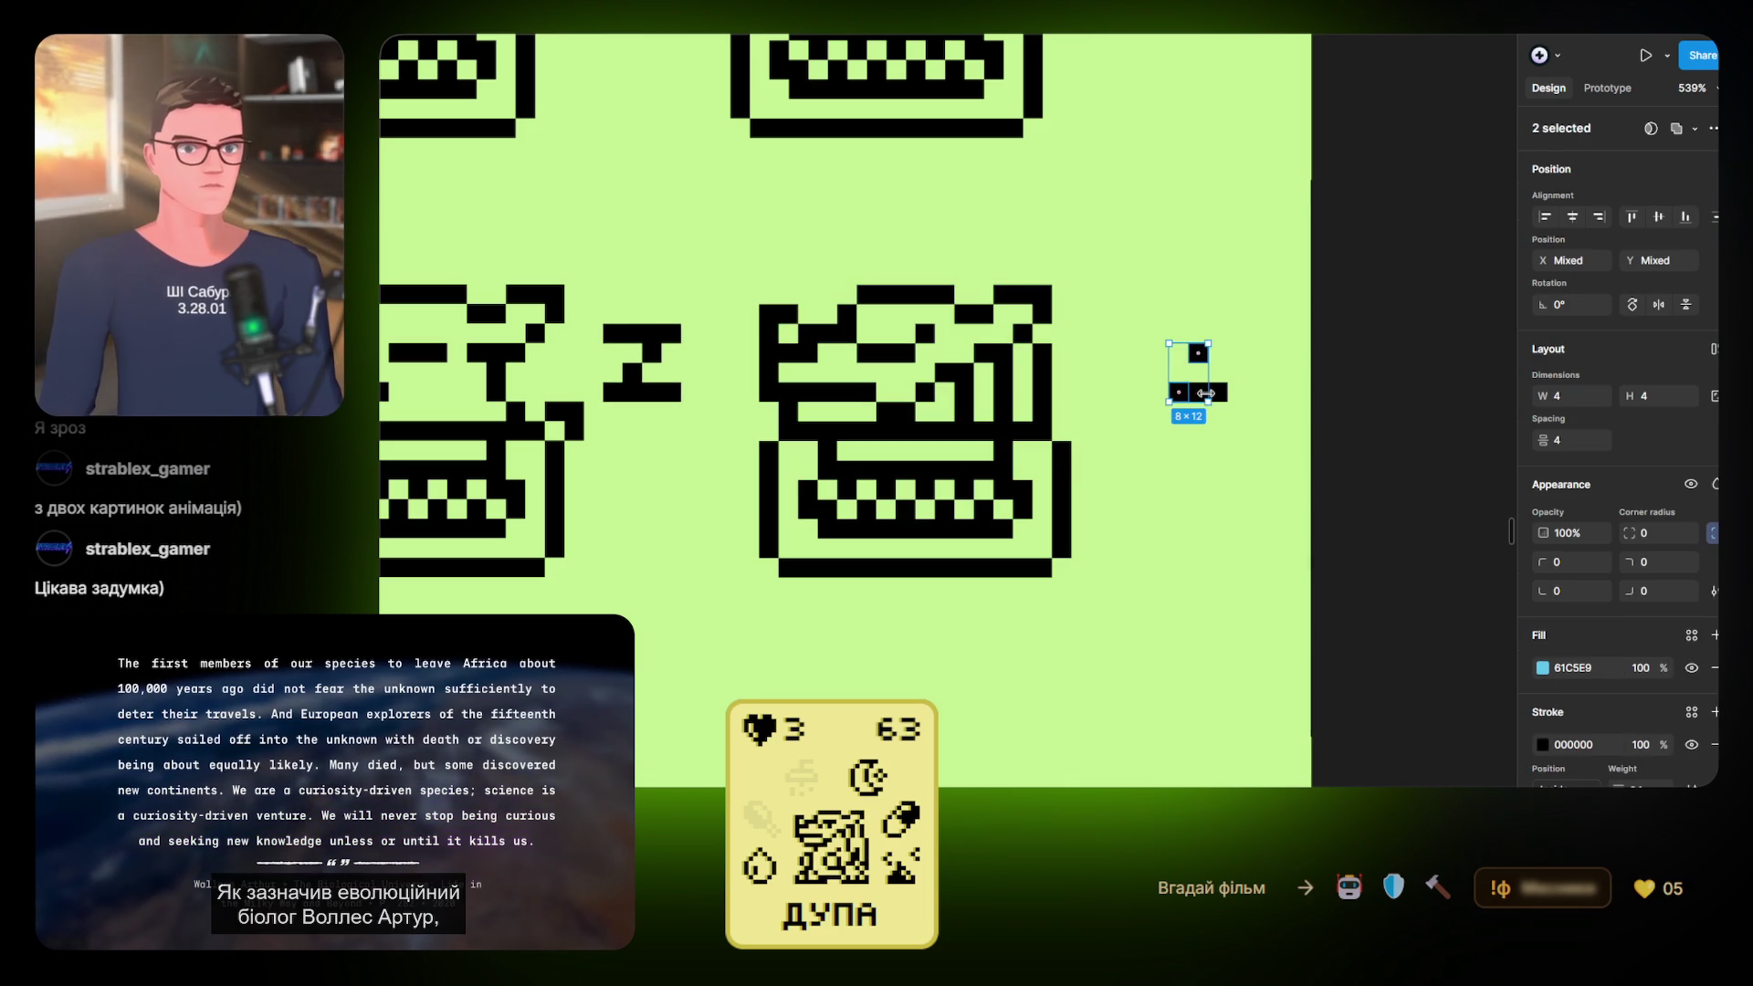
{"action": "left_click", "coordinate": [1205, 393], "text": "shift"}
{"action": "left_click", "coordinate": [1220, 393], "text": "shift"}
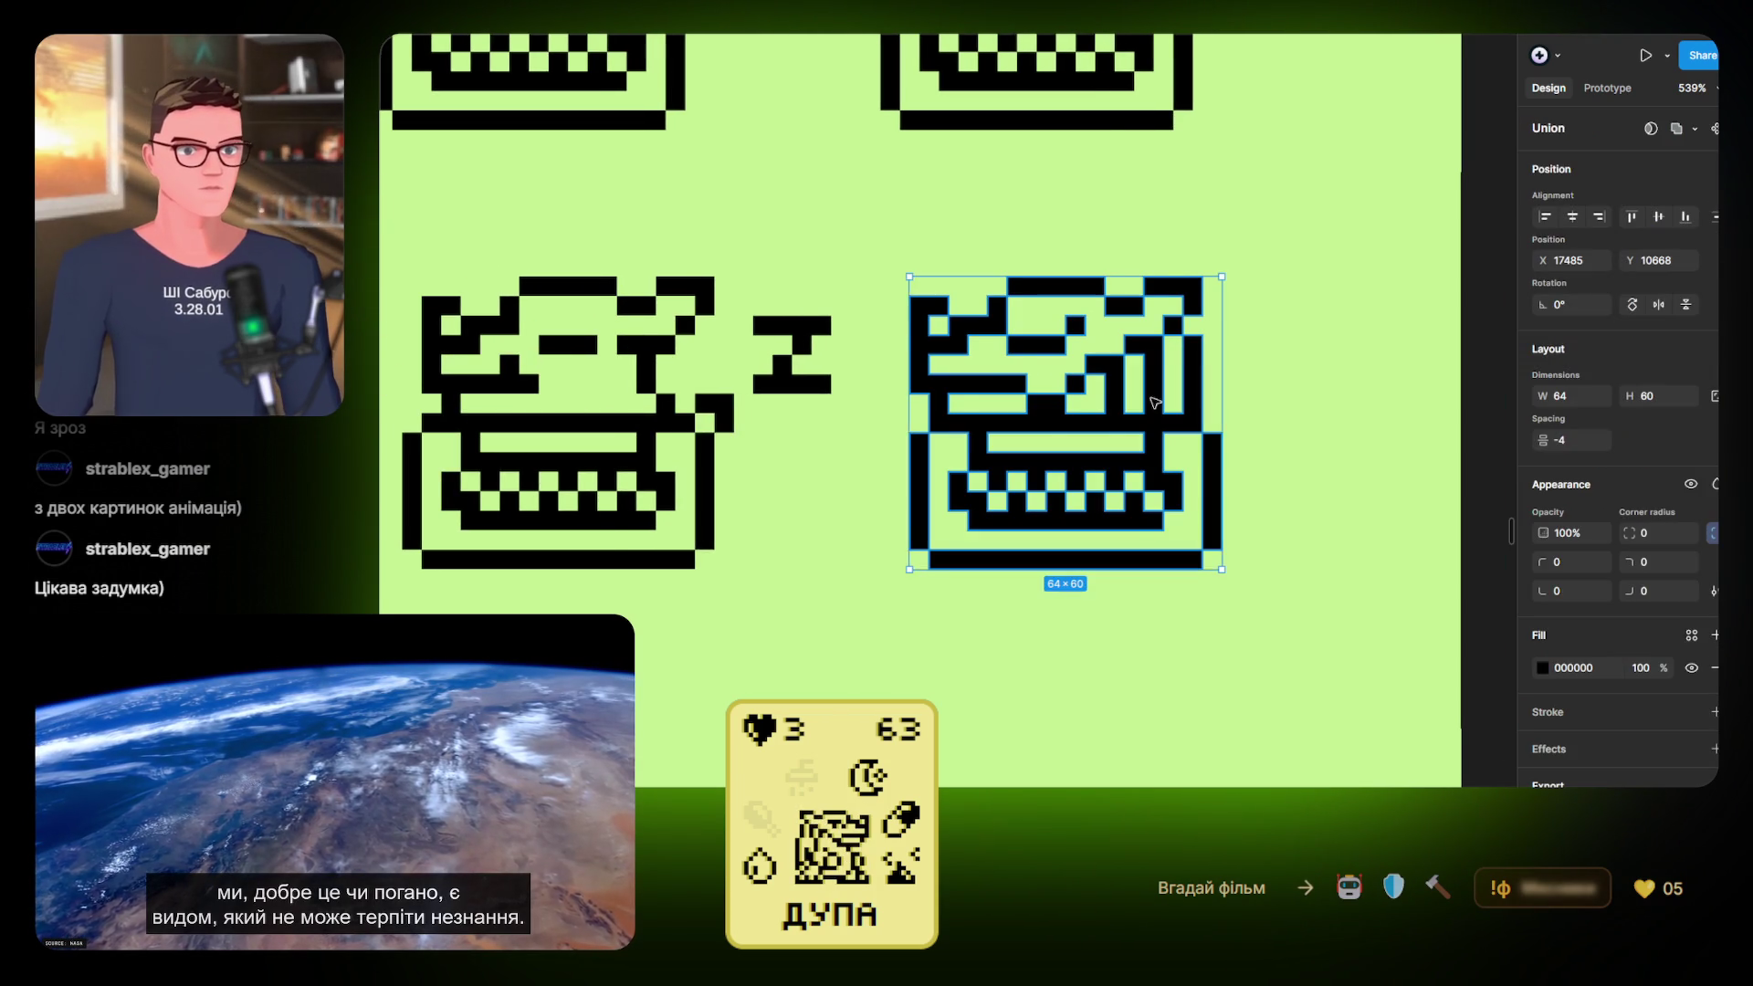
Paste a copy of the pixel Z and place it right of the typewriter
{"action": "key", "text": "ctrl+v"}
{"action": "mouse_move", "coordinate": [974, 457]}
{"action": "left_mouse_down"}
{"action": "mouse_move", "coordinate": [1269, 416]}
{"action": "mouse_move", "coordinate": [1301, 402]}
{"action": "mouse_move", "coordinate": [1294, 385]}
{"action": "left_mouse_up"}
{"action": "left_click_drag", "start_coordinate": [862, 415], "coordinate": [984, 415]}
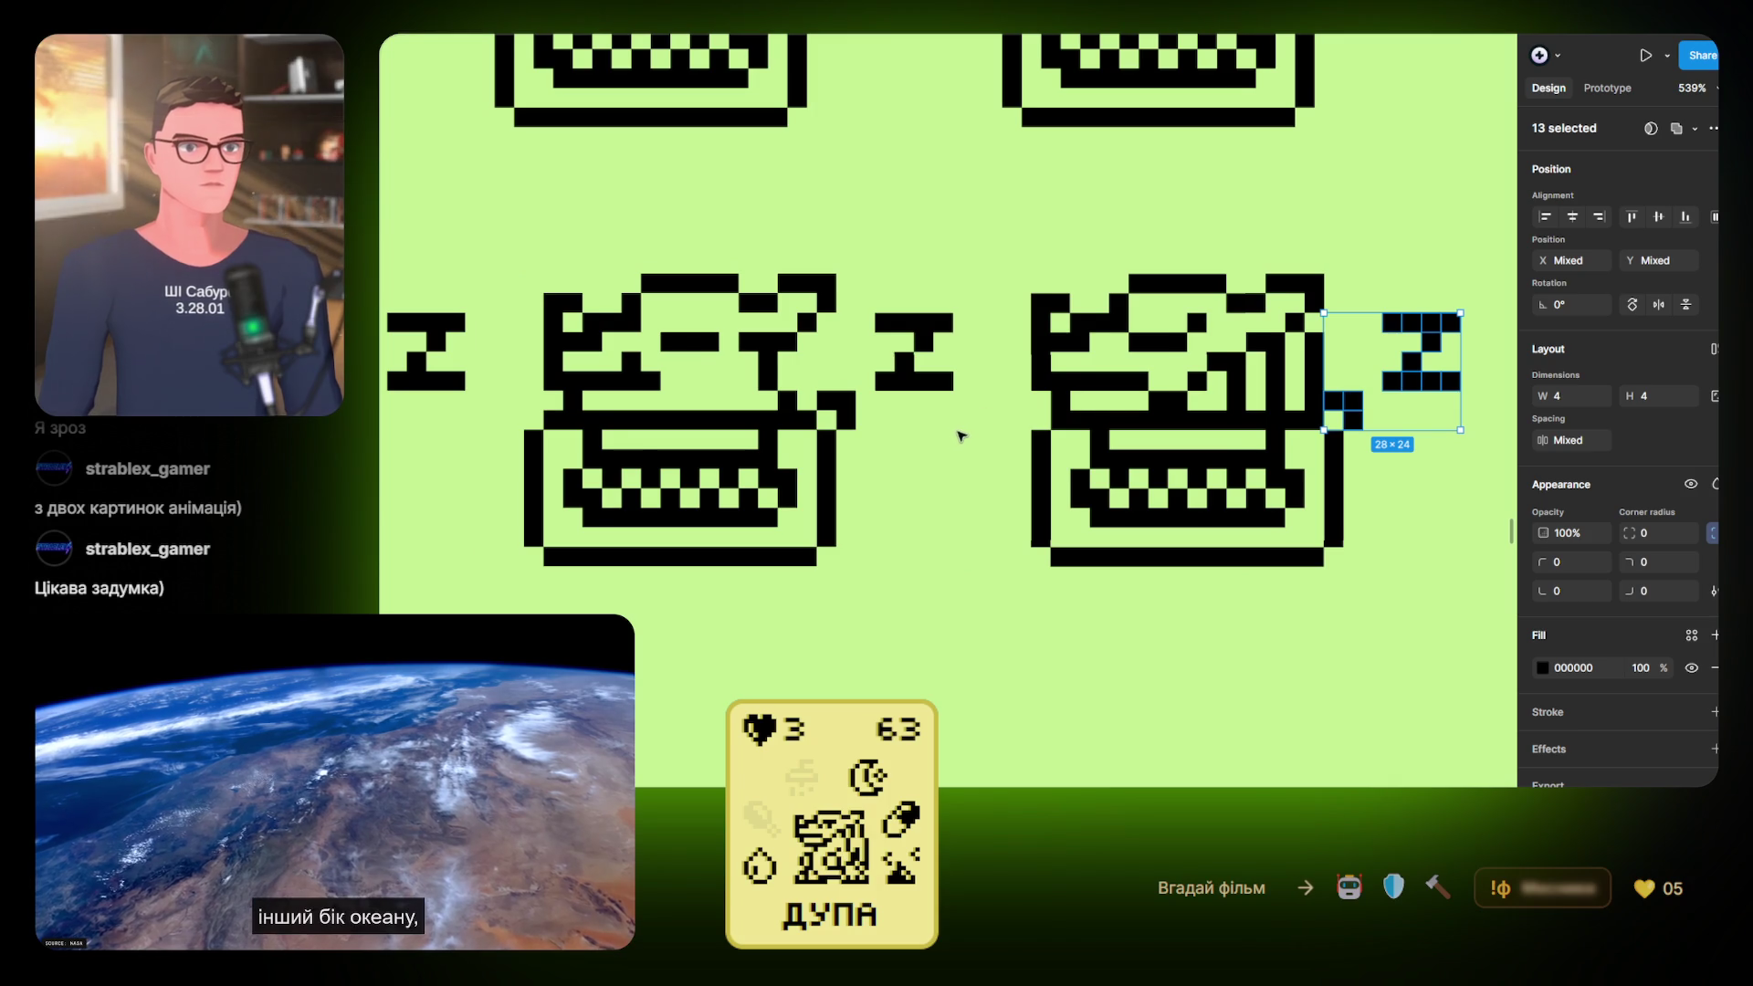
{"action": "scroll", "coordinate": [958, 423], "scroll_direction": "down", "scroll_amount": 2}
Union the right typewriter with its Z into one 88×60 shape
{"action": "left_click_drag", "start_coordinate": [605, 283], "coordinate": [966, 570]}
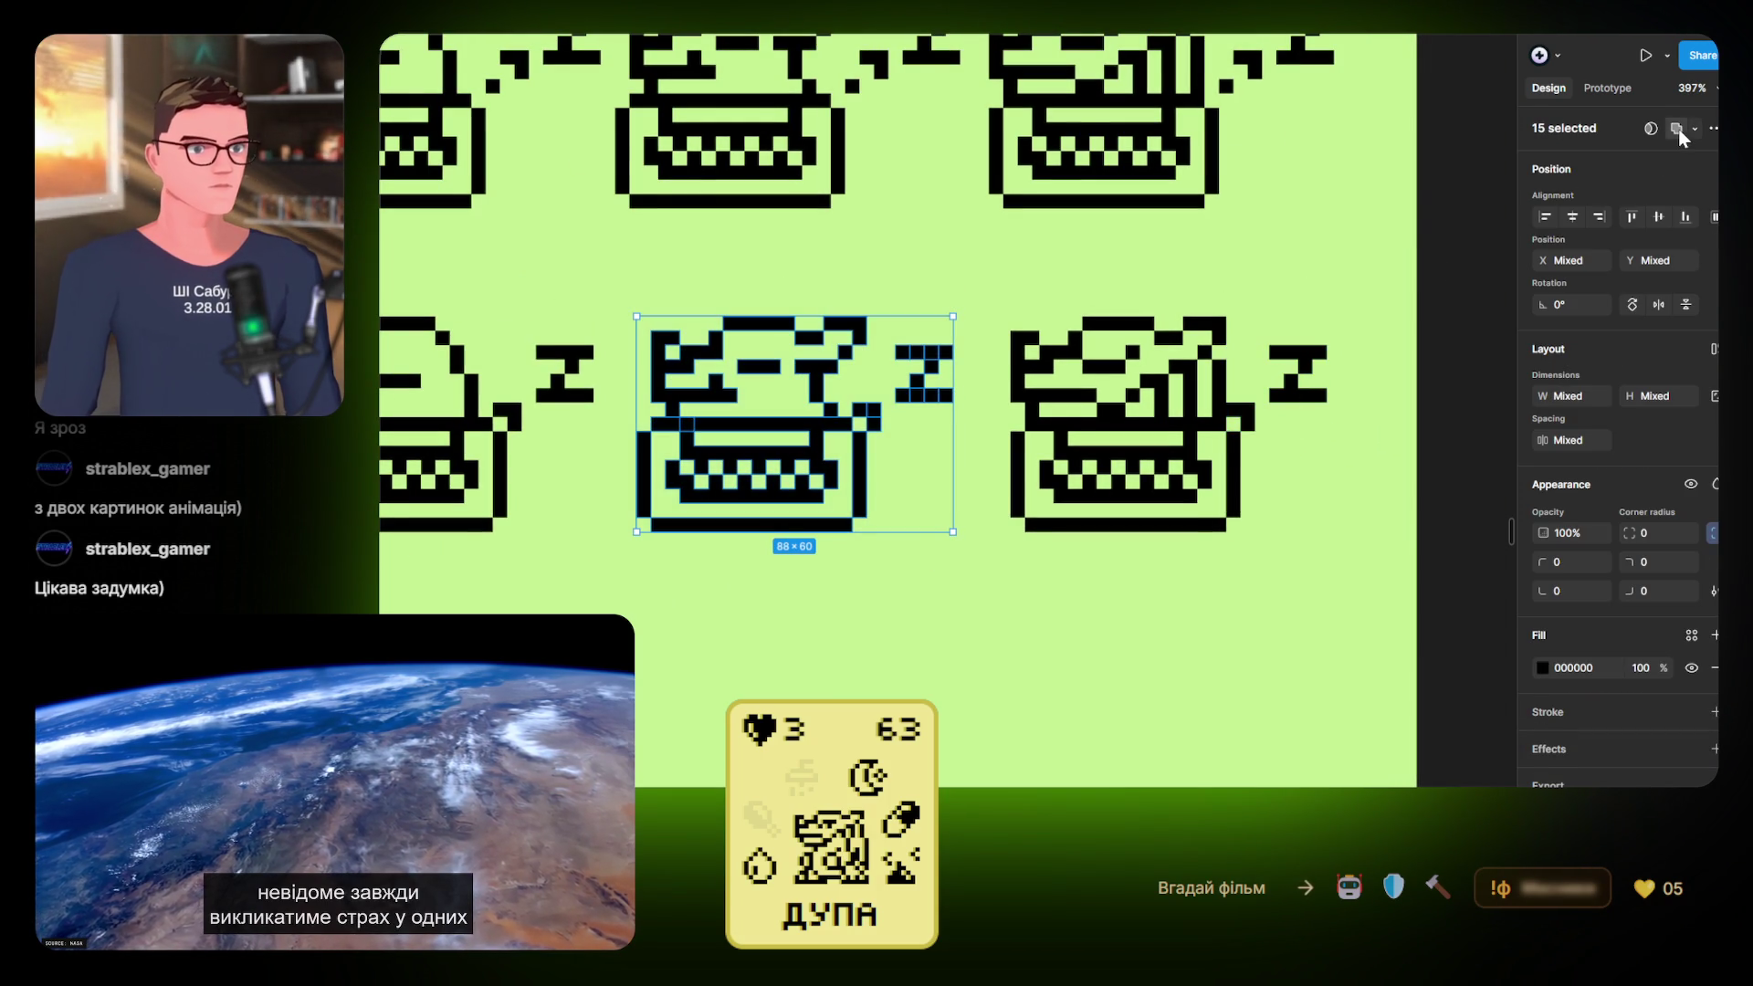
{"action": "left_click_drag", "start_coordinate": [997, 293], "coordinate": [1349, 552]}
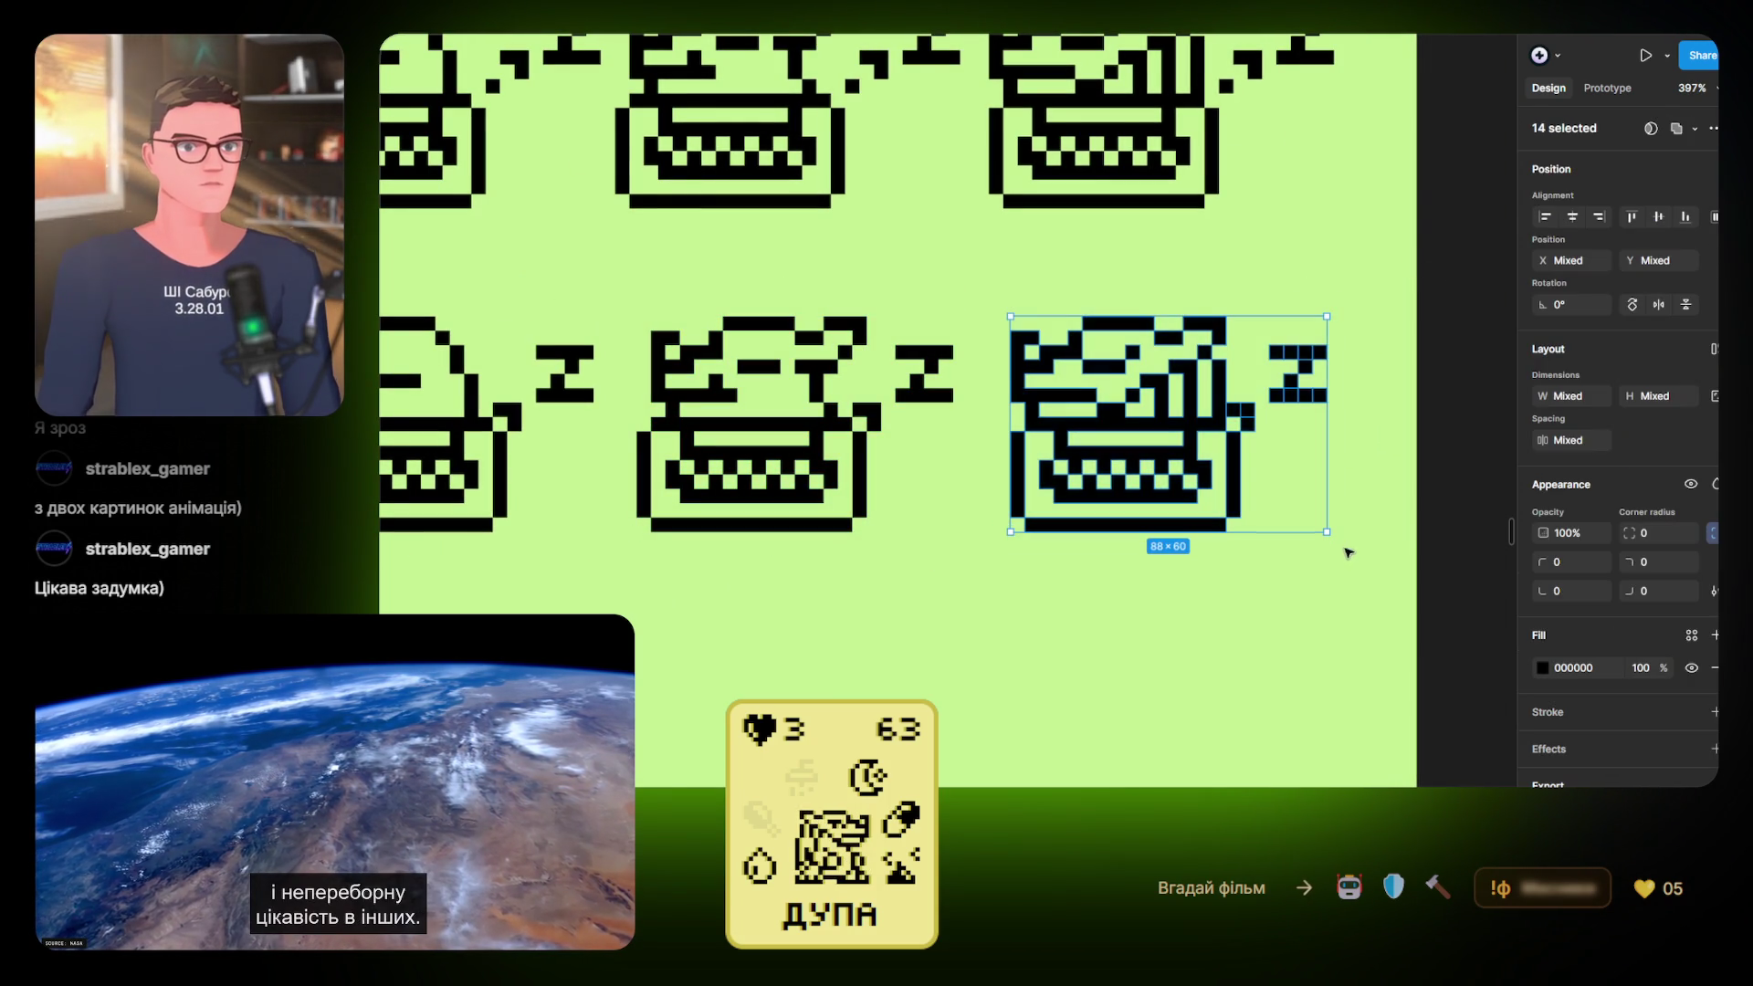
{"action": "left_click", "coordinate": [1676, 128]}
{"action": "left_click", "coordinate": [968, 554]}
{"action": "scroll", "coordinate": [968, 555], "scroll_direction": "left", "scroll_amount": 3}
Lower the opacity of the lower typewriter group's front frame to 0%
{"action": "left_click", "coordinate": [771, 579]}
{"action": "left_click_drag", "start_coordinate": [767, 572], "coordinate": [864, 423]}
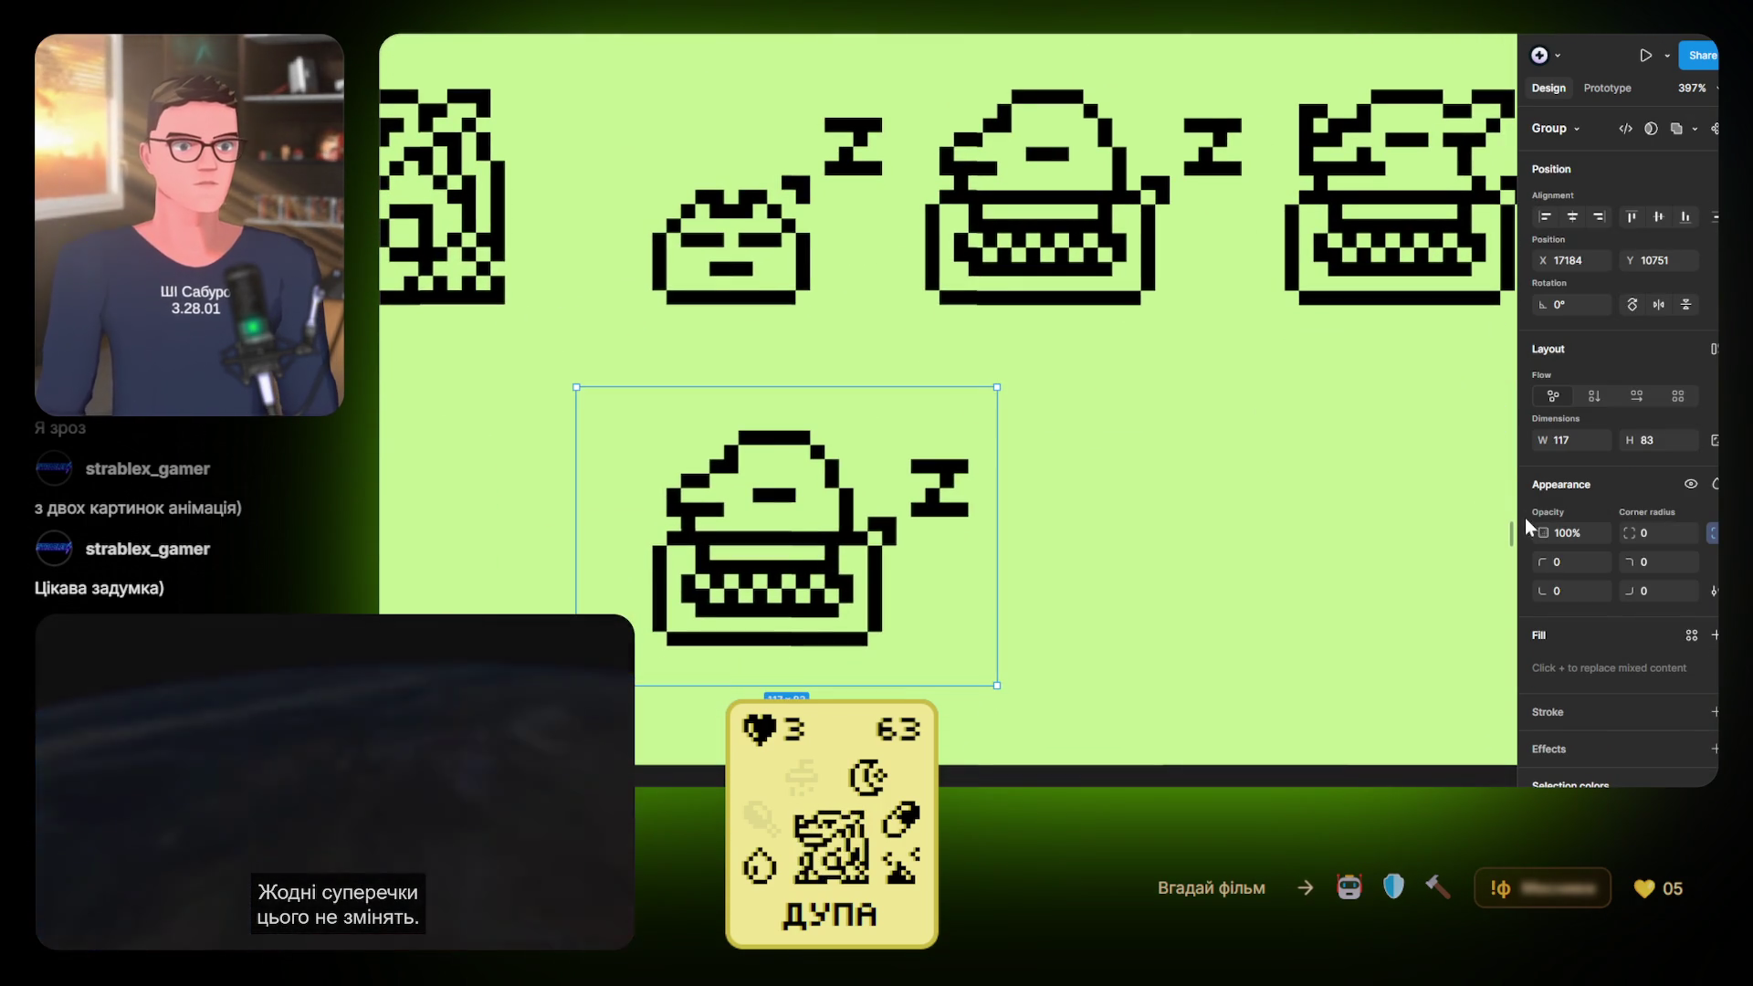
{"action": "mouse_move", "coordinate": [1541, 533]}
{"action": "left_mouse_down"}
{"action": "mouse_move", "coordinate": [1114, 534]}
{"action": "mouse_move", "coordinate": [1580, 524]}
{"action": "mouse_move", "coordinate": [1432, 548]}
{"action": "mouse_move", "coordinate": [1107, 551]}
{"action": "left_mouse_up"}
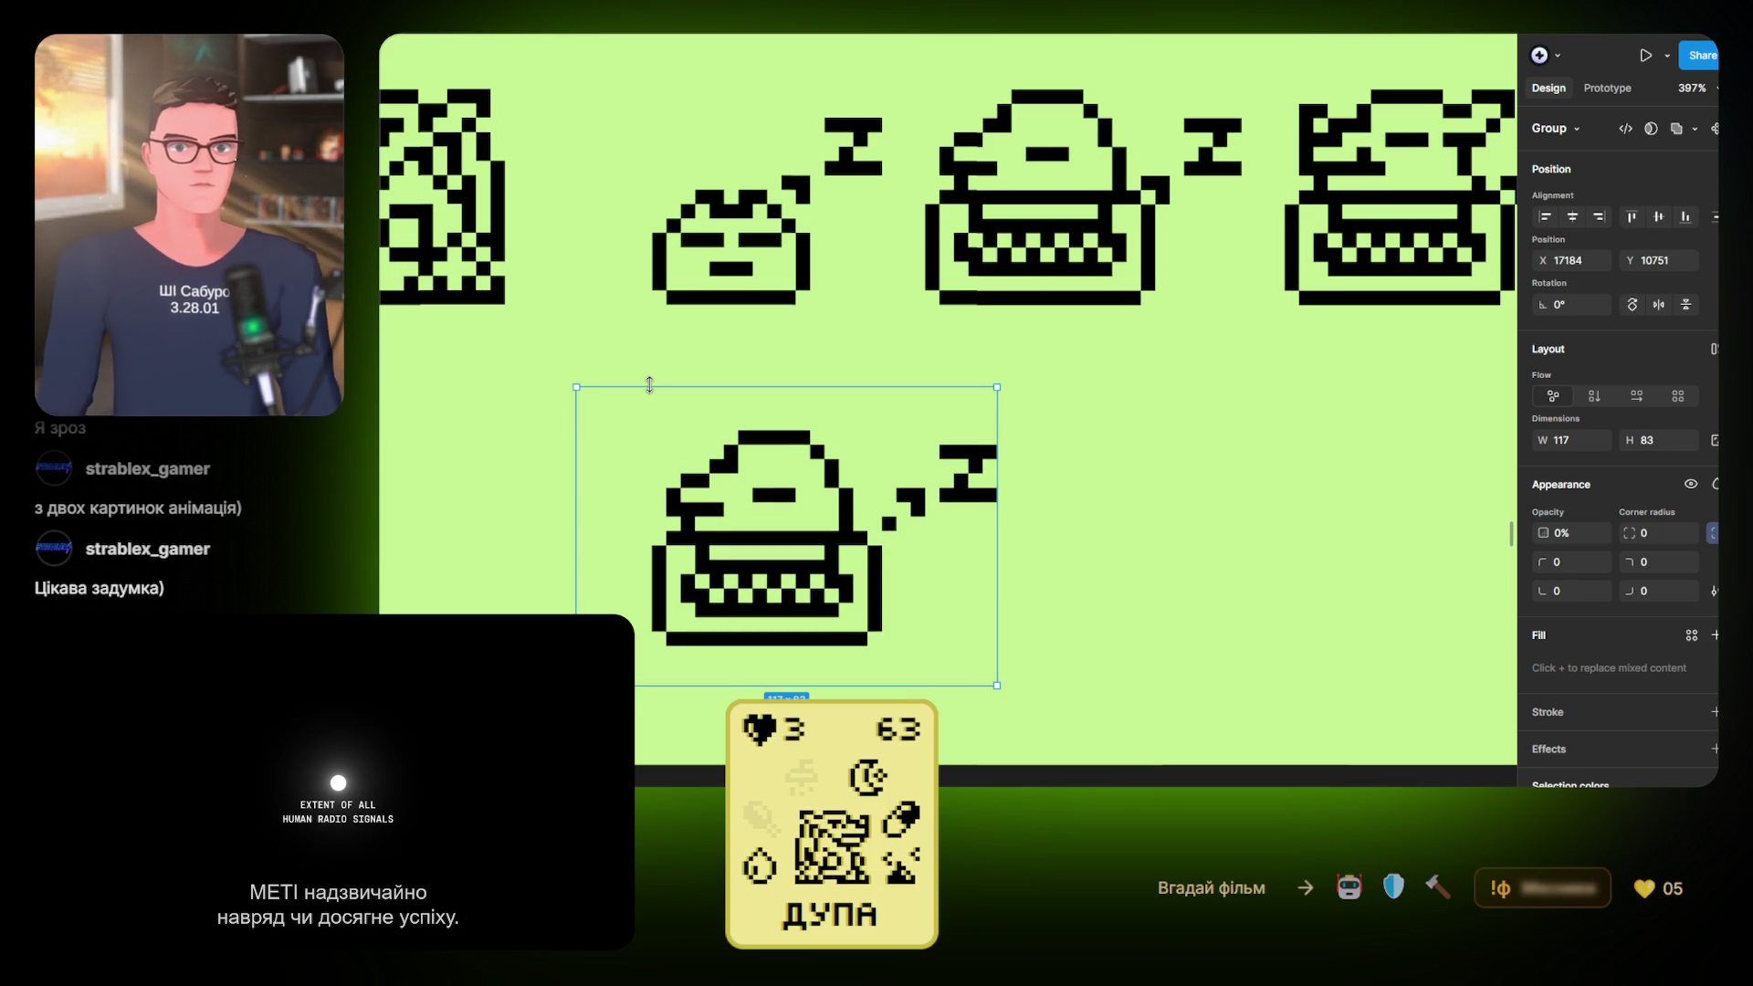
Delete the whole extra typewriter group below the sprite rows
{"action": "left_click_drag", "start_coordinate": [689, 440], "coordinate": [778, 390]}
{"action": "scroll", "coordinate": [778, 391], "scroll_direction": "down", "scroll_amount": 3}
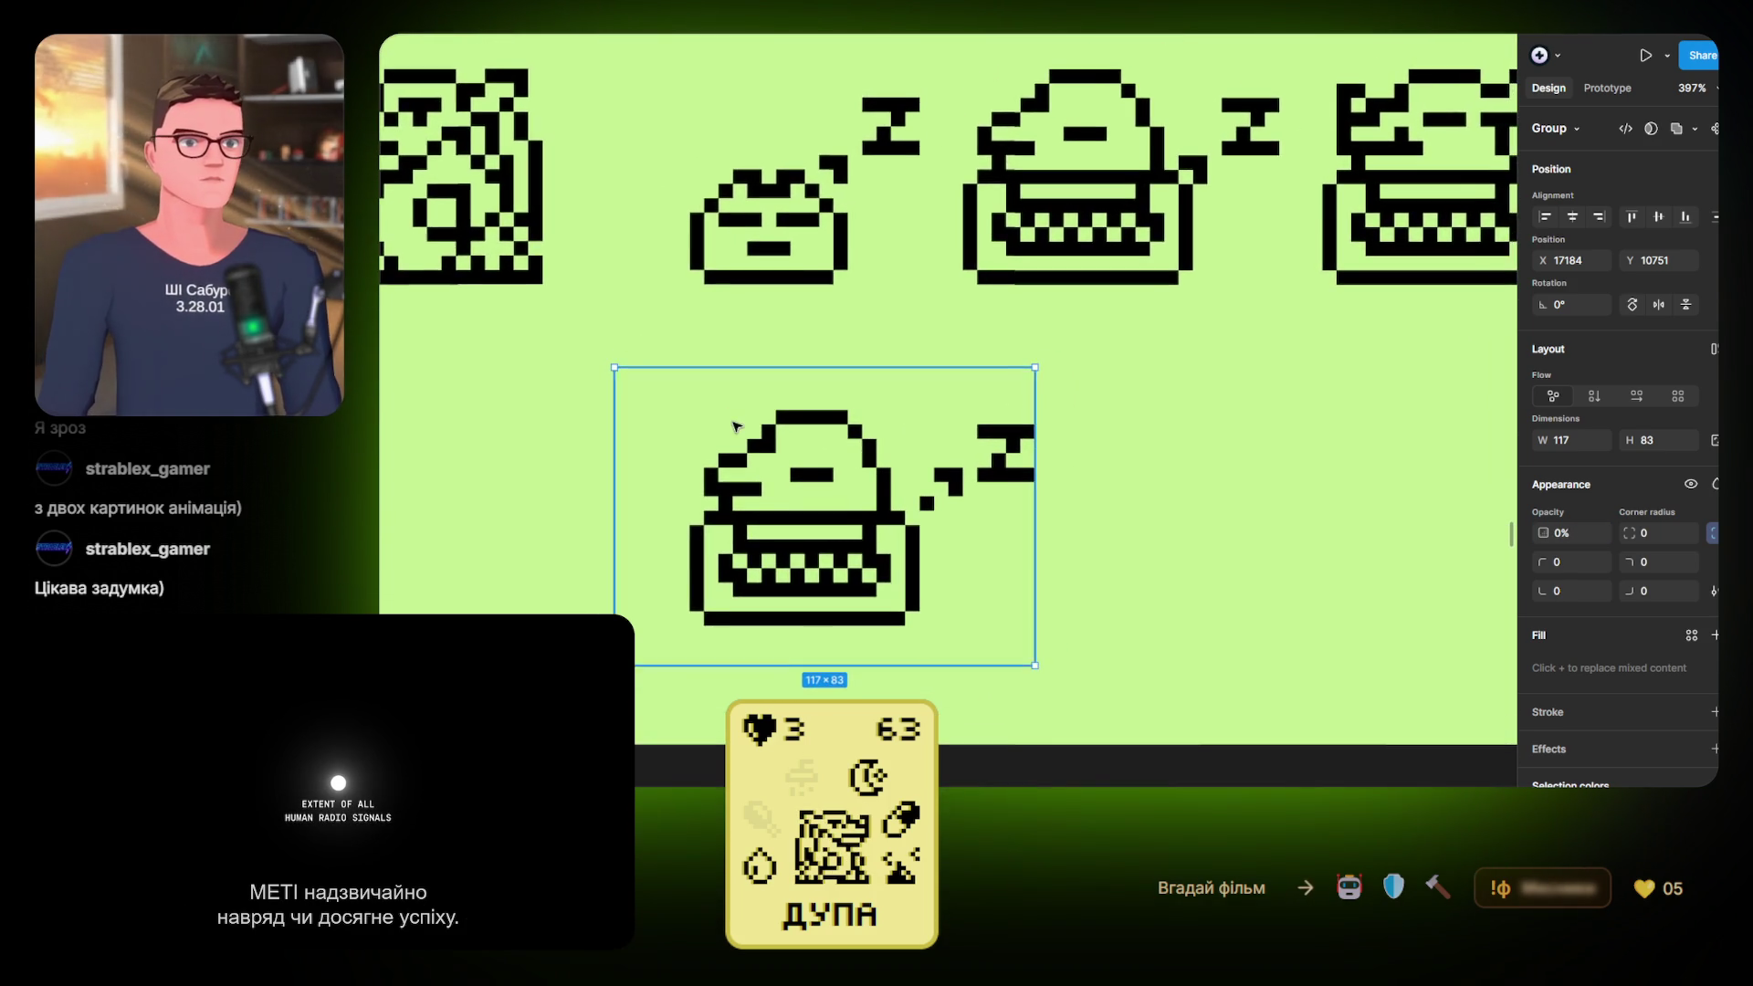
{"action": "mouse_move", "coordinate": [630, 371]}
{"action": "left_mouse_down"}
{"action": "mouse_move", "coordinate": [1025, 594]}
{"action": "mouse_move", "coordinate": [1029, 627]}
{"action": "left_mouse_up"}
{"action": "key", "text": "Delete"}
{"action": "scroll", "coordinate": [1045, 548], "scroll_direction": "down", "scroll_amount": 5}
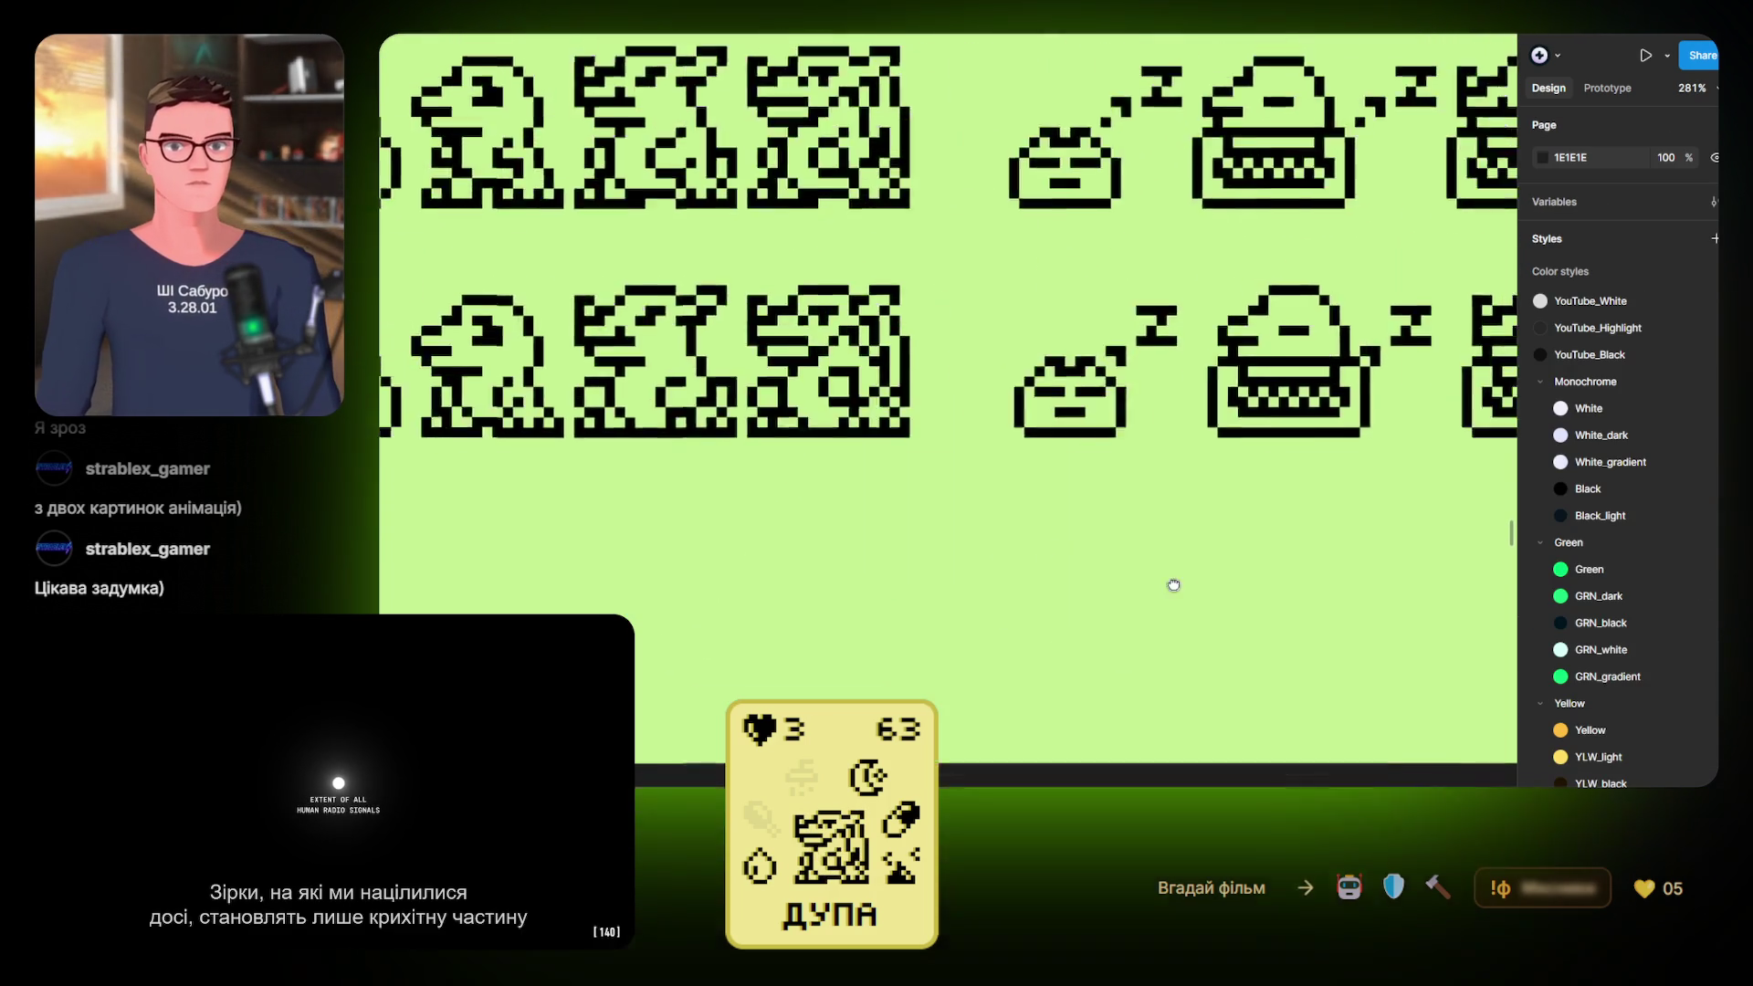
Add an SVG export setting to the sleeping blob sprite
{"action": "left_click_drag", "start_coordinate": [1196, 560], "coordinate": [783, 596]}
{"action": "left_click", "coordinate": [683, 500]}
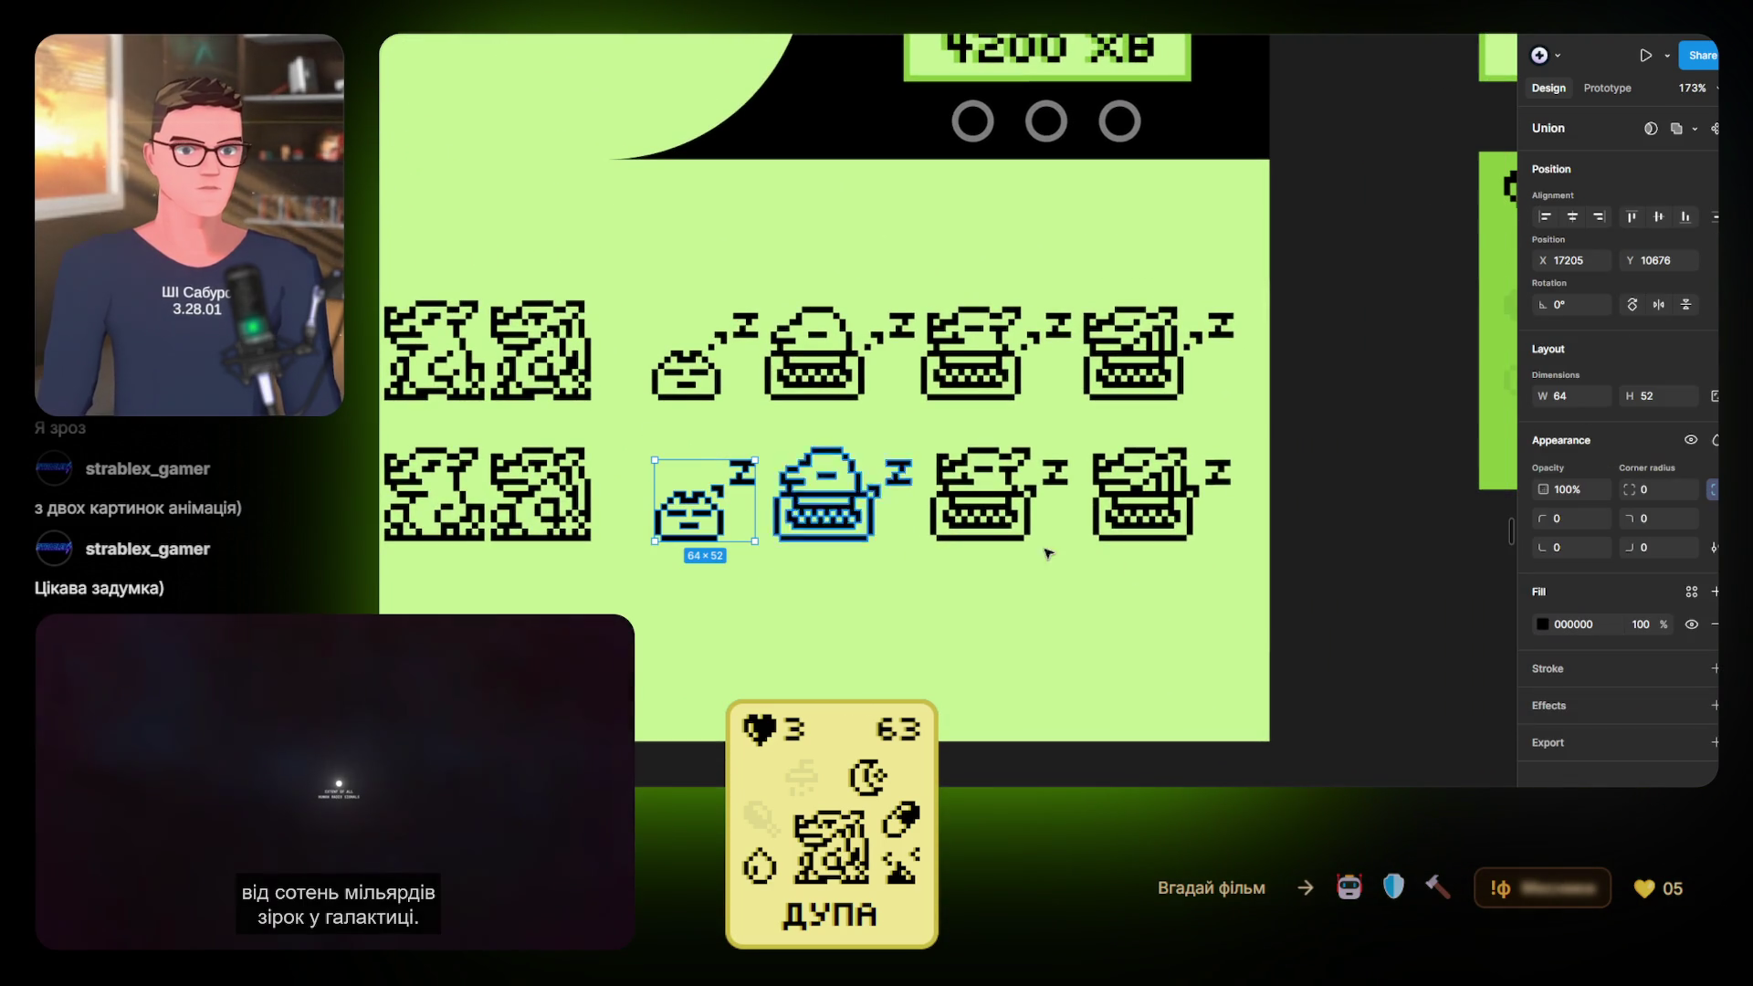
{"action": "left_click", "coordinate": [1625, 775]}
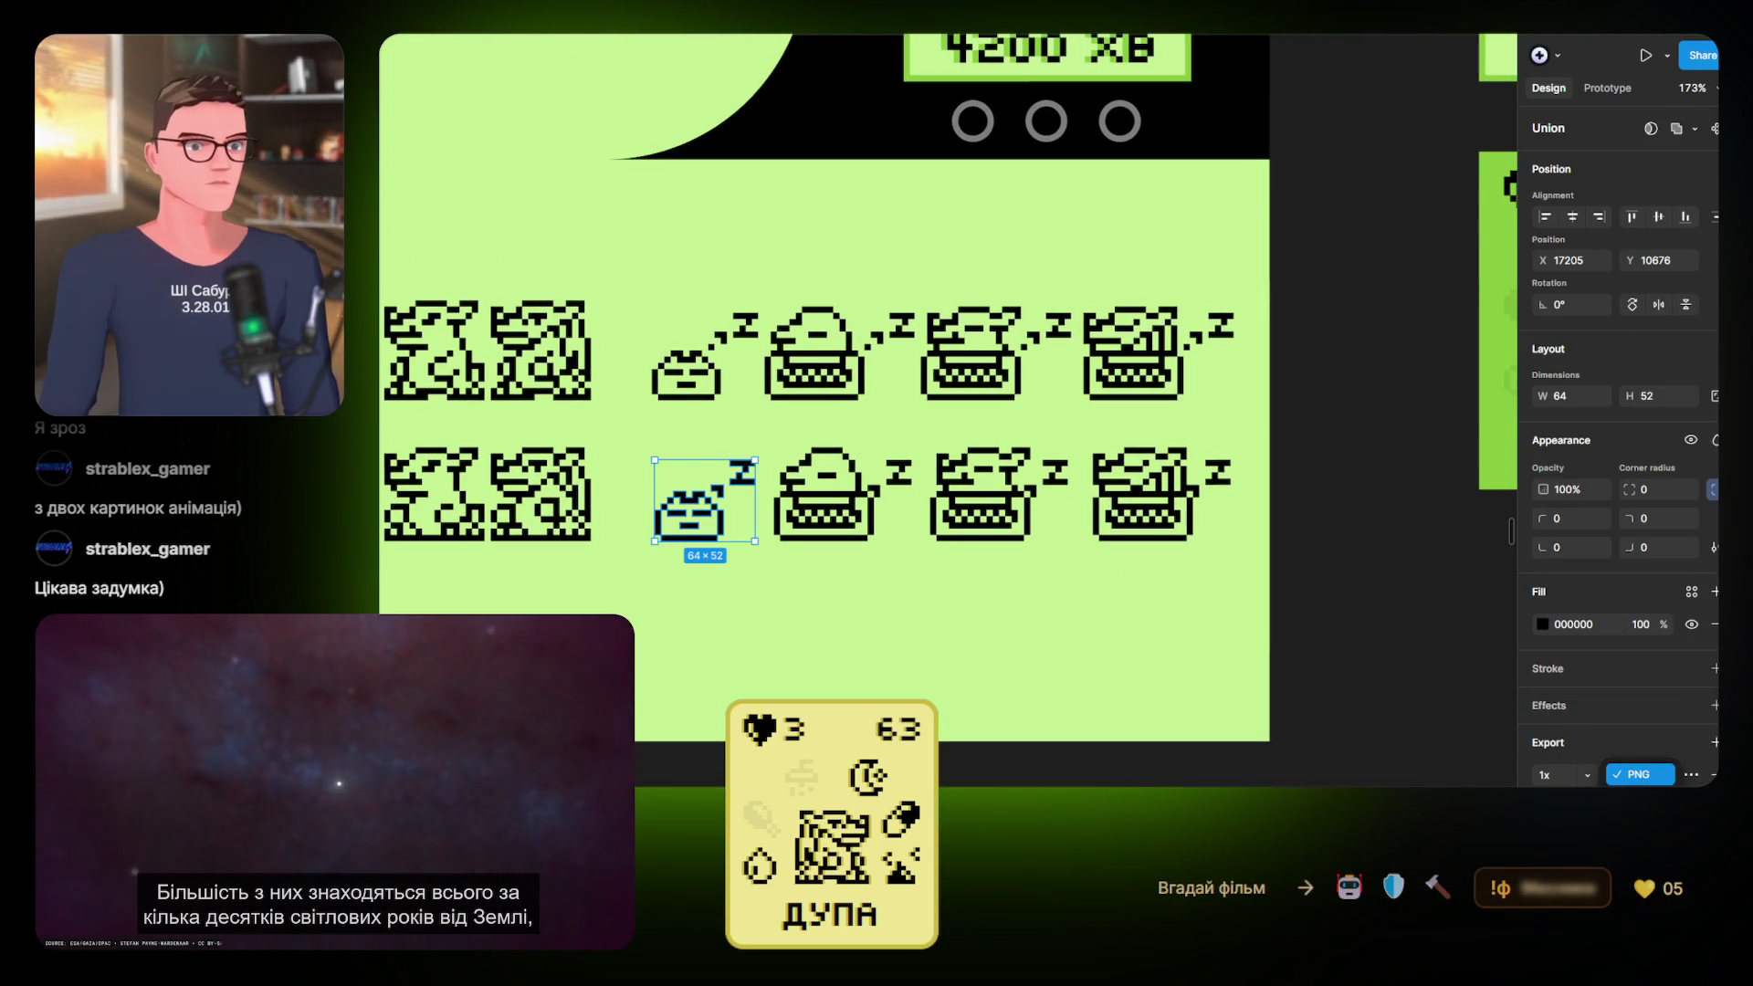
{"action": "left_click", "coordinate": [1630, 766]}
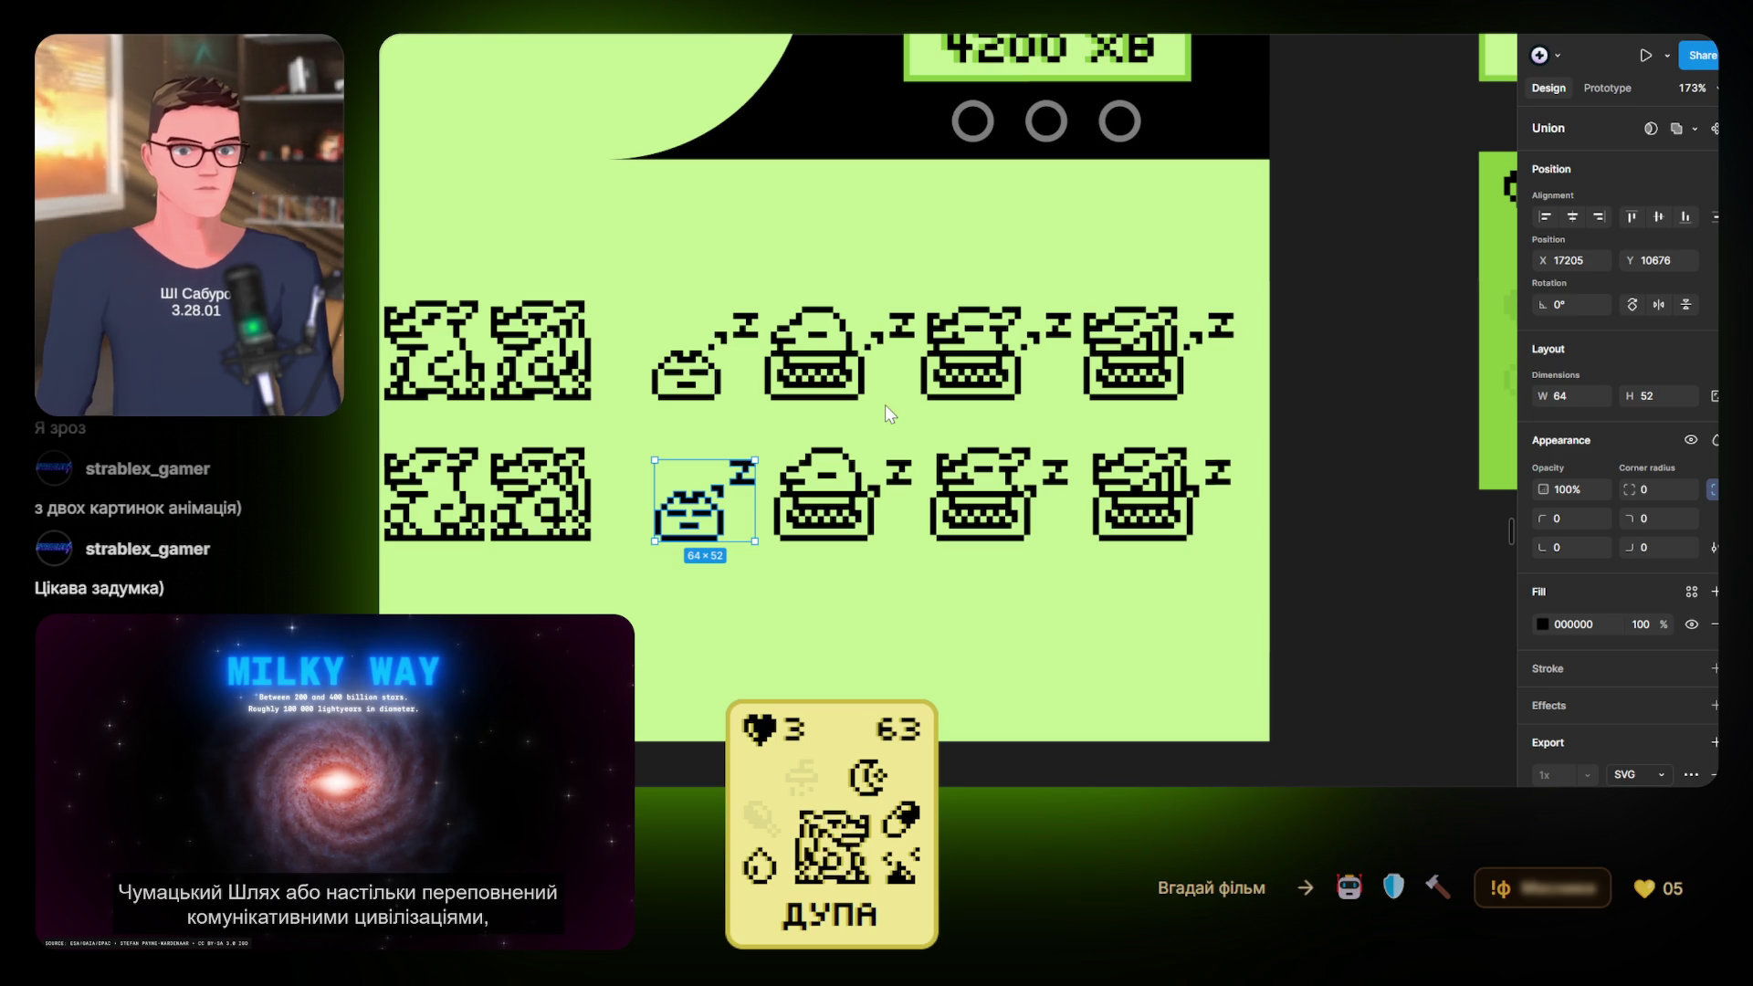
Add an SVG export setting to the first lower-row typewriter sprite
{"action": "double_click", "coordinate": [844, 484]}
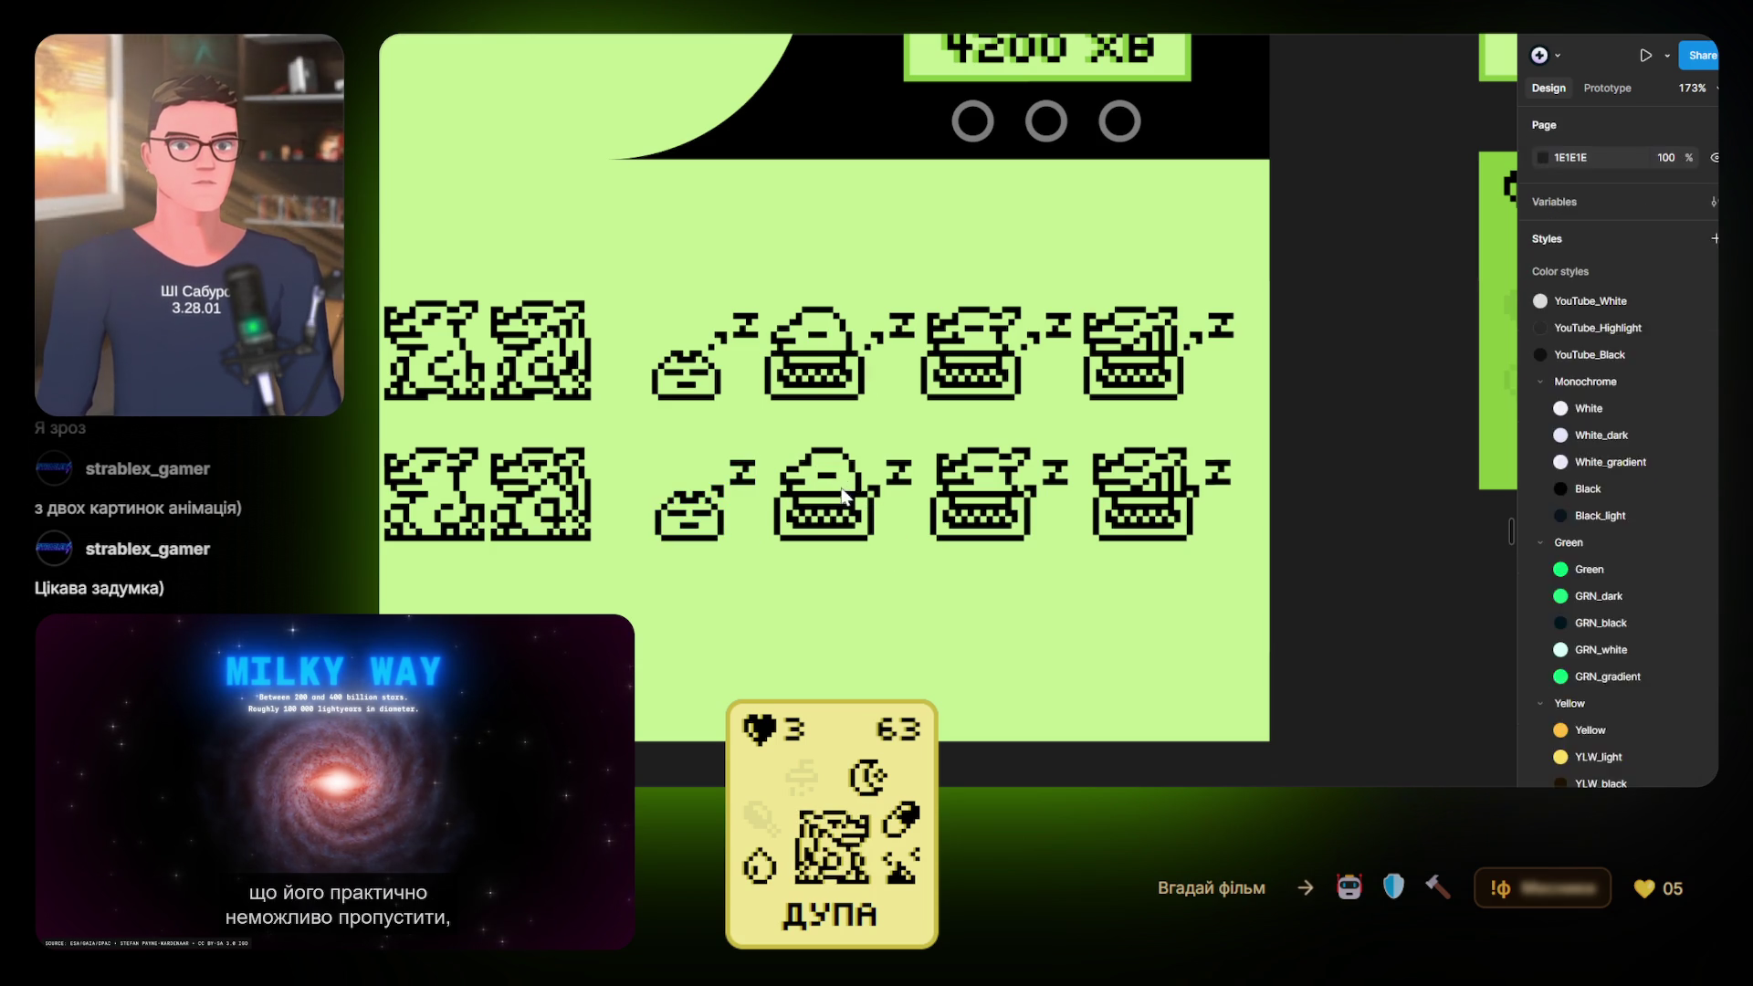
{"action": "left_click", "coordinate": [1611, 740]}
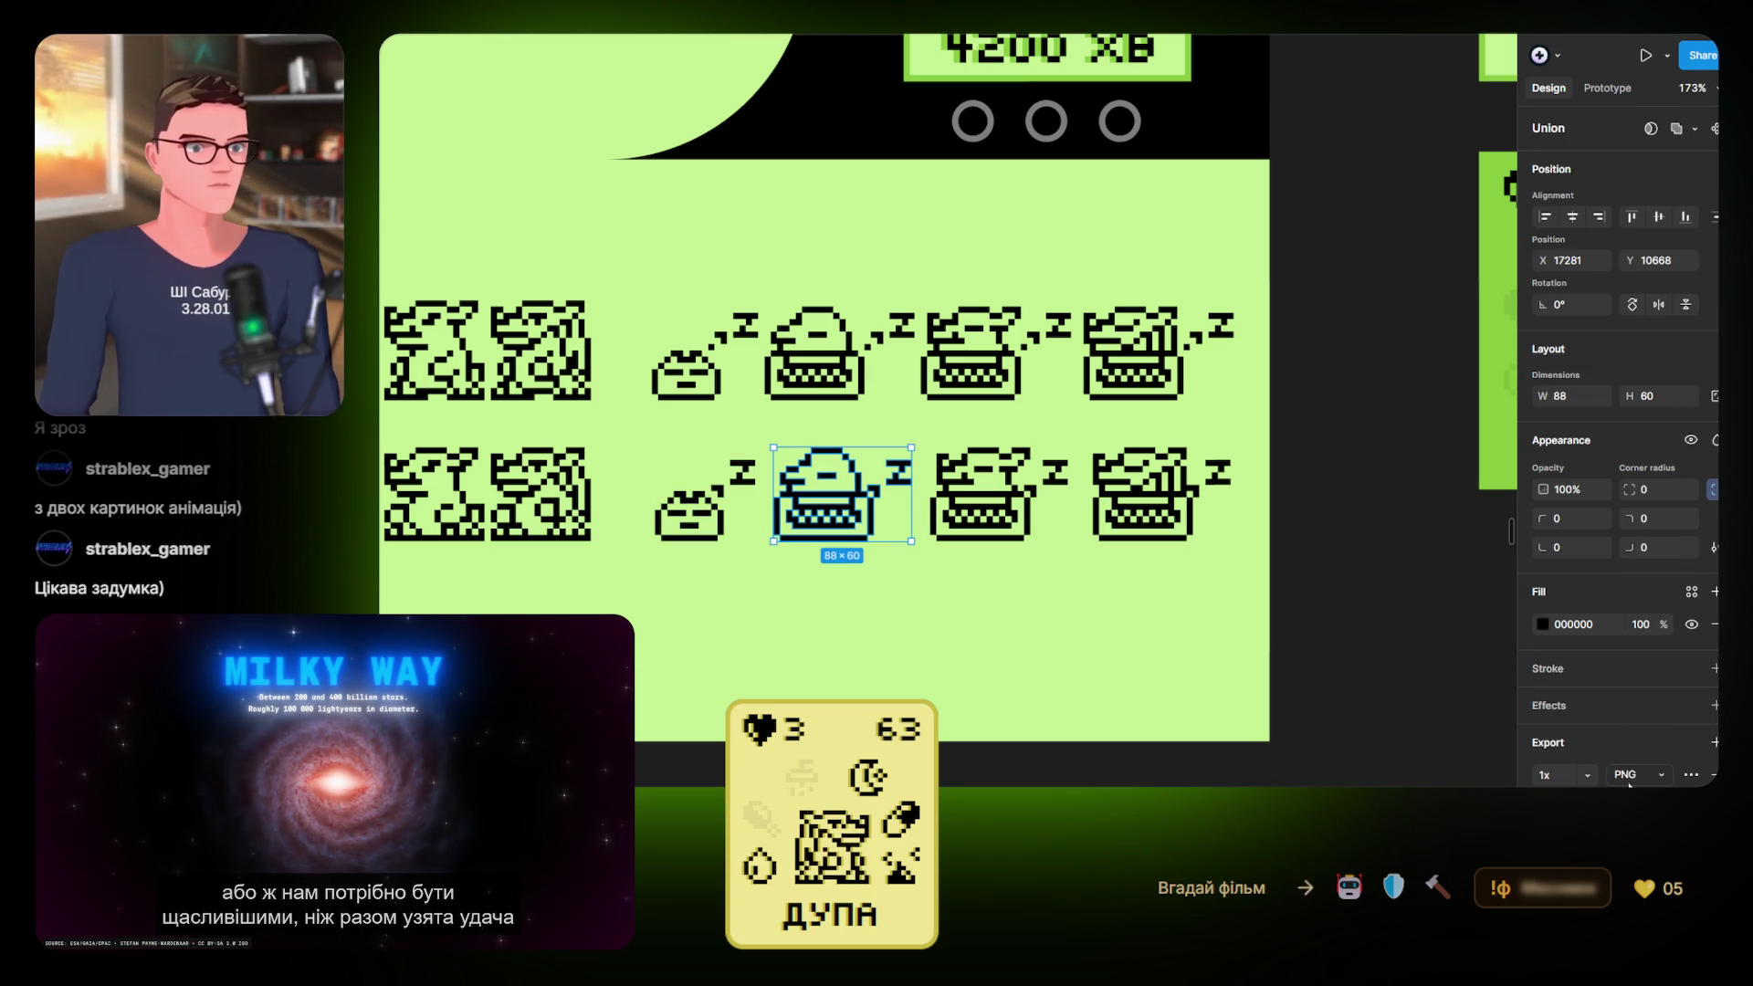
{"action": "left_click", "coordinate": [1639, 818]}
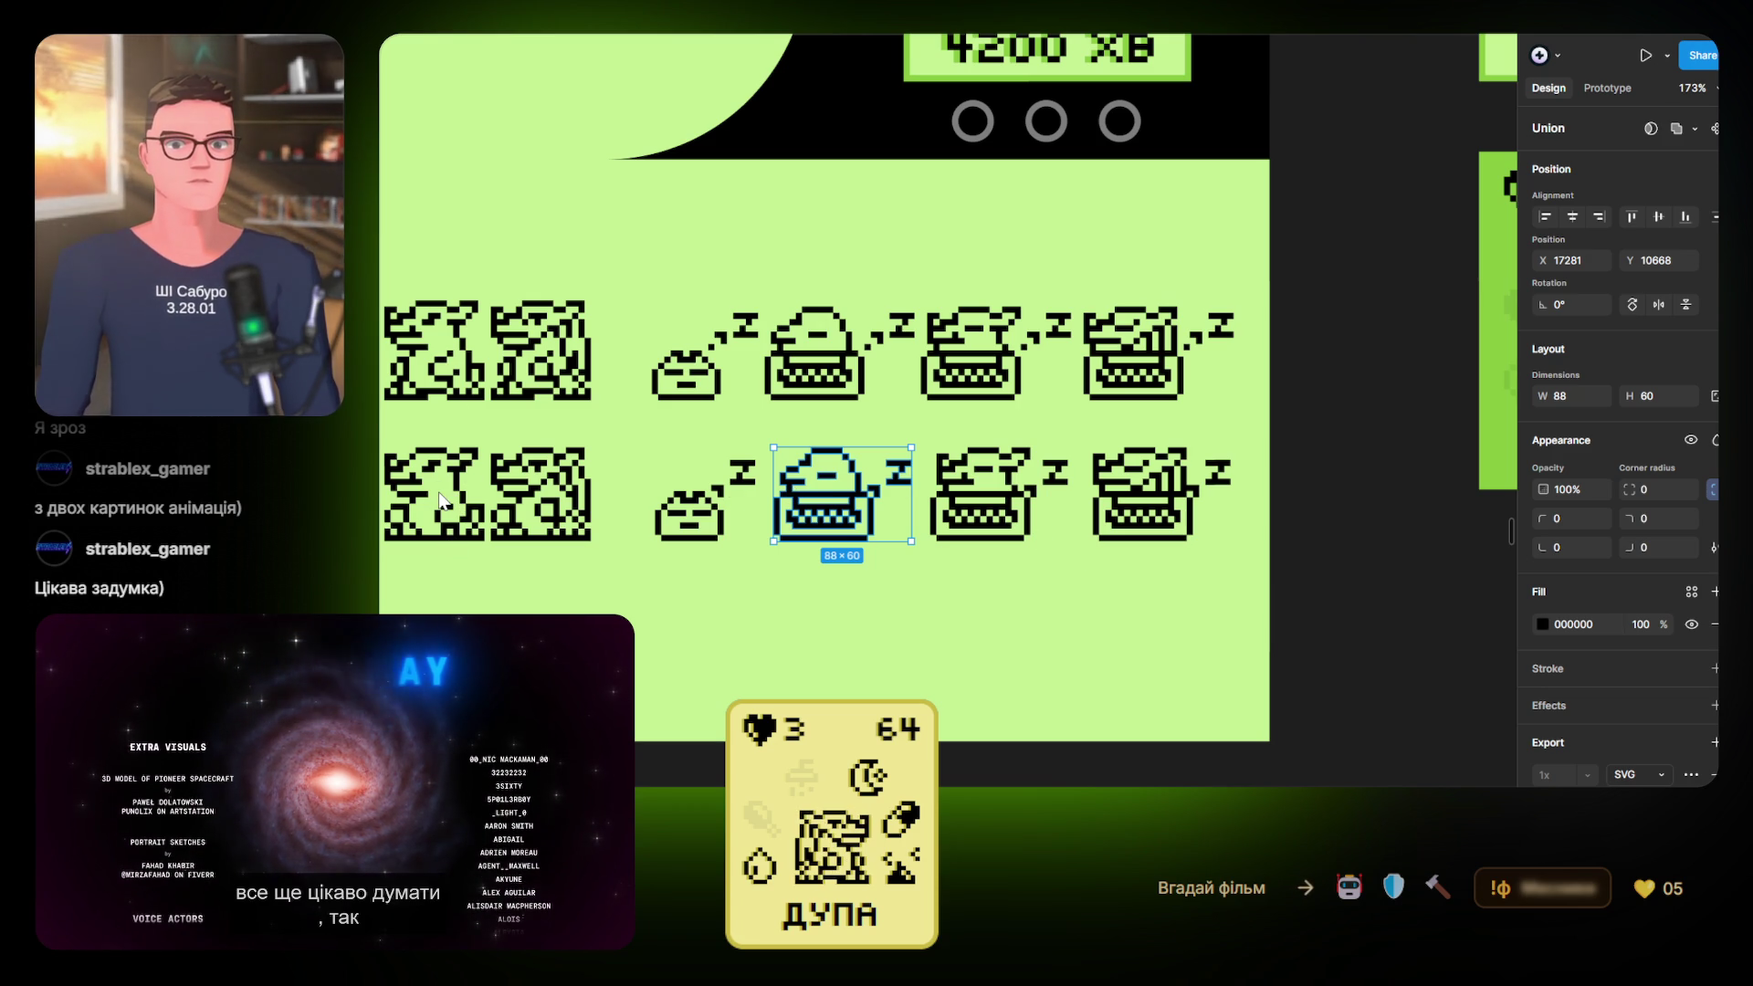
{"action": "left_click", "coordinate": [993, 498]}
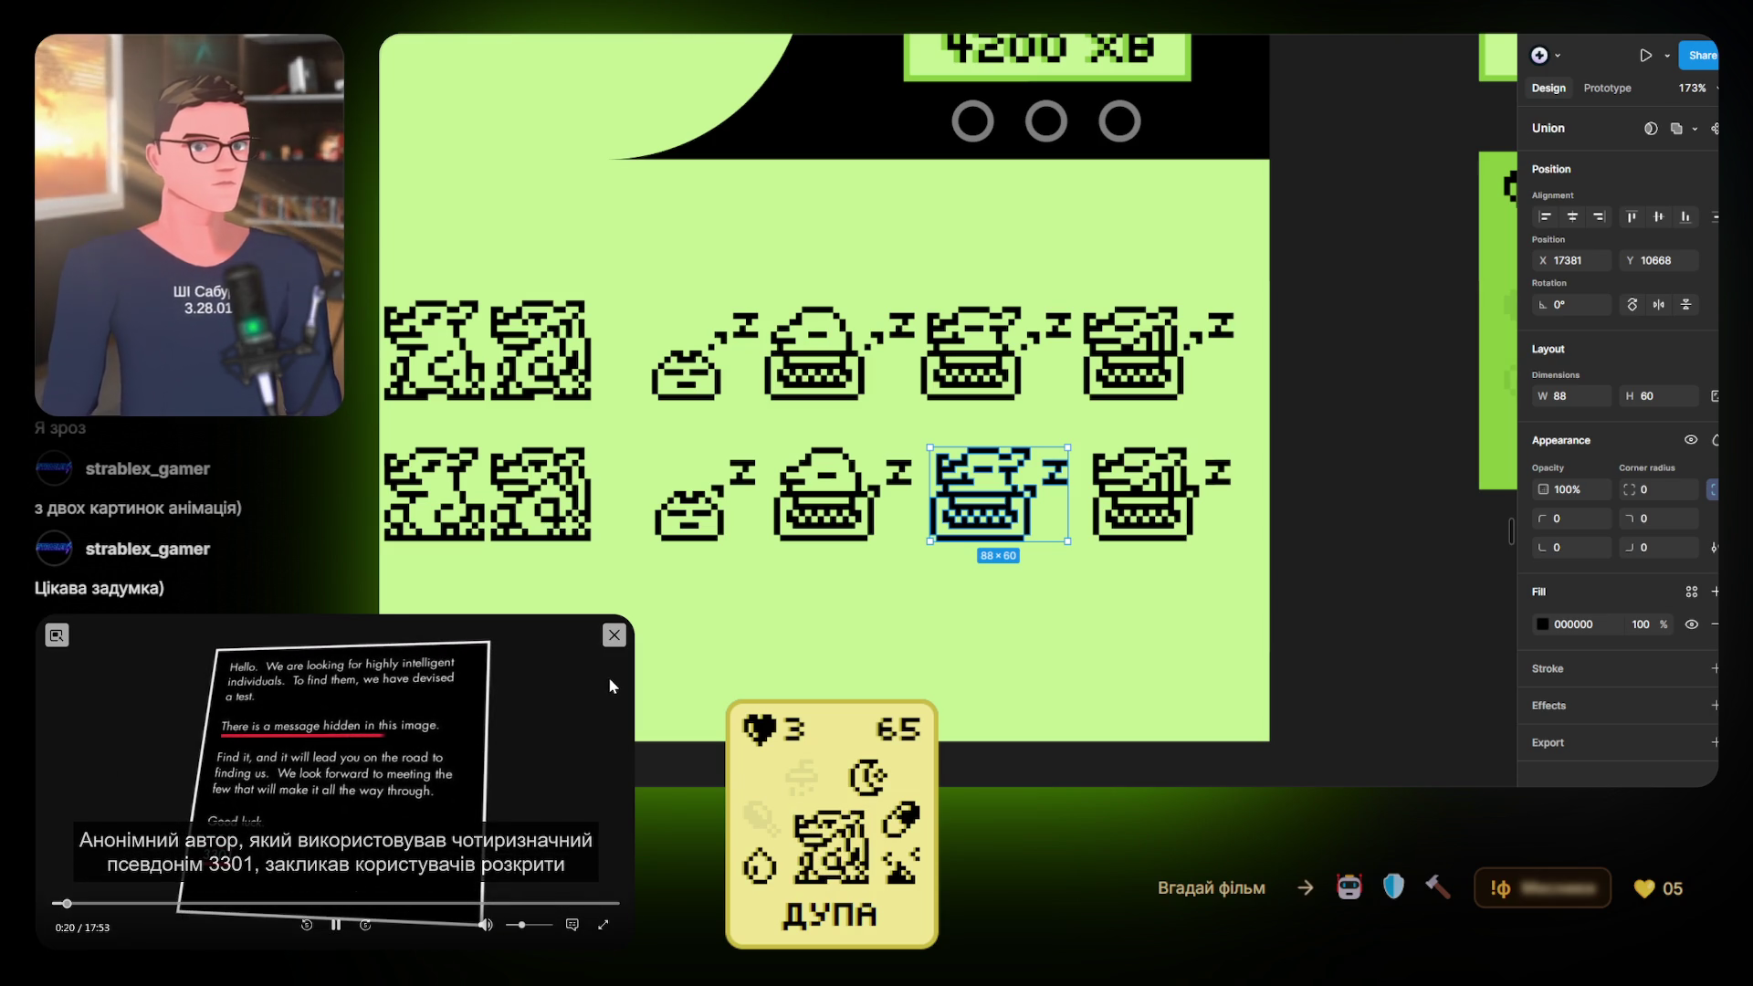
Add a 1x SVG export setting to the middle 88×60 typewriter union
{"action": "left_click", "coordinate": [1099, 607]}
{"action": "left_click", "coordinate": [1037, 527]}
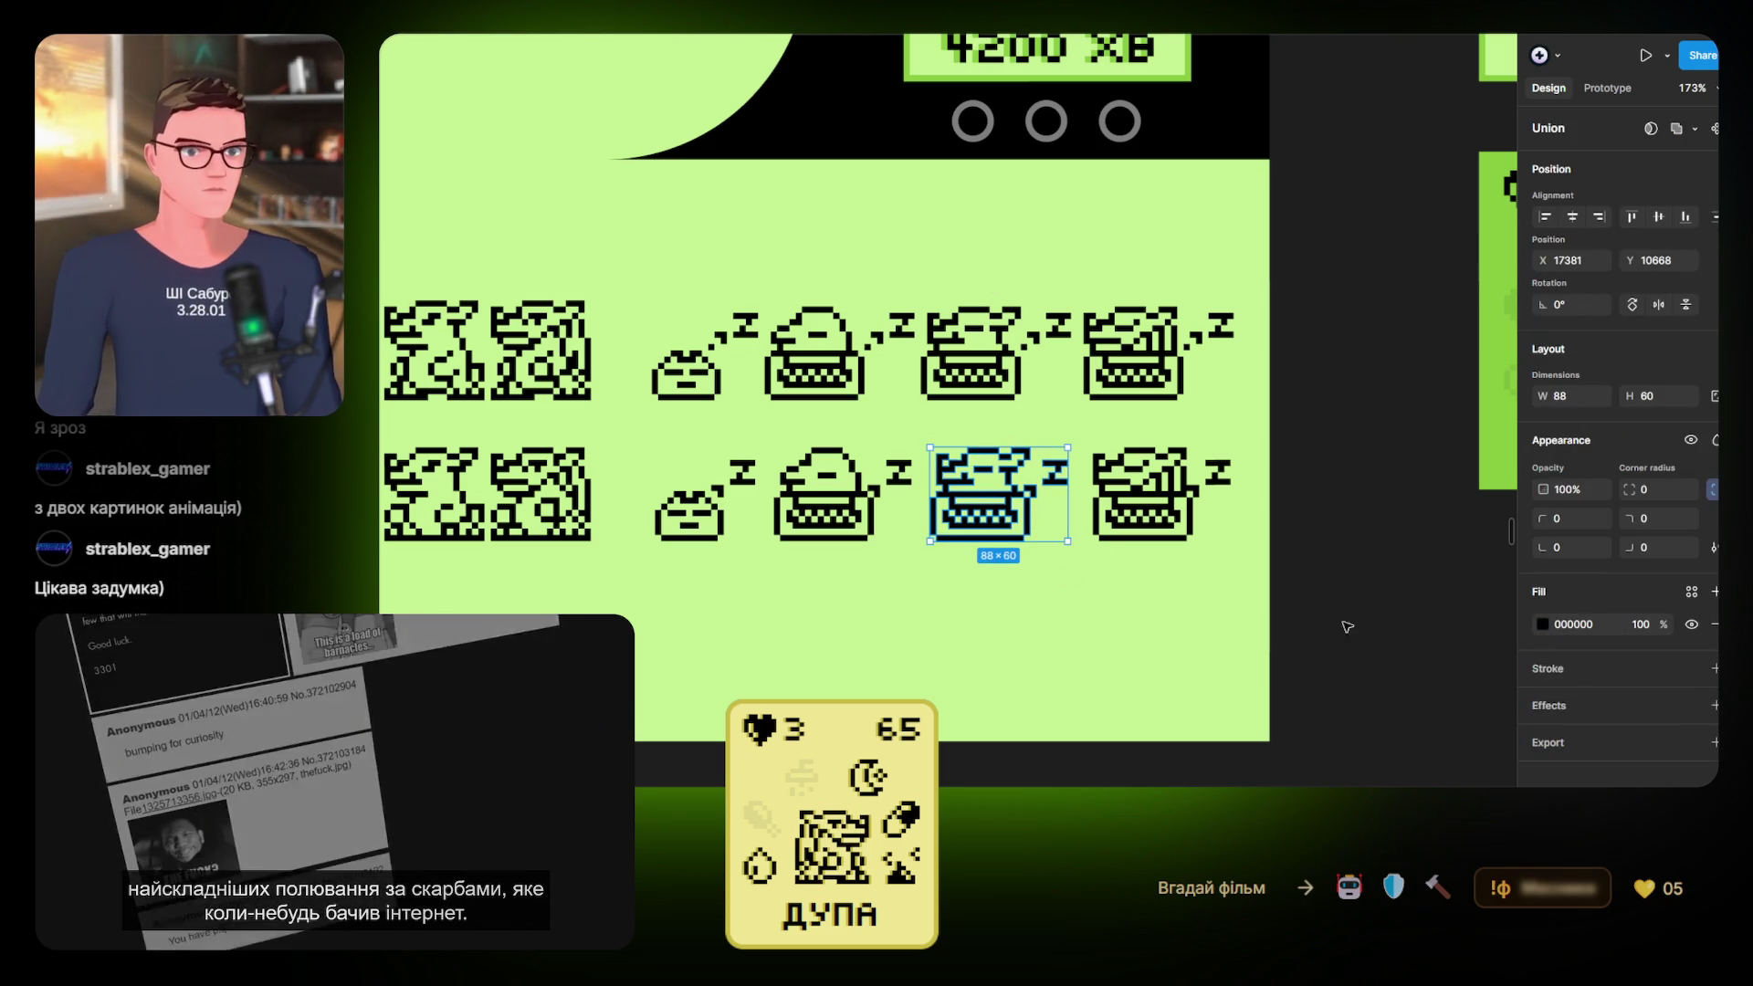
{"action": "left_click", "coordinate": [1587, 740]}
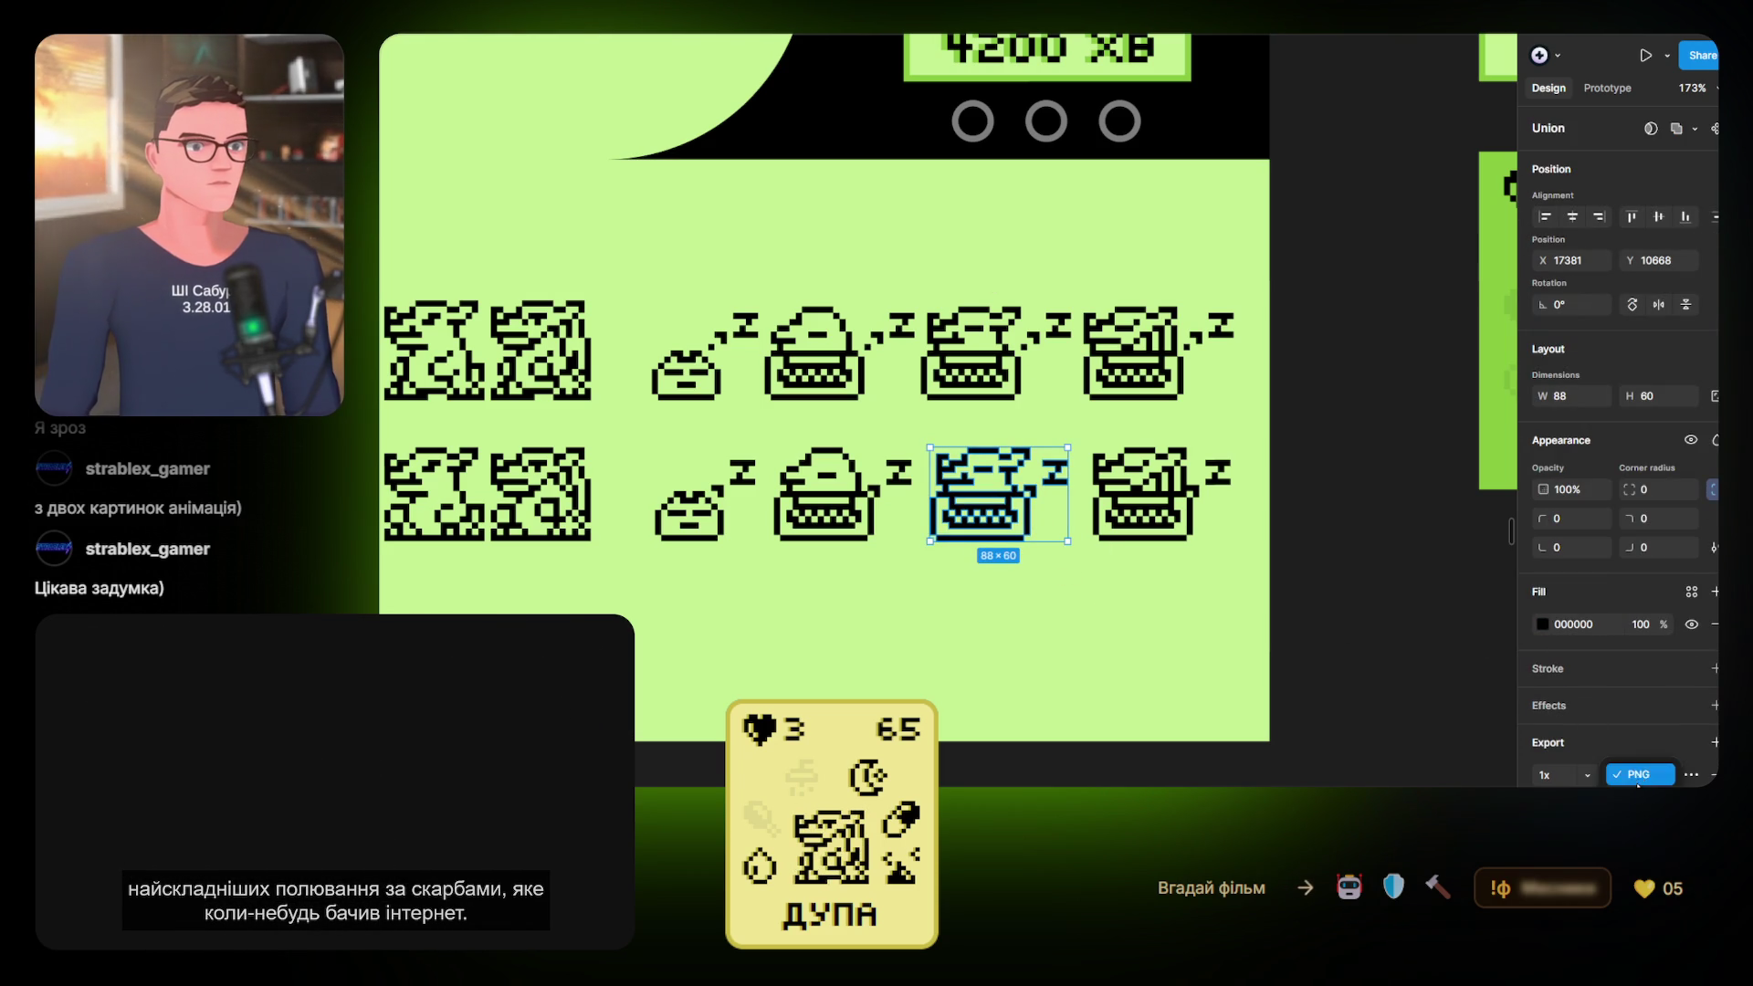
{"action": "left_click", "coordinate": [1634, 818]}
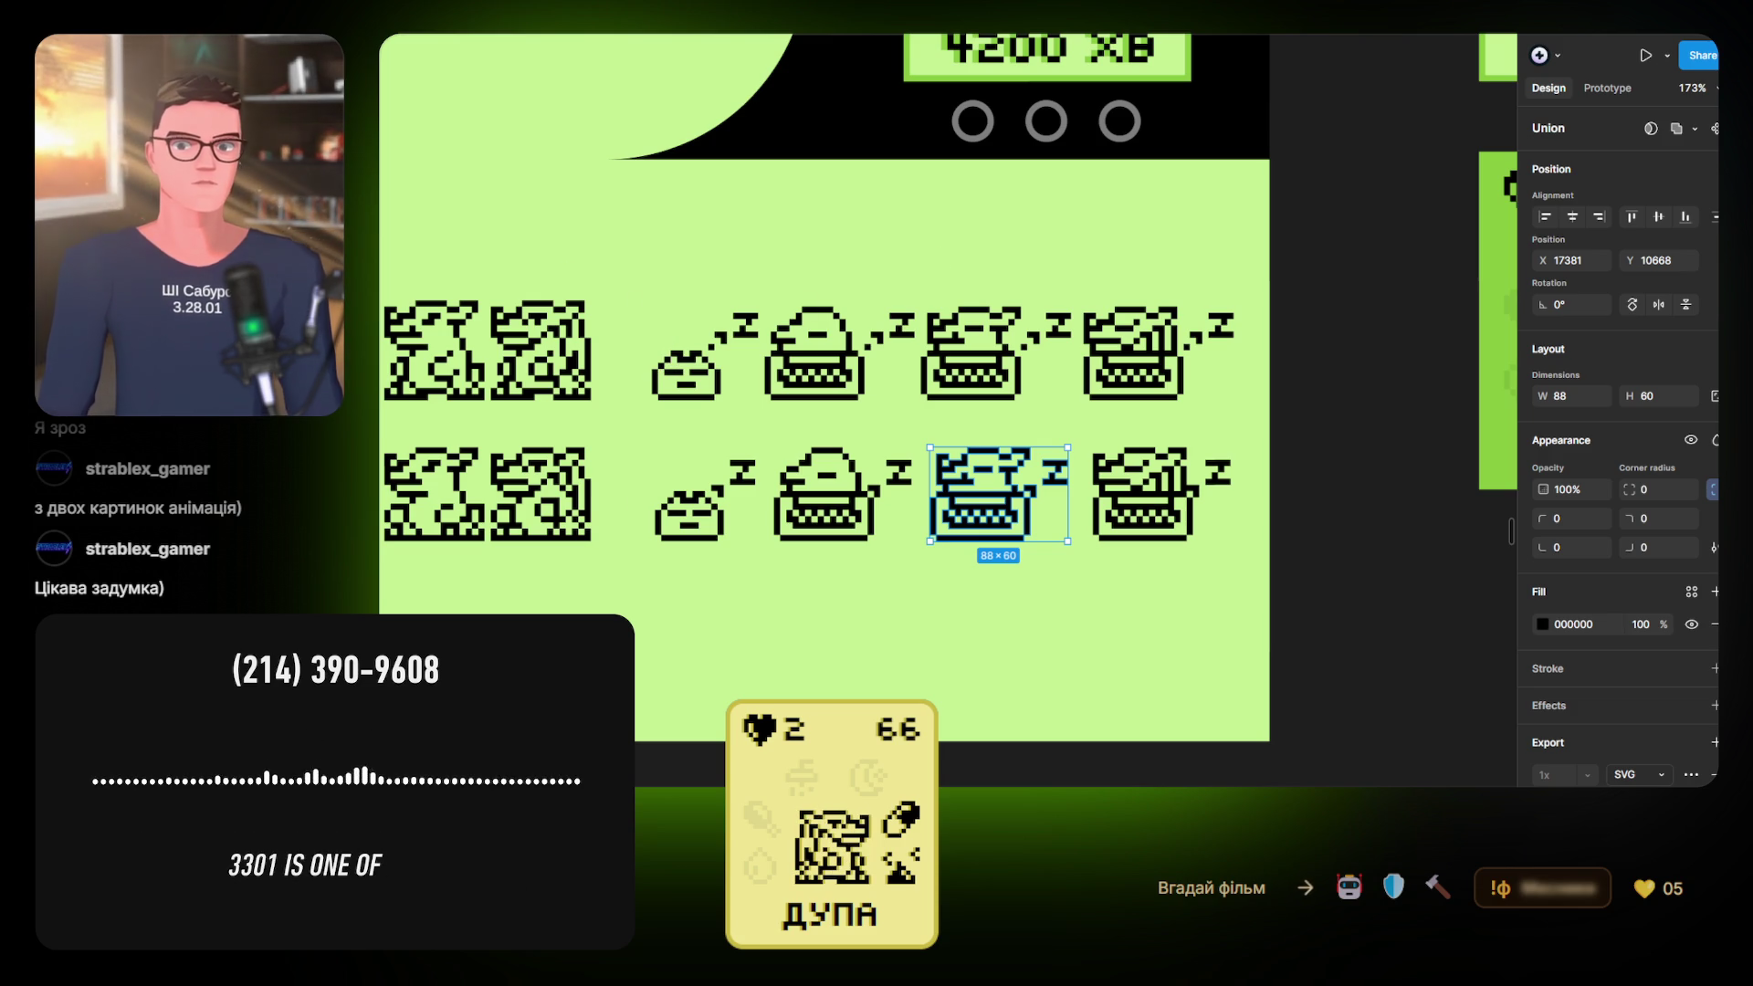
Add a 1x SVG export setting to the rightmost 88×60 typewriter union
{"action": "left_click", "coordinate": [1139, 486]}
{"action": "left_click", "coordinate": [1141, 497]}
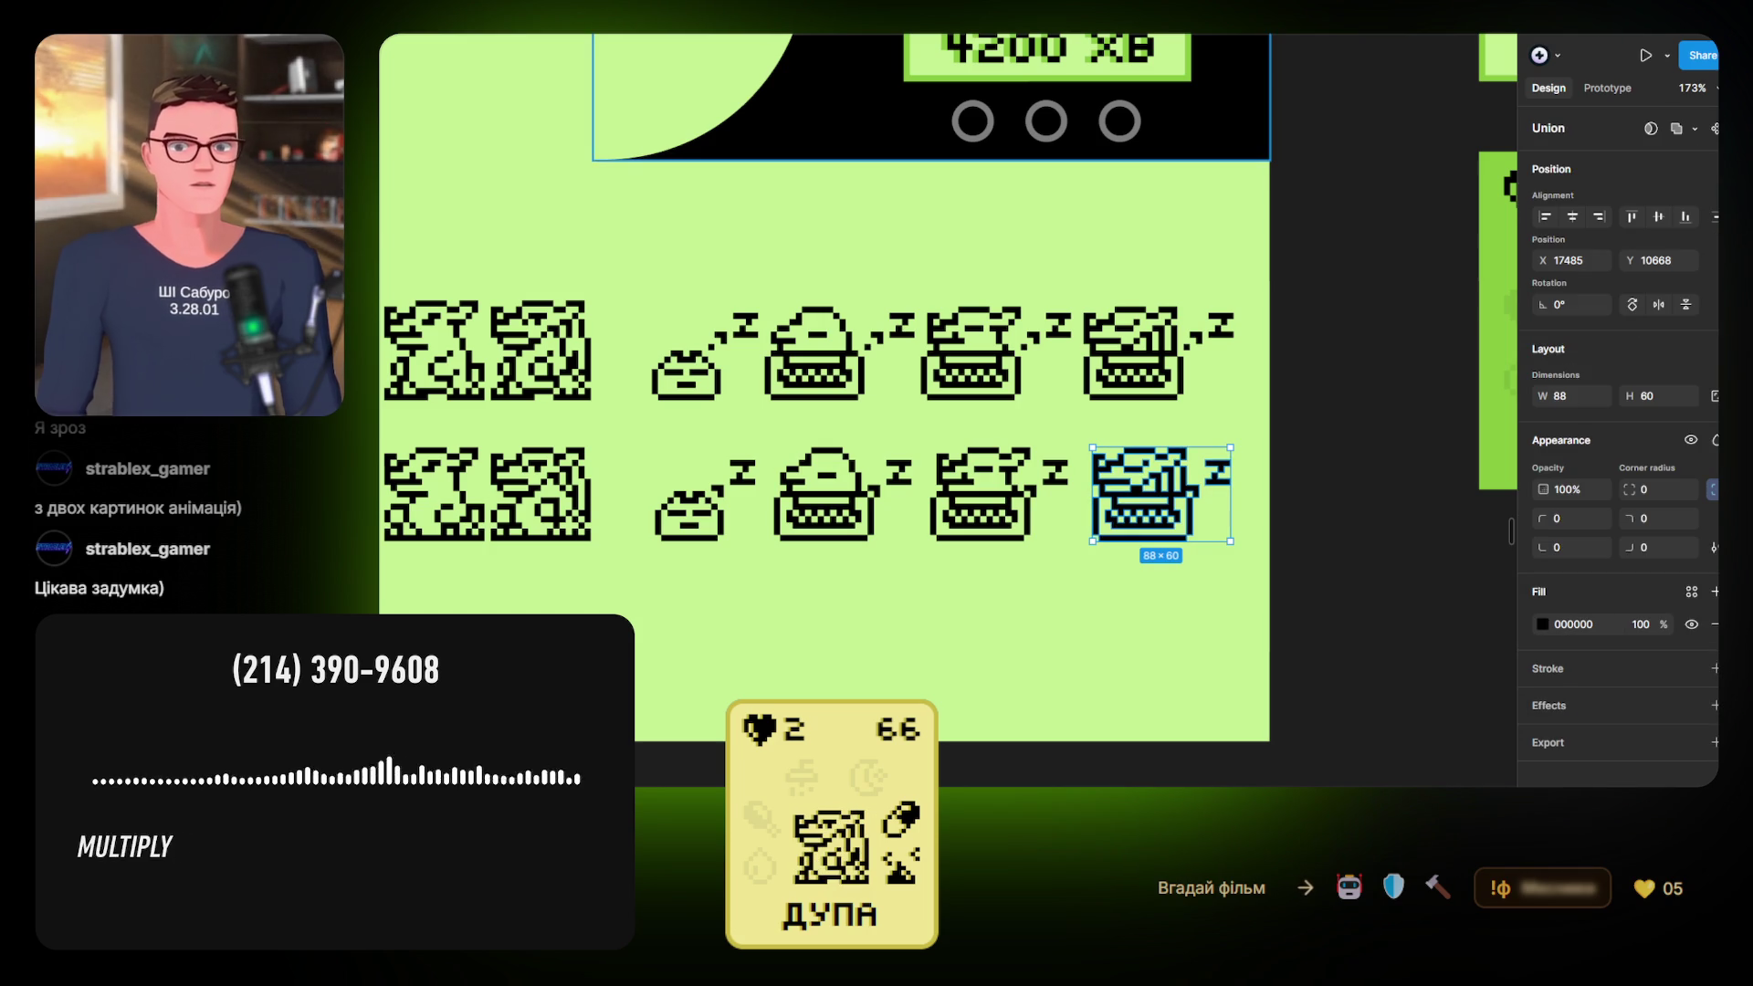
{"action": "left_click", "coordinate": [1598, 736]}
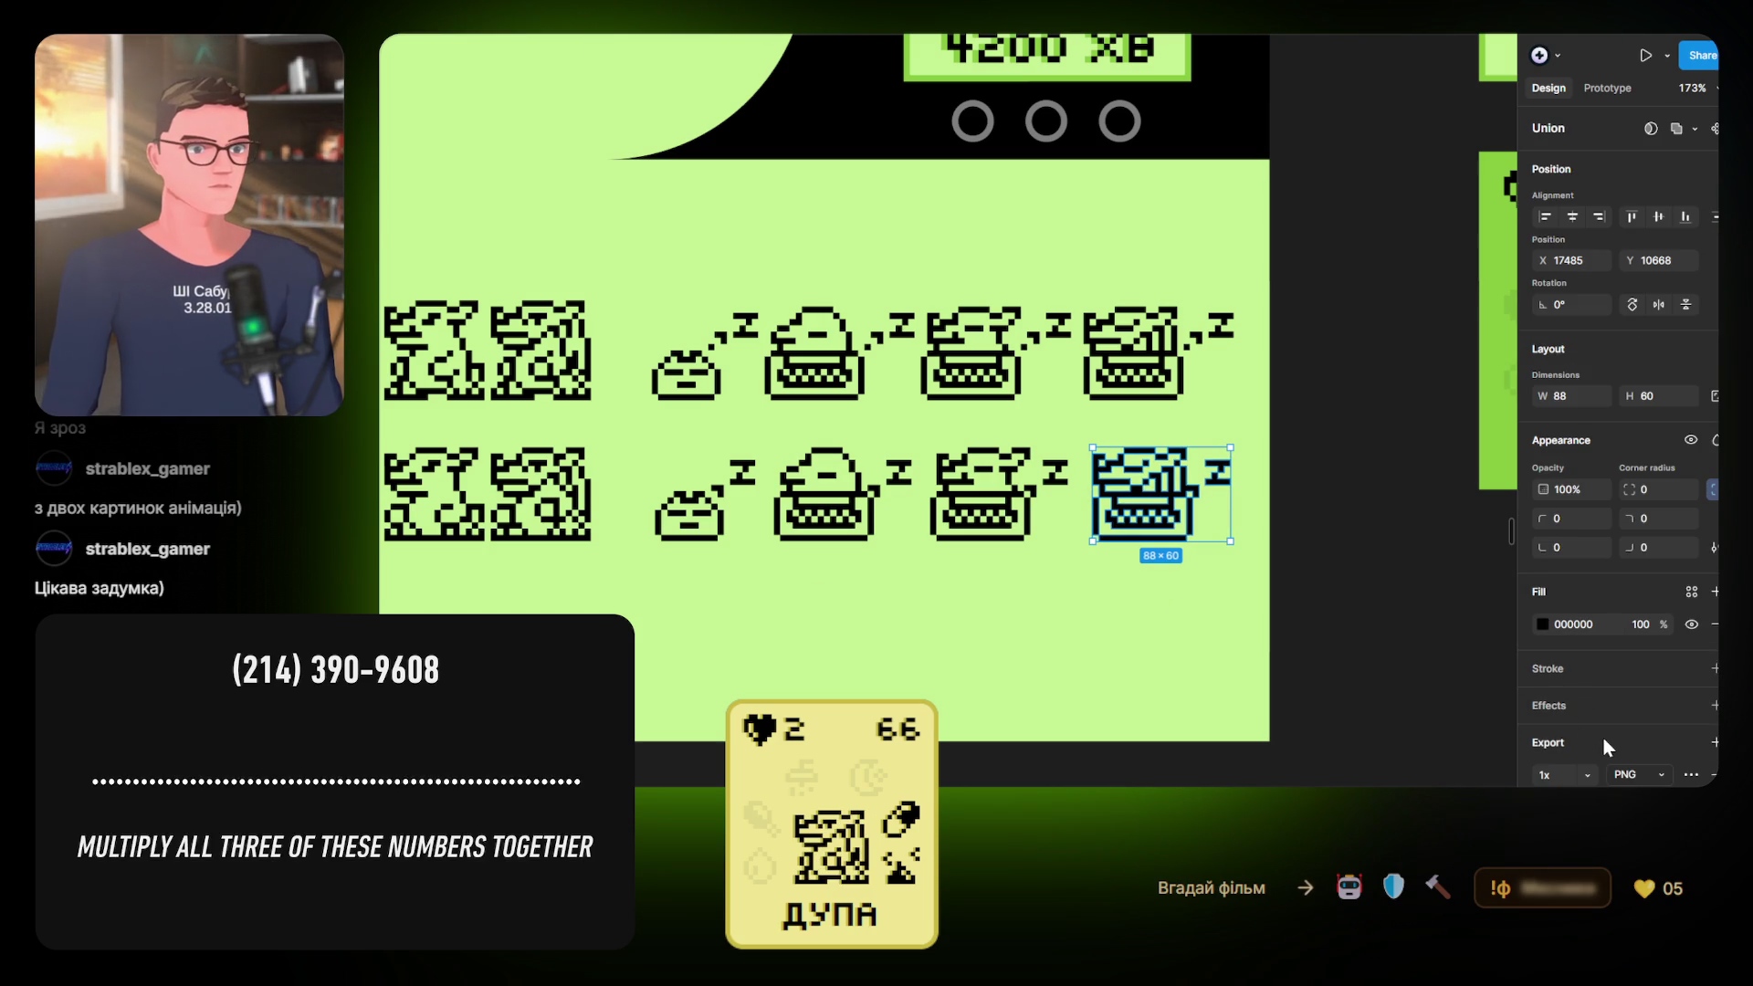
{"action": "left_click", "coordinate": [1665, 776]}
{"action": "key", "text": "Down"}
{"action": "key", "text": "Down"}
{"action": "key", "text": "Return"}
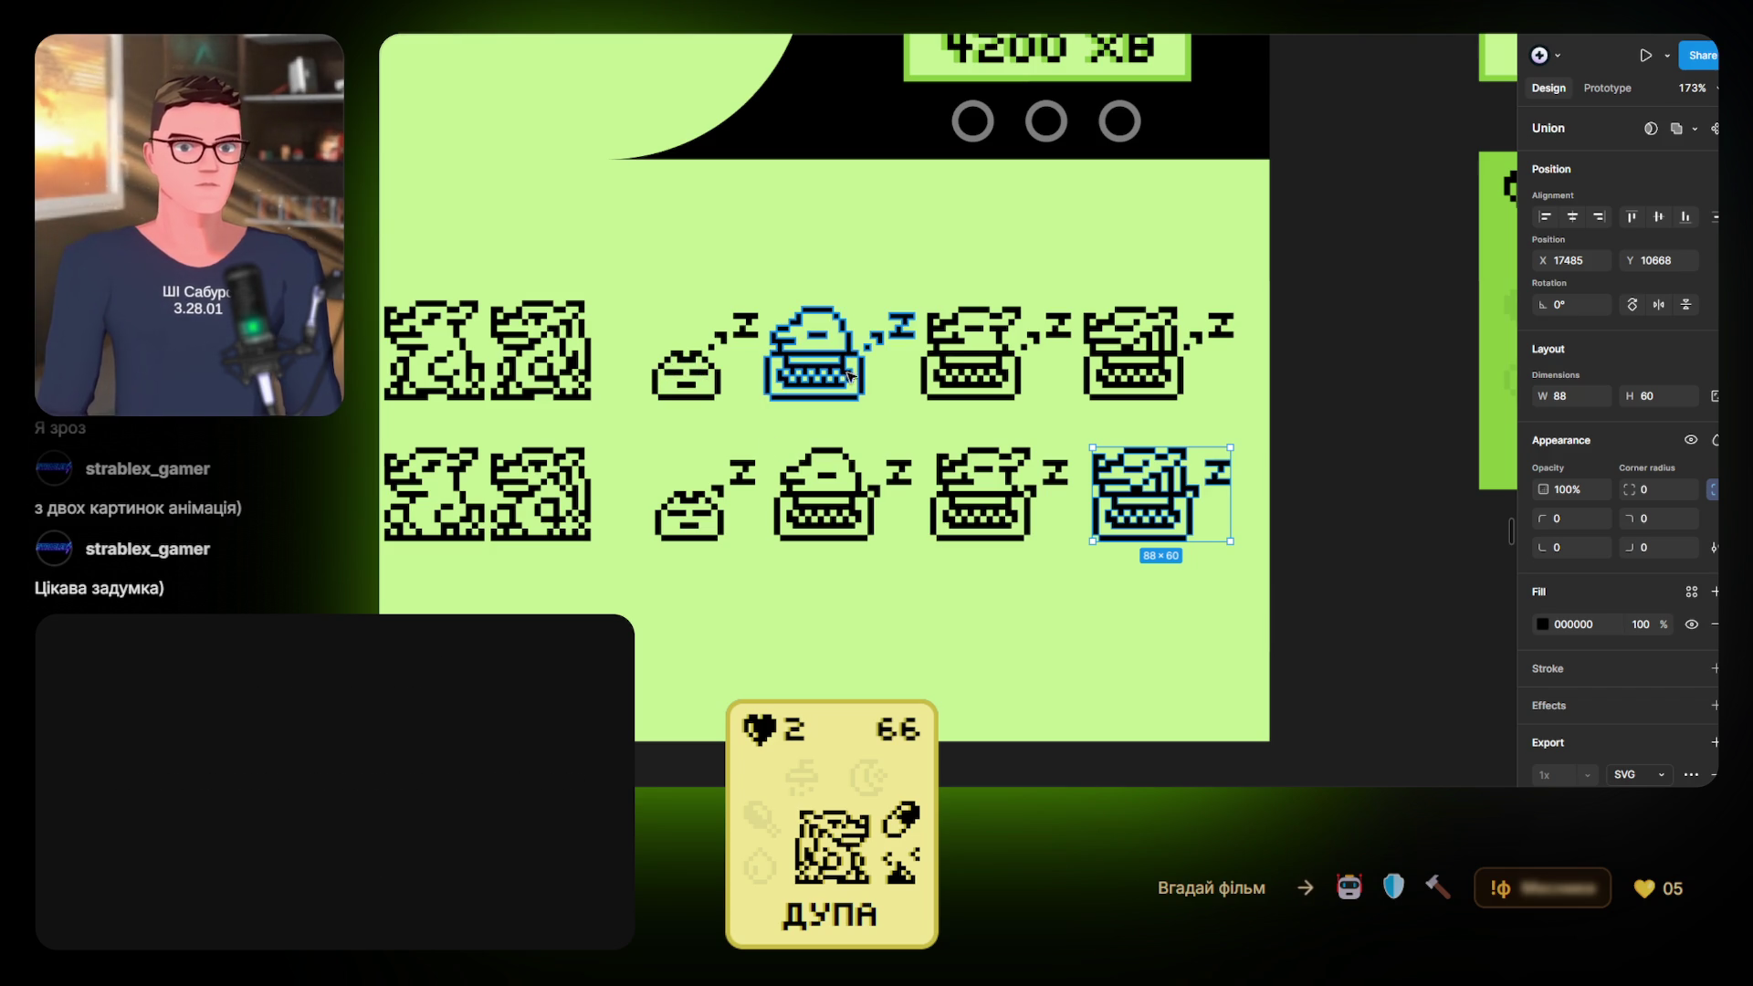
{"action": "left_click", "coordinate": [891, 542]}
{"action": "left_click_drag", "start_coordinate": [891, 542], "coordinate": [1021, 528]}
{"action": "scroll", "coordinate": [1021, 527], "scroll_direction": "down", "scroll_amount": 6}
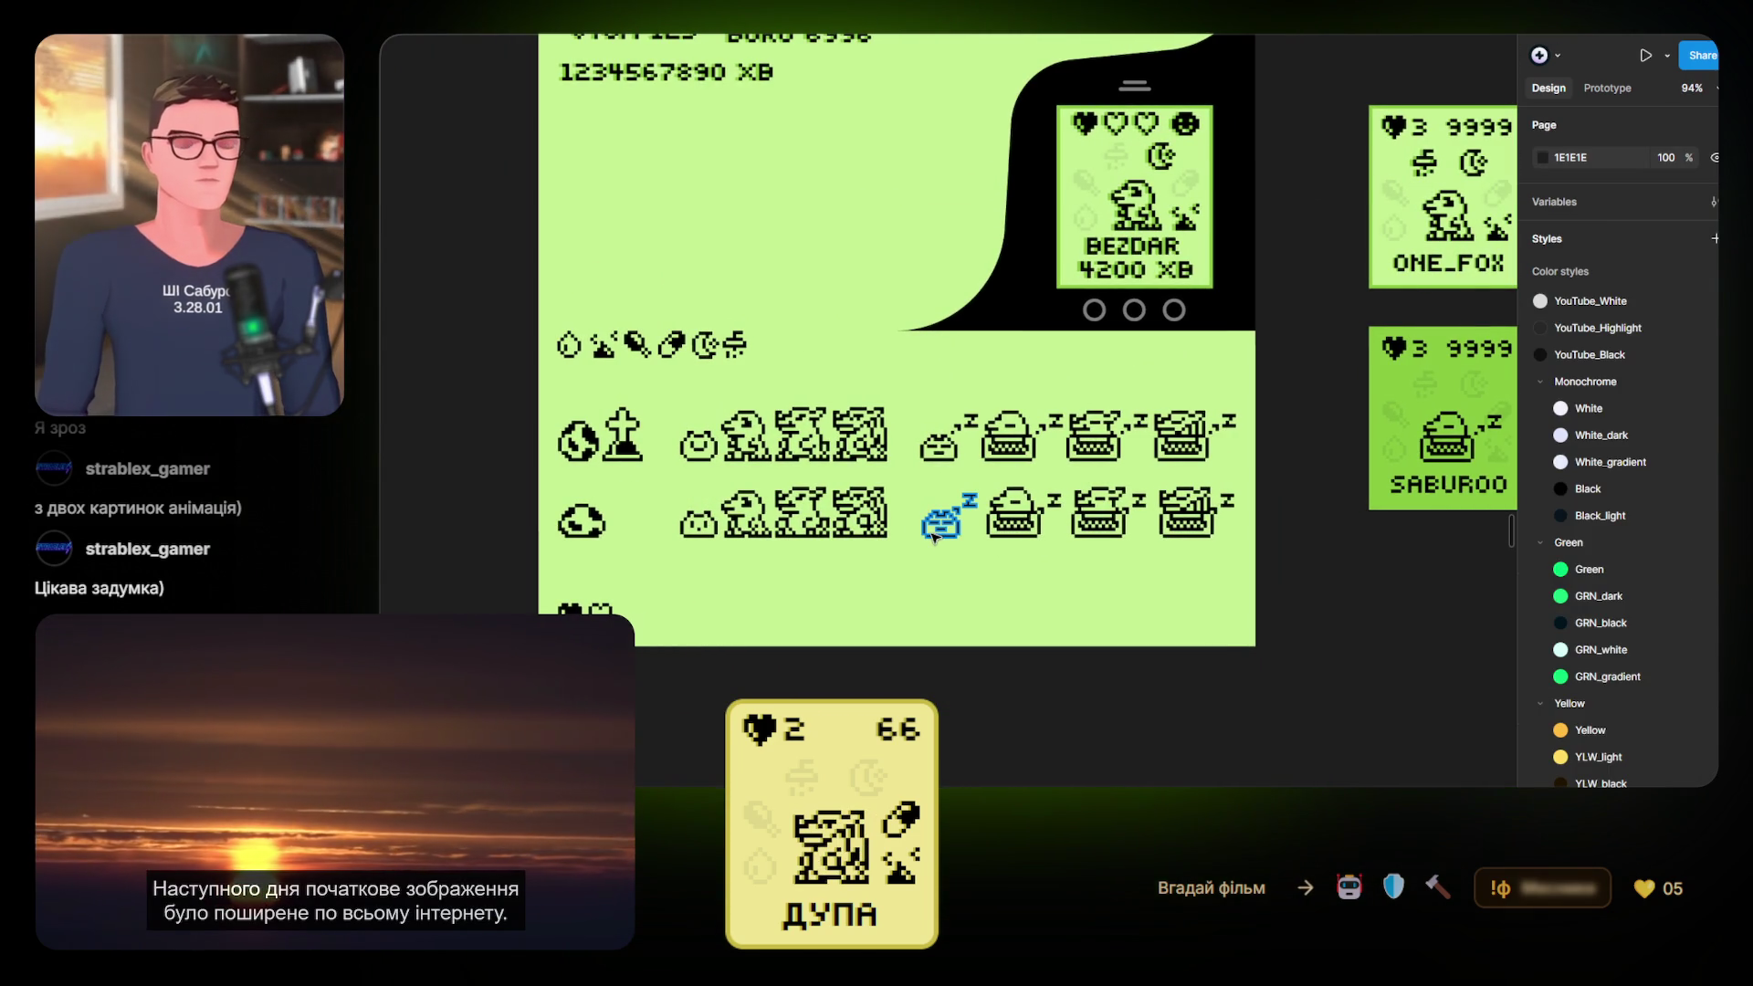
Pan right across the canvas toward the !СТАРТ and ПАУЗА status cards
{"action": "scroll", "coordinate": [933, 537], "scroll_direction": "right", "scroll_amount": 3}
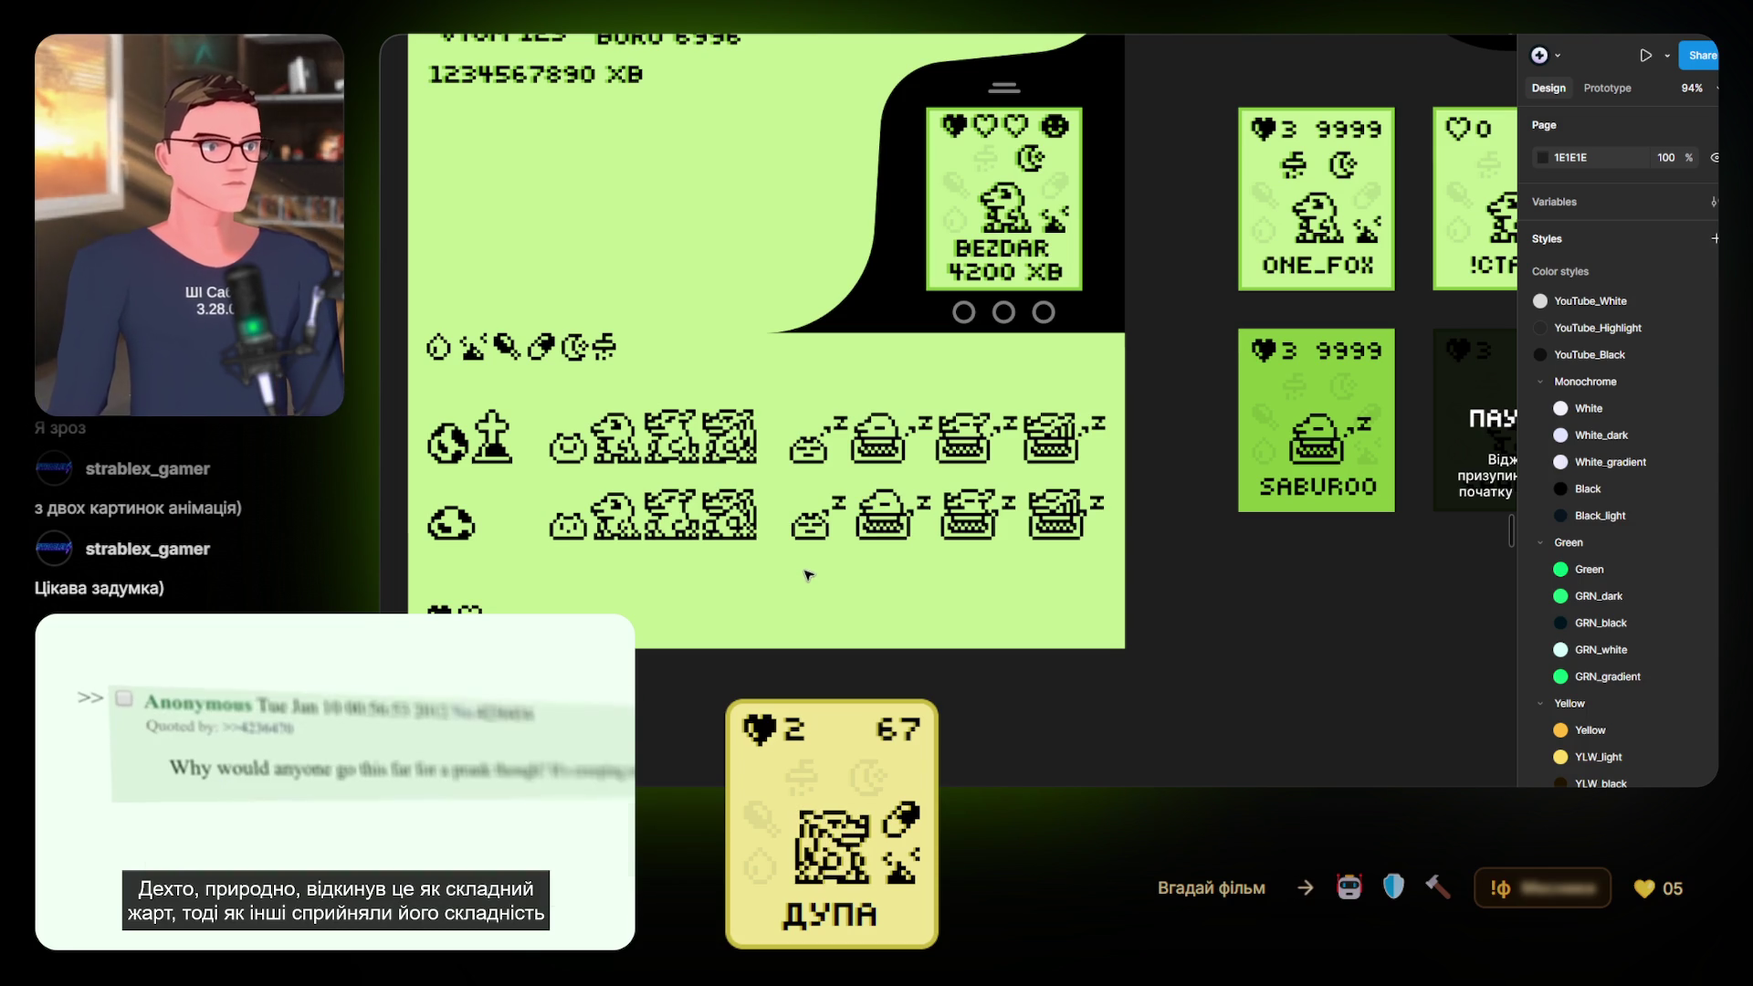
{"action": "scroll", "coordinate": [1000, 613], "scroll_direction": "down", "scroll_amount": 5}
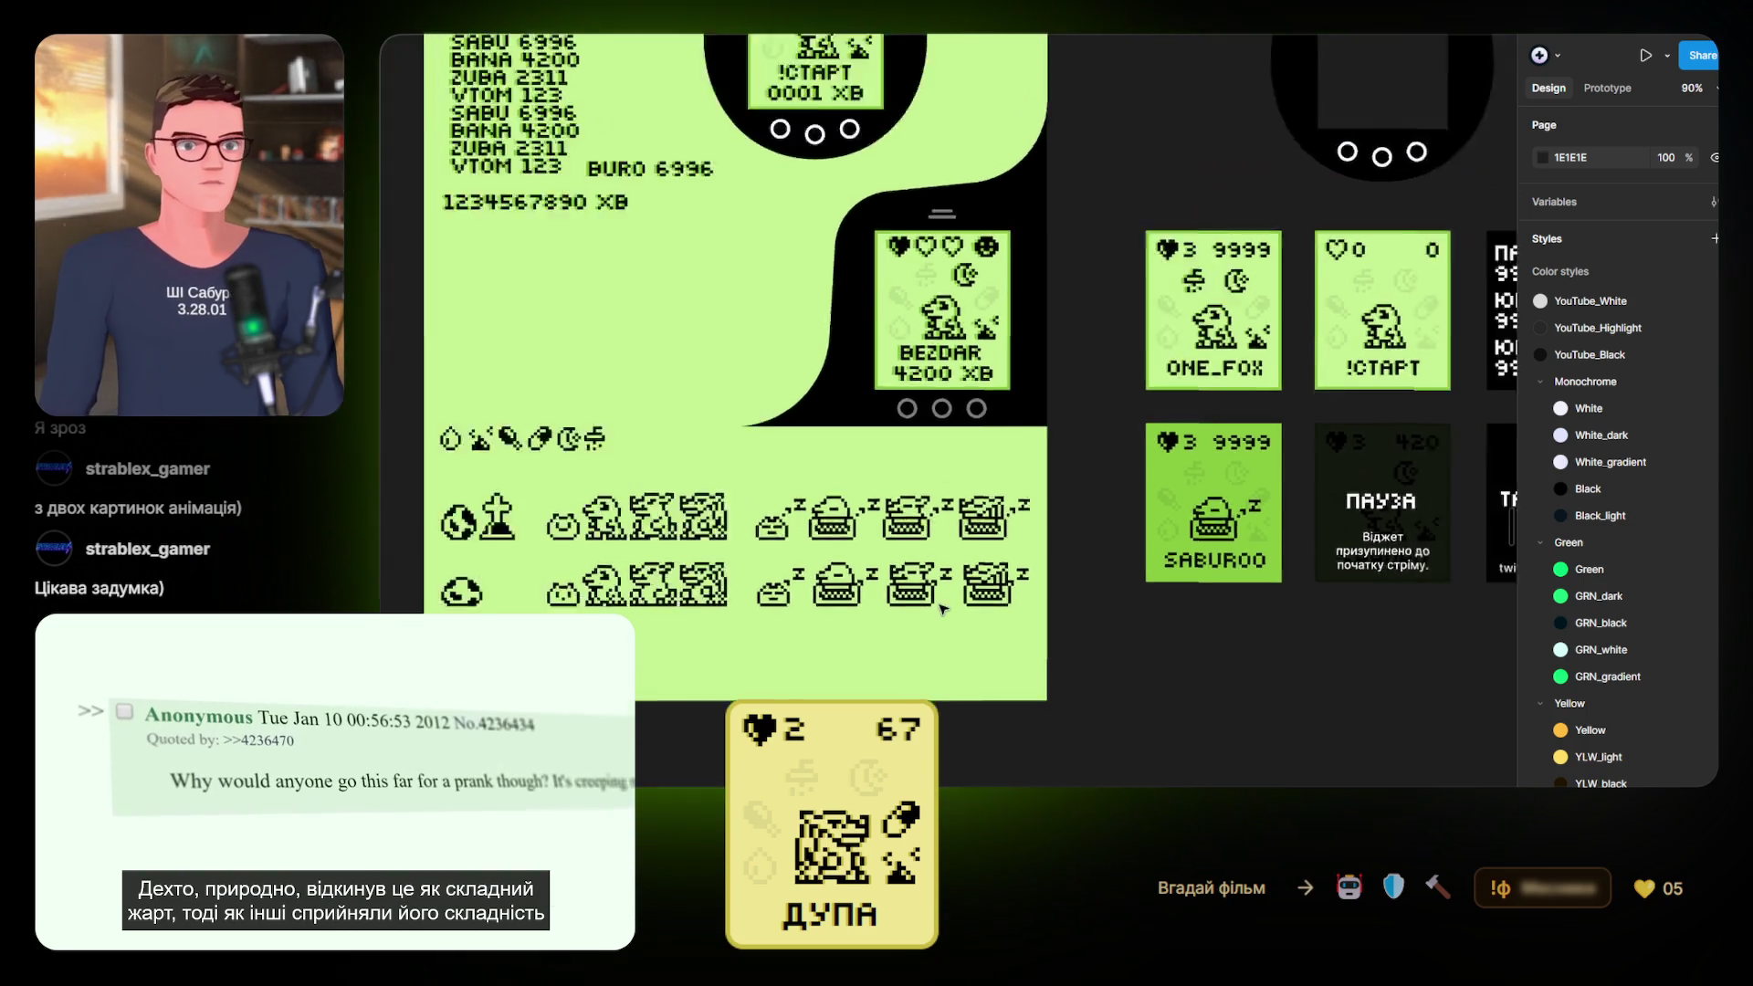
Zoom out to see the full card grid from ONE_FOX to the ТАМАГОЧІ title card
{"action": "scroll", "coordinate": [930, 525], "scroll_direction": "up", "scroll_amount": 6}
{"action": "scroll", "coordinate": [929, 525], "scroll_direction": "down", "scroll_amount": 2}
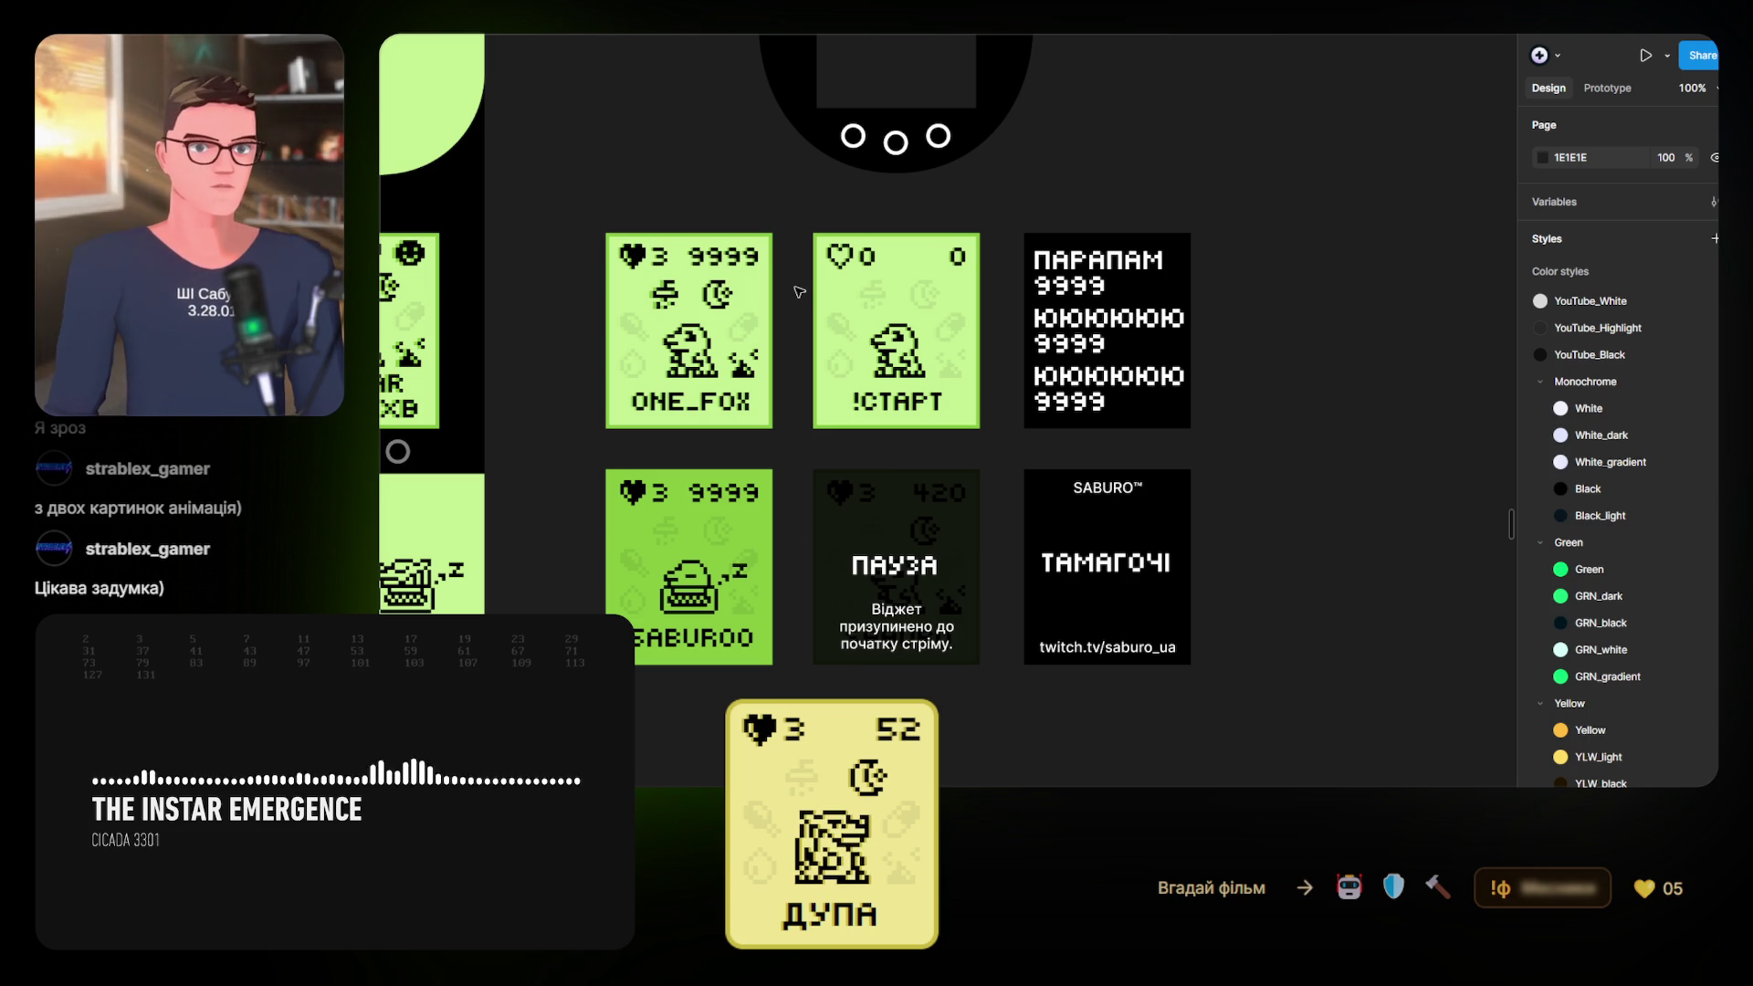
Pan across the ONE_FOX, SABUROO and ПАУЗА widget cards, then back toward the sprite sheet
{"action": "left_click_drag", "start_coordinate": [800, 308], "coordinate": [818, 297]}
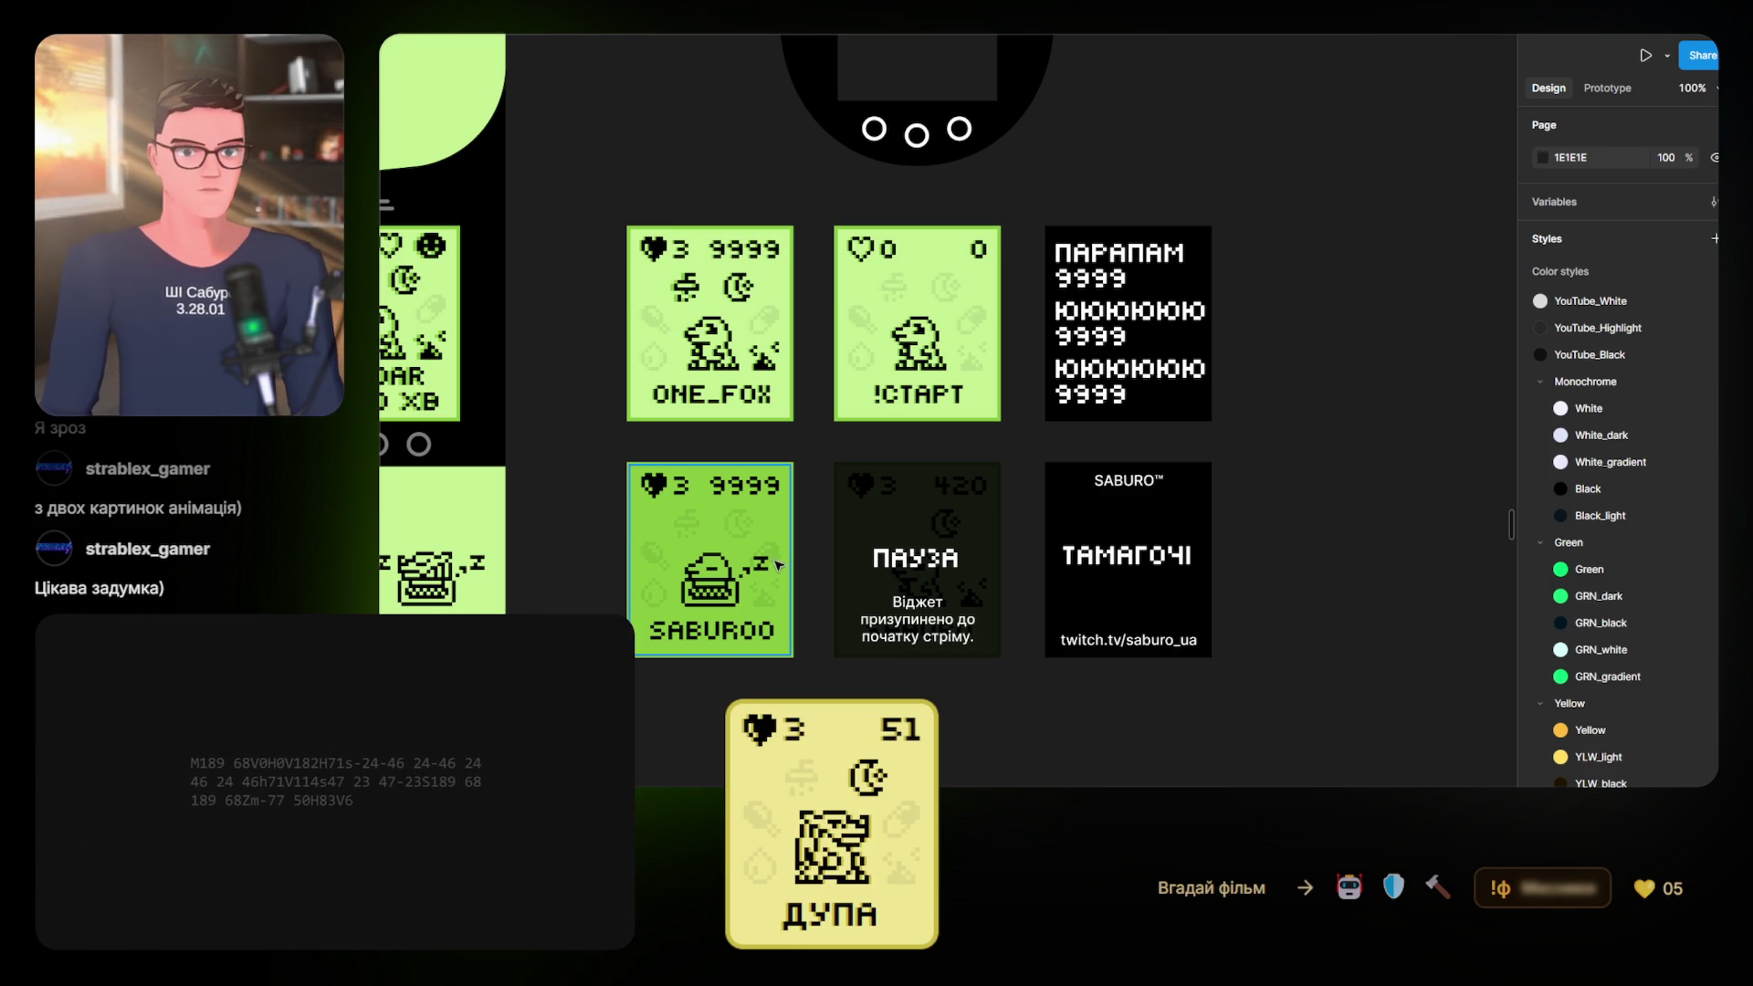
{"action": "left_click_drag", "start_coordinate": [609, 484], "coordinate": [1246, 403]}
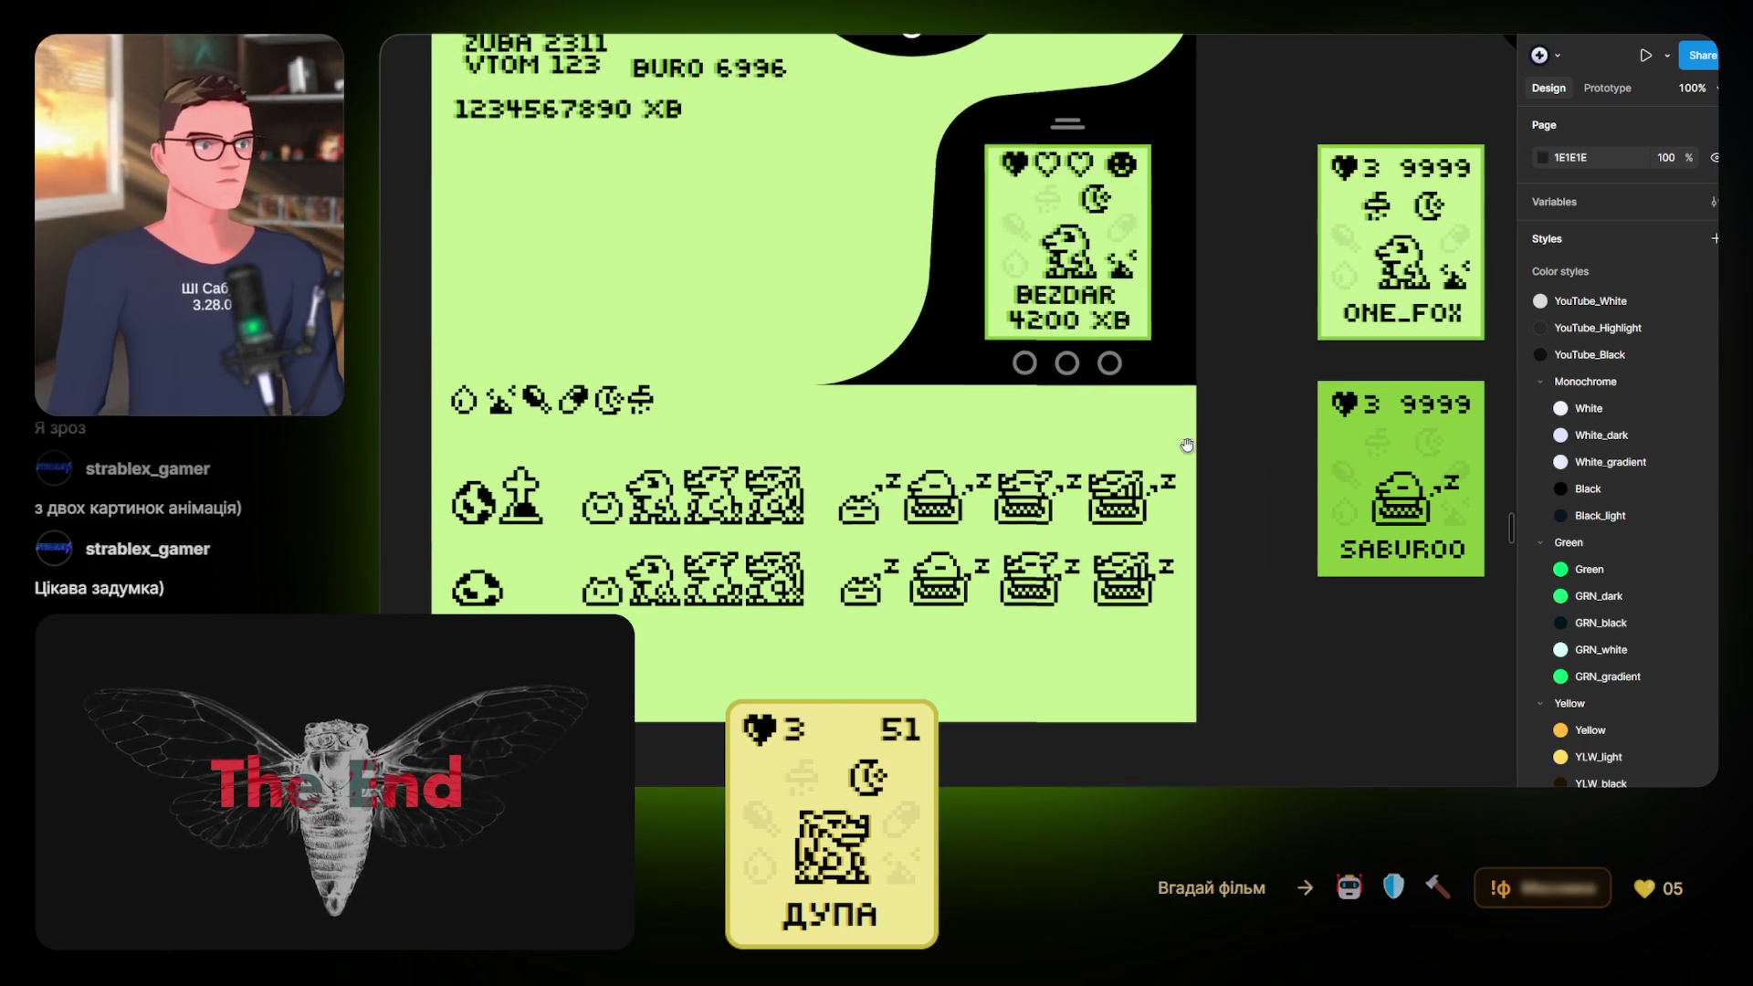
Union the top-row smiley sprite and set its export format to SVG
{"action": "scroll", "coordinate": [950, 471], "scroll_direction": "up", "scroll_amount": 5}
{"action": "left_click_drag", "start_coordinate": [703, 482], "coordinate": [955, 466]}
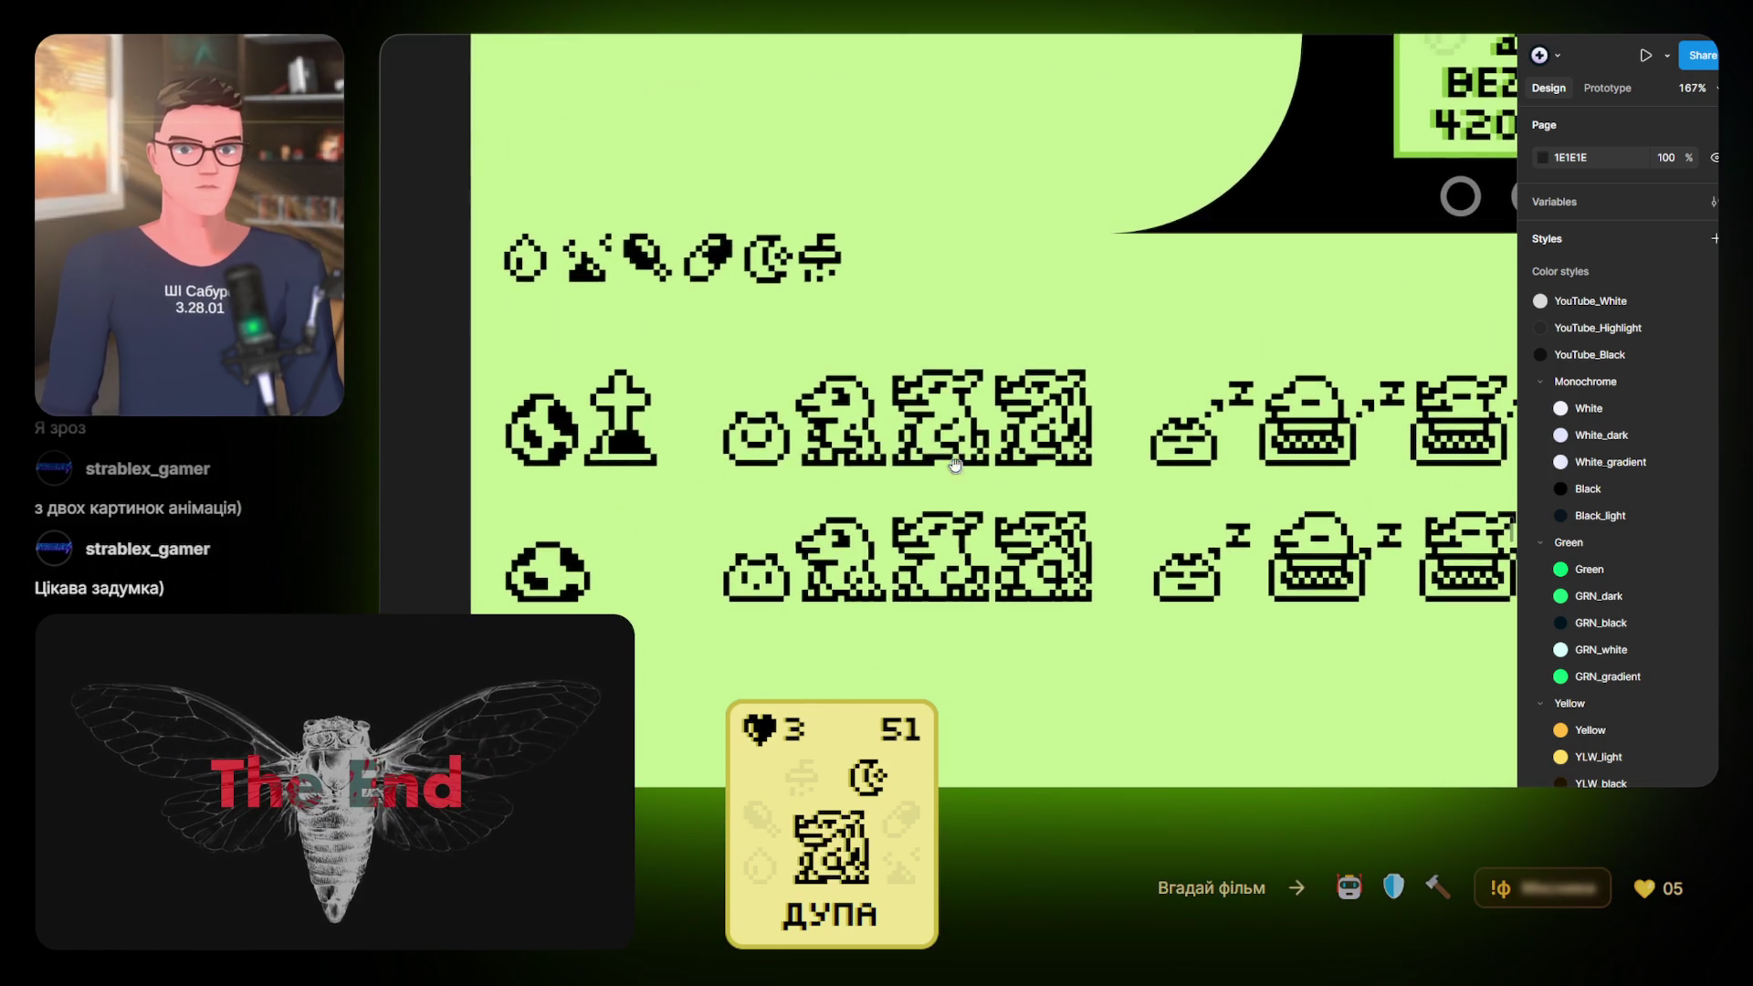
{"action": "left_click", "coordinate": [762, 448]}
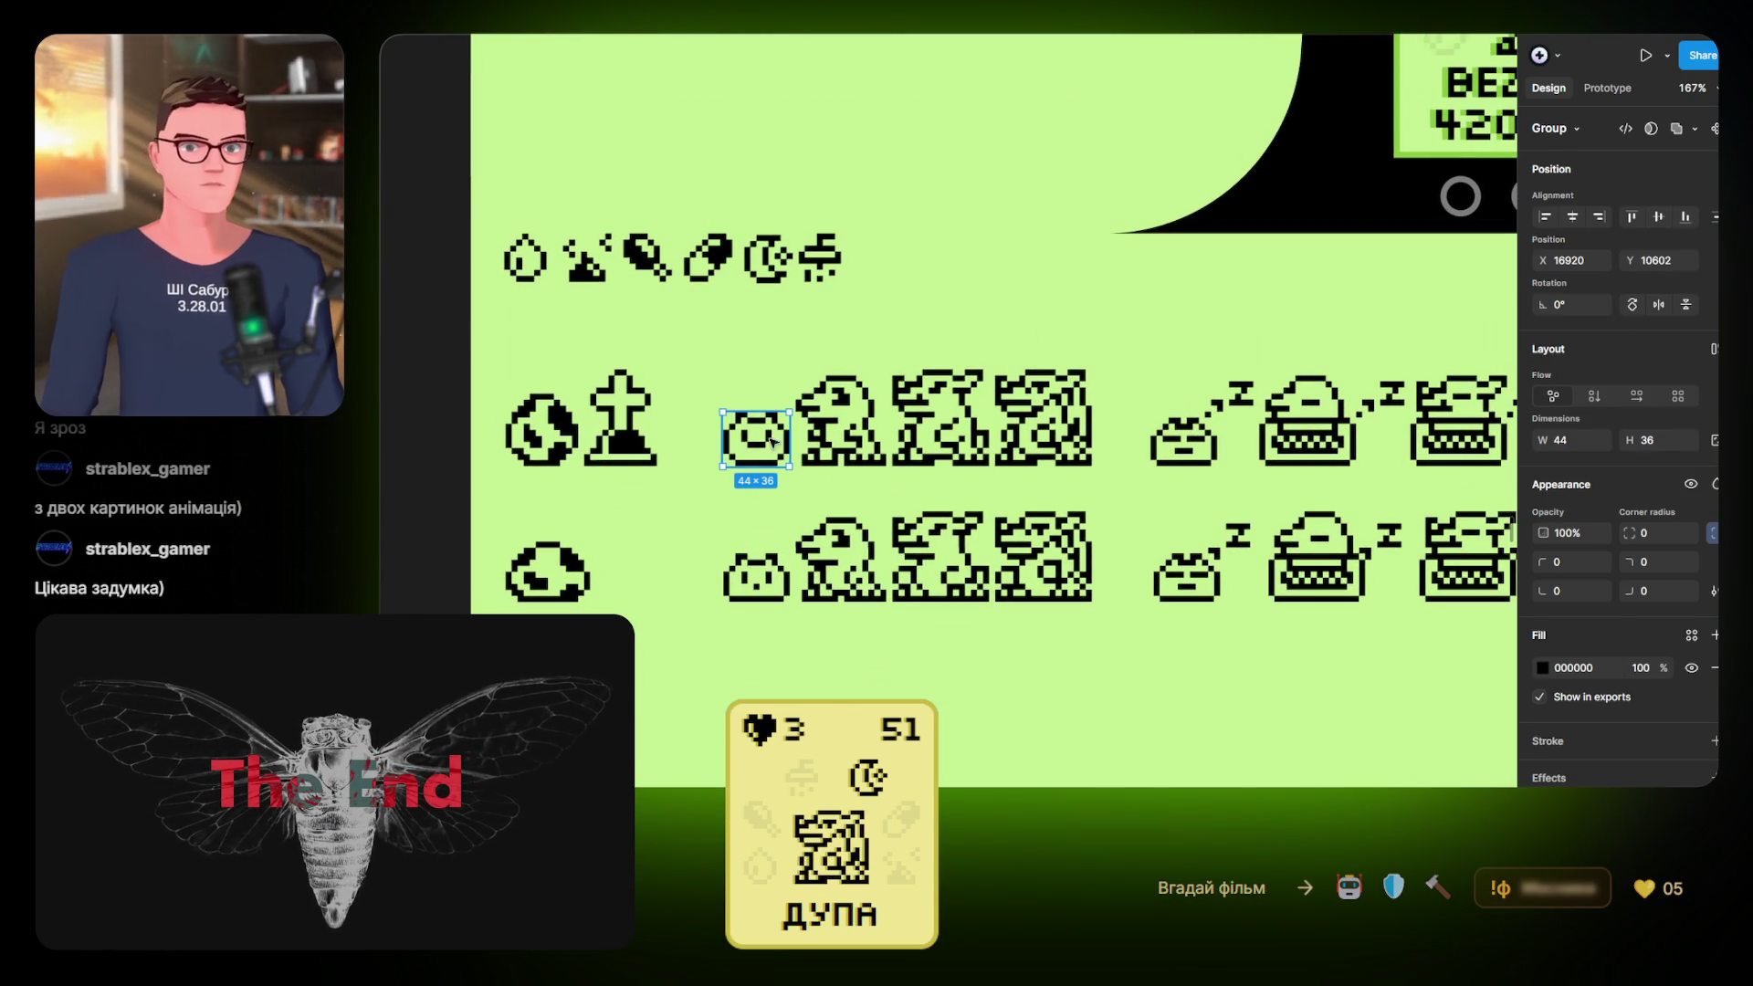
{"action": "left_click", "coordinate": [1678, 130]}
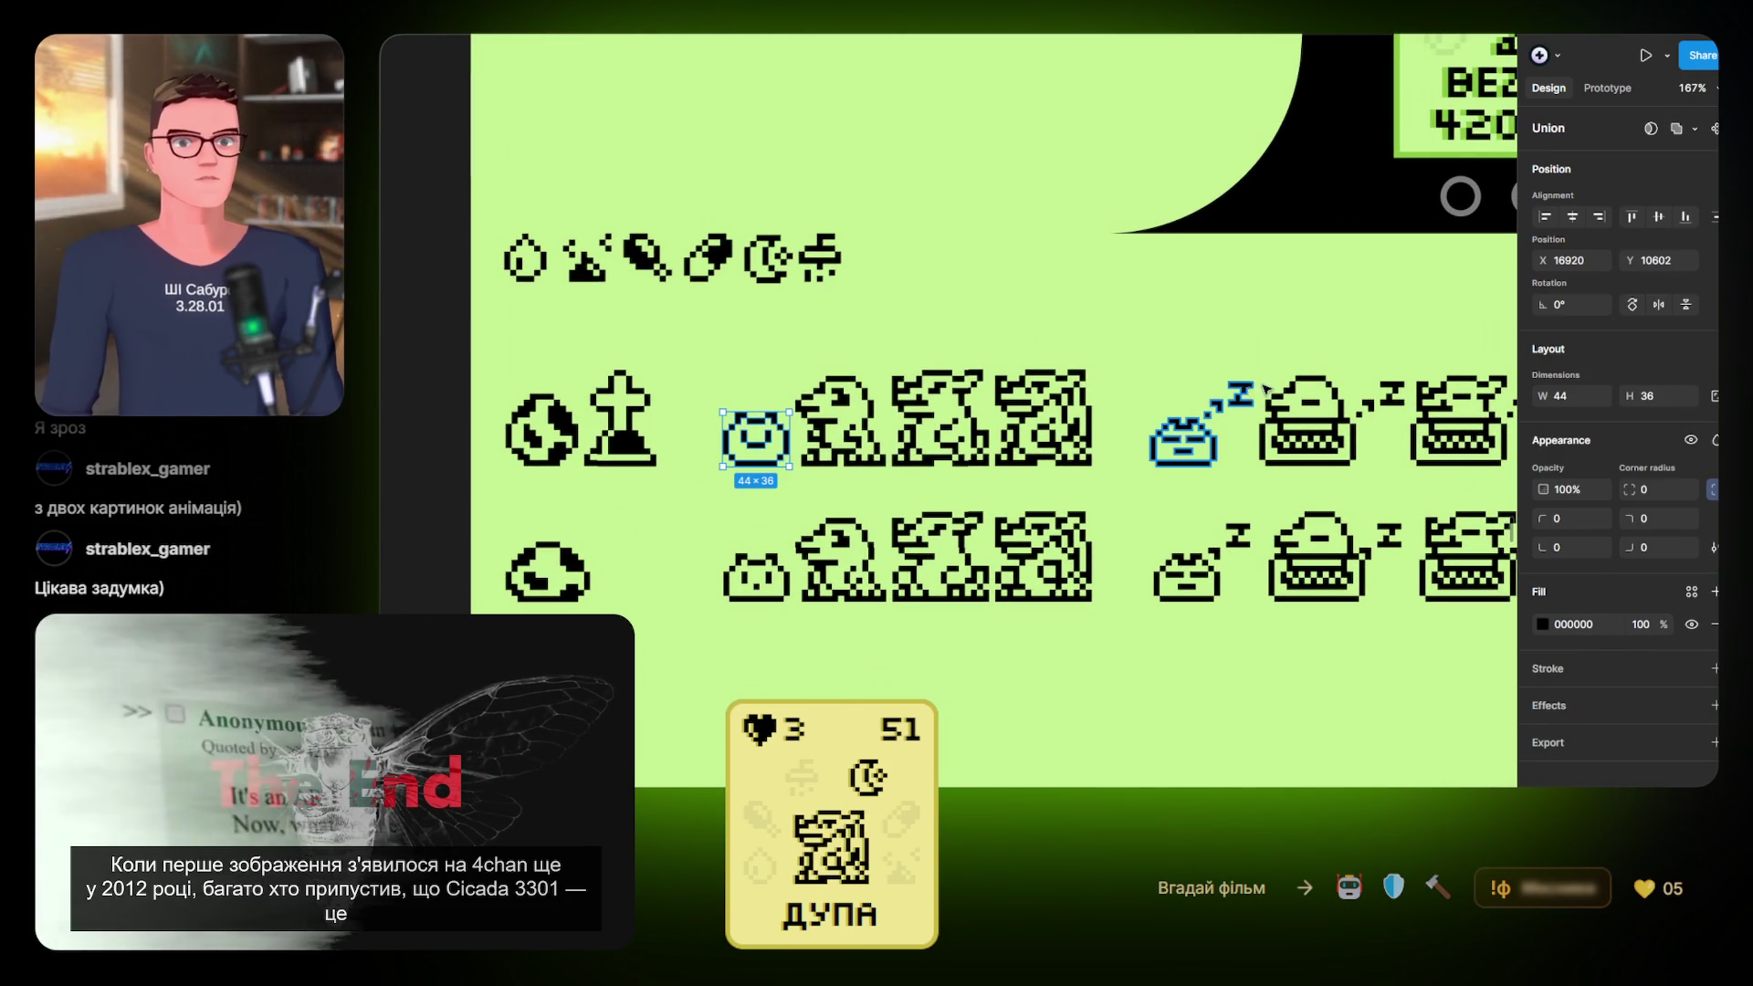
{"action": "left_click", "coordinate": [1714, 743]}
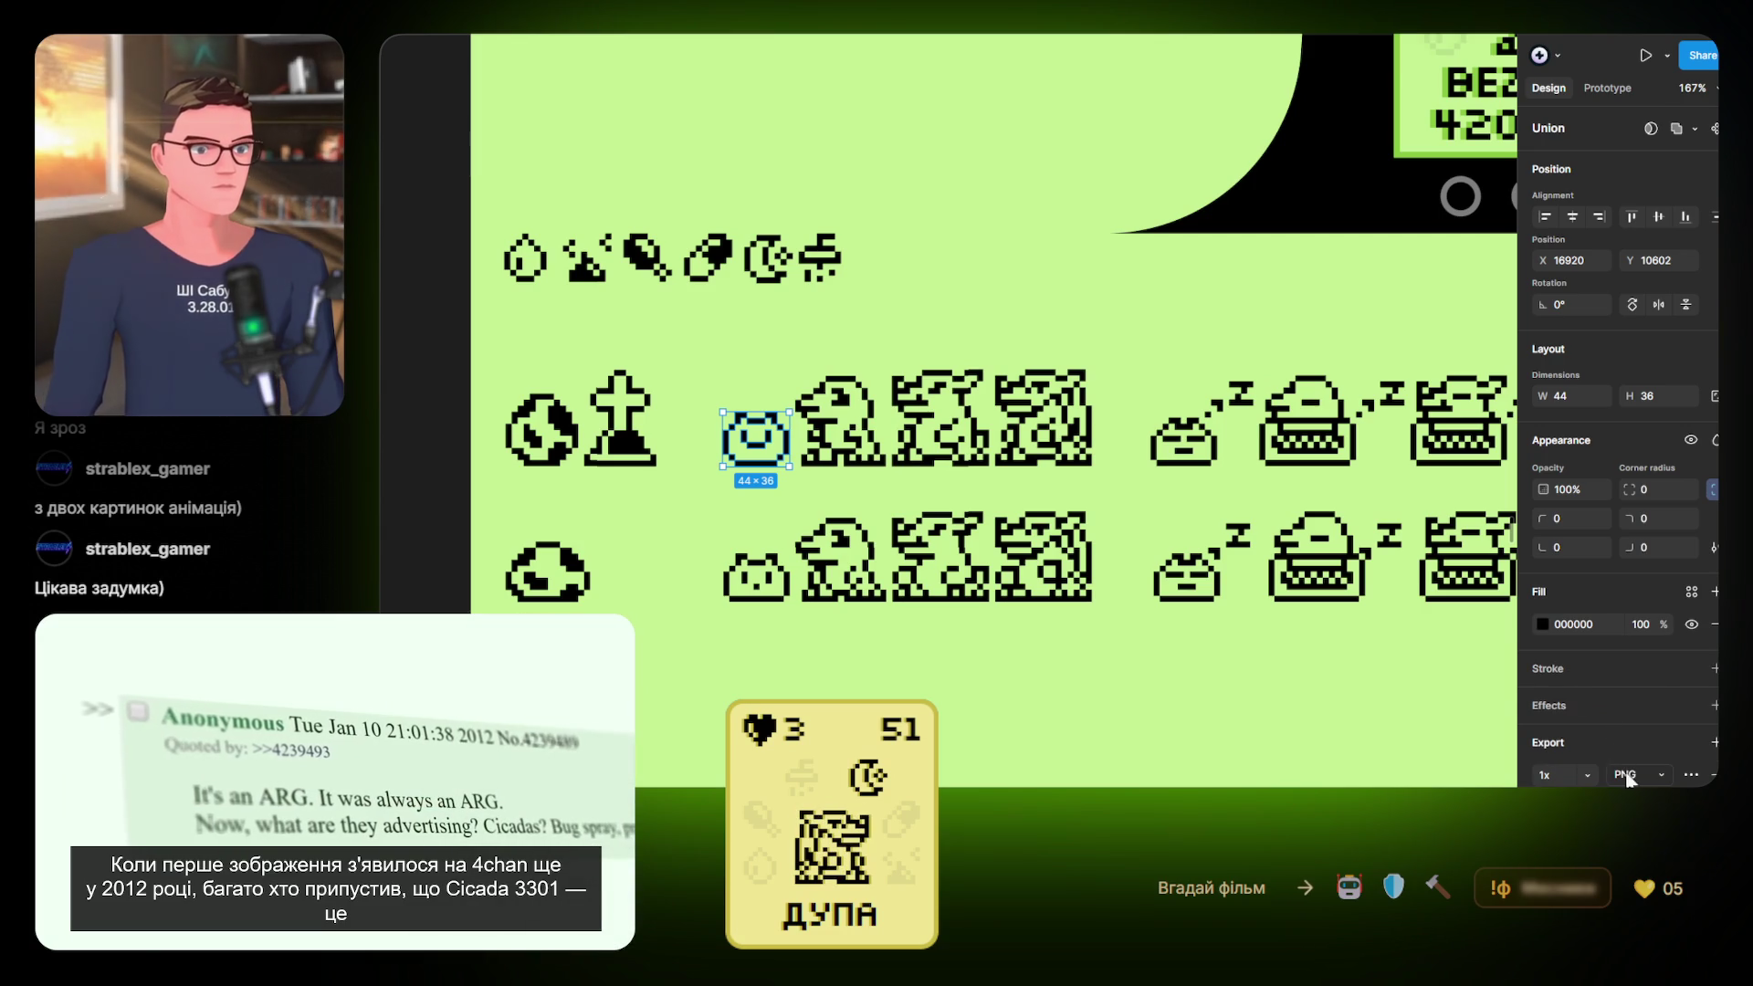
{"action": "left_click", "coordinate": [1634, 818]}
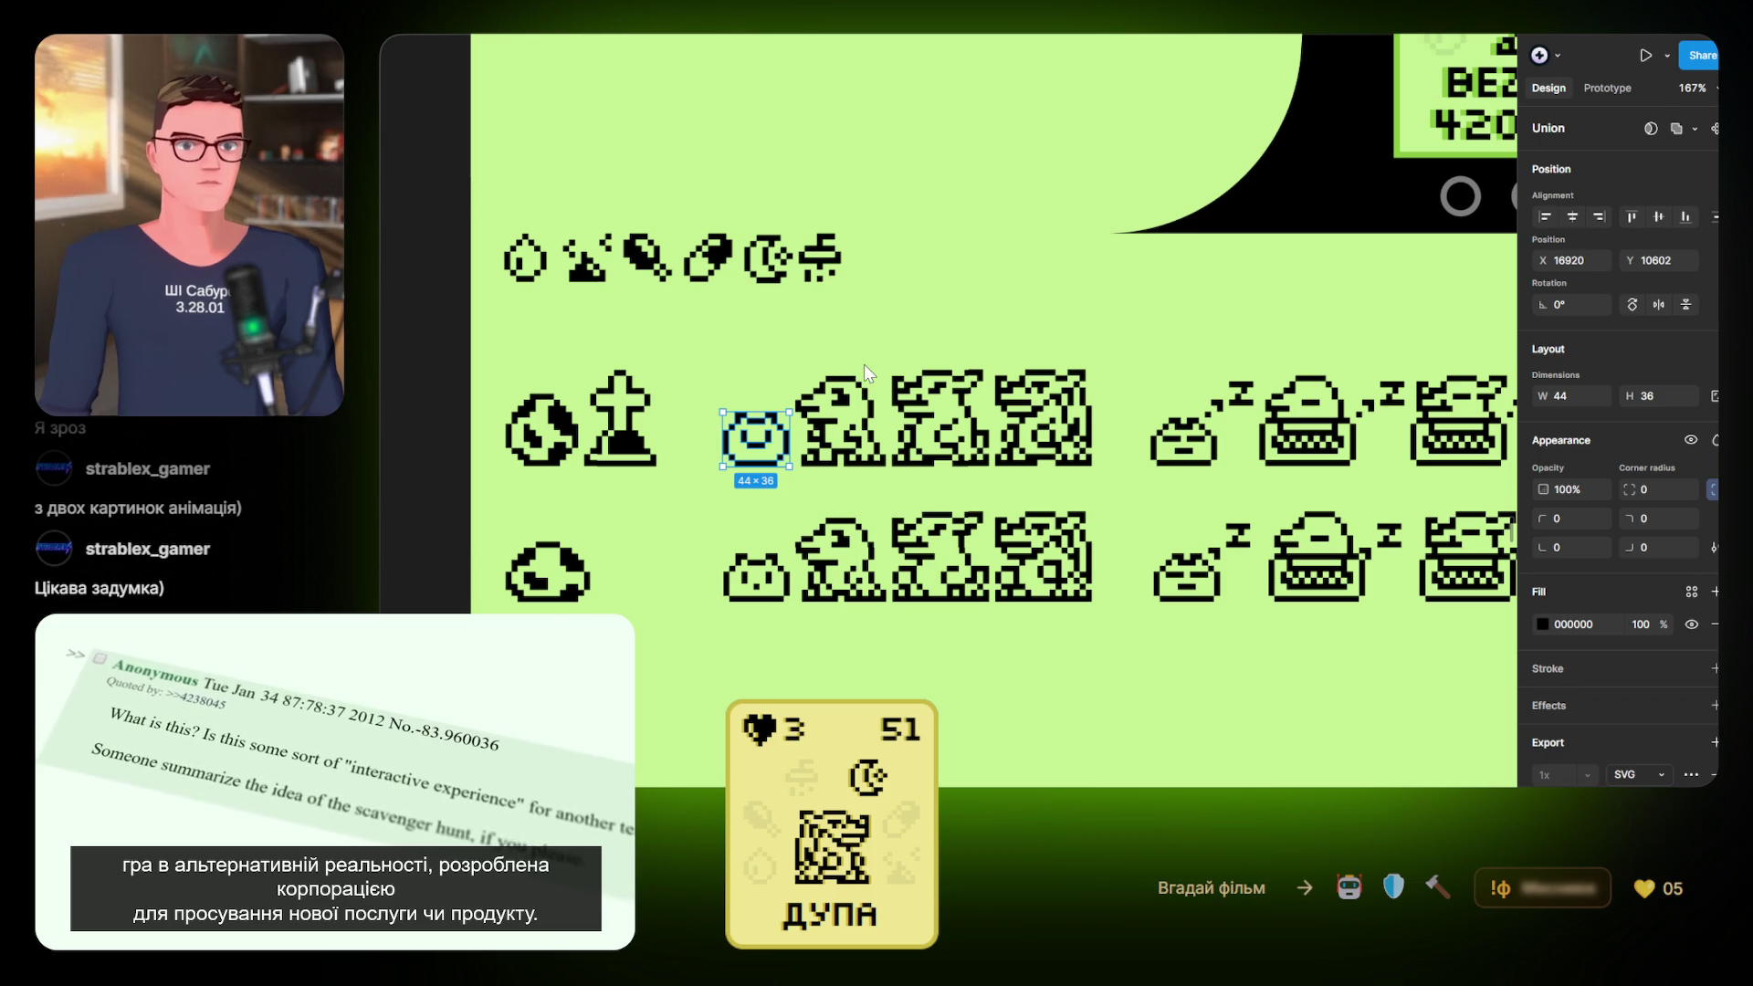
{"action": "left_click", "coordinate": [973, 685]}
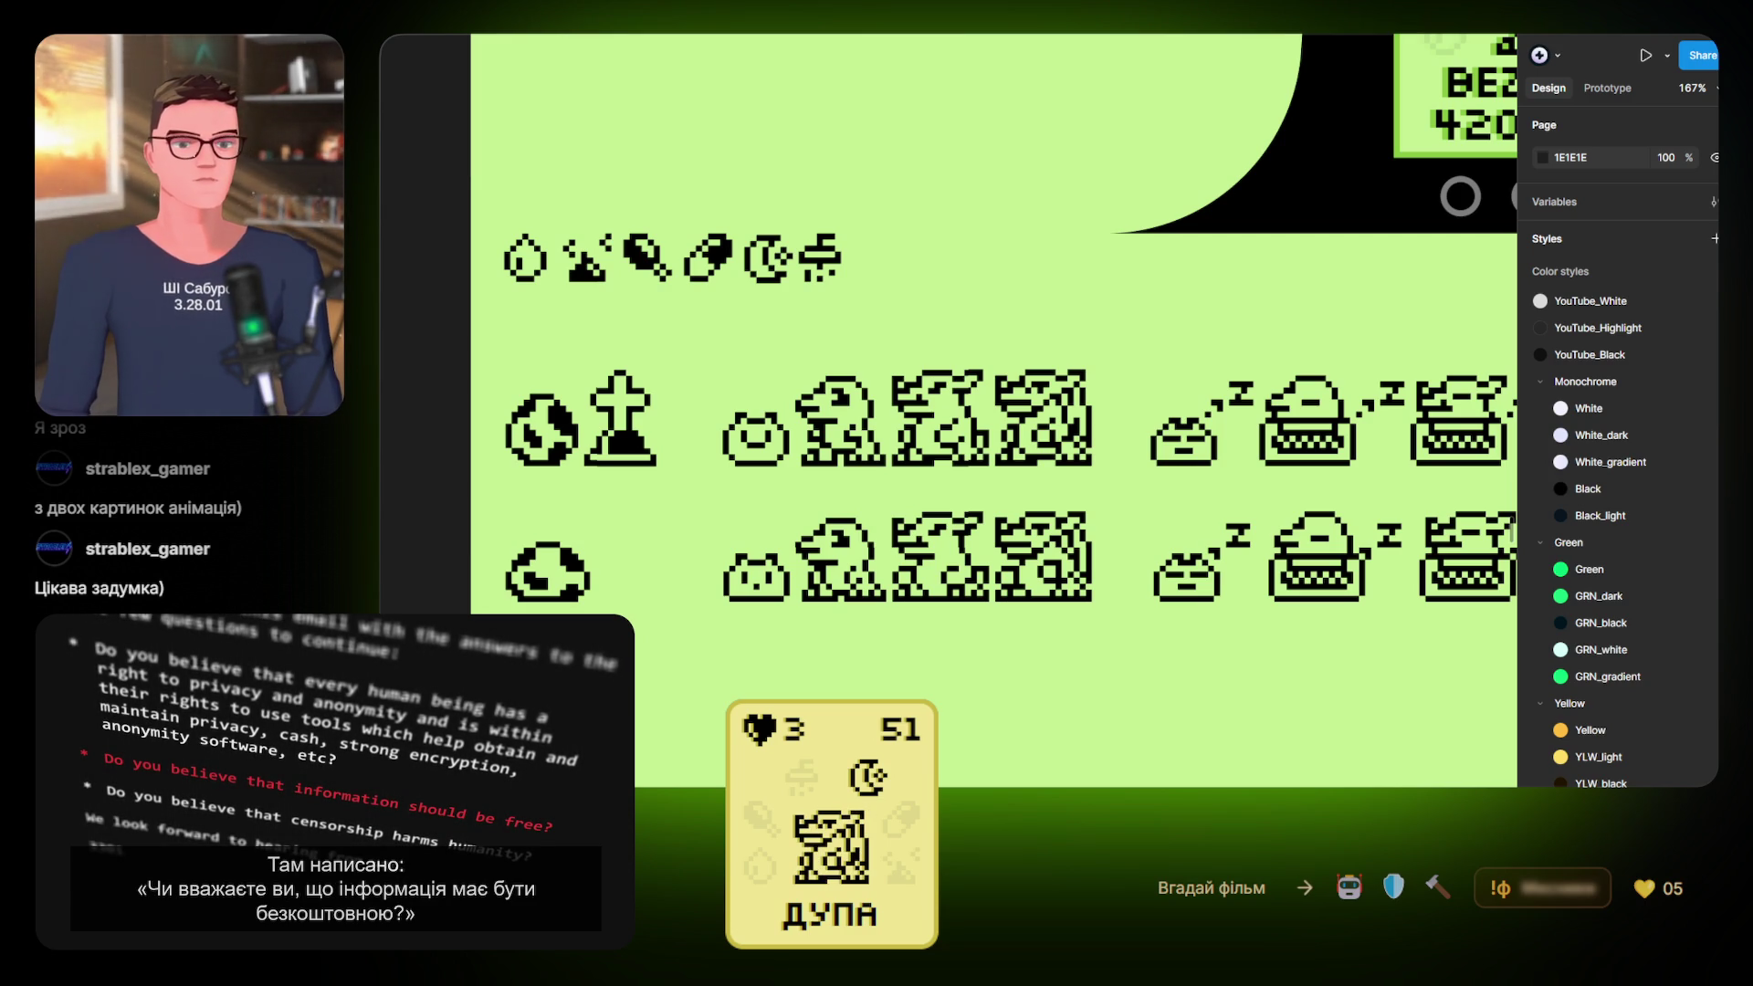
{"action": "left_click", "coordinate": [754, 573]}
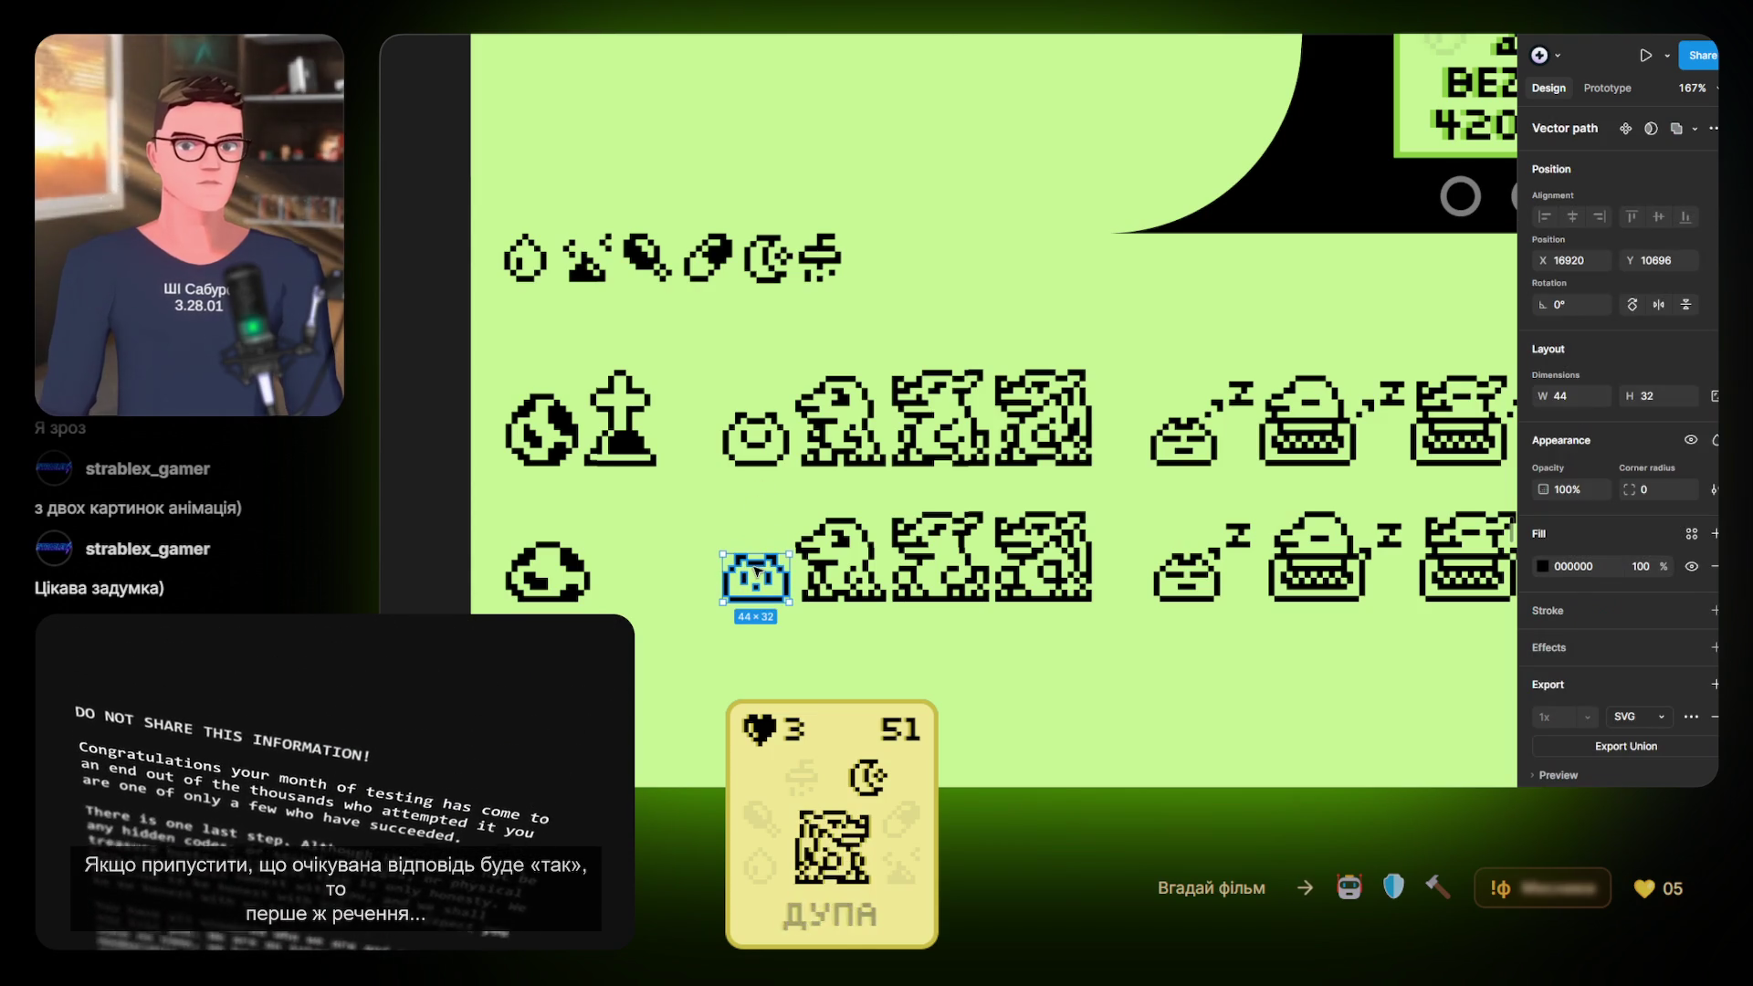
Union the 44×32 bottom-row cat sprite and give it a 1x SVG export
{"action": "left_click", "coordinate": [1678, 130]}
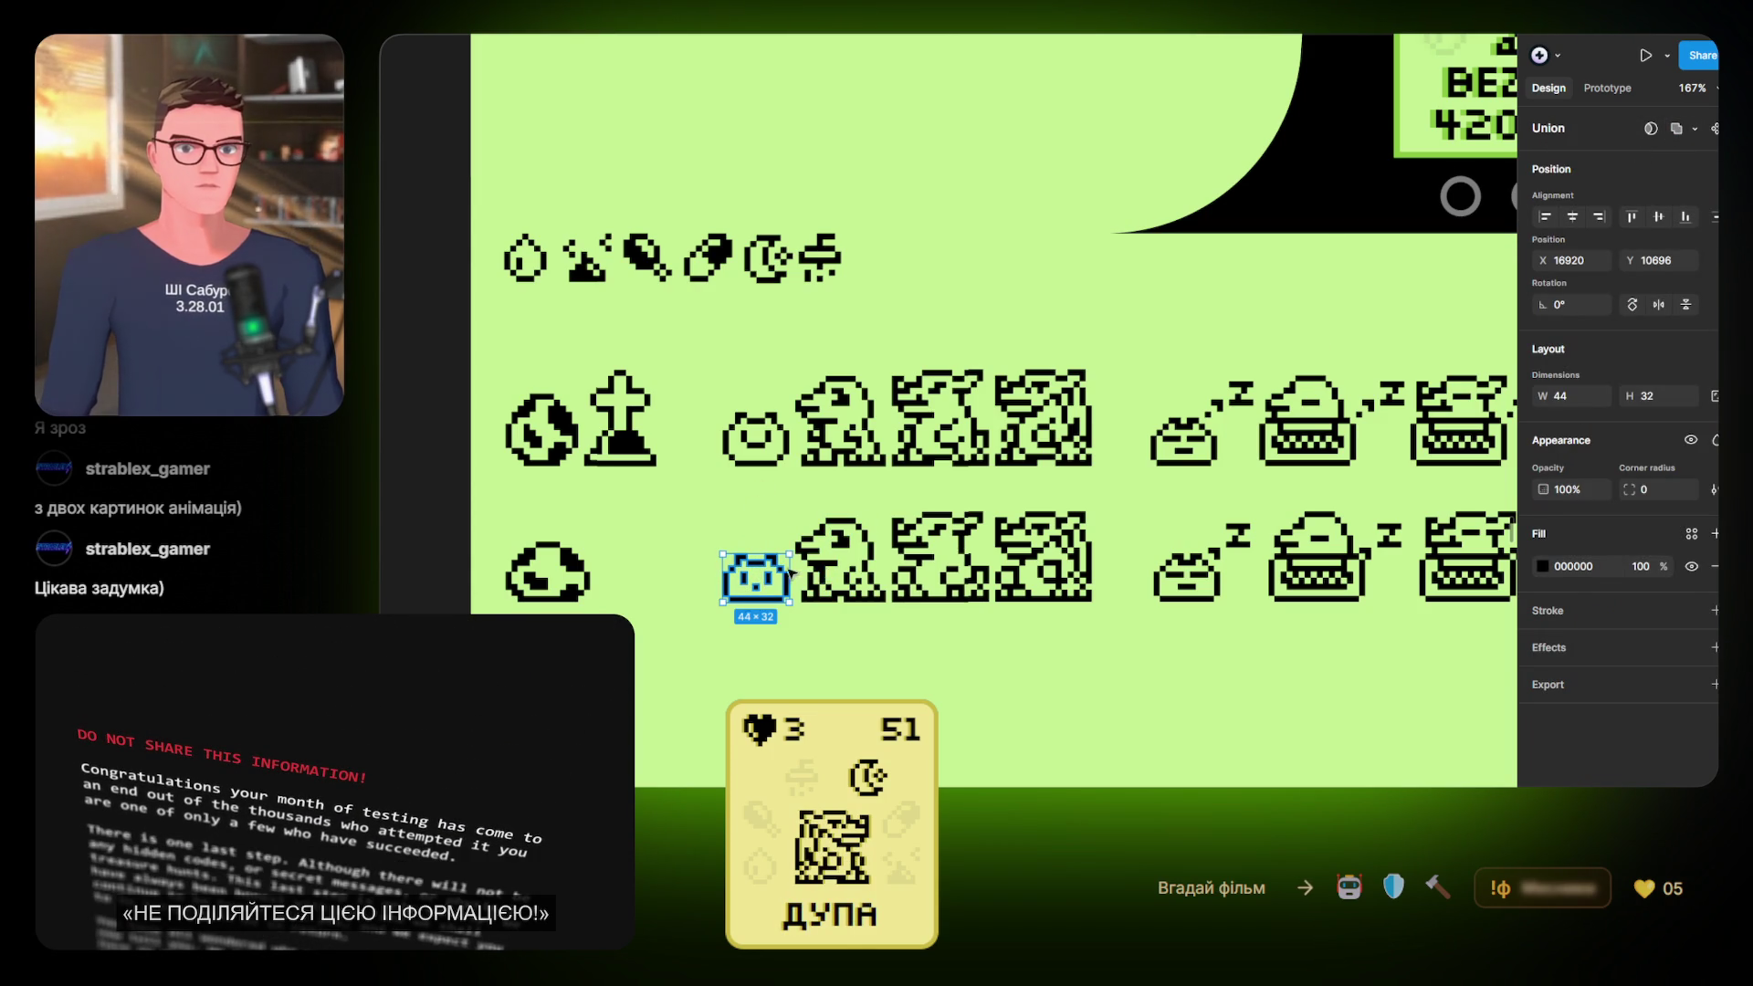
{"action": "left_click", "coordinate": [1591, 683]}
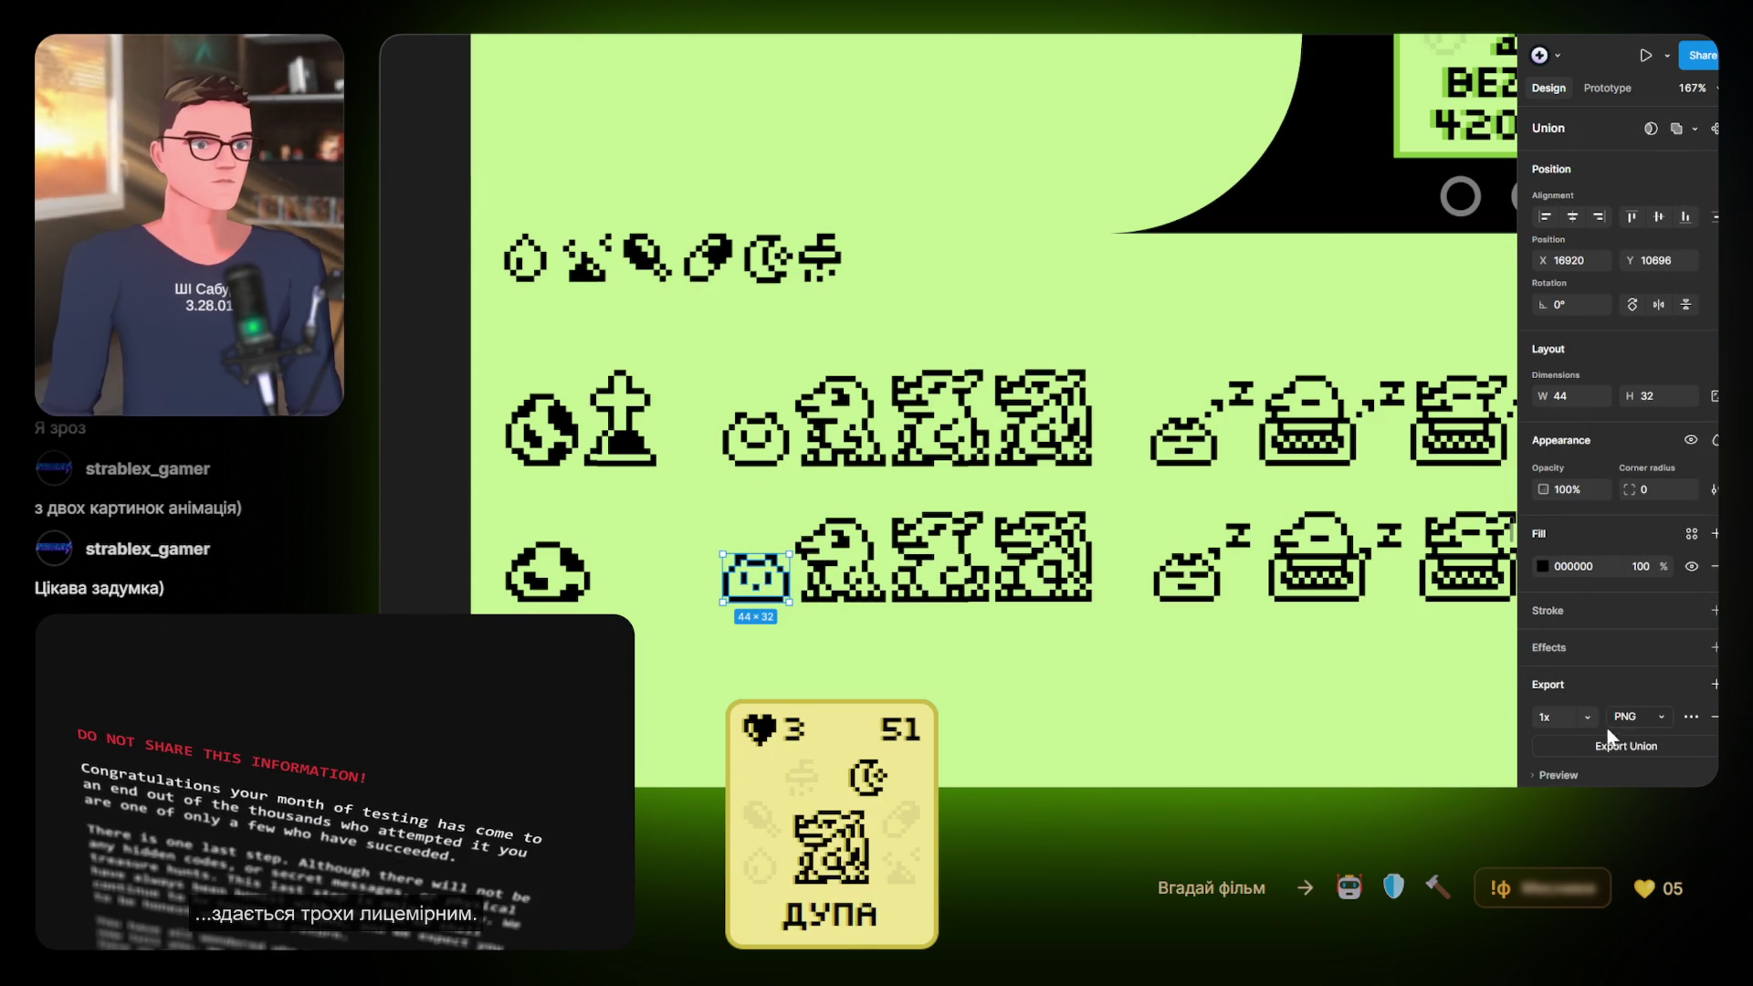
{"action": "left_click", "coordinate": [1640, 761]}
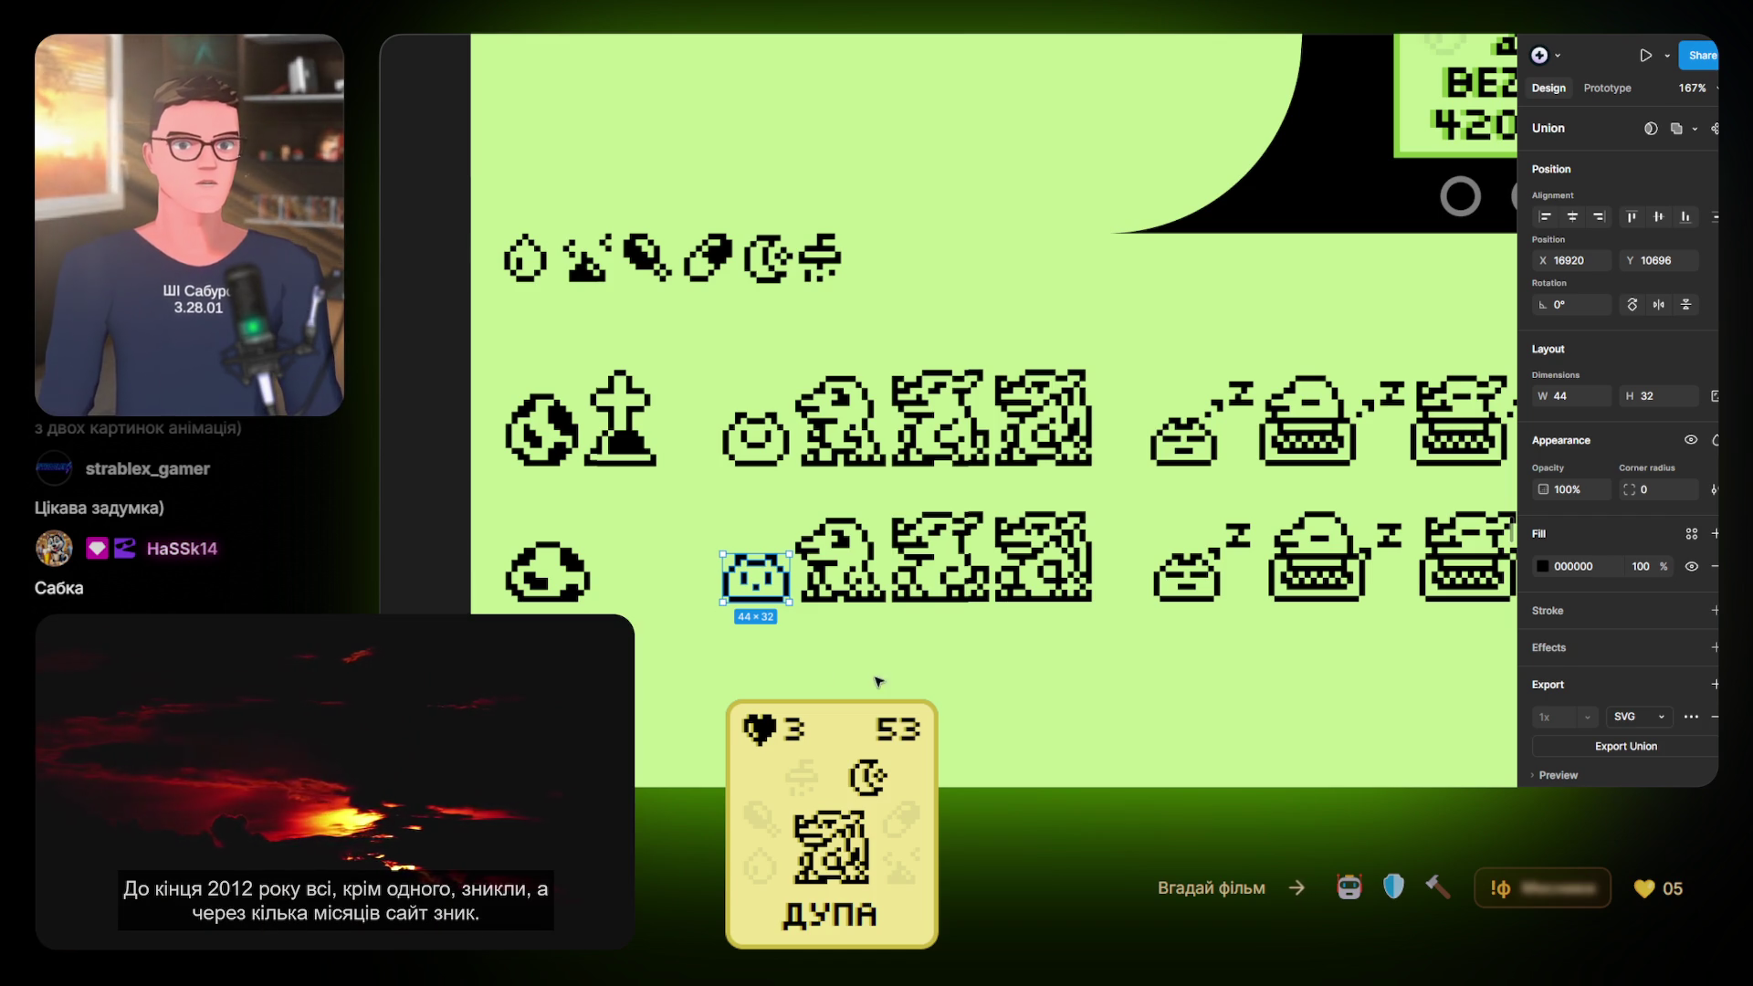
Select the first bottom-row dinosaur sprite to check its 1x SVG export setting
{"action": "left_click", "coordinate": [874, 657]}
{"action": "scroll", "coordinate": [869, 618], "scroll_direction": "right", "scroll_amount": 3}
{"action": "scroll", "coordinate": [868, 618], "scroll_direction": "down", "scroll_amount": 1}
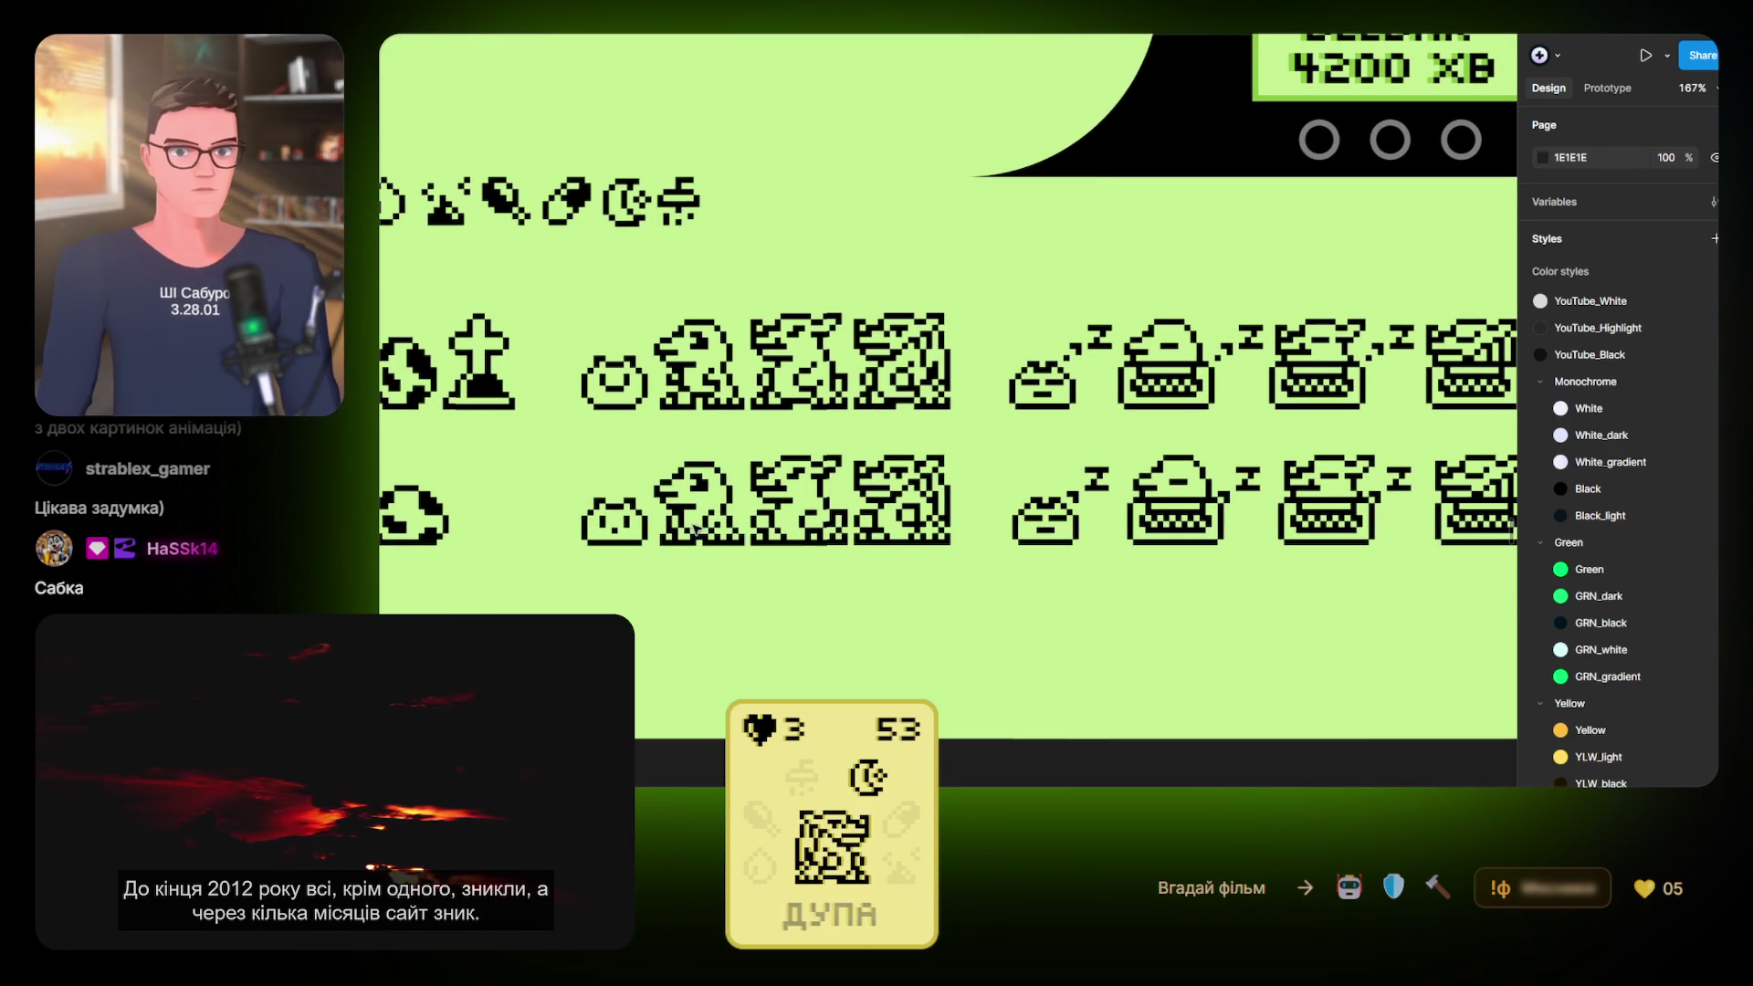
{"action": "left_click", "coordinate": [736, 530]}
{"action": "scroll", "coordinate": [923, 606], "scroll_direction": "up", "scroll_amount": 3}
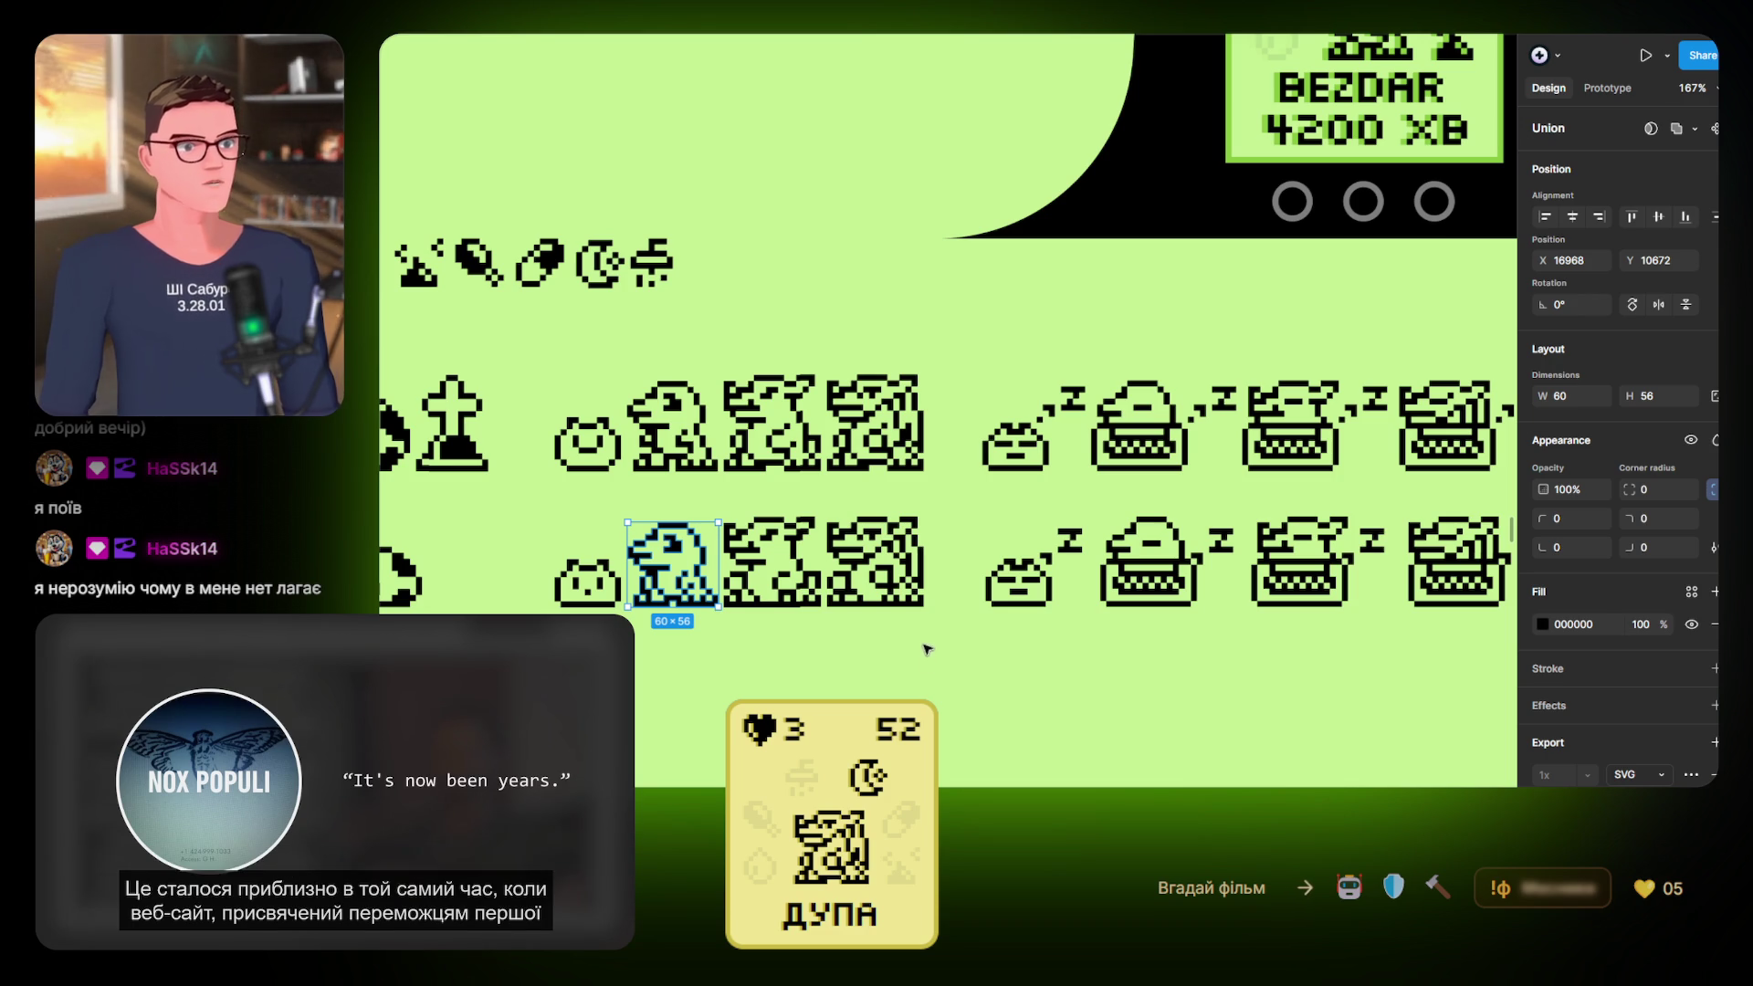
Select the next dinosaur sprite in the bottom row and review its Export panel
{"action": "left_click", "coordinate": [970, 662]}
{"action": "scroll", "coordinate": [949, 639], "scroll_direction": "left", "scroll_amount": 2}
{"action": "scroll", "coordinate": [957, 639], "scroll_direction": "left", "scroll_amount": 2}
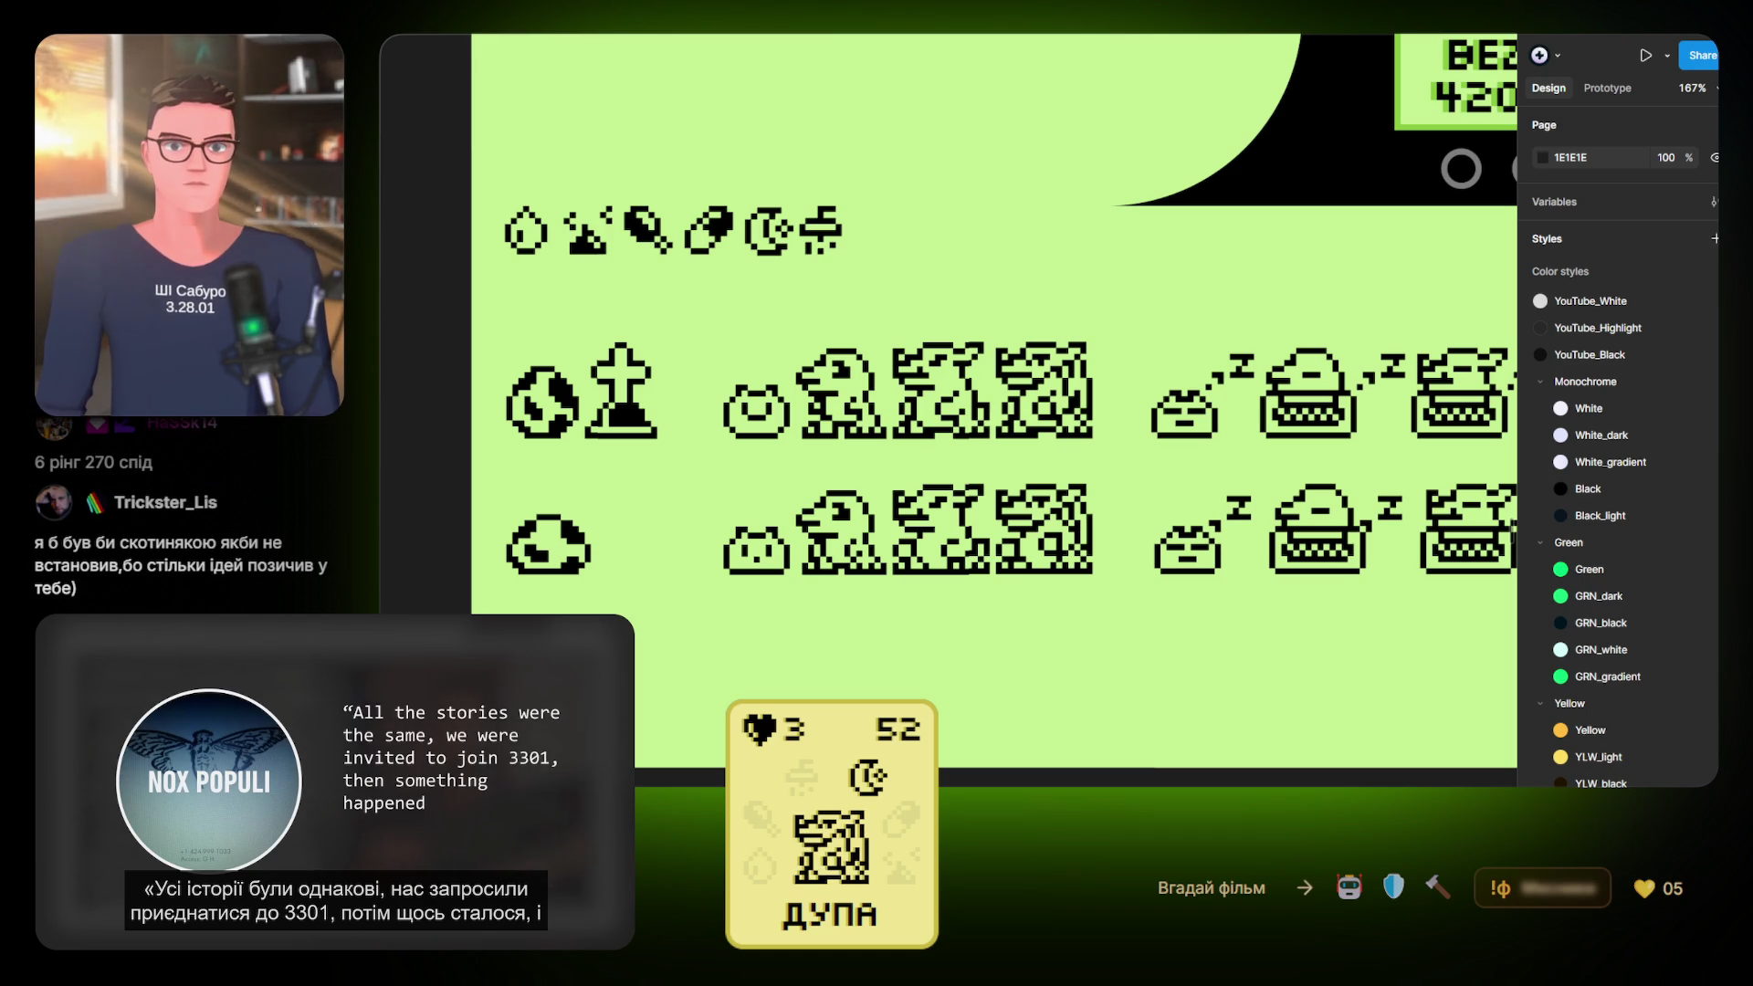
{"action": "left_click", "coordinate": [941, 529]}
{"action": "mouse_move", "coordinate": [1117, 610]}
{"action": "left_mouse_down"}
{"action": "mouse_move", "coordinate": [839, 606]}
{"action": "mouse_move", "coordinate": [922, 603]}
{"action": "left_mouse_up"}
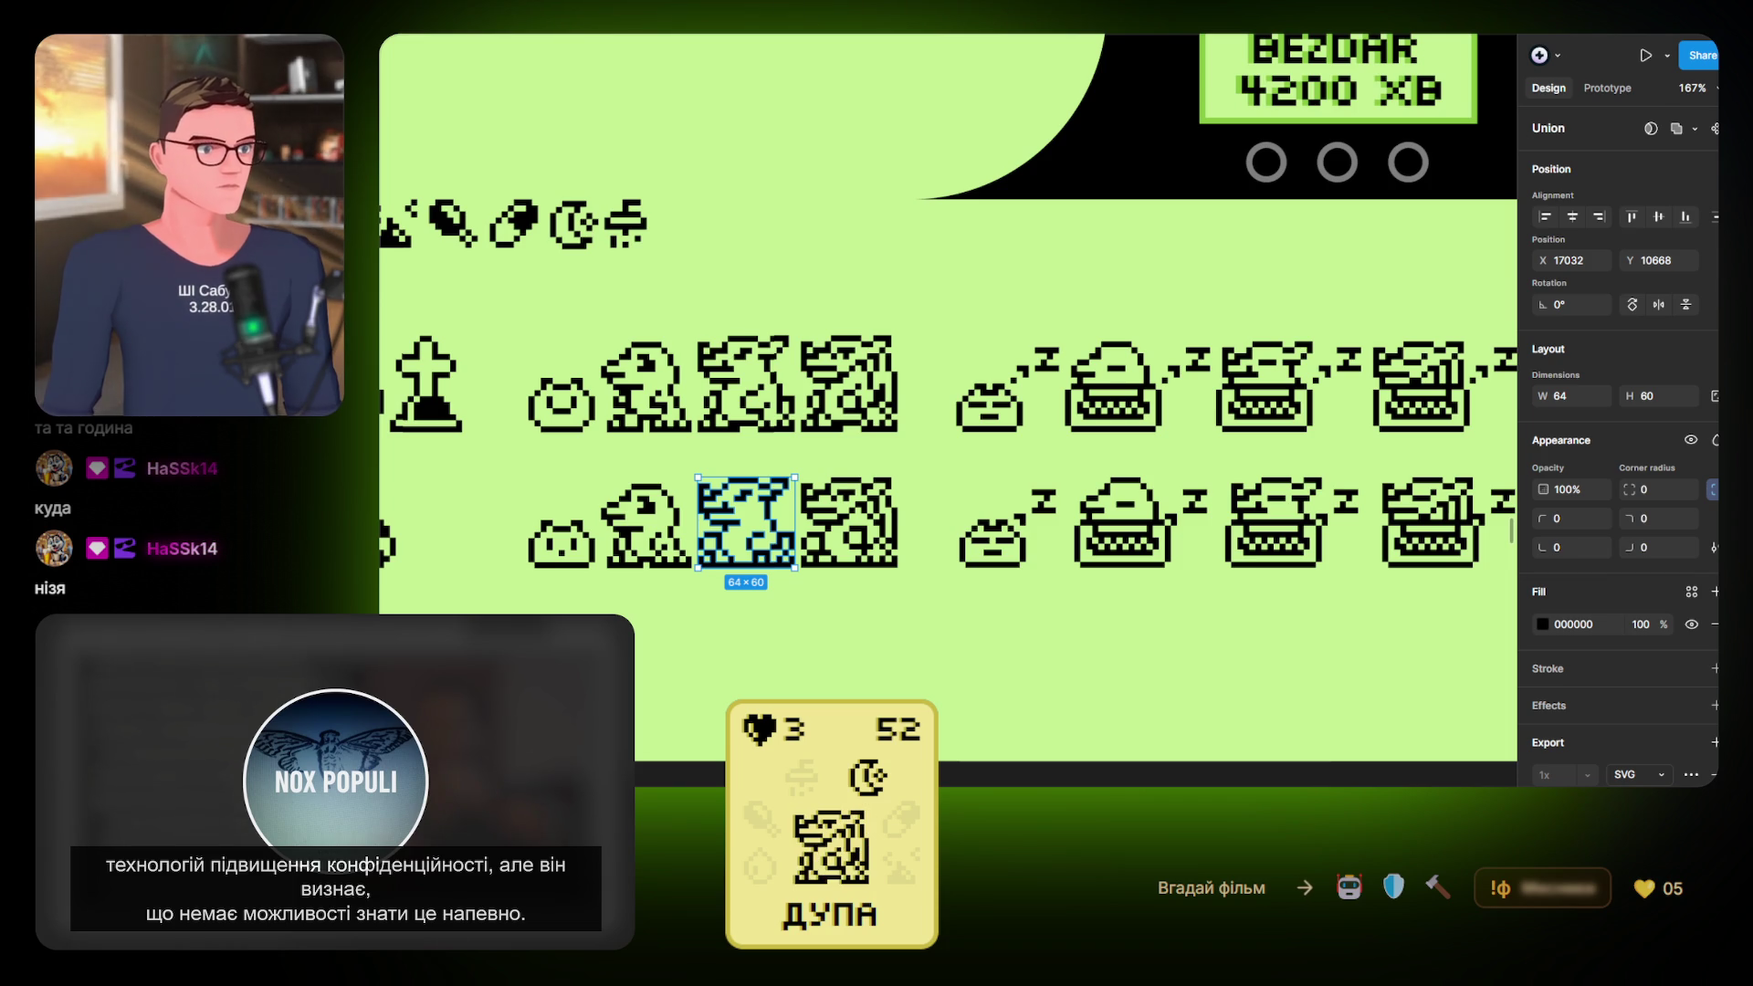
Deselect the sprite and bring the ONE_FOX, SABUROO and ПАУЗА widget cards back into view
{"action": "left_click", "coordinate": [941, 622]}
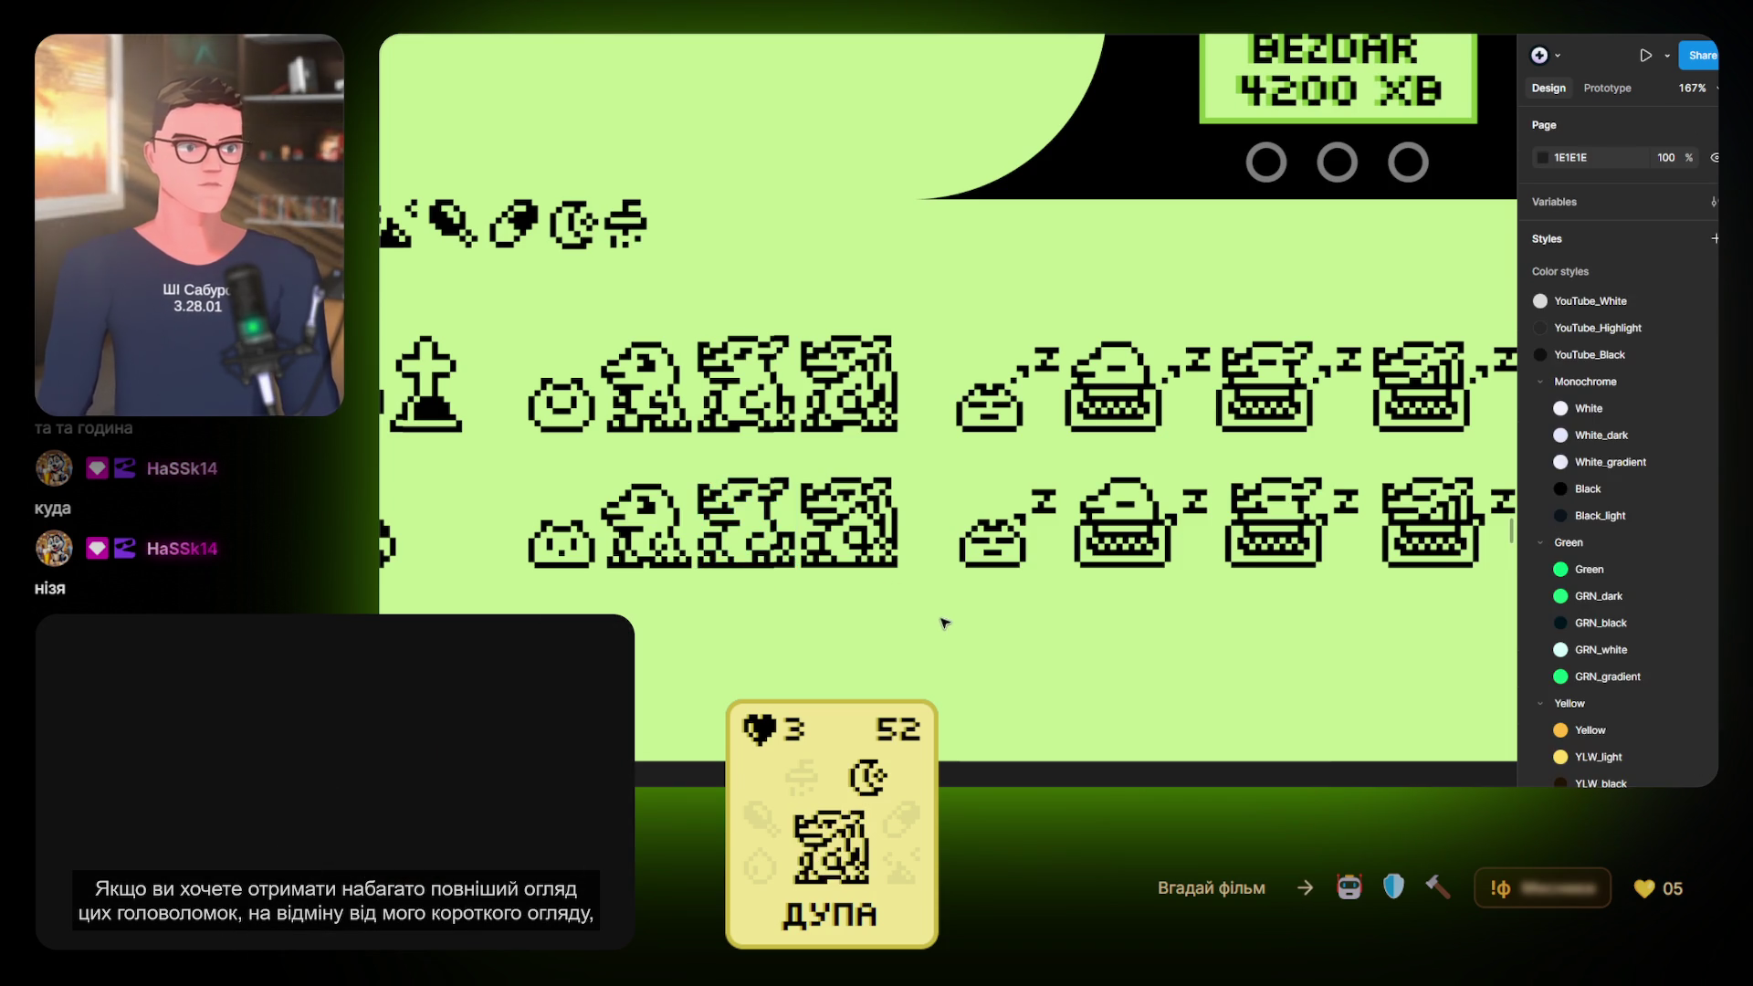
{"action": "mouse_move", "coordinate": [1001, 626]}
{"action": "left_mouse_down"}
{"action": "mouse_move", "coordinate": [703, 641]}
{"action": "mouse_move", "coordinate": [932, 594]}
{"action": "mouse_move", "coordinate": [1331, 579]}
{"action": "mouse_move", "coordinate": [1312, 606]}
{"action": "mouse_move", "coordinate": [643, 734]}
{"action": "left_mouse_up"}
{"action": "scroll", "coordinate": [643, 734], "scroll_direction": "right", "scroll_amount": 10}
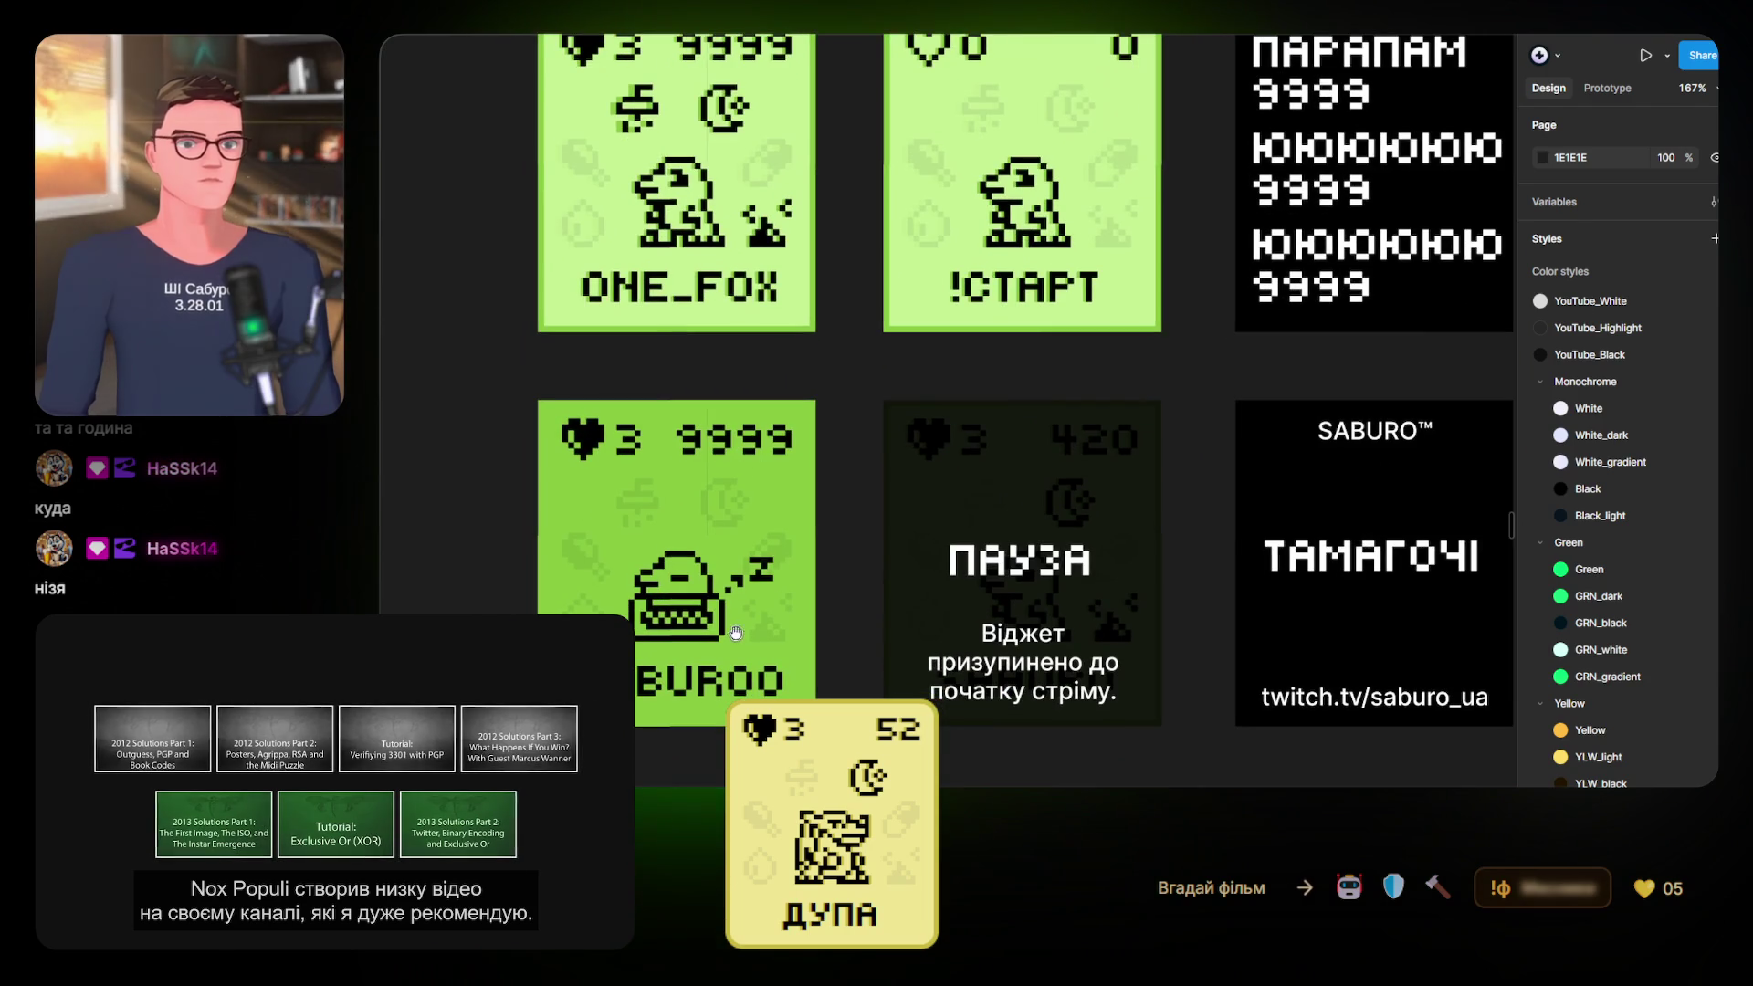
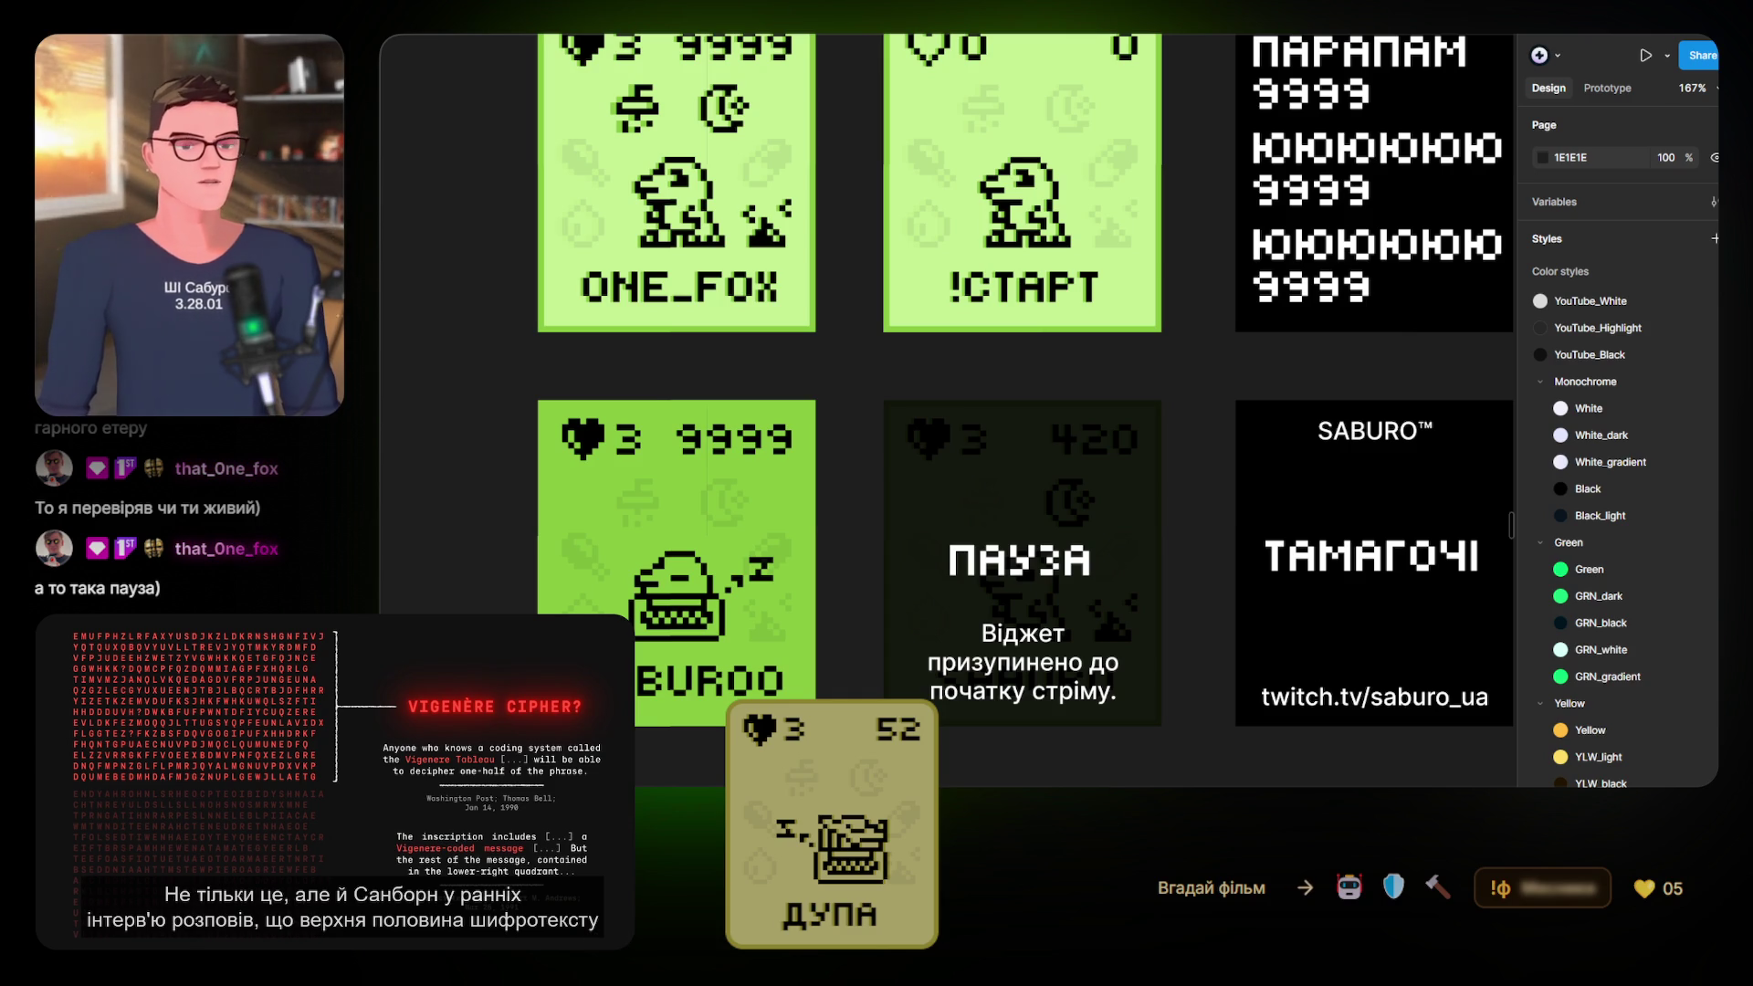
Scroll around the SABURO Mark III page to view its six tamagotchi screen cards
{"action": "scroll", "coordinate": [1280, 350], "scroll_direction": "up", "scroll_amount": 5}
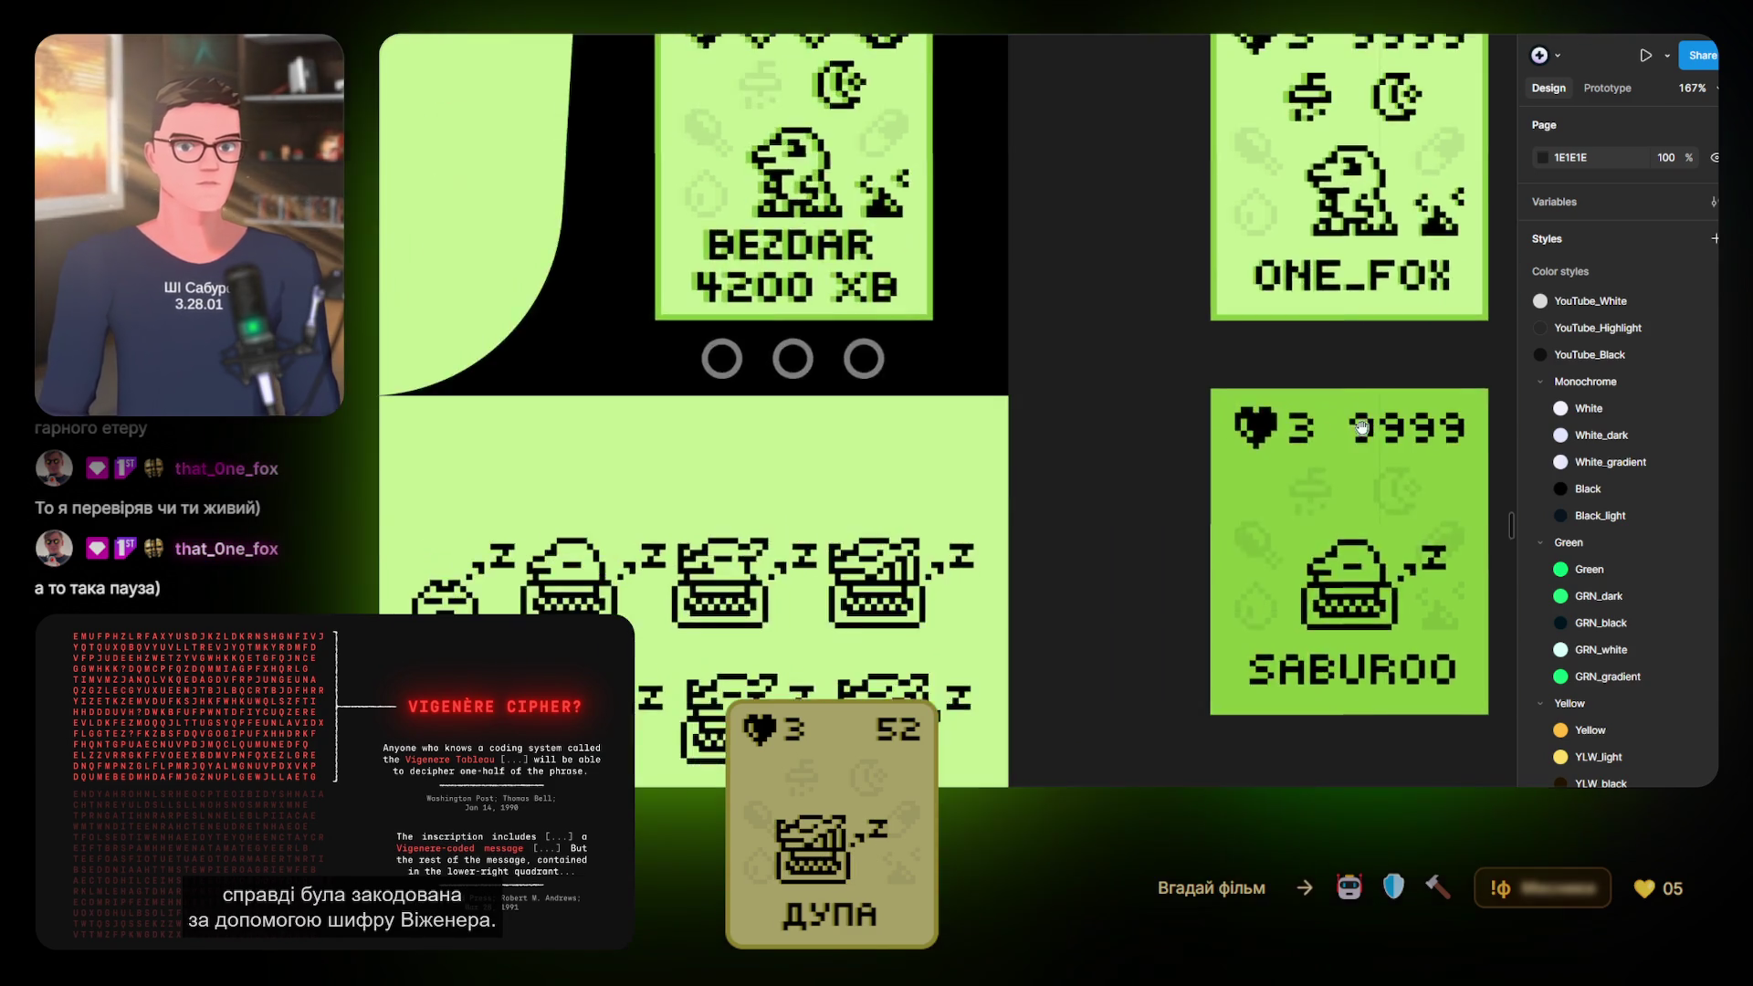
{"action": "scroll", "coordinate": [1126, 502], "scroll_direction": "down", "scroll_amount": 3}
{"action": "scroll", "coordinate": [902, 510], "scroll_direction": "up", "scroll_amount": 3}
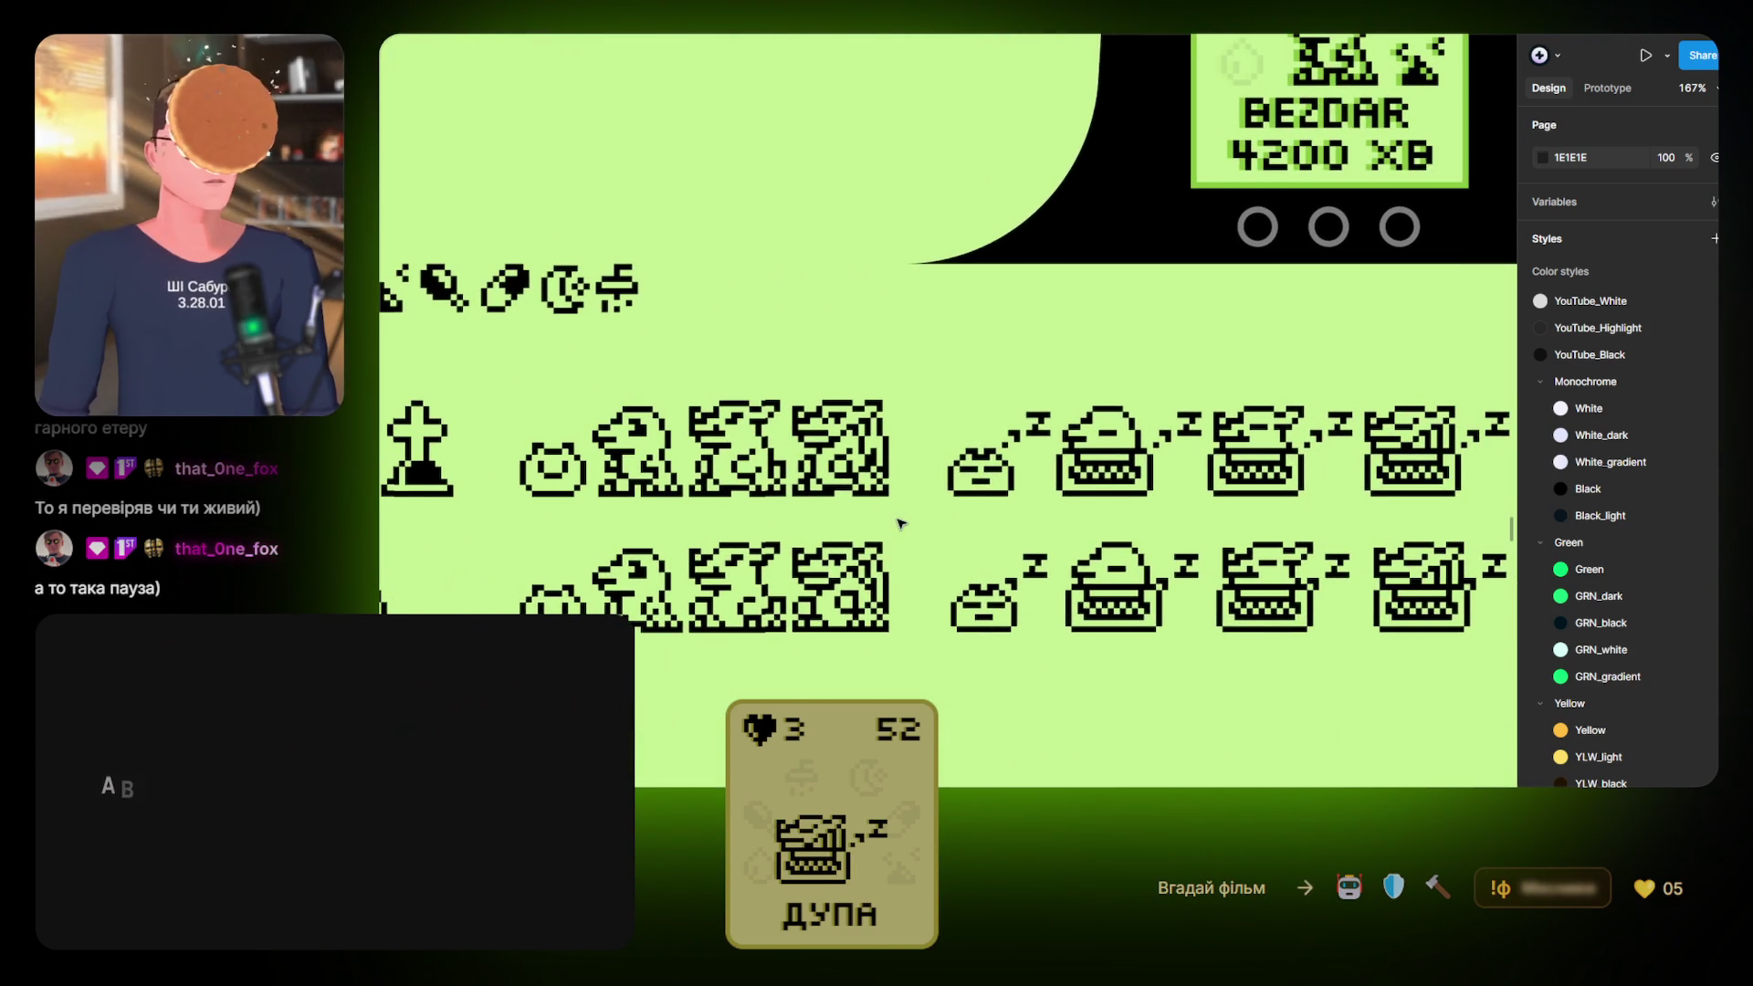
{"action": "scroll", "coordinate": [904, 508], "scroll_direction": "down", "scroll_amount": 3}
{"action": "scroll", "coordinate": [952, 496], "scroll_direction": "up", "scroll_amount": 2}
{"action": "scroll", "coordinate": [1014, 552], "scroll_direction": "down", "scroll_amount": 3}
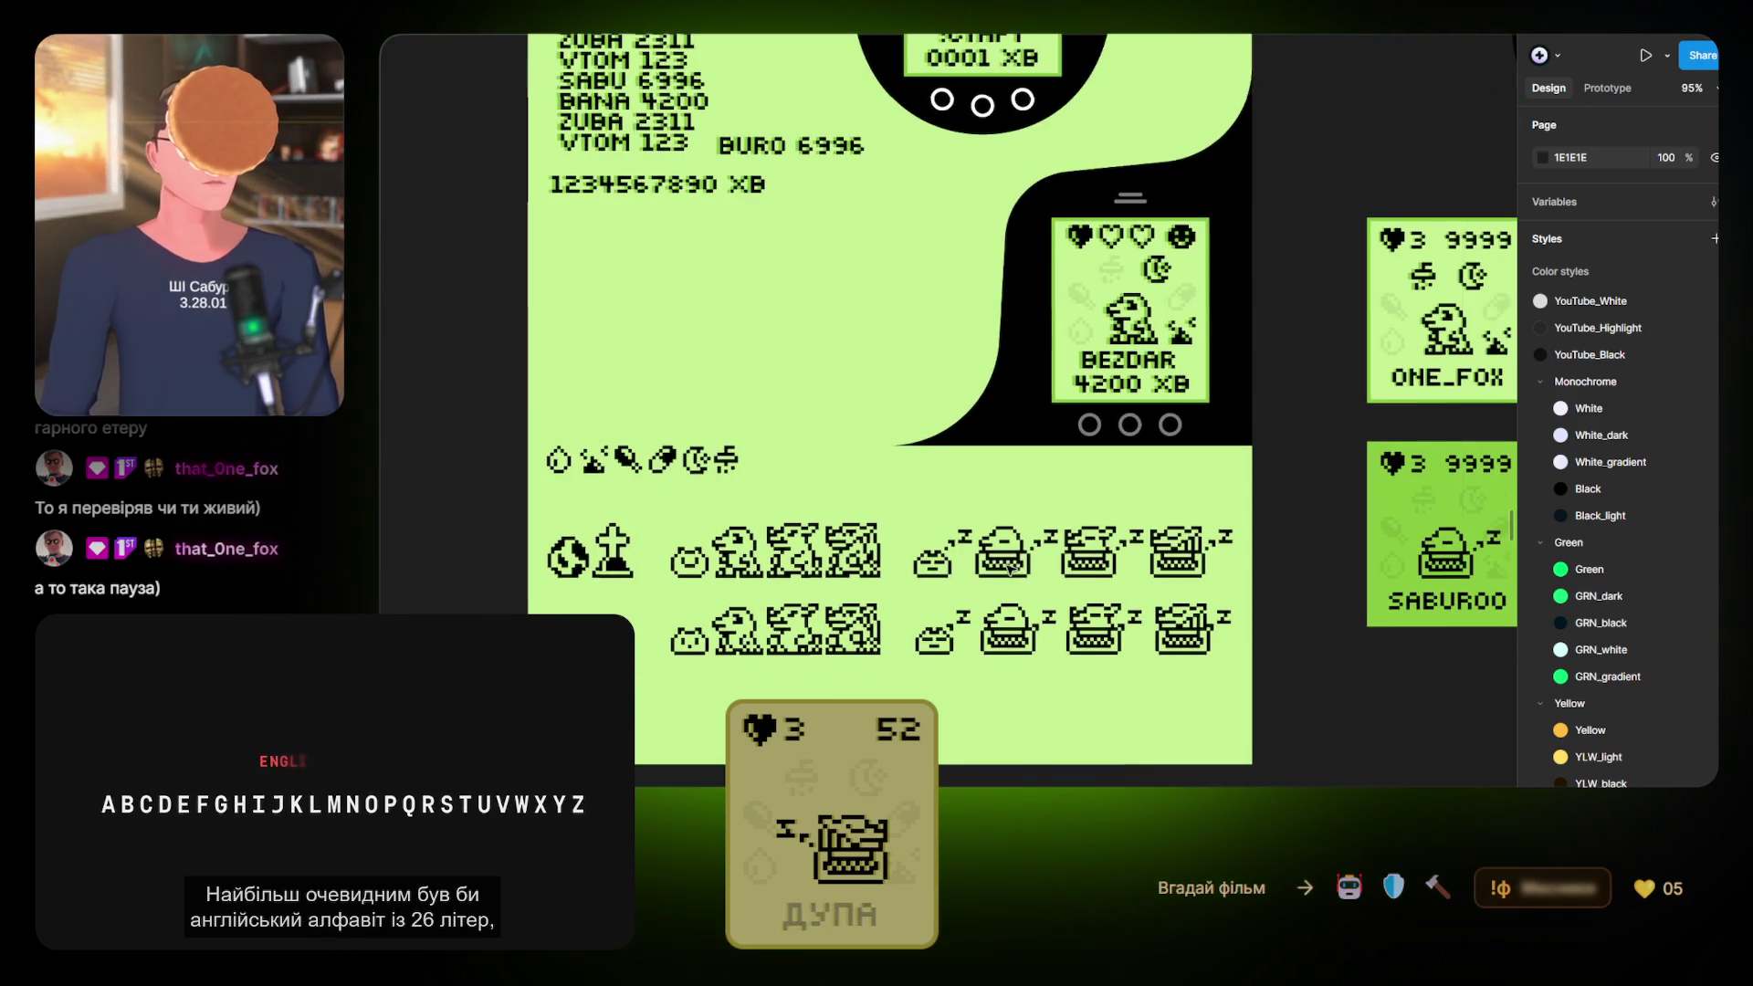
{"action": "scroll", "coordinate": [1151, 545], "scroll_direction": "right", "scroll_amount": 2}
{"action": "scroll", "coordinate": [1151, 545], "scroll_direction": "right", "scroll_amount": 5}
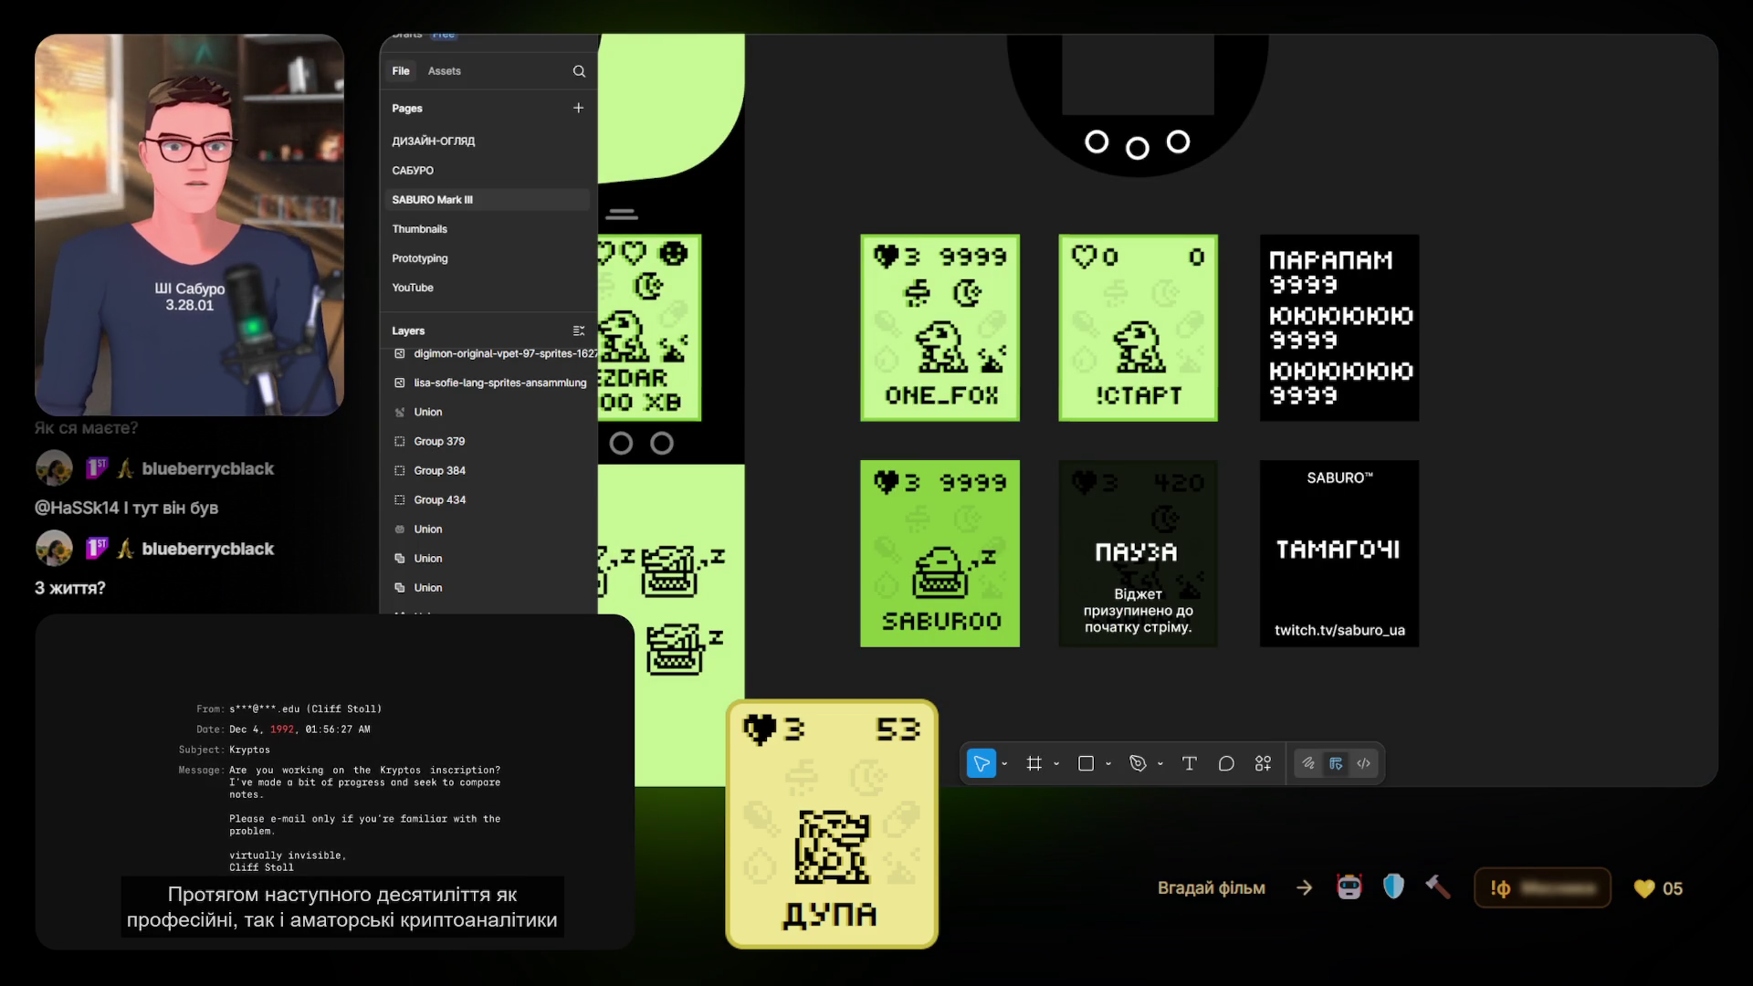
Pan the Figma canvas past the ONE_FOX card to the sleeping pet sprites
{"action": "left_click_drag", "start_coordinate": [933, 400], "coordinate": [1093, 345]}
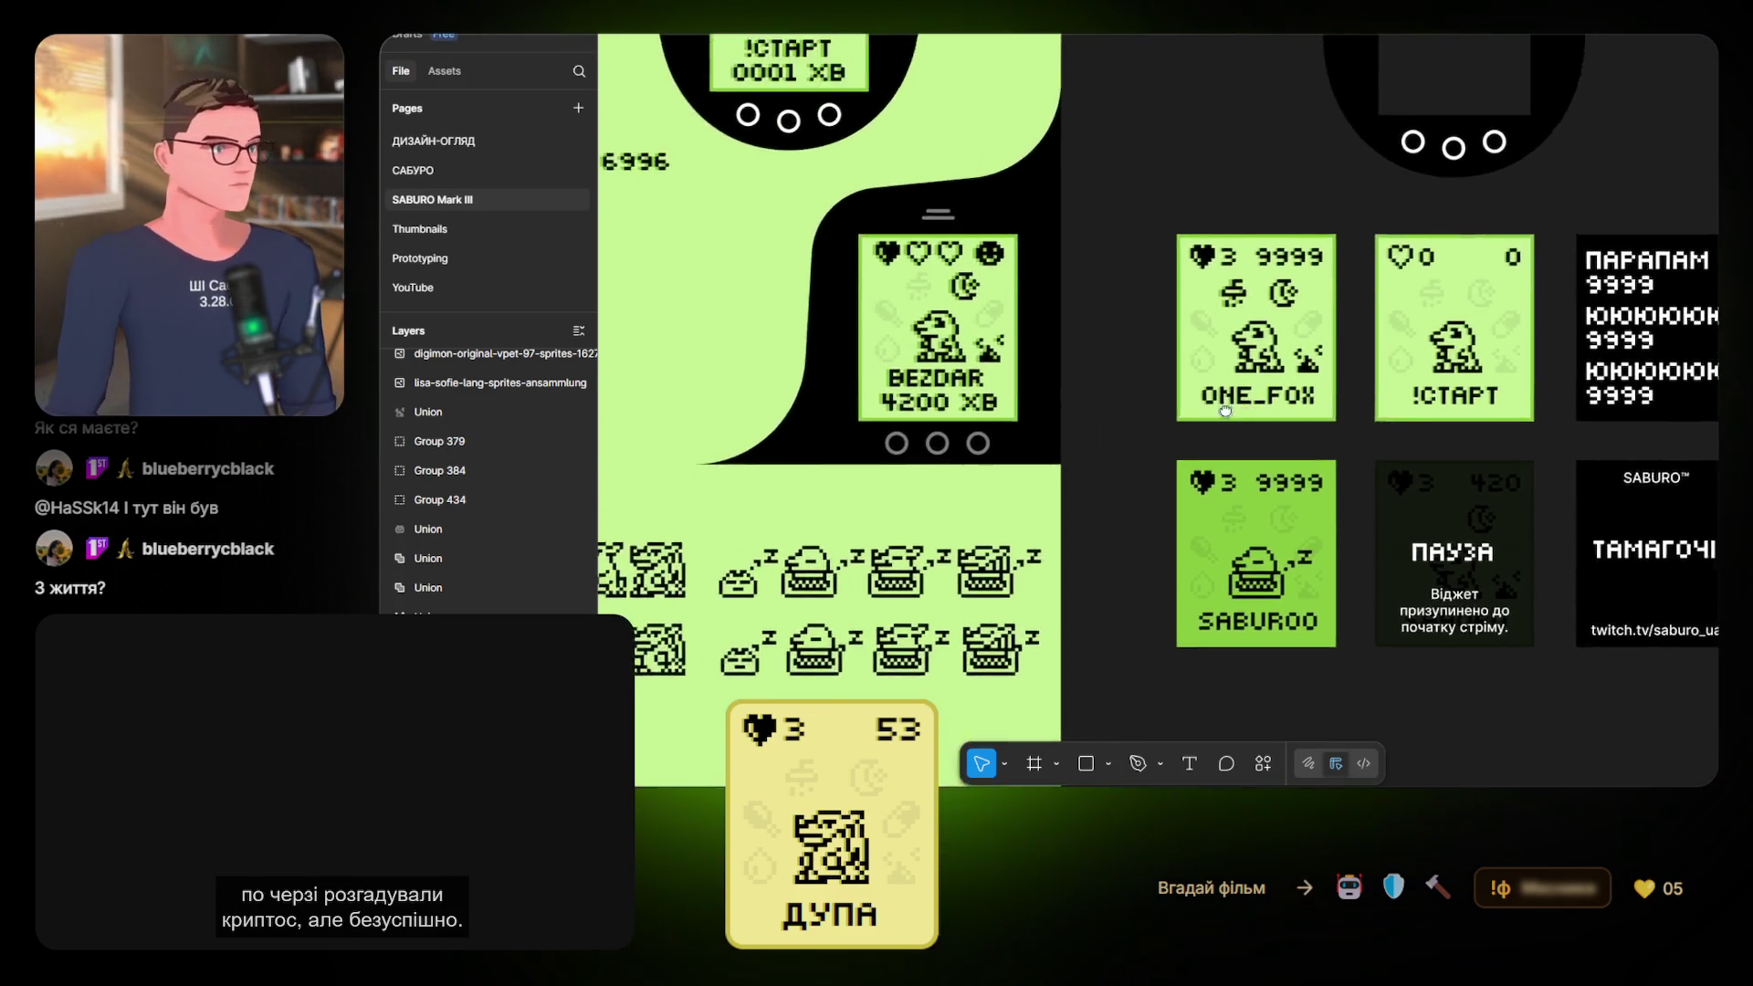
{"action": "scroll", "coordinate": [1092, 345], "scroll_direction": "up", "scroll_amount": 5}
{"action": "scroll", "coordinate": [1067, 421], "scroll_direction": "left", "scroll_amount": 10}
{"action": "scroll", "coordinate": [1120, 359], "scroll_direction": "down", "scroll_amount": 3}
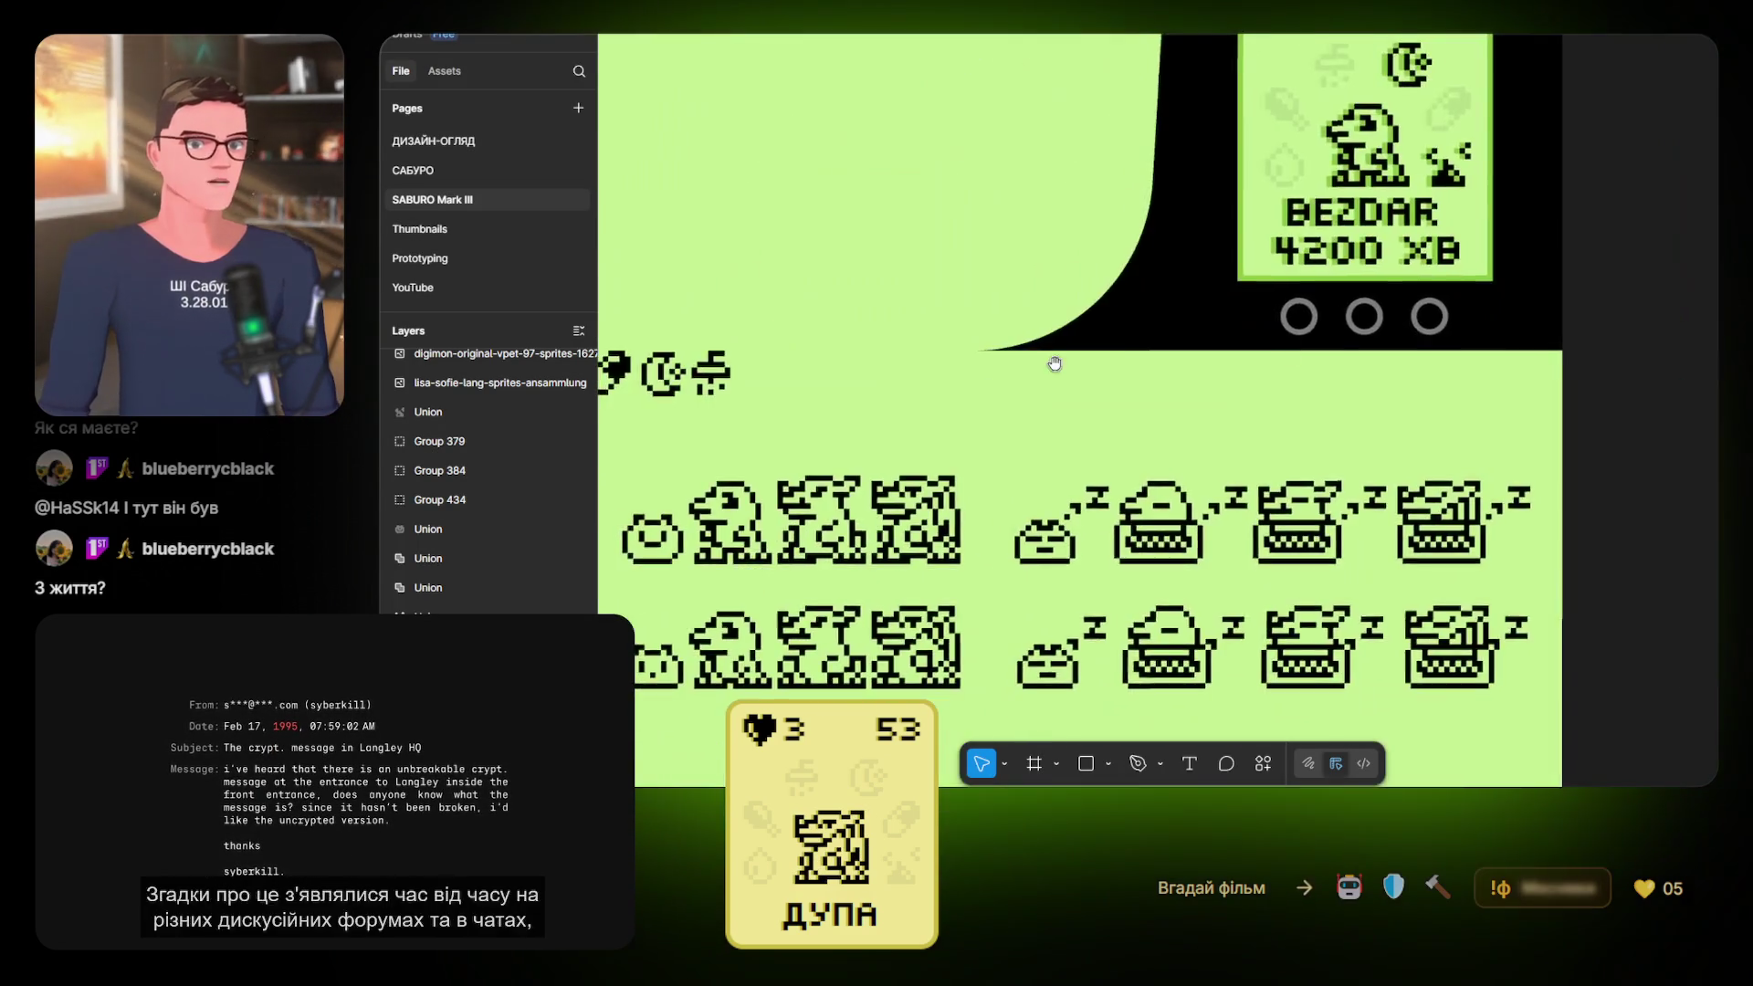
{"action": "left_click_drag", "start_coordinate": [1145, 364], "coordinate": [1146, 385]}
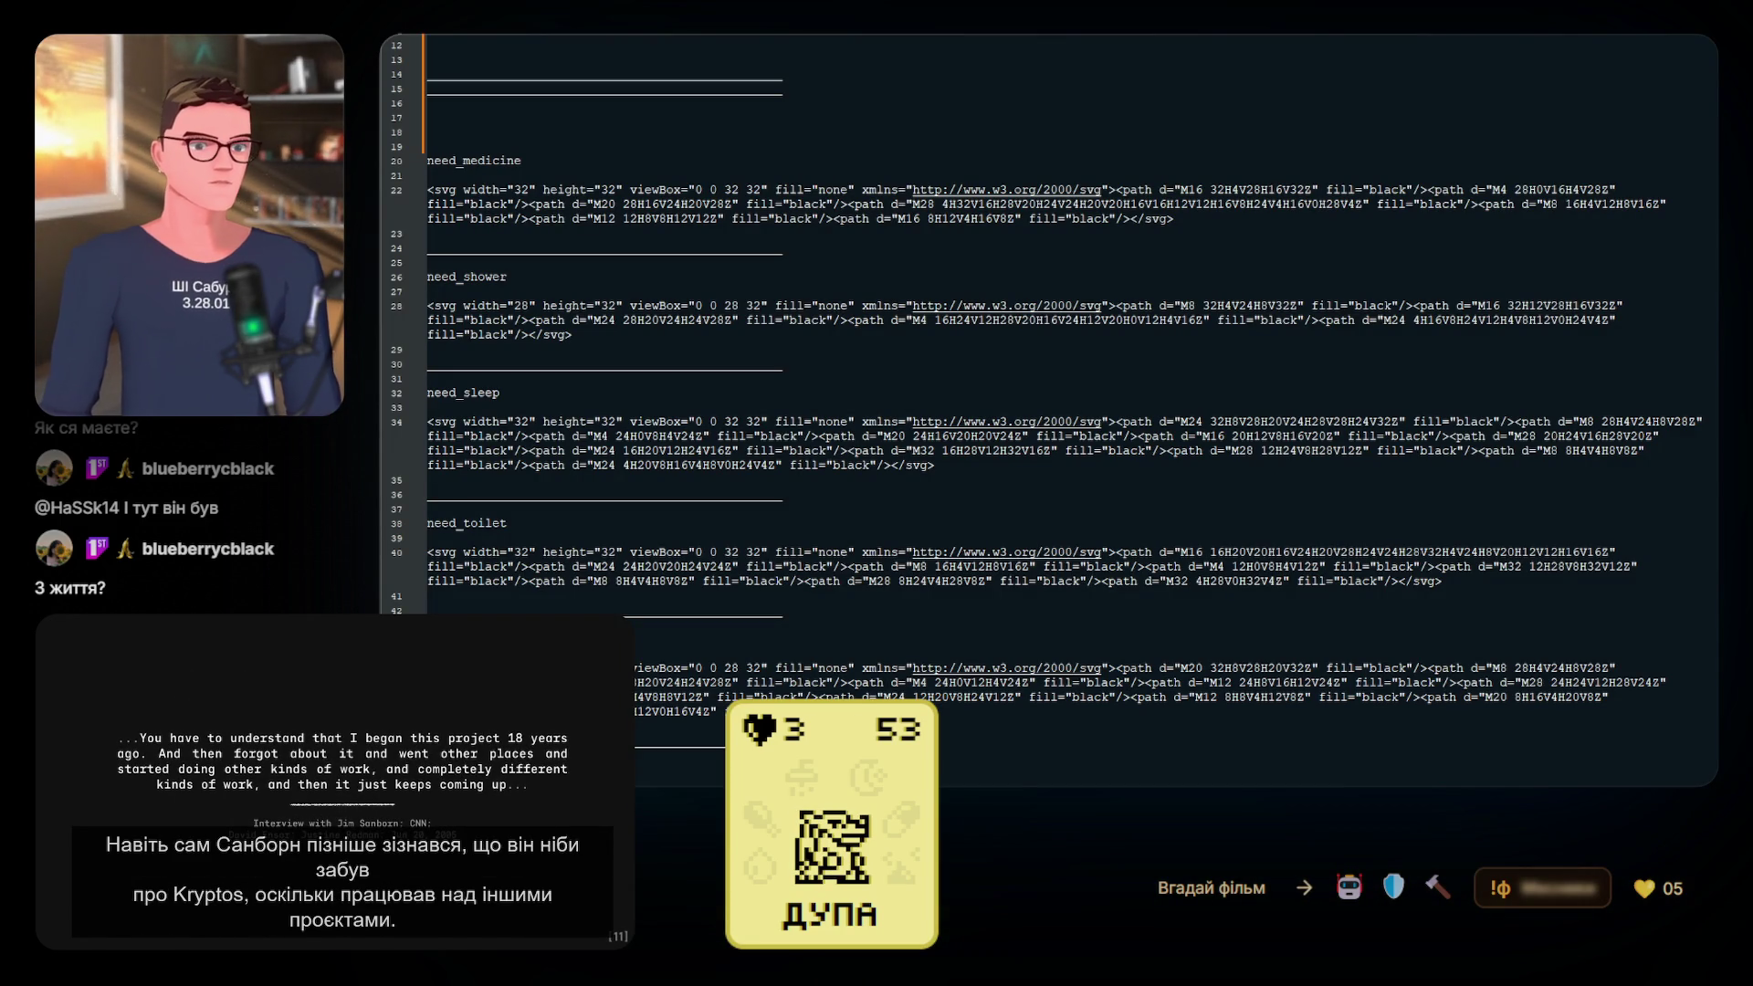
Select the need_medicine label near the top of the SVG file
{"action": "scroll", "coordinate": [860, 256], "scroll_direction": "up", "scroll_amount": 2}
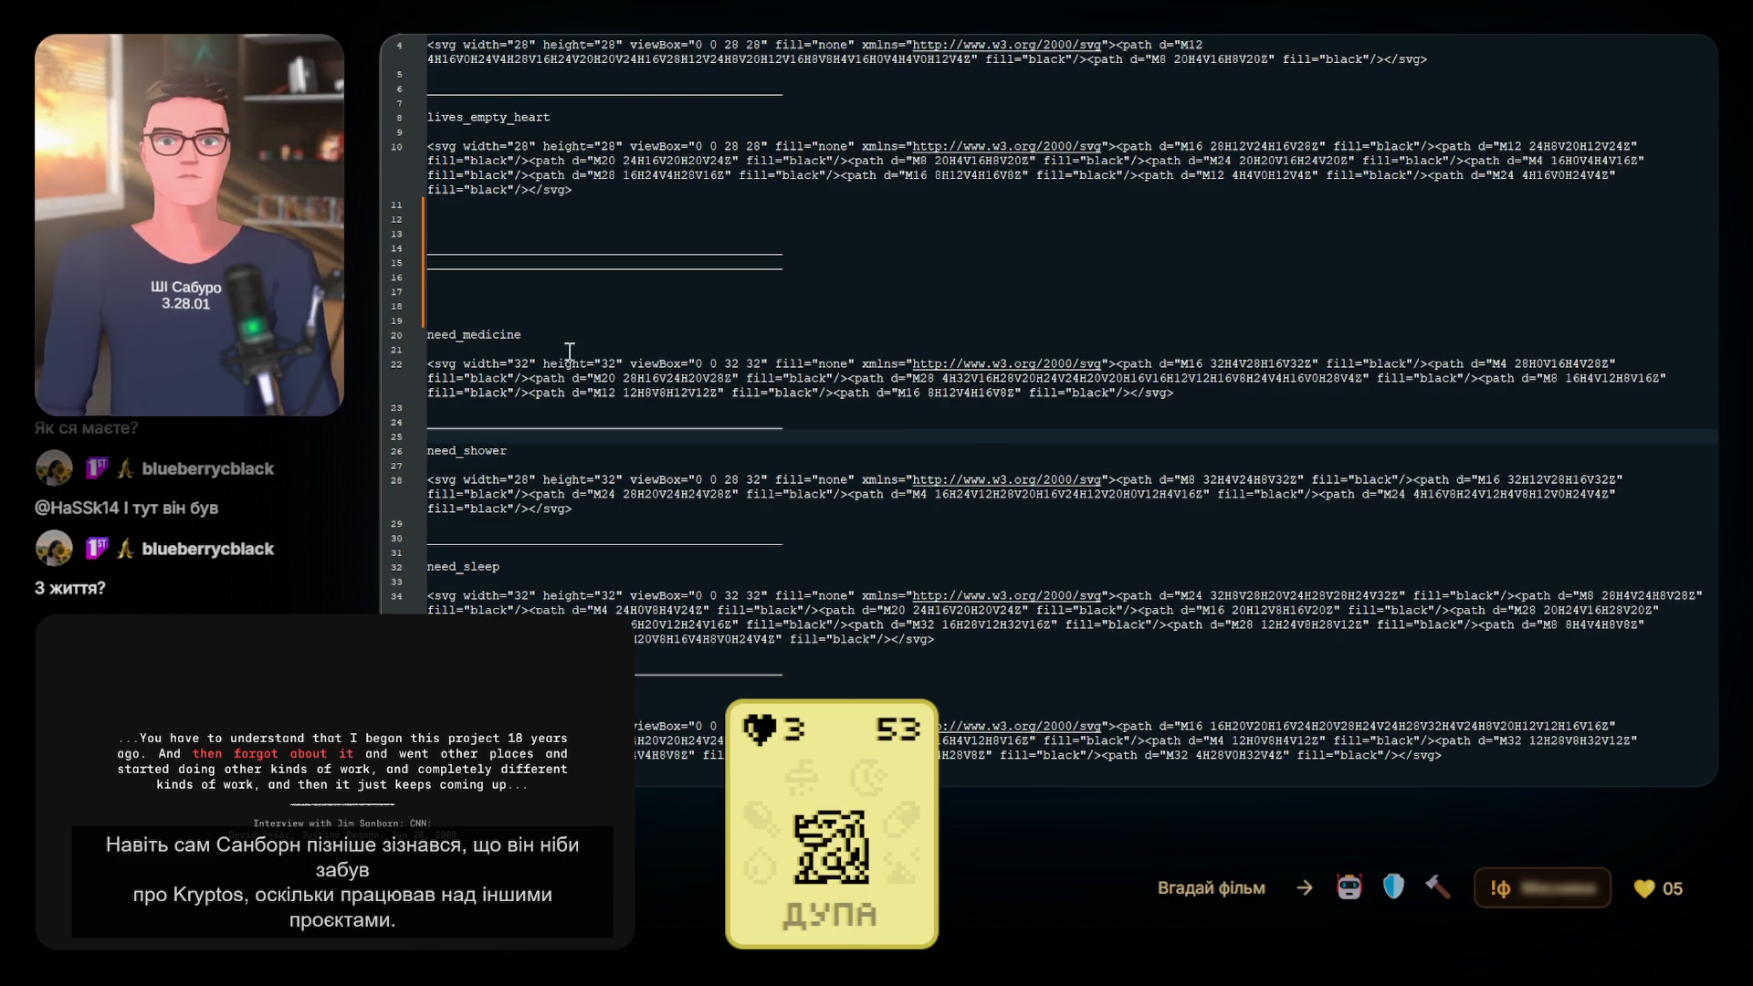
{"action": "left_click", "coordinate": [433, 330]}
{"action": "double_click", "coordinate": [558, 334]}
{"action": "left_click", "coordinate": [553, 349]}
Add blank lines after the state_adult block and paste a copy of the underscore separator
{"action": "scroll", "coordinate": [494, 467], "scroll_direction": "down", "scroll_amount": 8}
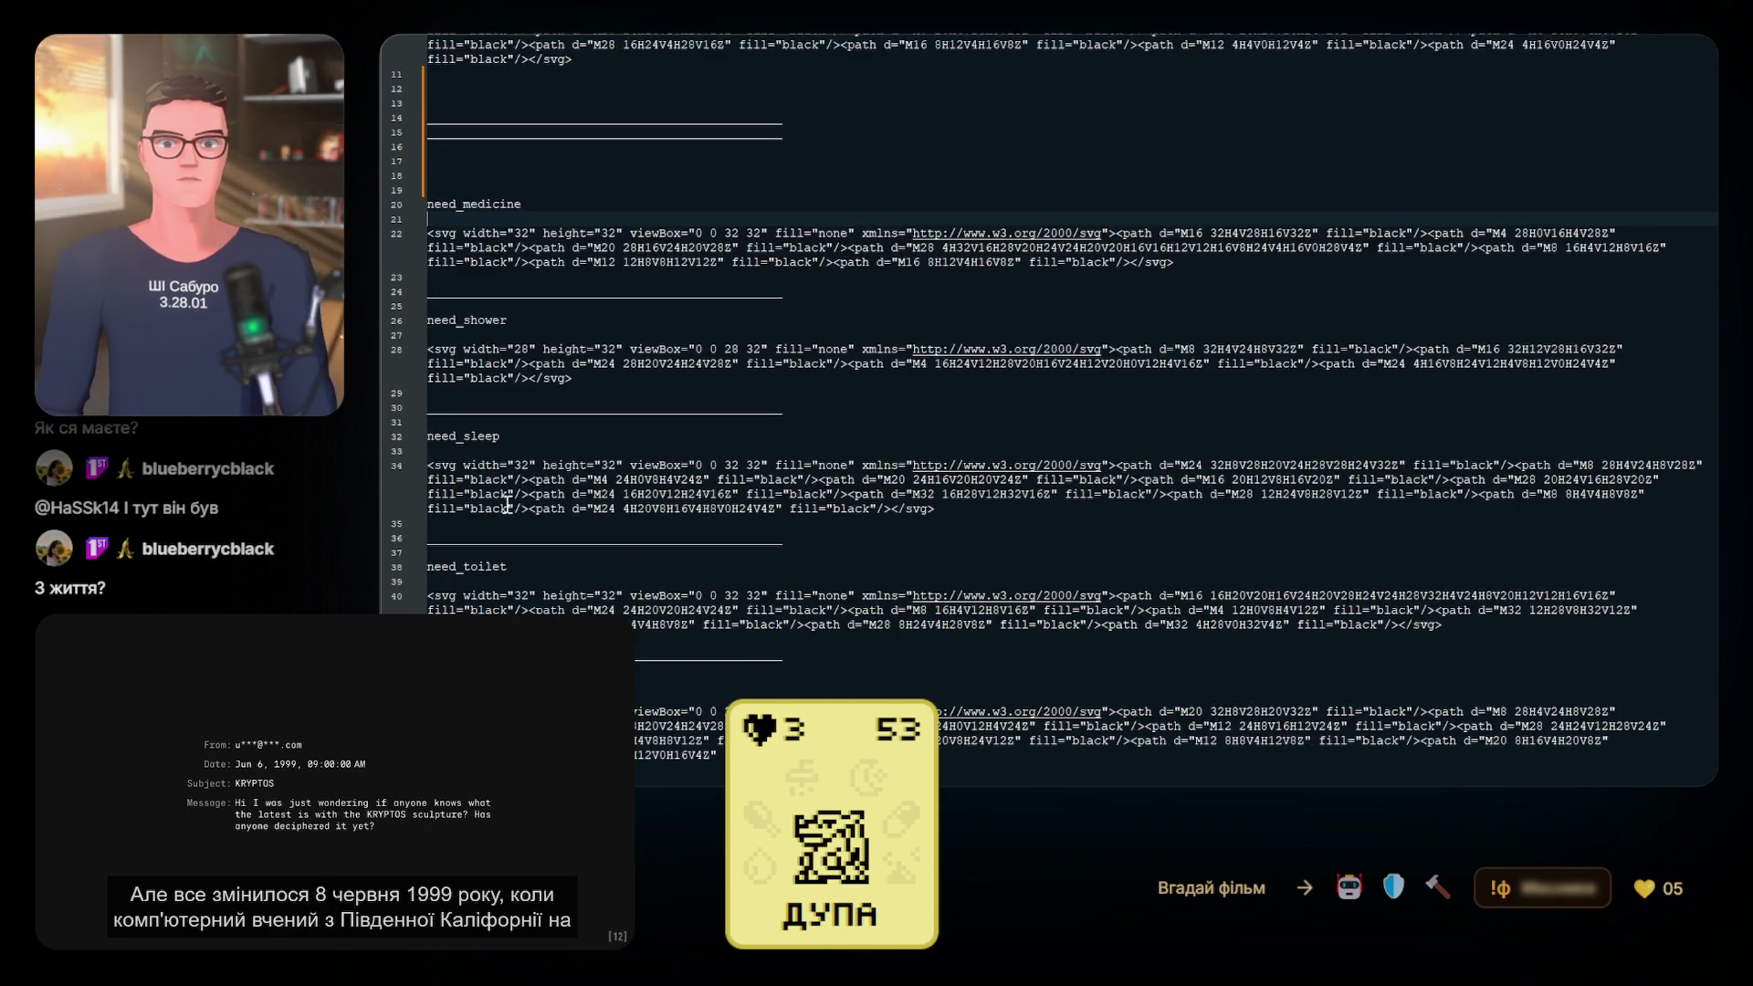
{"action": "scroll", "coordinate": [508, 501], "scroll_direction": "down", "scroll_amount": 2}
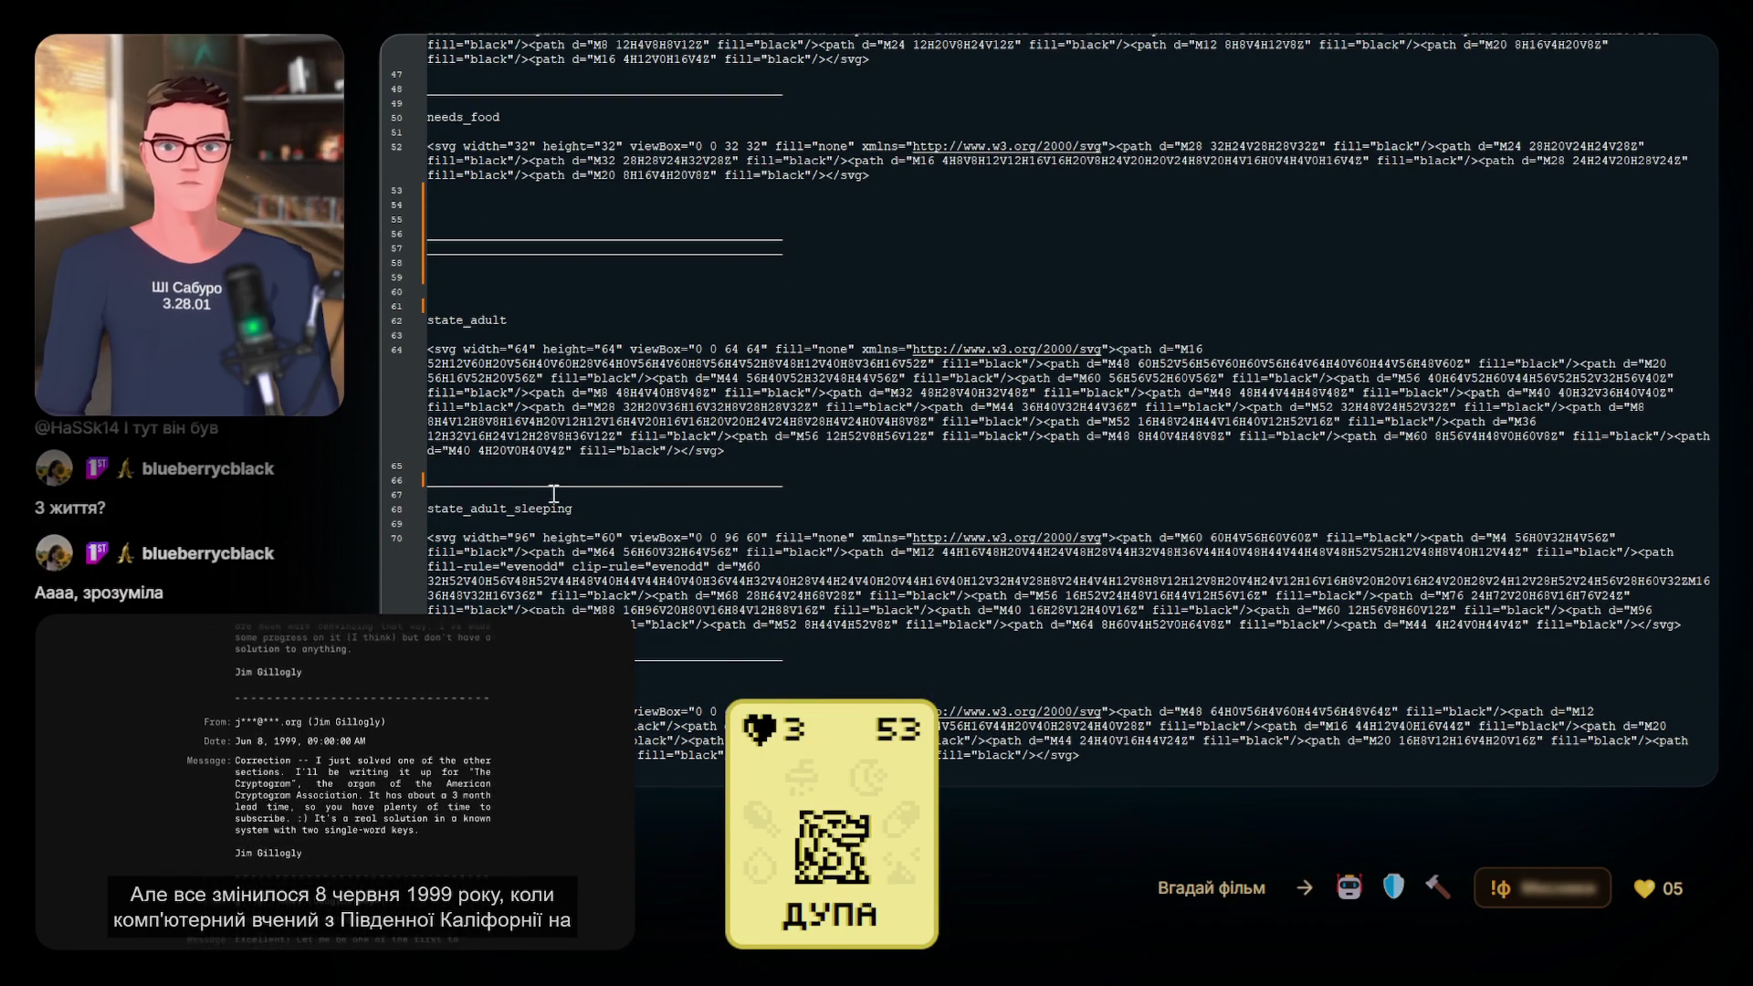
{"action": "double_click", "coordinate": [801, 472]}
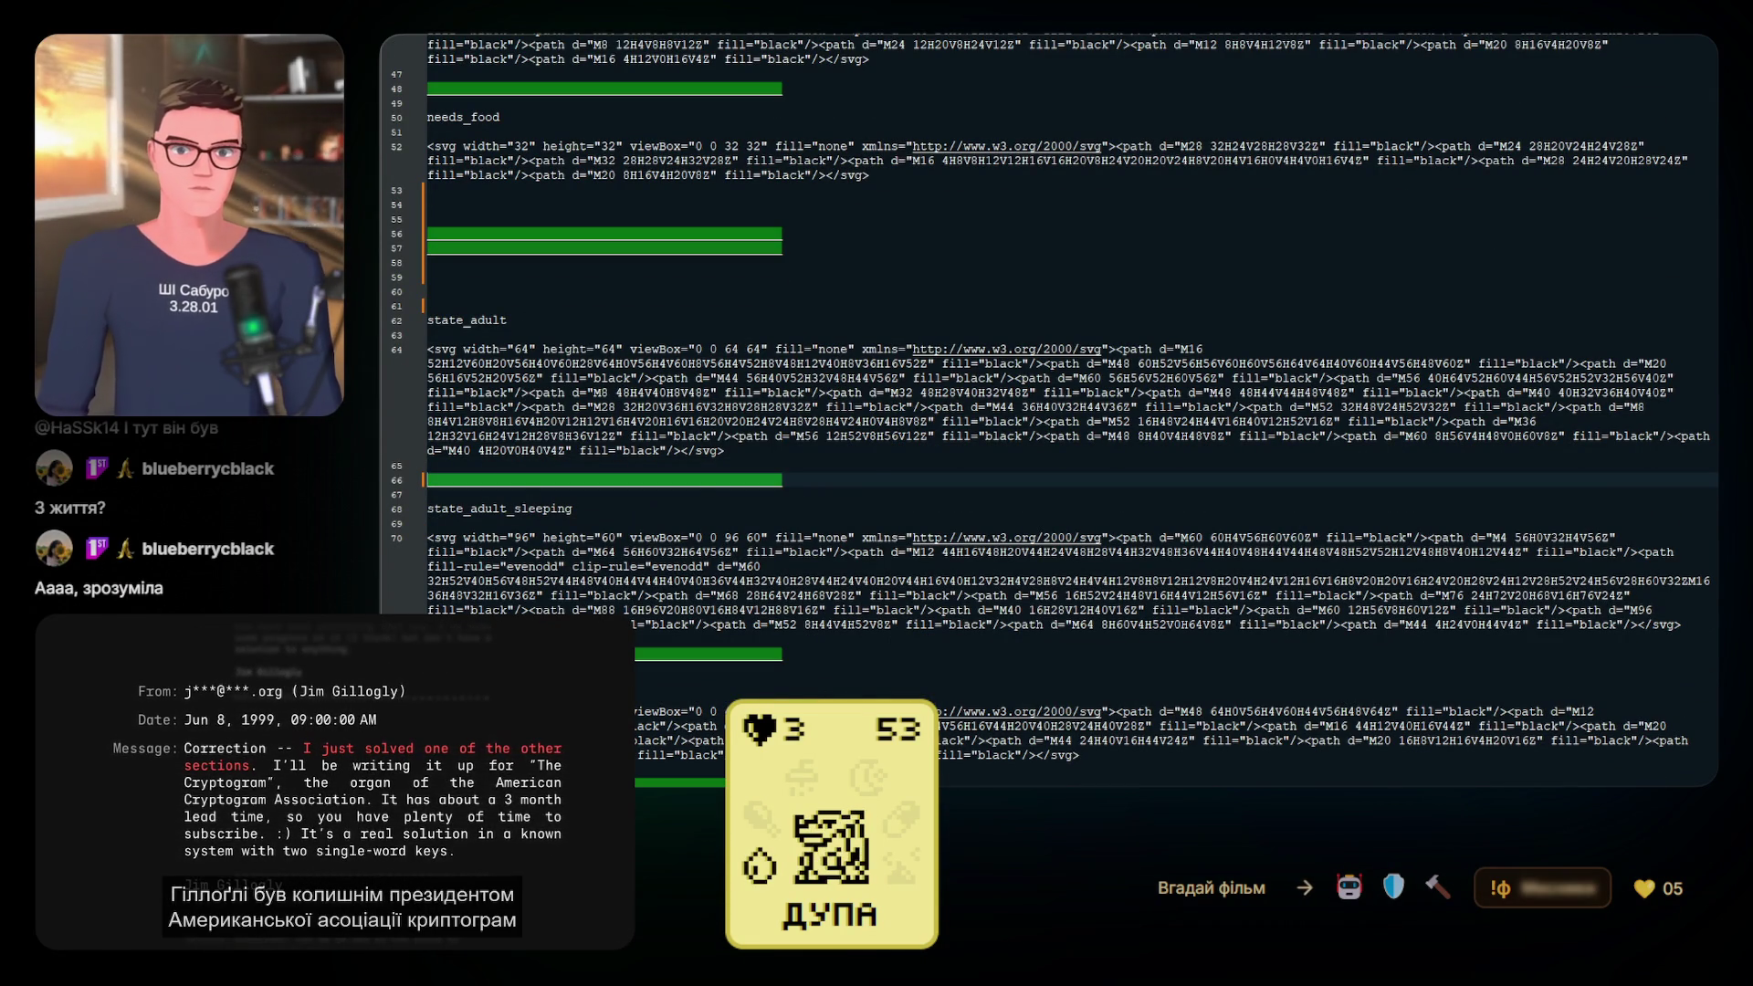
{"action": "left_click", "coordinate": [855, 482]}
{"action": "key", "text": "Return"}
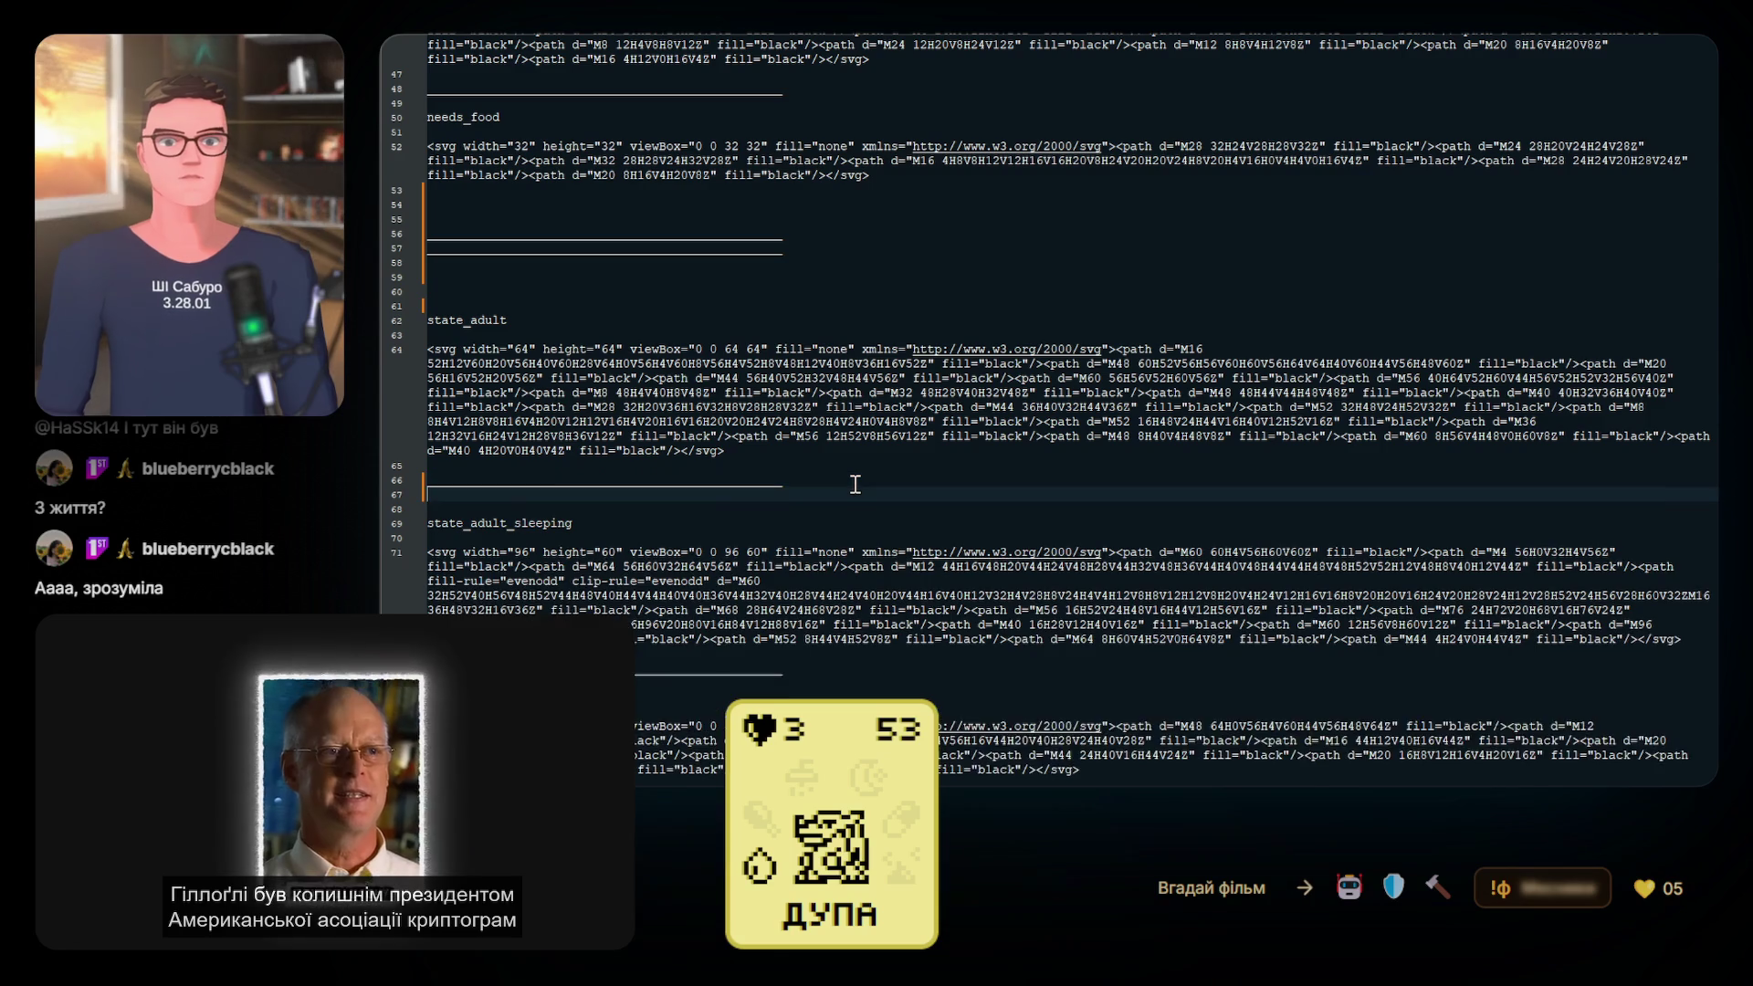
{"action": "key", "text": "Return"}
{"action": "key", "text": "Return"}
{"action": "key", "text": "Return"}
{"action": "key", "text": "ctrl+v"}
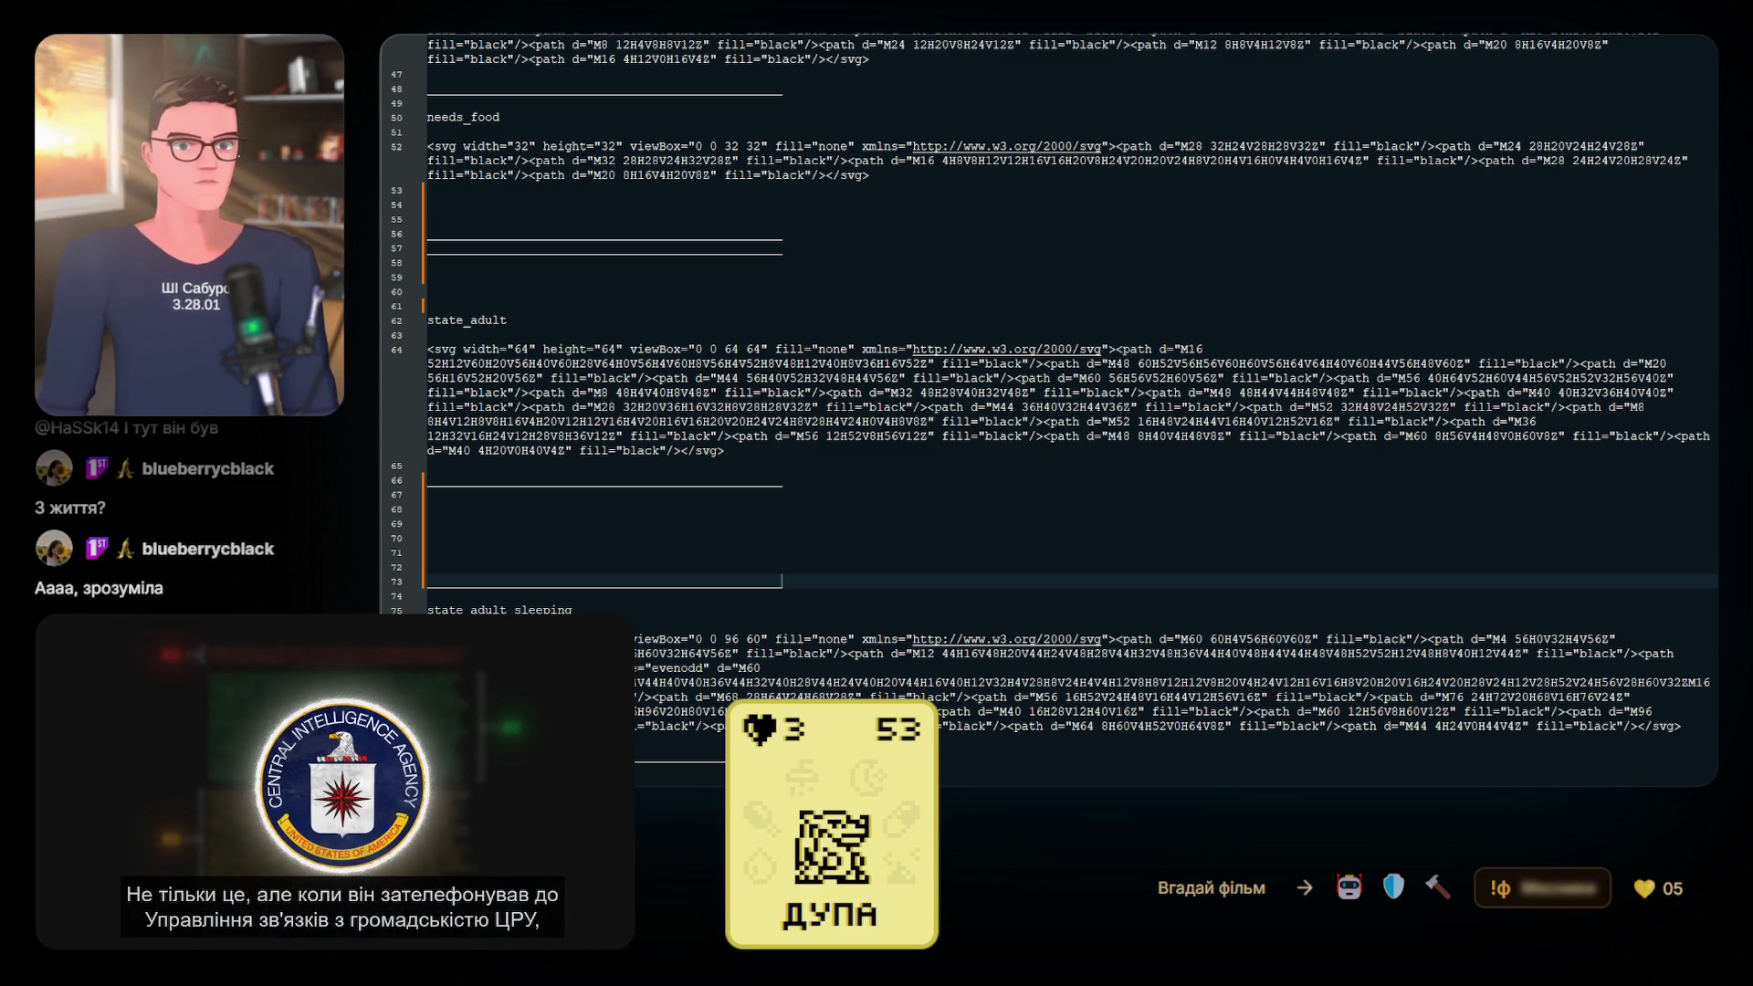
Paste the second adult frame's 64×60 SVG into the empty slot and remove surplus blank lines
{"action": "left_click", "coordinate": [436, 536]}
{"action": "key", "text": "ctrl+v"}
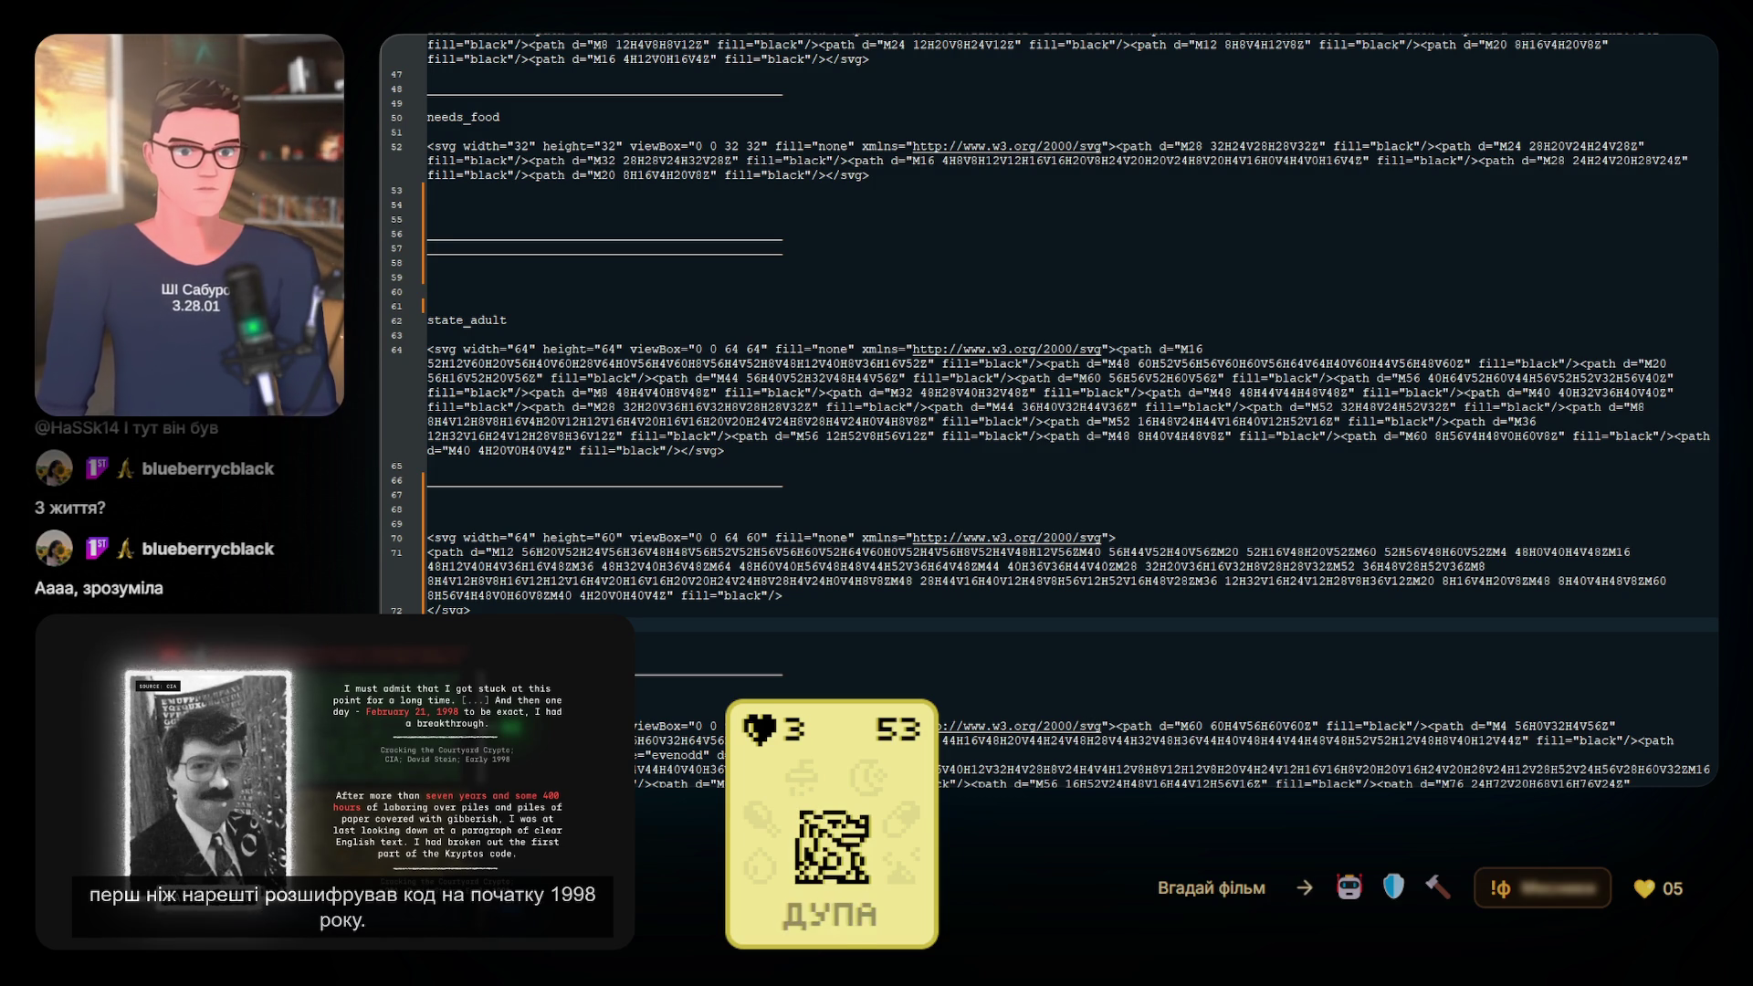
{"action": "left_click", "coordinate": [492, 510]}
{"action": "type", "text": "state_adult_frame_2"}
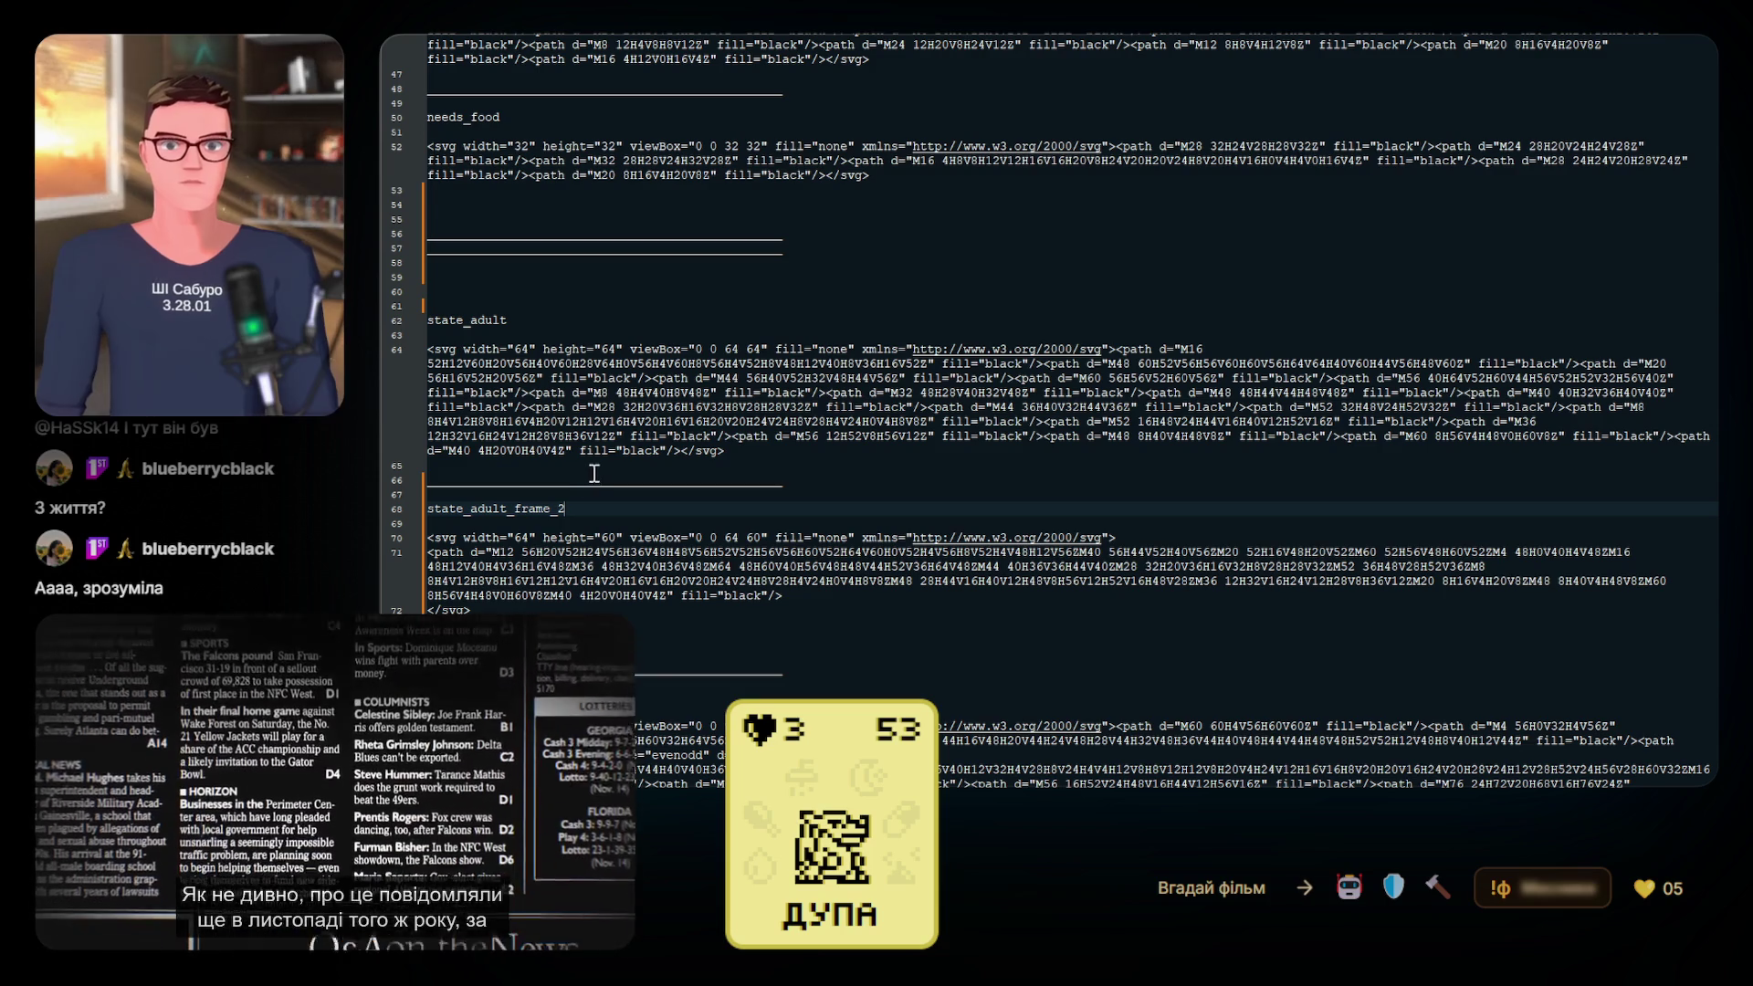
{"action": "scroll", "coordinate": [574, 529], "scroll_direction": "down", "scroll_amount": 1}
{"action": "left_click", "coordinate": [520, 608]}
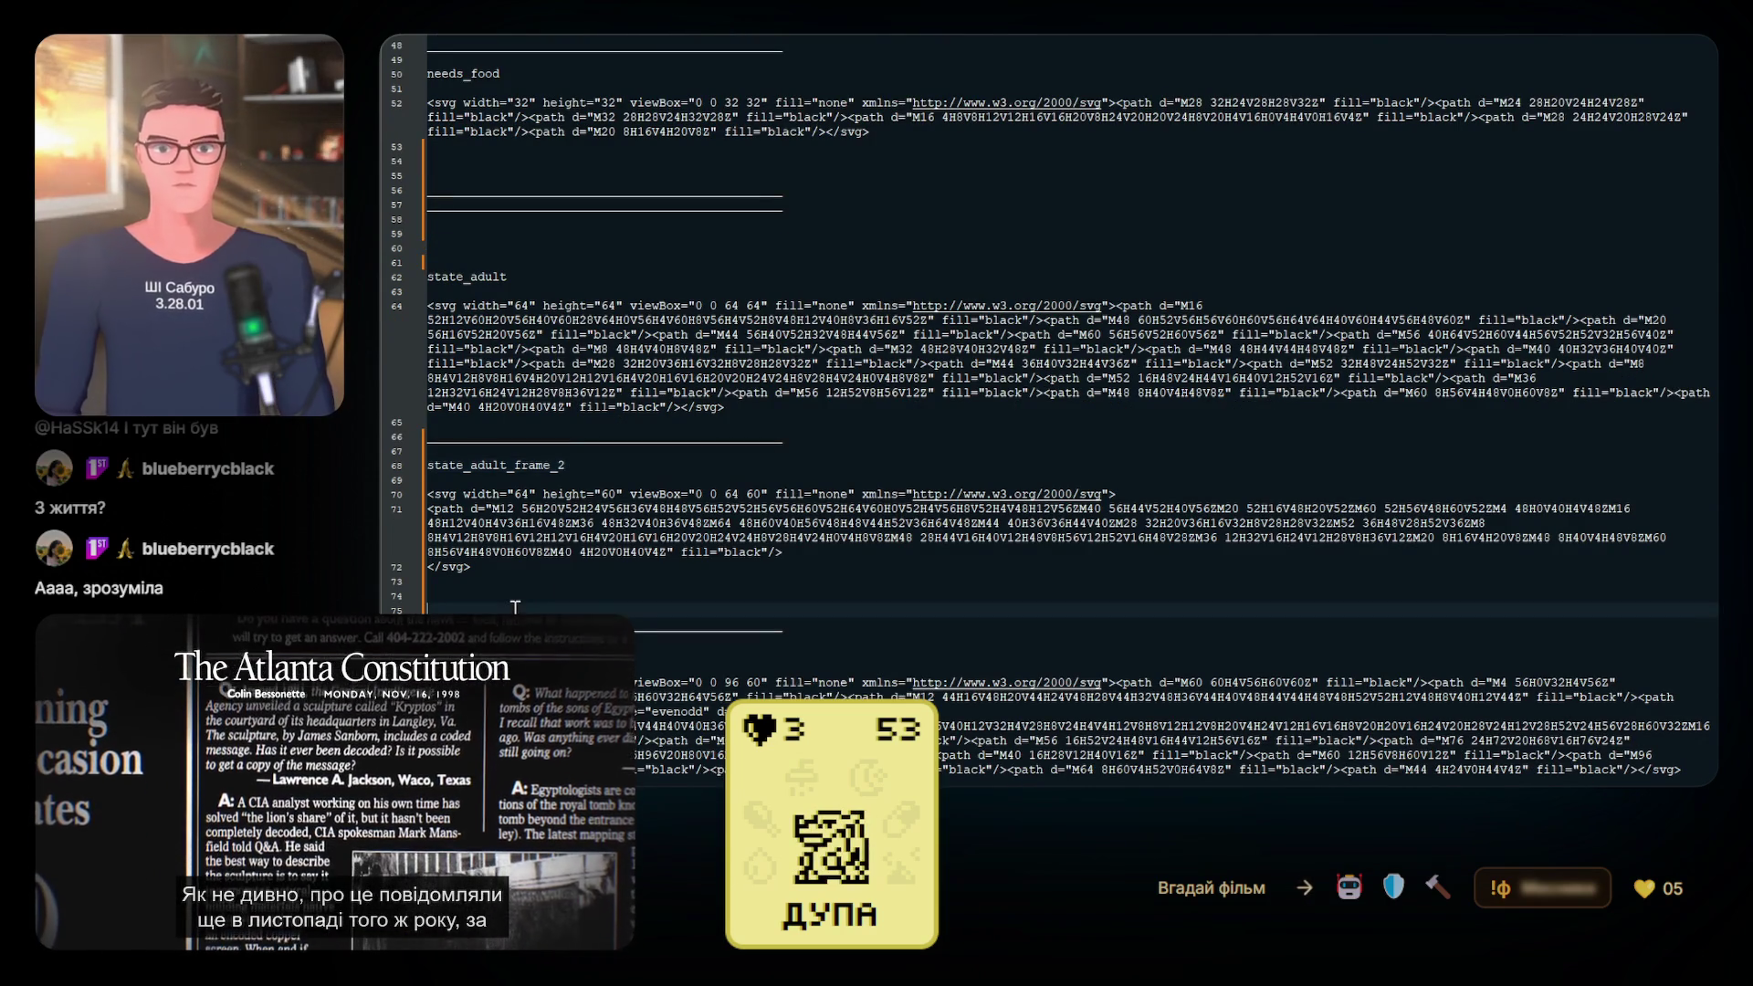
{"action": "key", "text": "BackSpace"}
{"action": "key", "text": "BackSpace"}
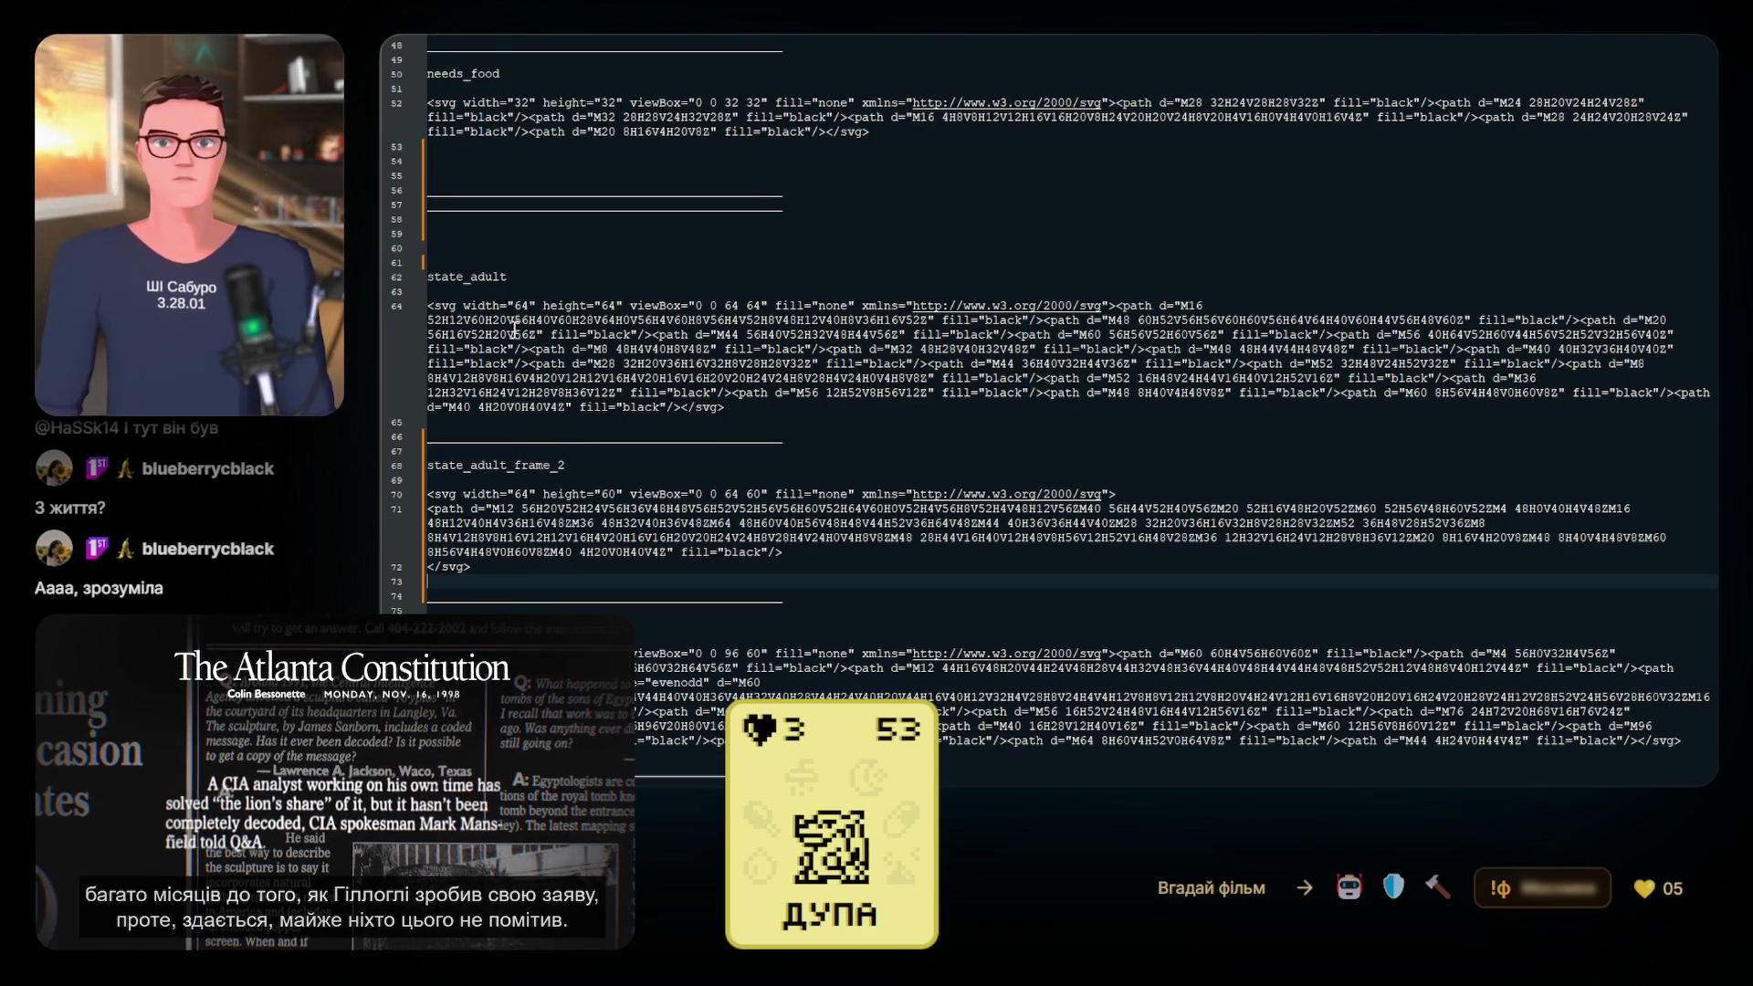
{"action": "scroll", "coordinate": [548, 466], "scroll_direction": "down", "scroll_amount": 2}
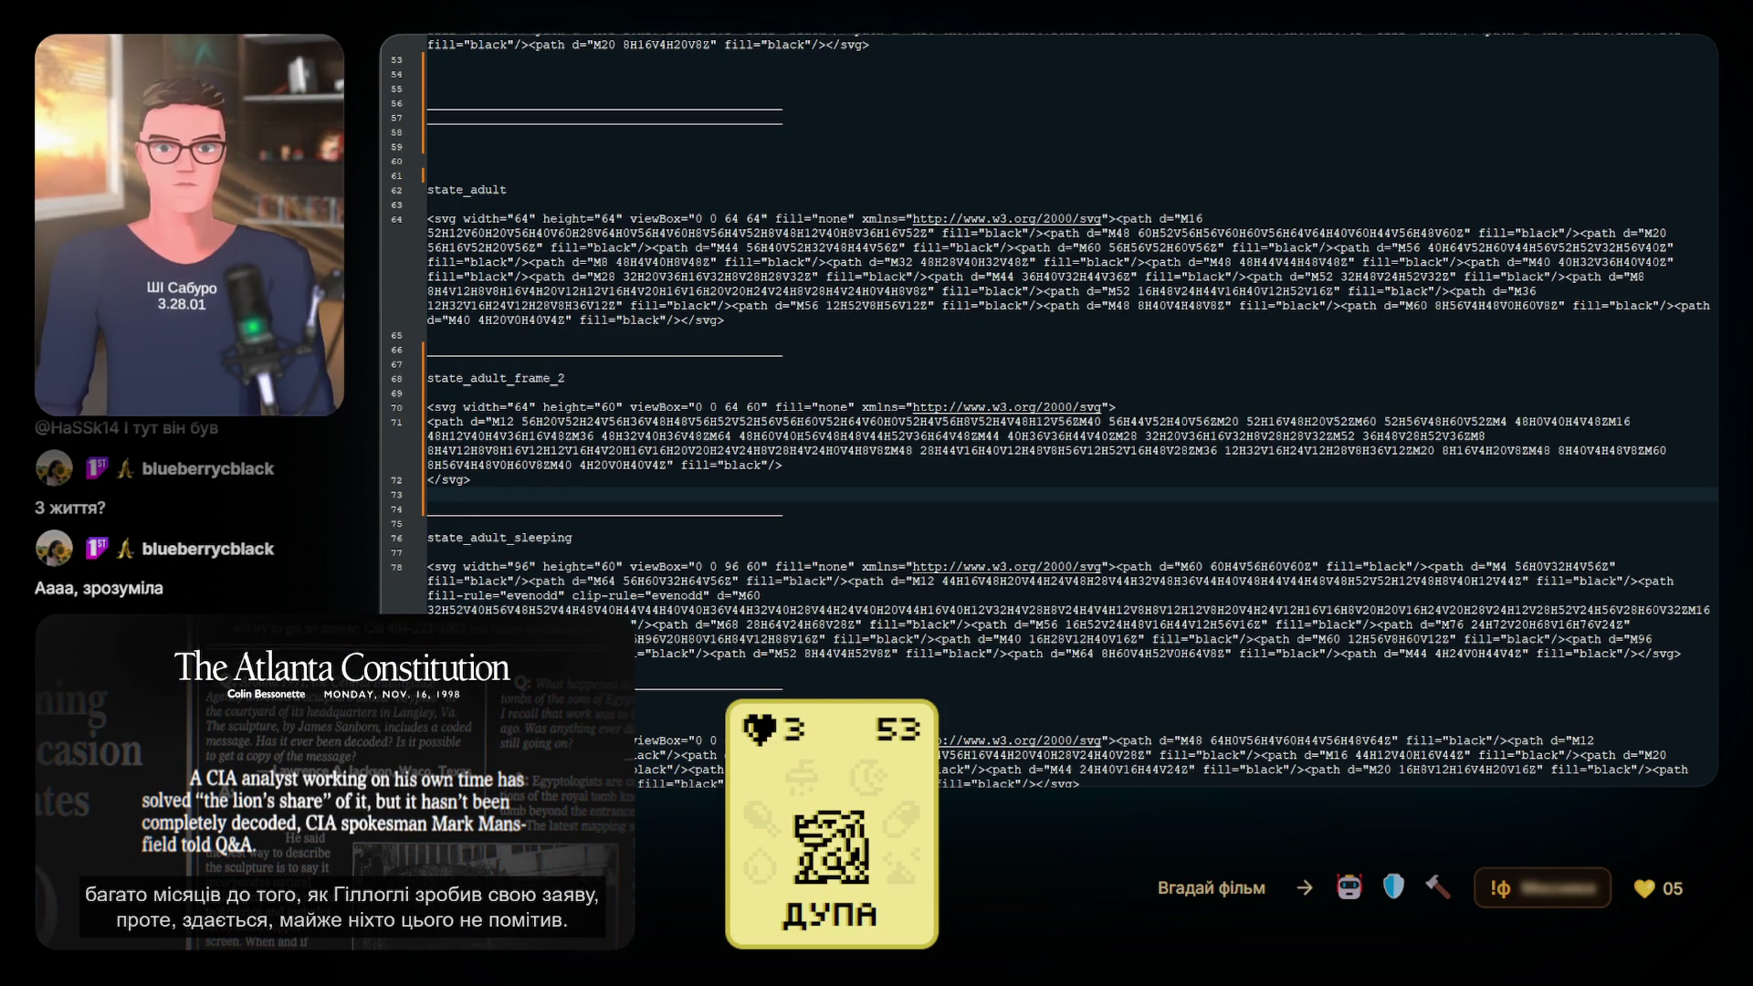
Duplicate the separator after state_adult_sleeping, with blank lines, to open a new slot
{"action": "double_click", "coordinate": [703, 683]}
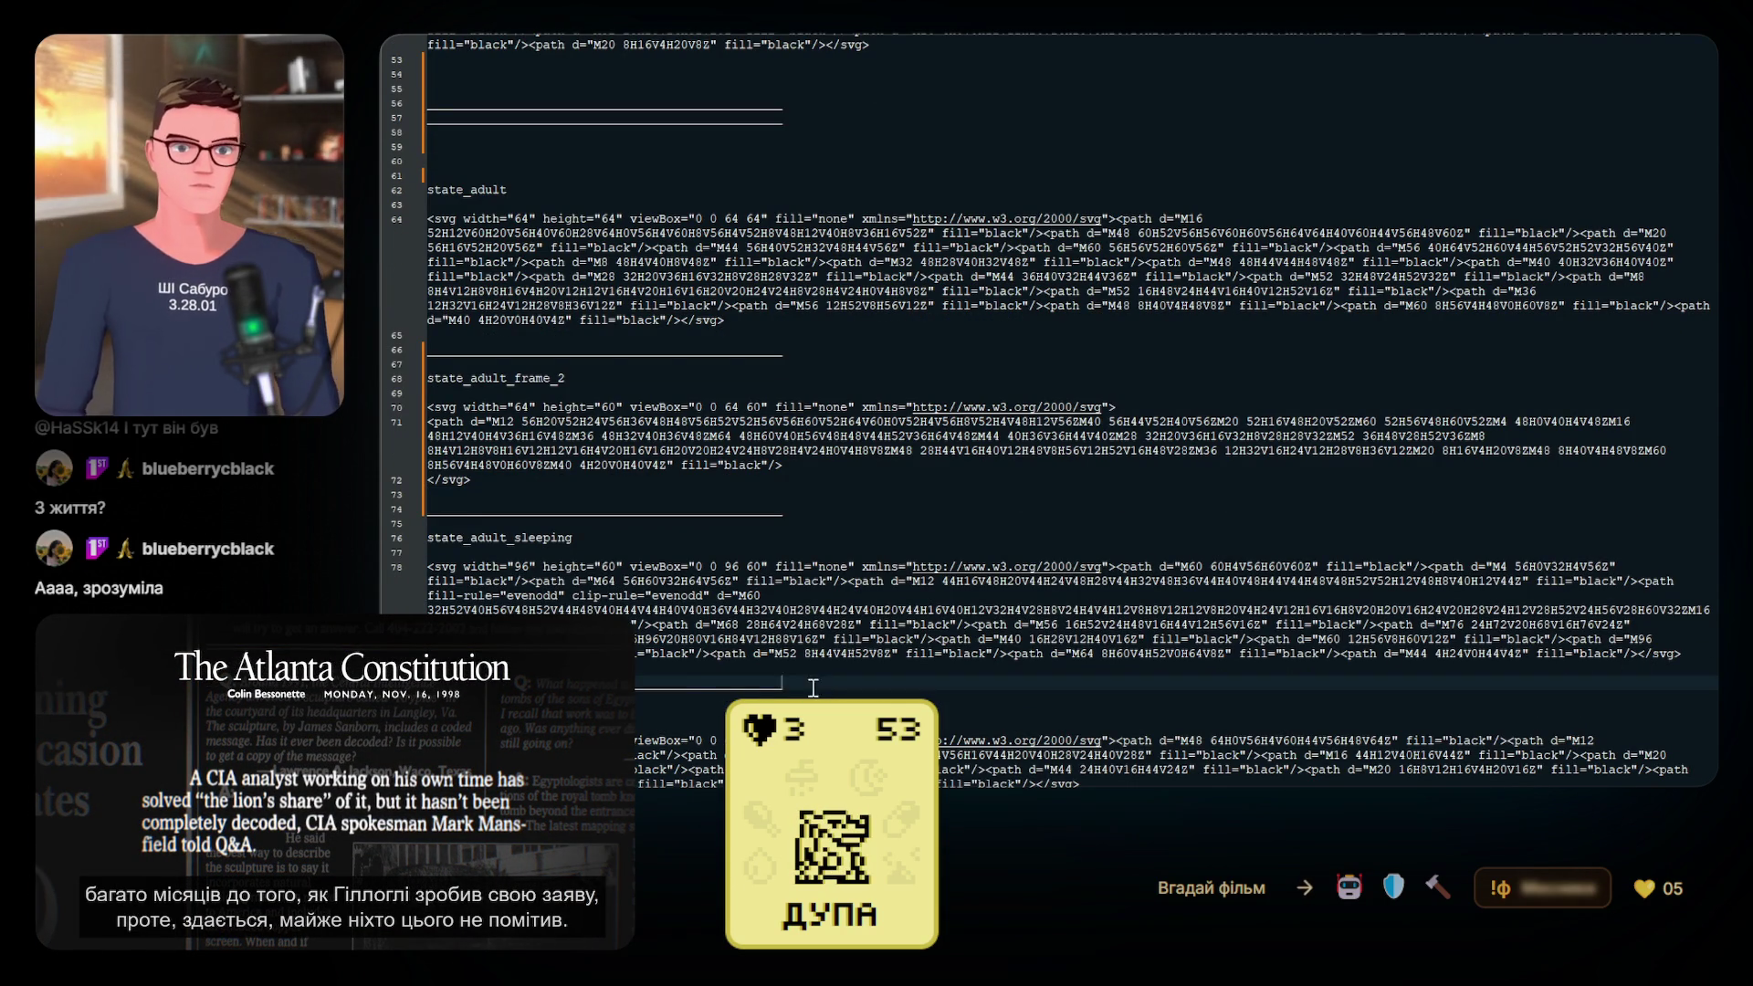
{"action": "key", "text": "ctrl+c"}
{"action": "left_click", "coordinate": [813, 687]}
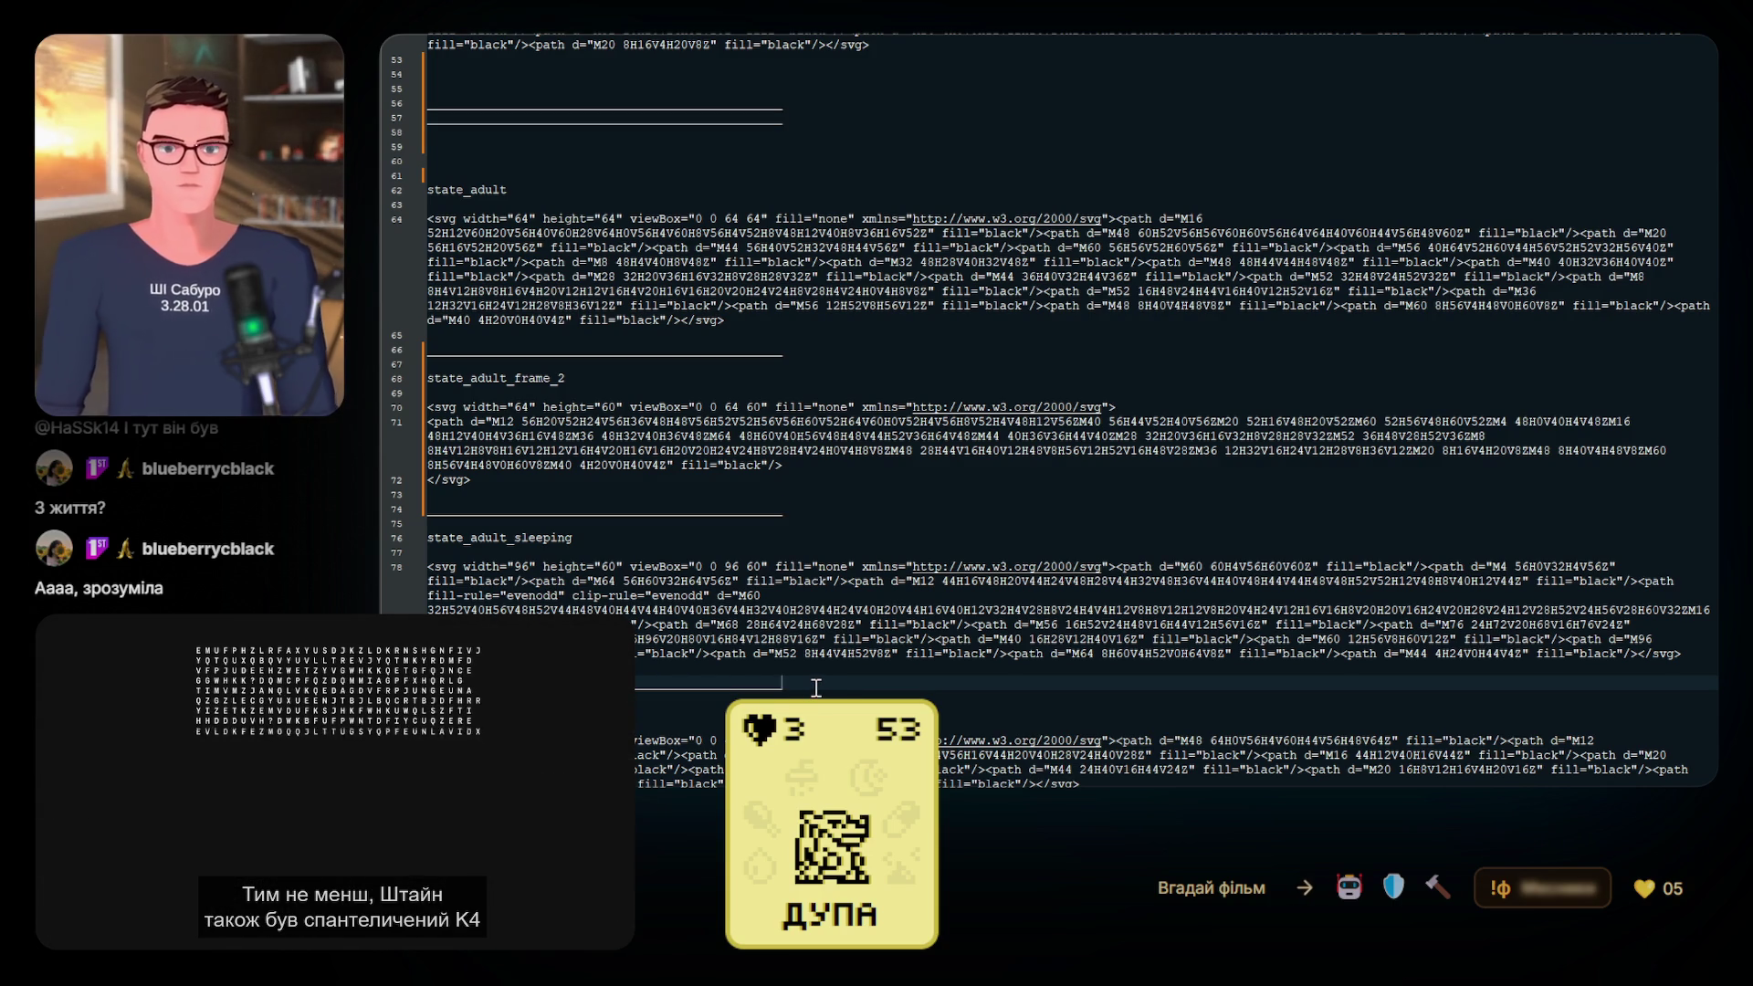
{"action": "key", "text": "Return"}
{"action": "key", "text": "Return"}
{"action": "key", "text": "Return"}
{"action": "key", "text": "ctrl+v"}
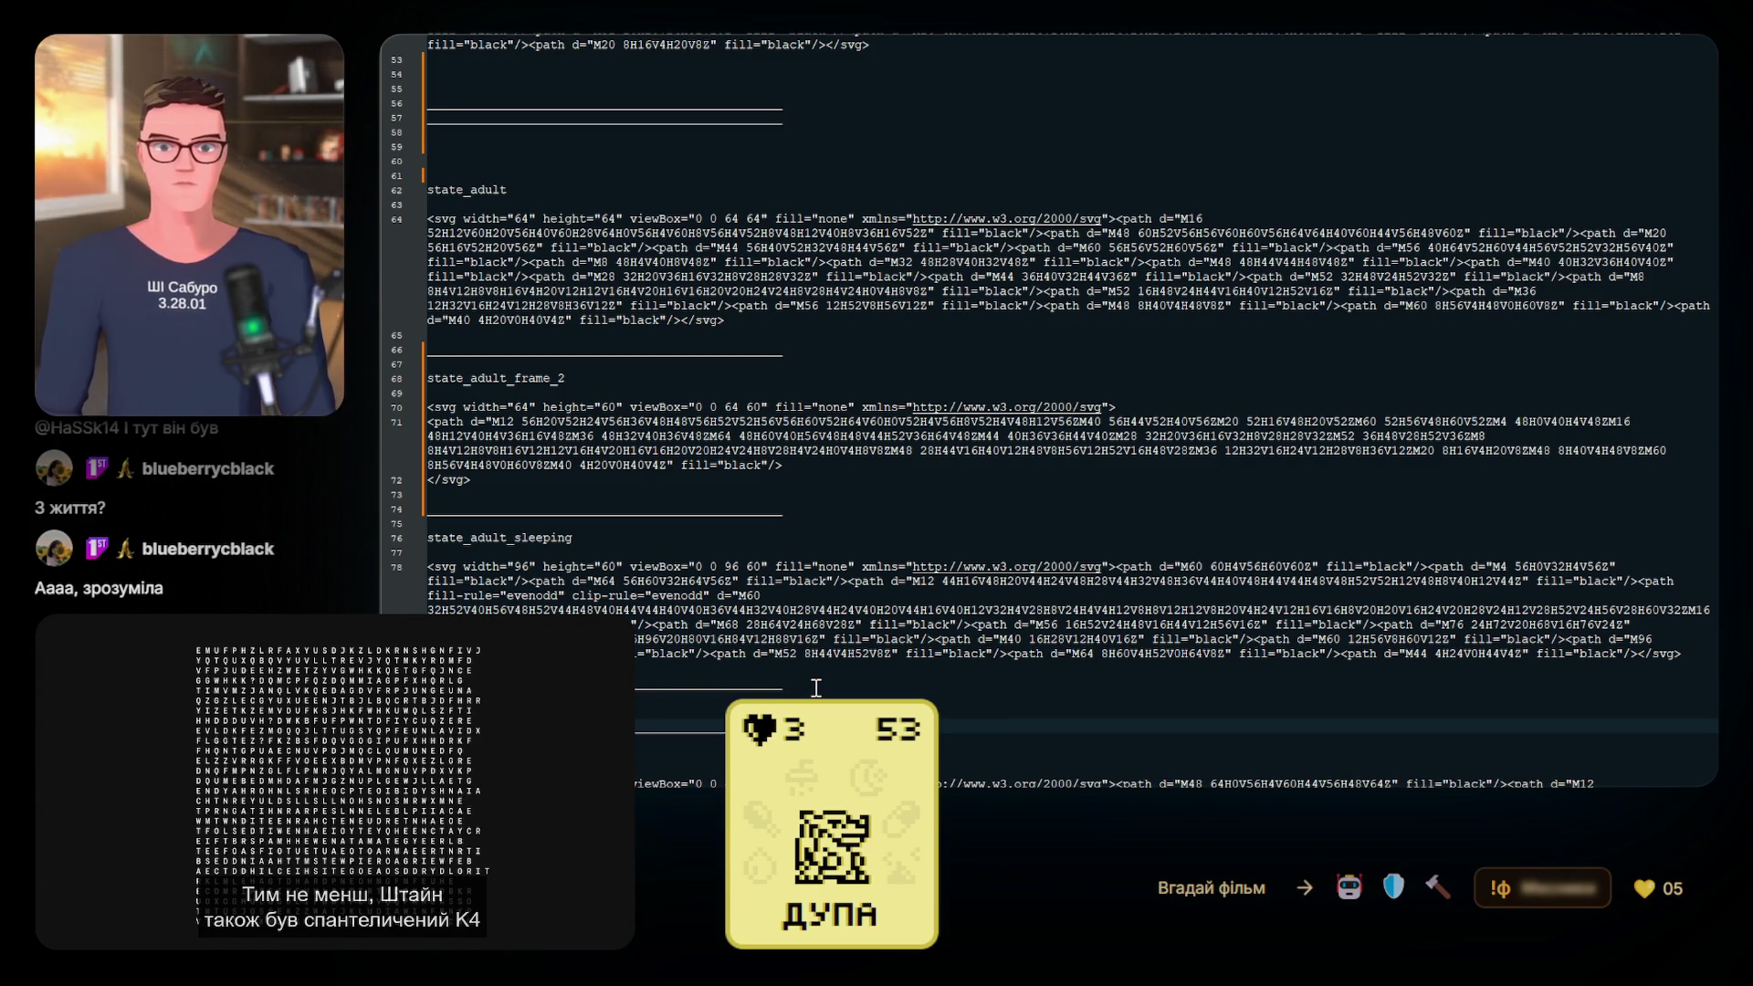
{"action": "key", "text": "Up"}
{"action": "key", "text": "Return"}
{"action": "key", "text": "Return"}
{"action": "key", "text": "Return"}
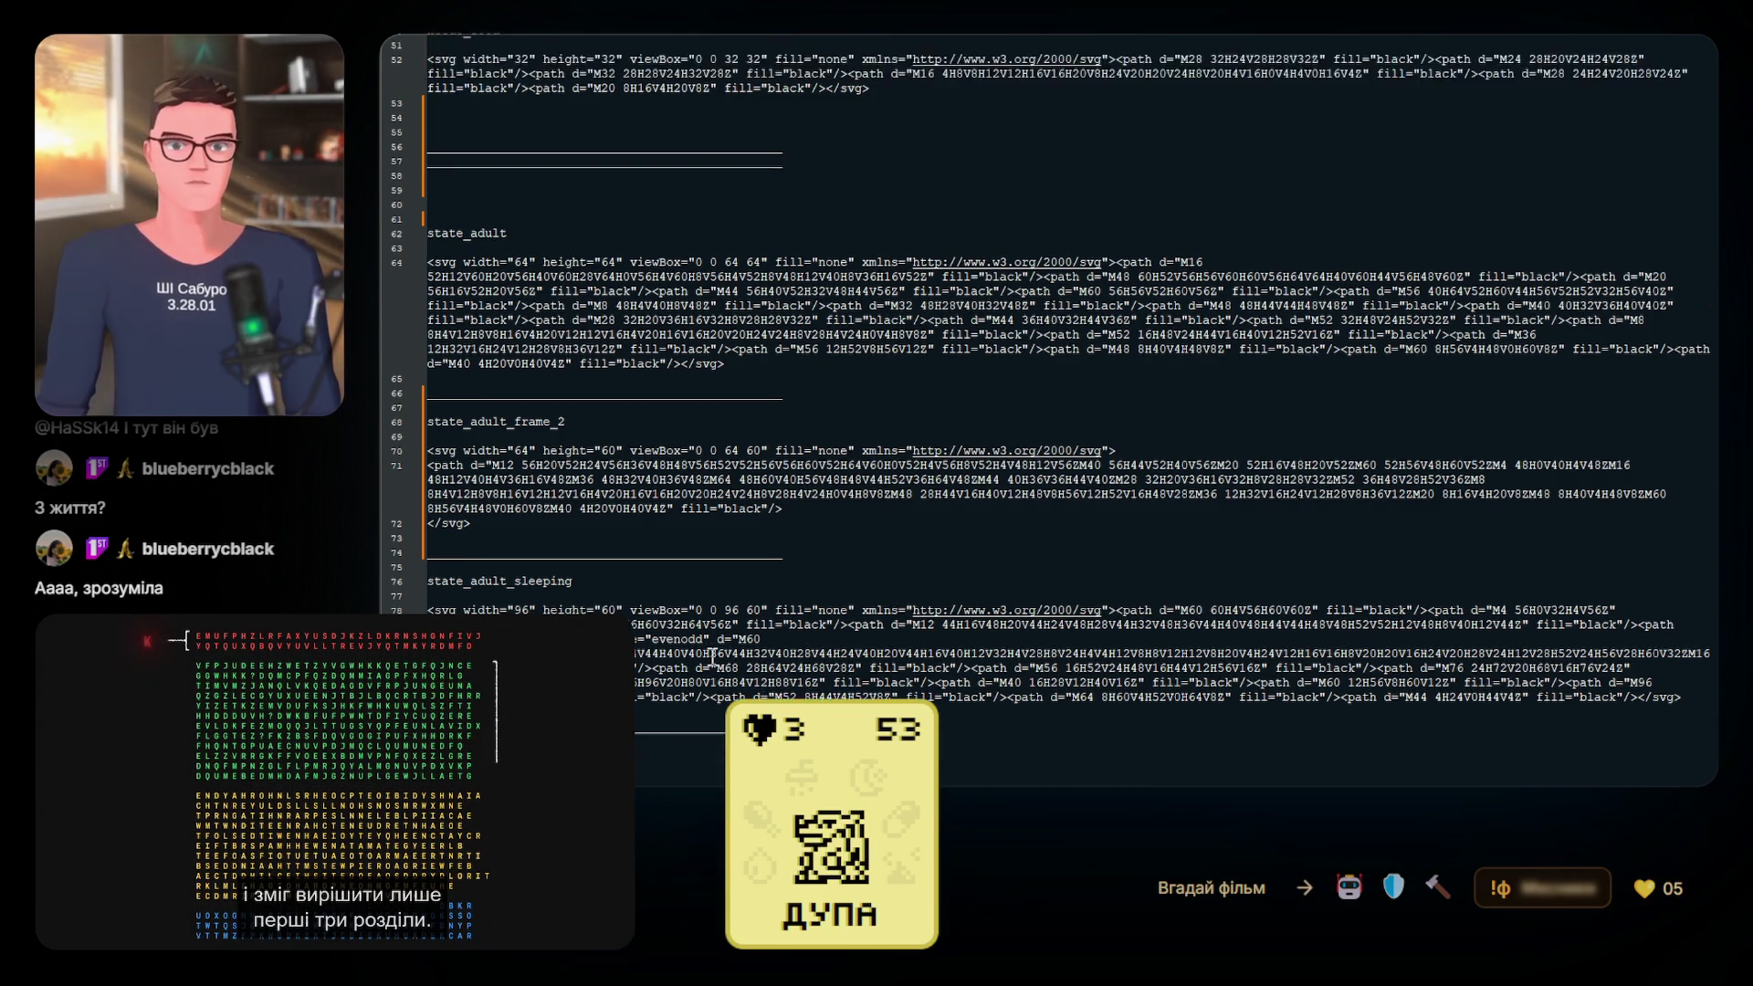
{"action": "scroll", "coordinate": [712, 658], "scroll_direction": "down", "scroll_amount": 3}
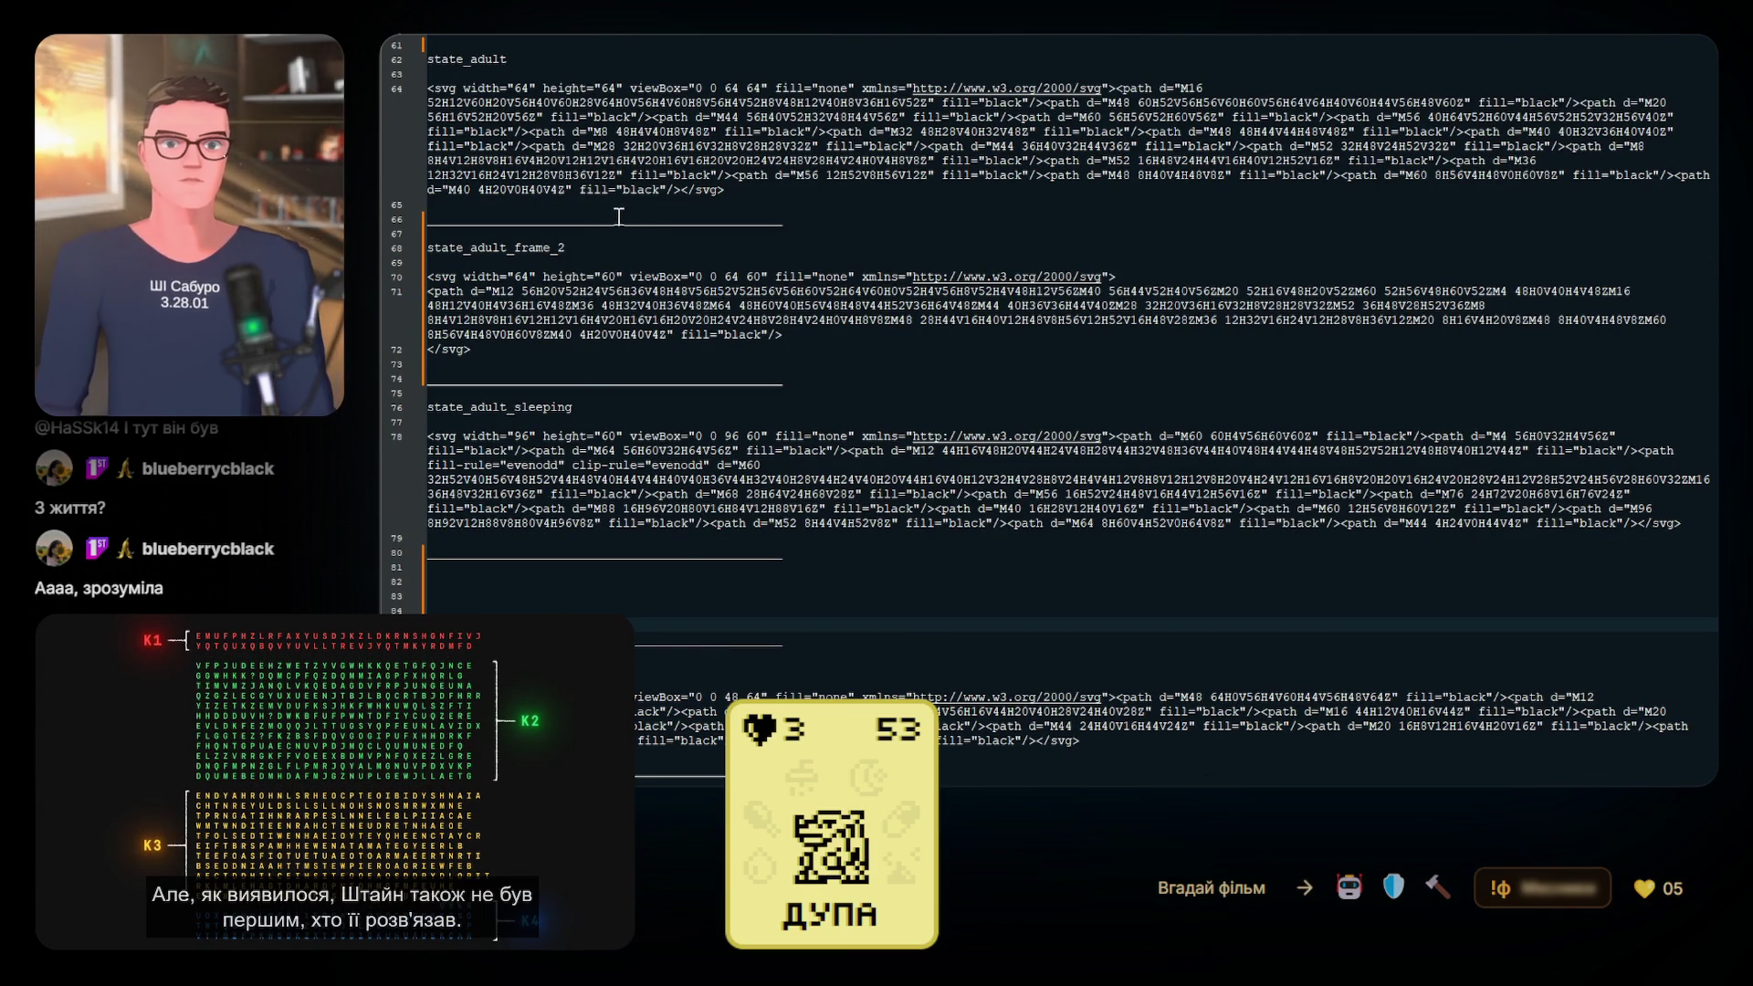
Return to the state_adult block and place the caret in its path data
{"action": "scroll", "coordinate": [642, 218], "scroll_direction": "up", "scroll_amount": 1}
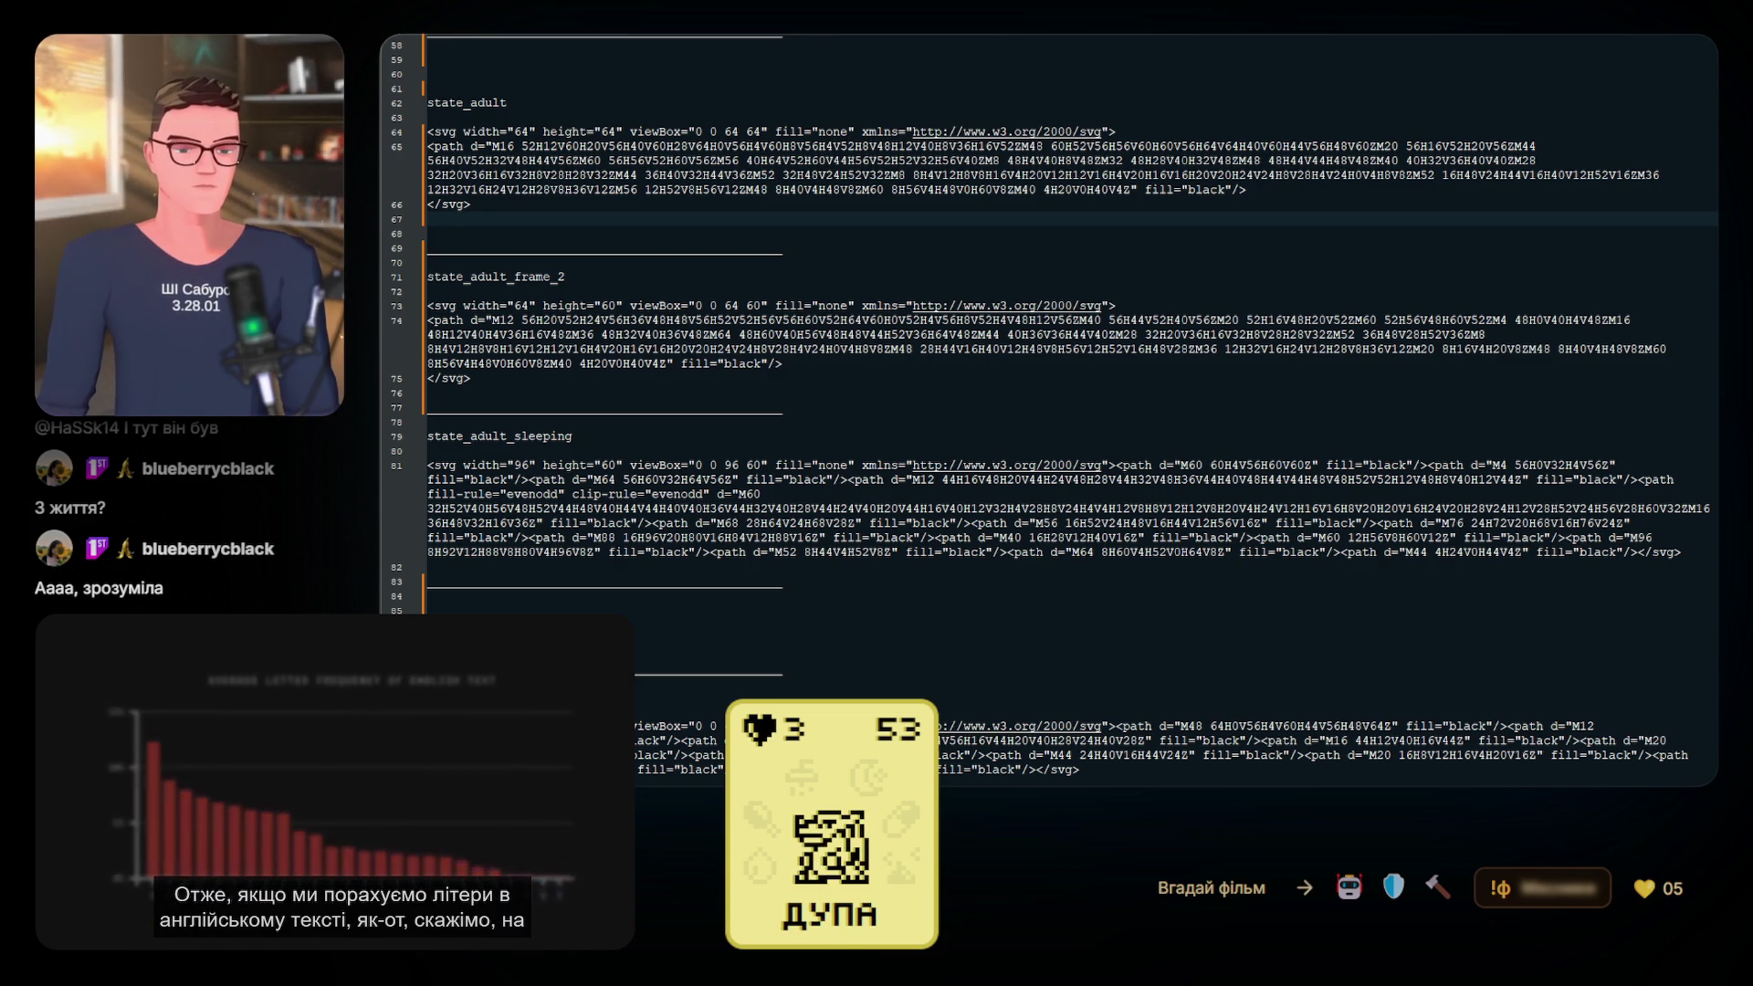
{"action": "left_click", "coordinate": [573, 160]}
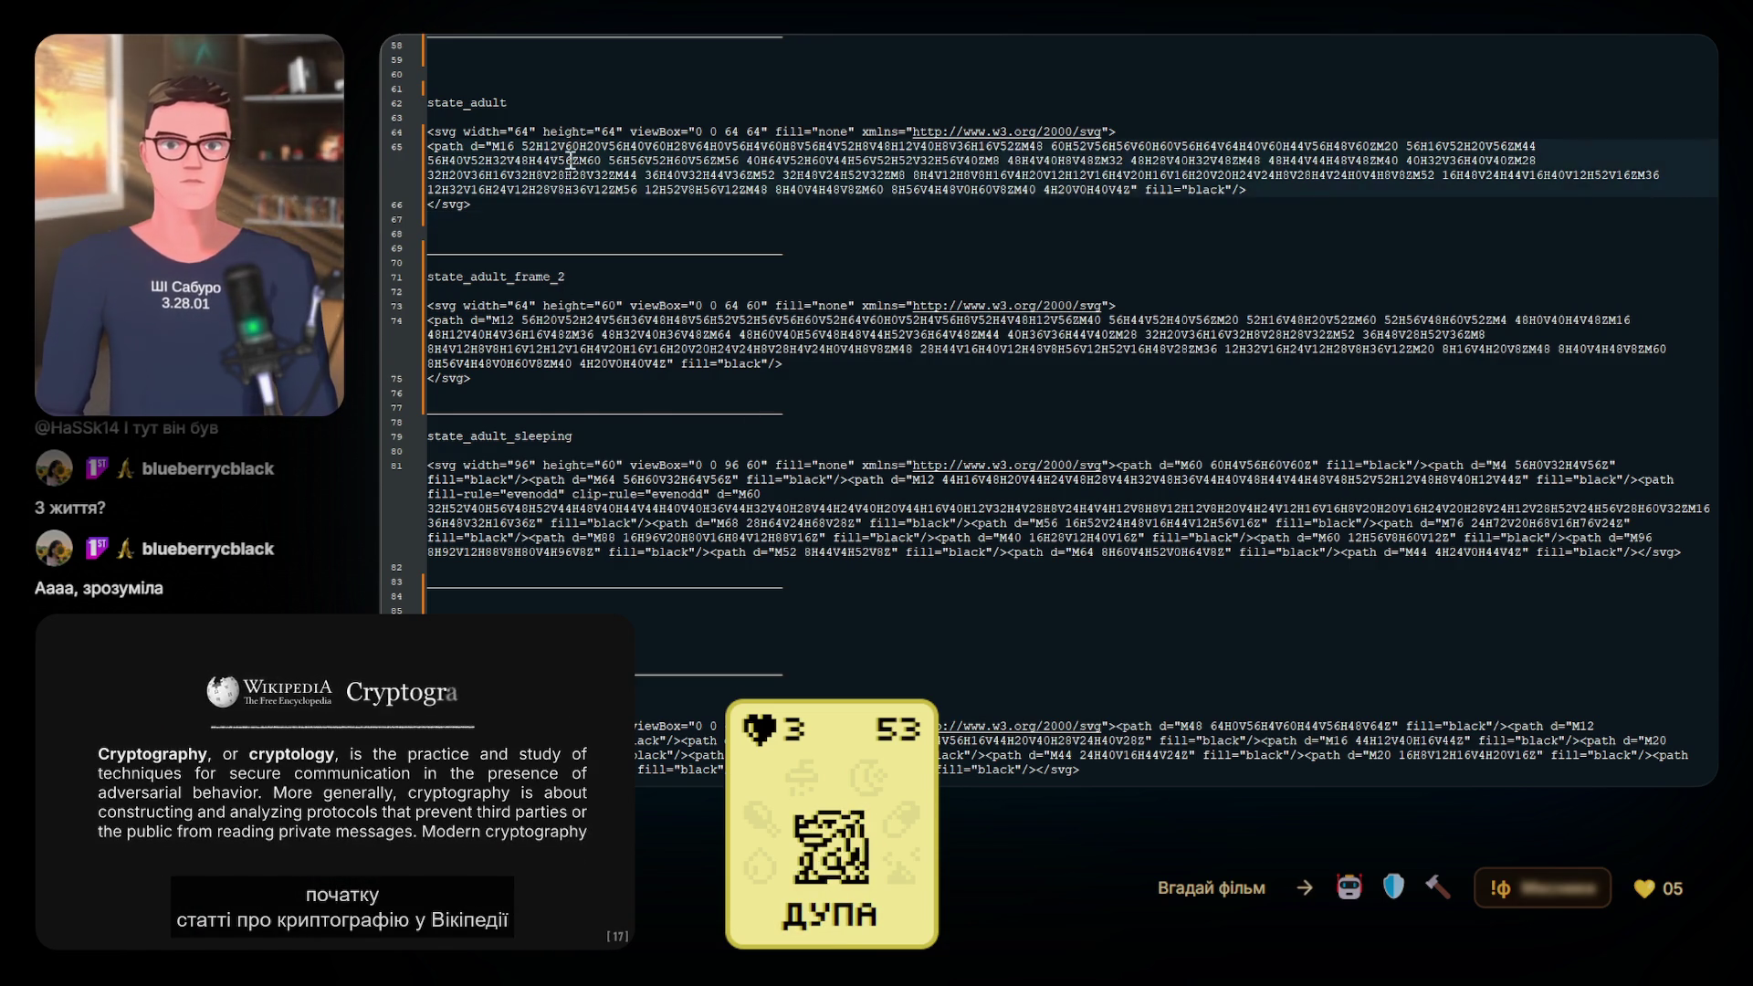
Overwrite the whole state_adult_sleeping SVG with the reformatted multi-line, single-path code
{"action": "scroll", "coordinate": [629, 402], "scroll_direction": "up", "scroll_amount": 1}
{"action": "scroll", "coordinate": [628, 402], "scroll_direction": "up", "scroll_amount": 1}
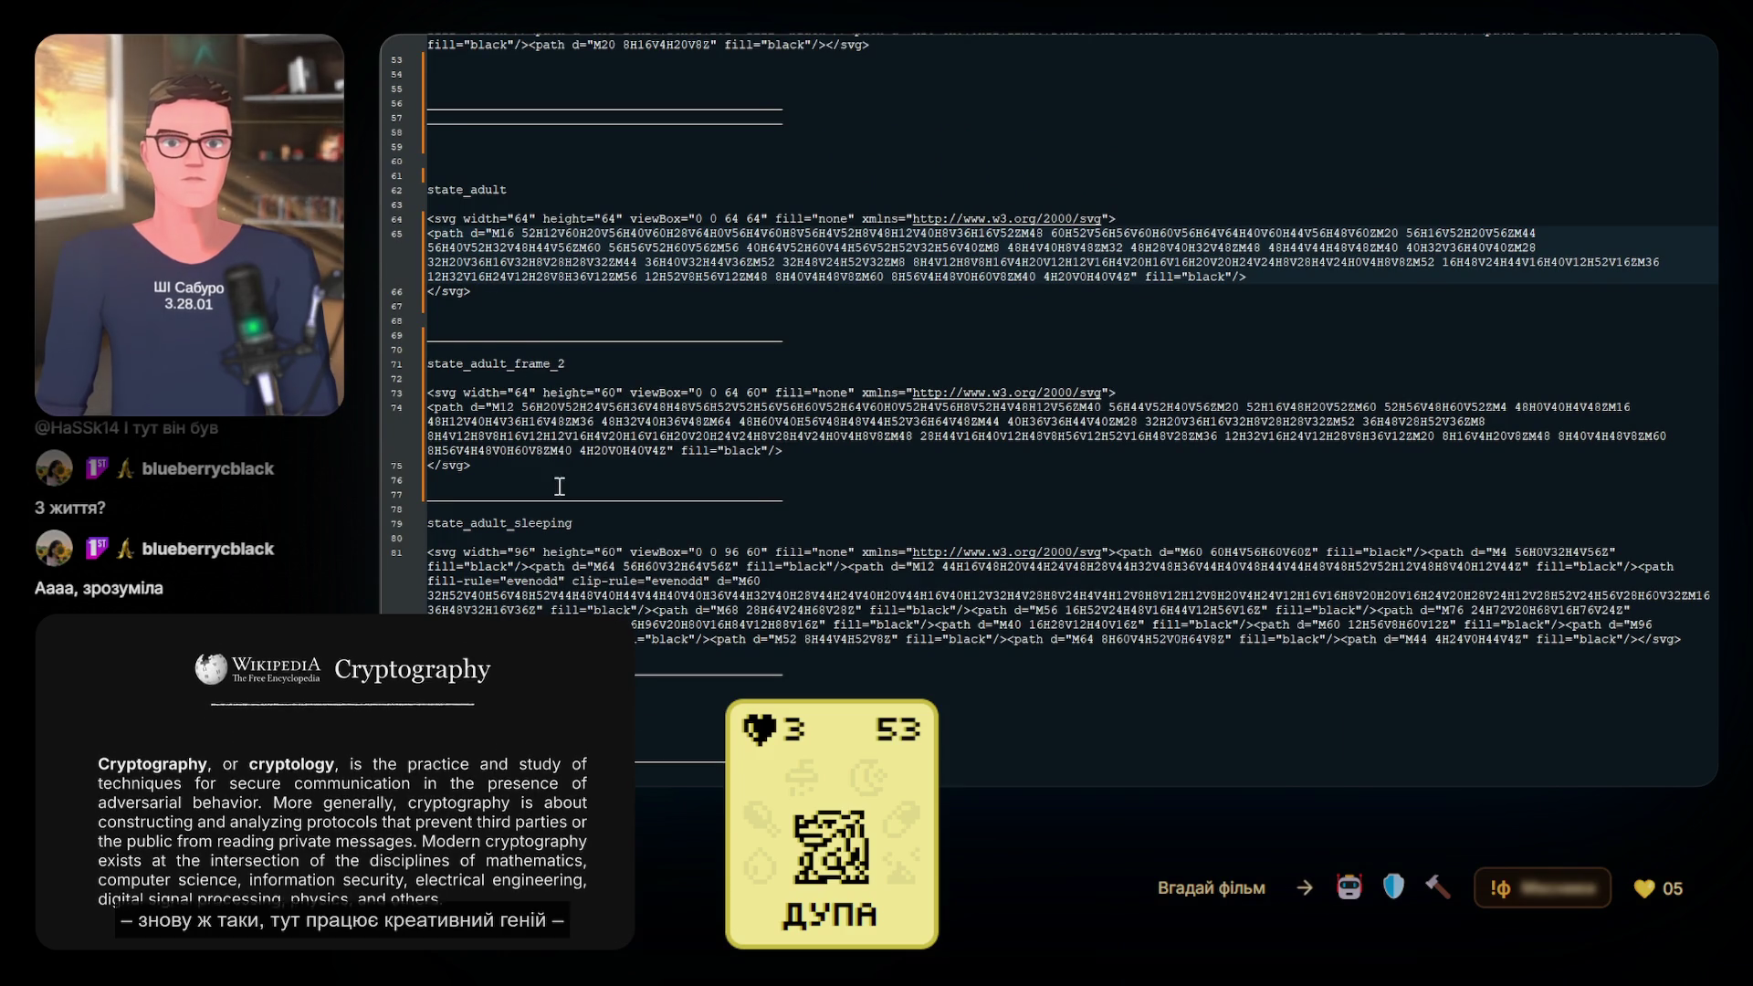
{"action": "scroll", "coordinate": [587, 530], "scroll_direction": "down", "scroll_amount": 1}
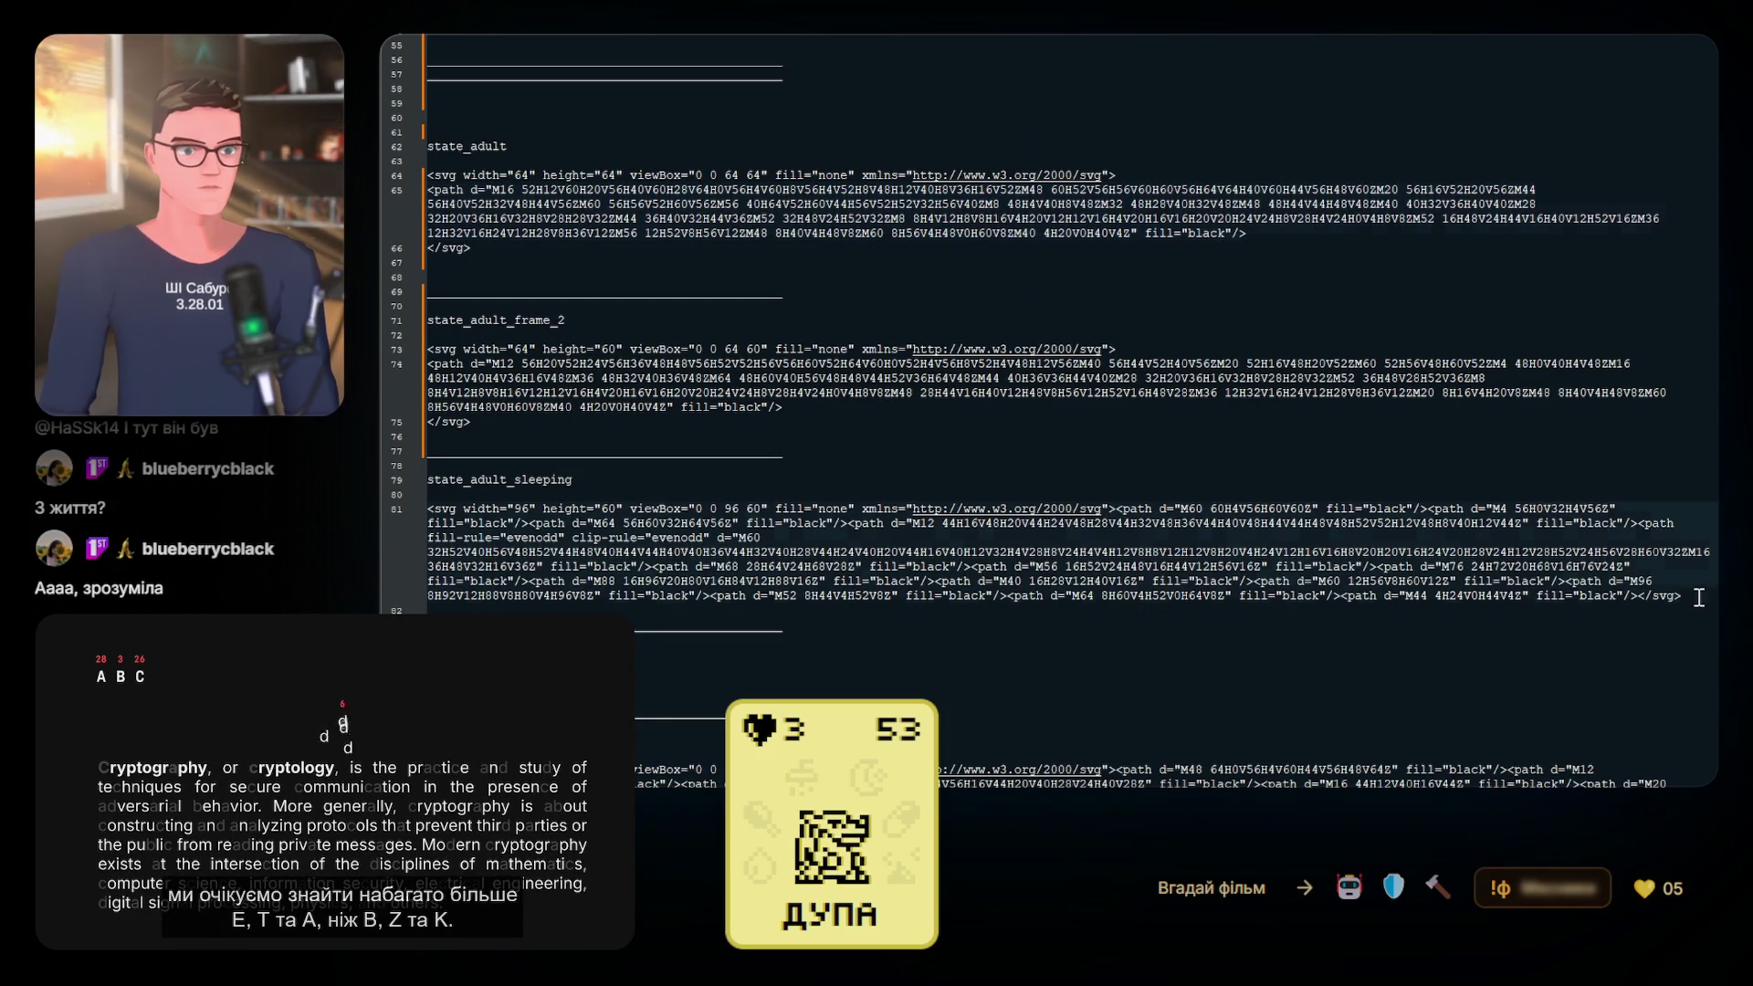
{"action": "left_click", "coordinate": [1433, 596]}
{"action": "left_click_drag", "start_coordinate": [1383, 596], "coordinate": [441, 508]}
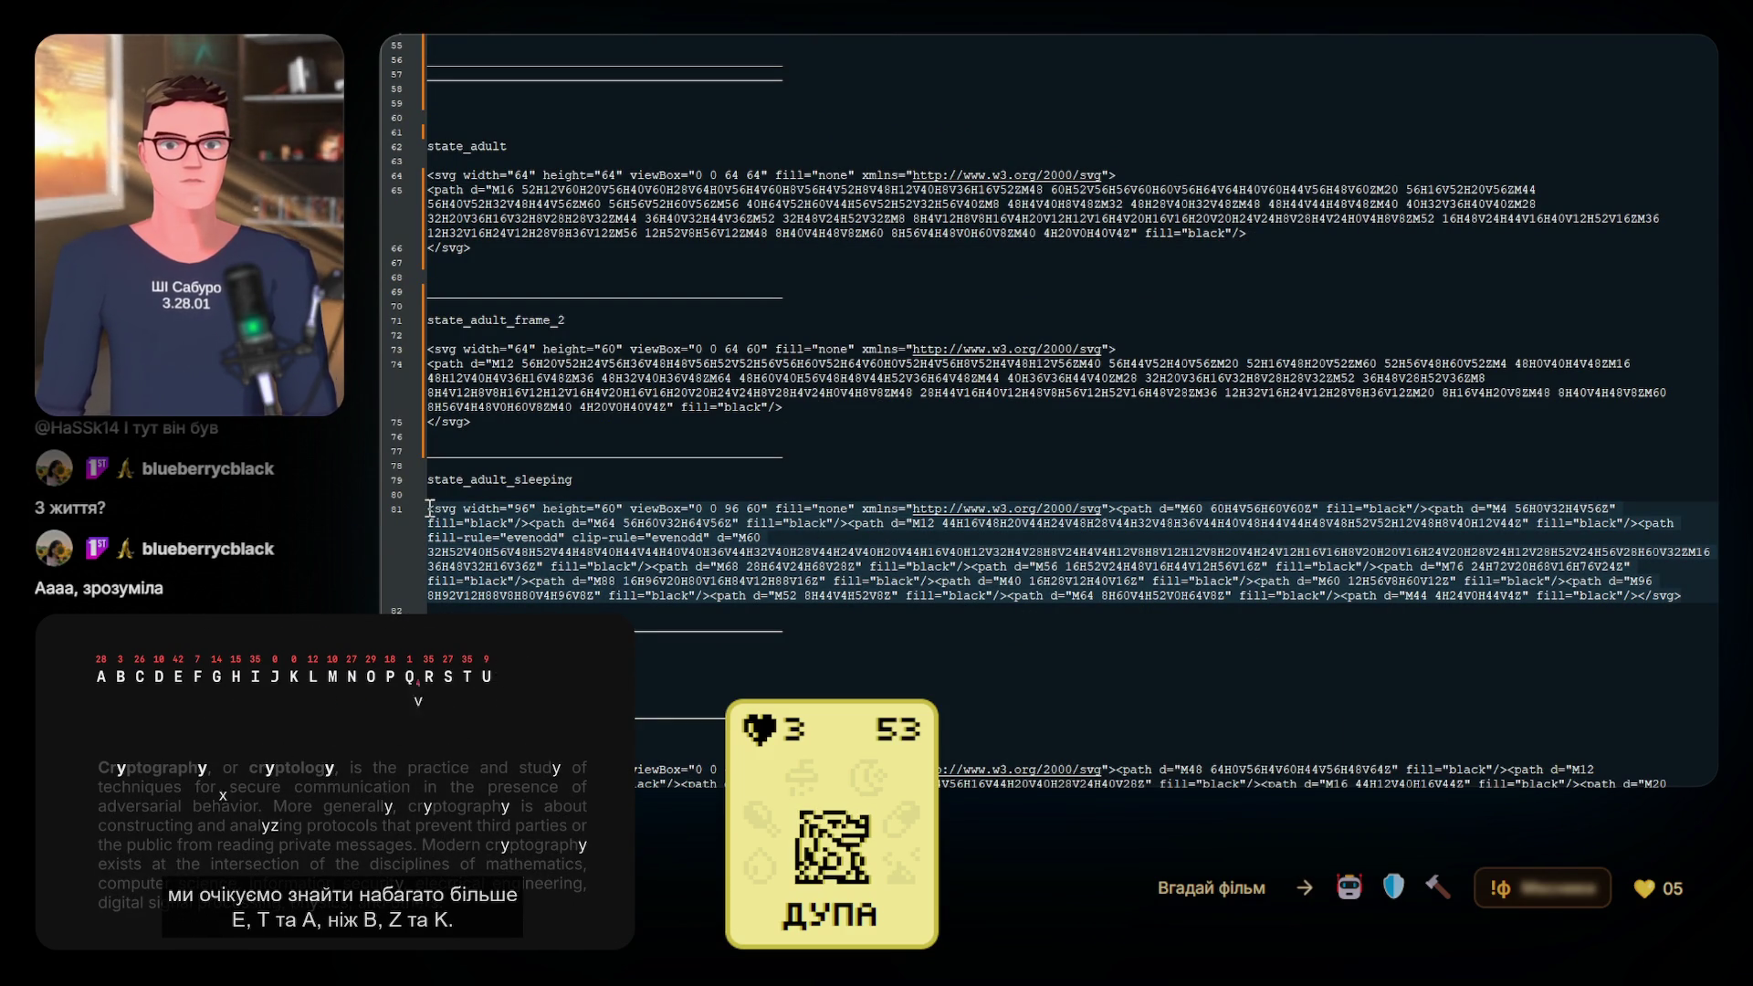
{"action": "key", "text": "ctrl+v"}
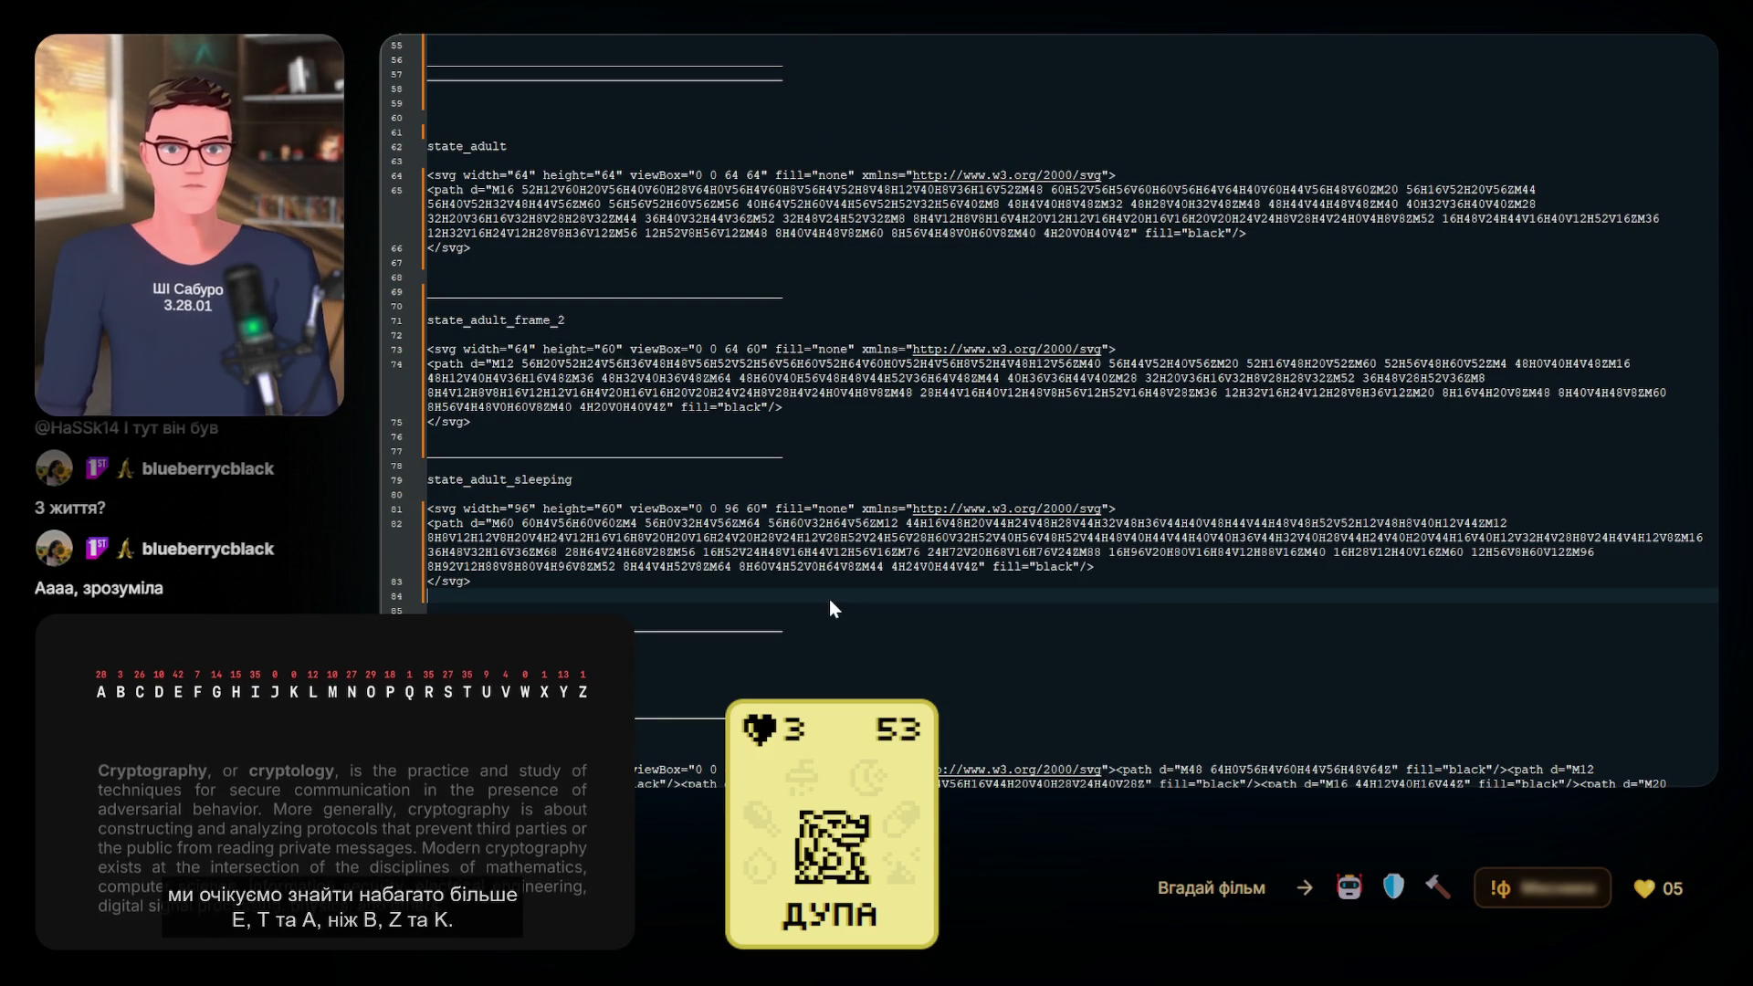
{"action": "scroll", "coordinate": [860, 603], "scroll_direction": "up", "scroll_amount": 15}
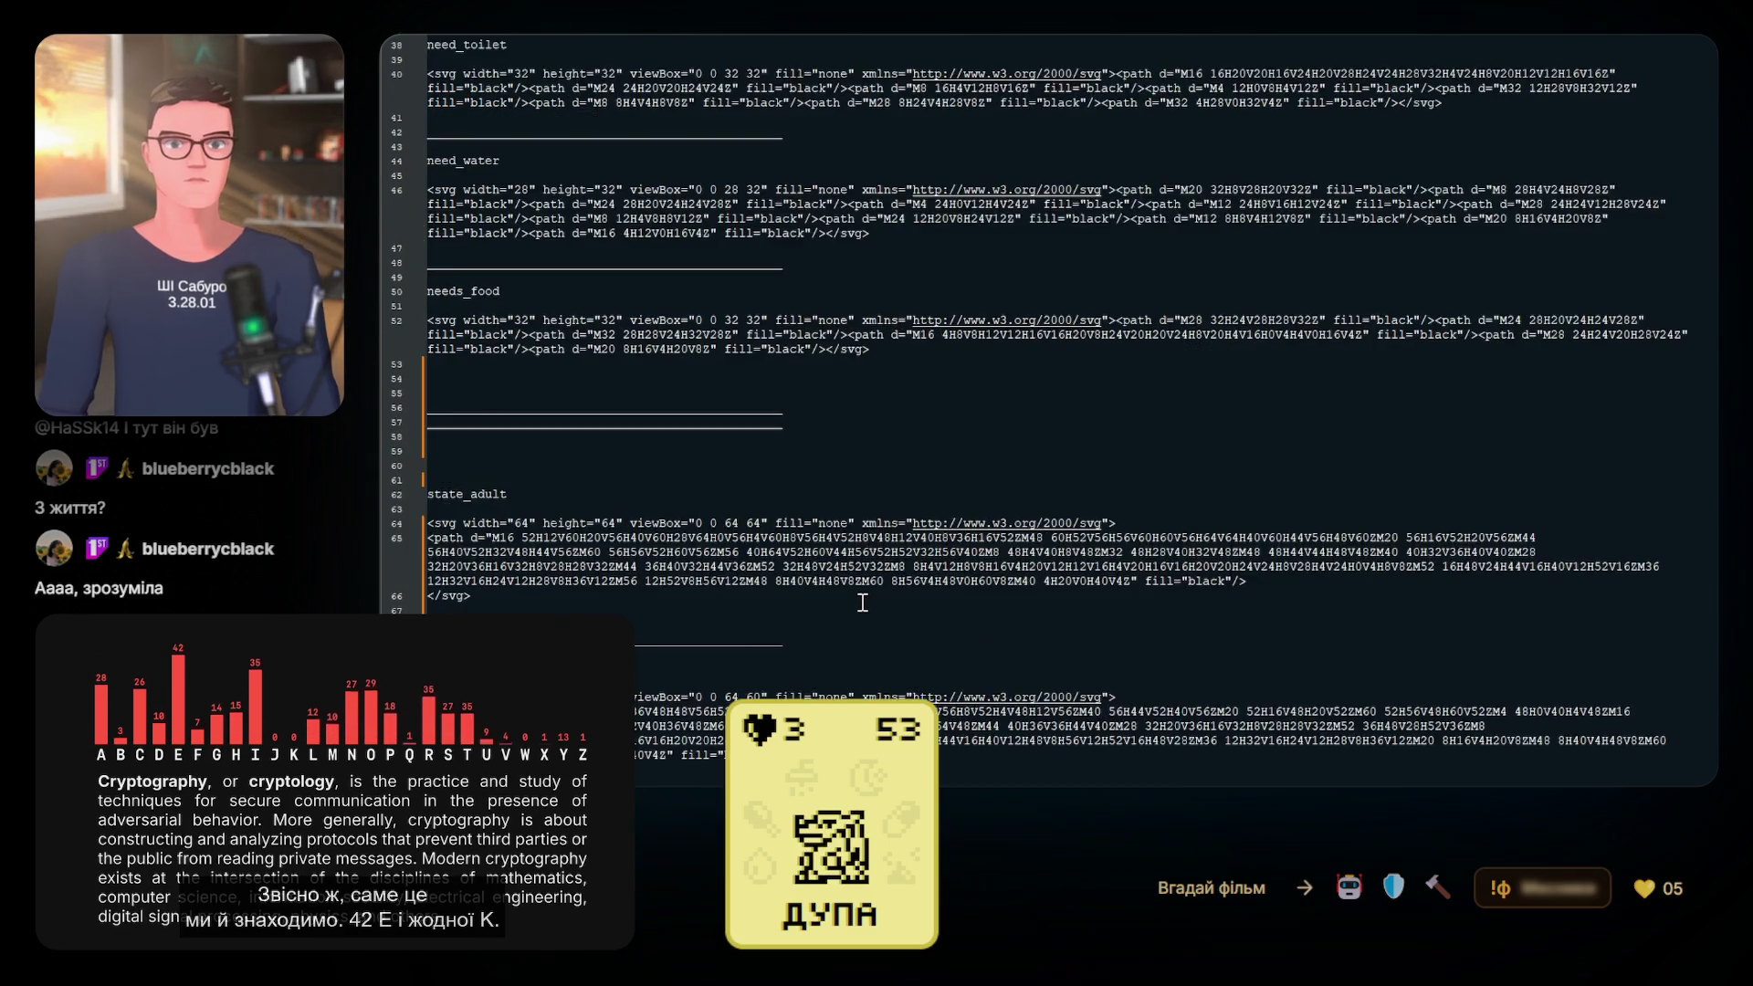
{"action": "scroll", "coordinate": [862, 602], "scroll_direction": "up", "scroll_amount": 5}
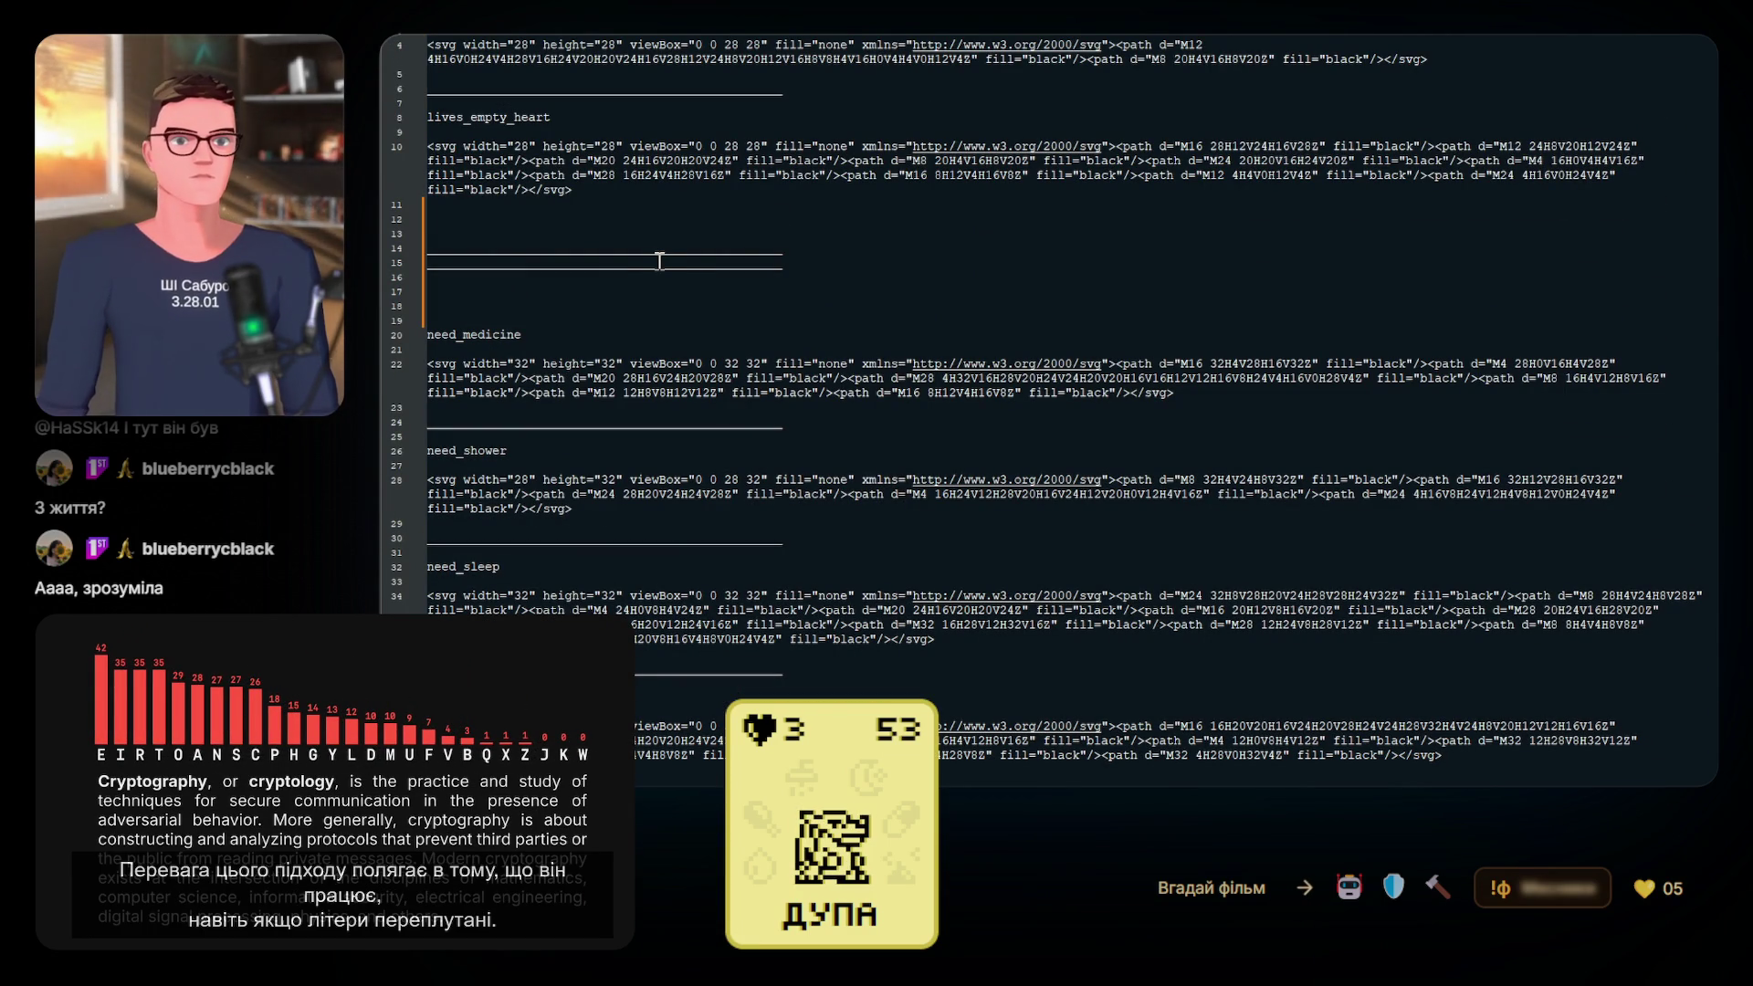
{"action": "scroll", "coordinate": [659, 261], "scroll_direction": "down", "scroll_amount": 15}
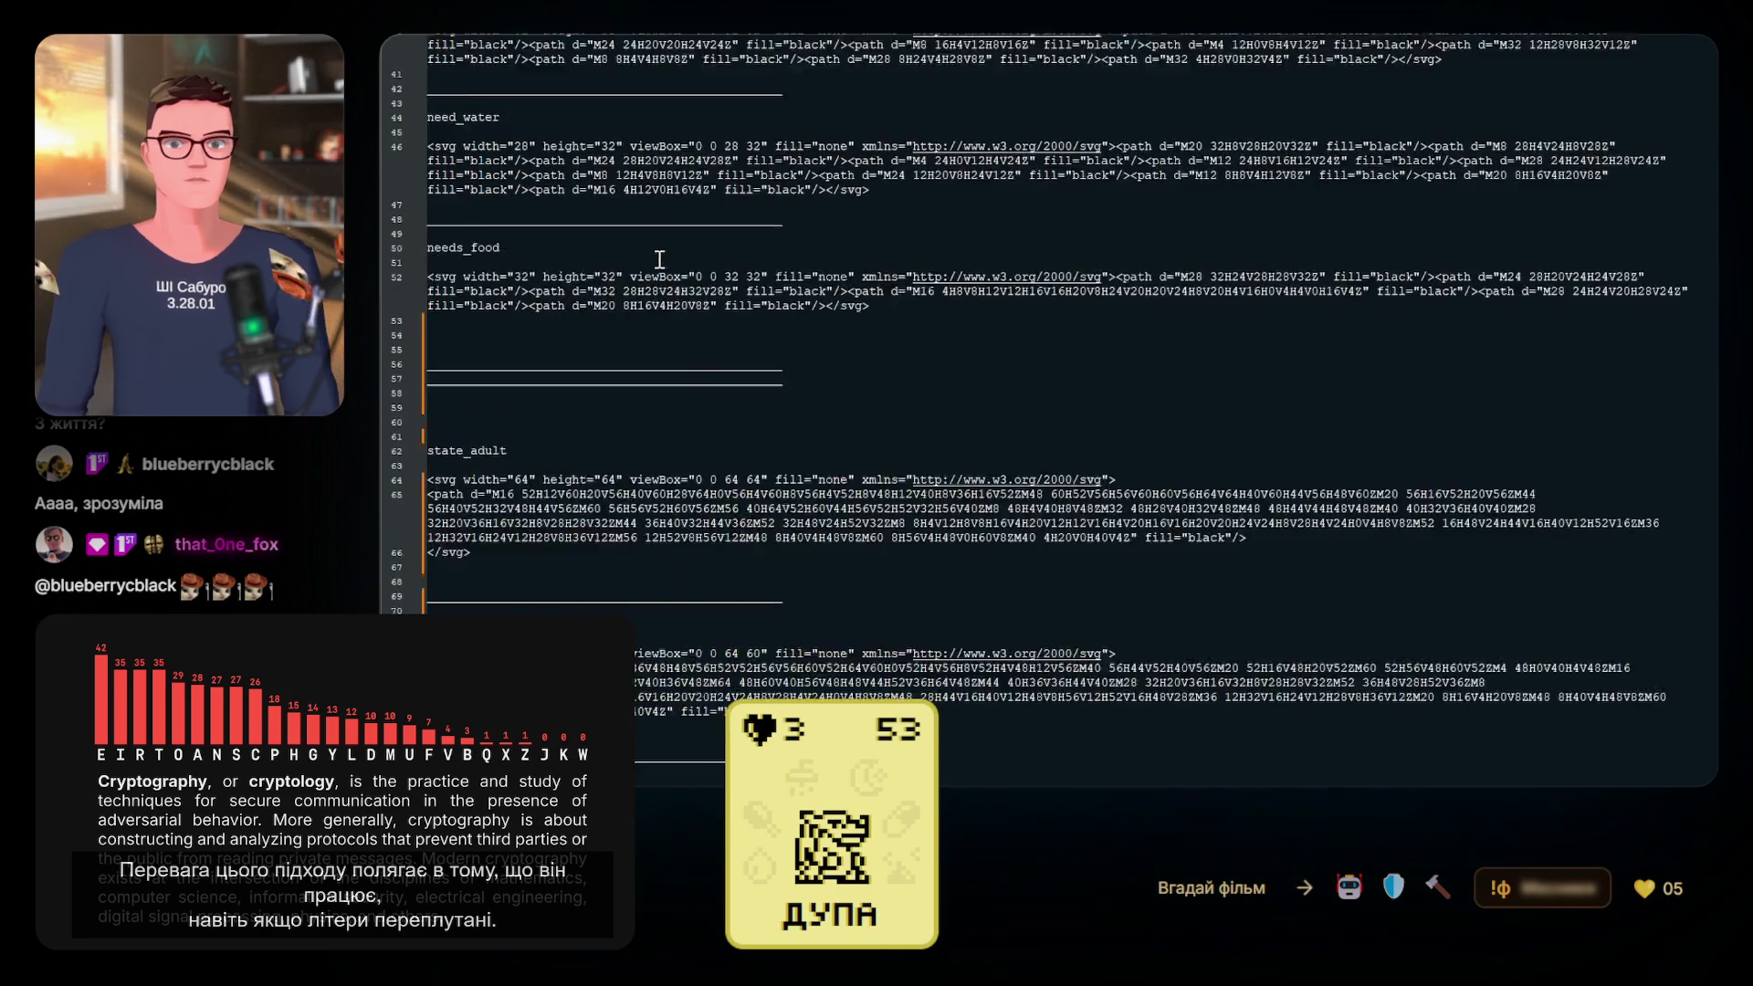
Select the state_adult_sleeping label to reuse it for the new sprite
{"action": "scroll", "coordinate": [659, 260], "scroll_direction": "up", "scroll_amount": 2}
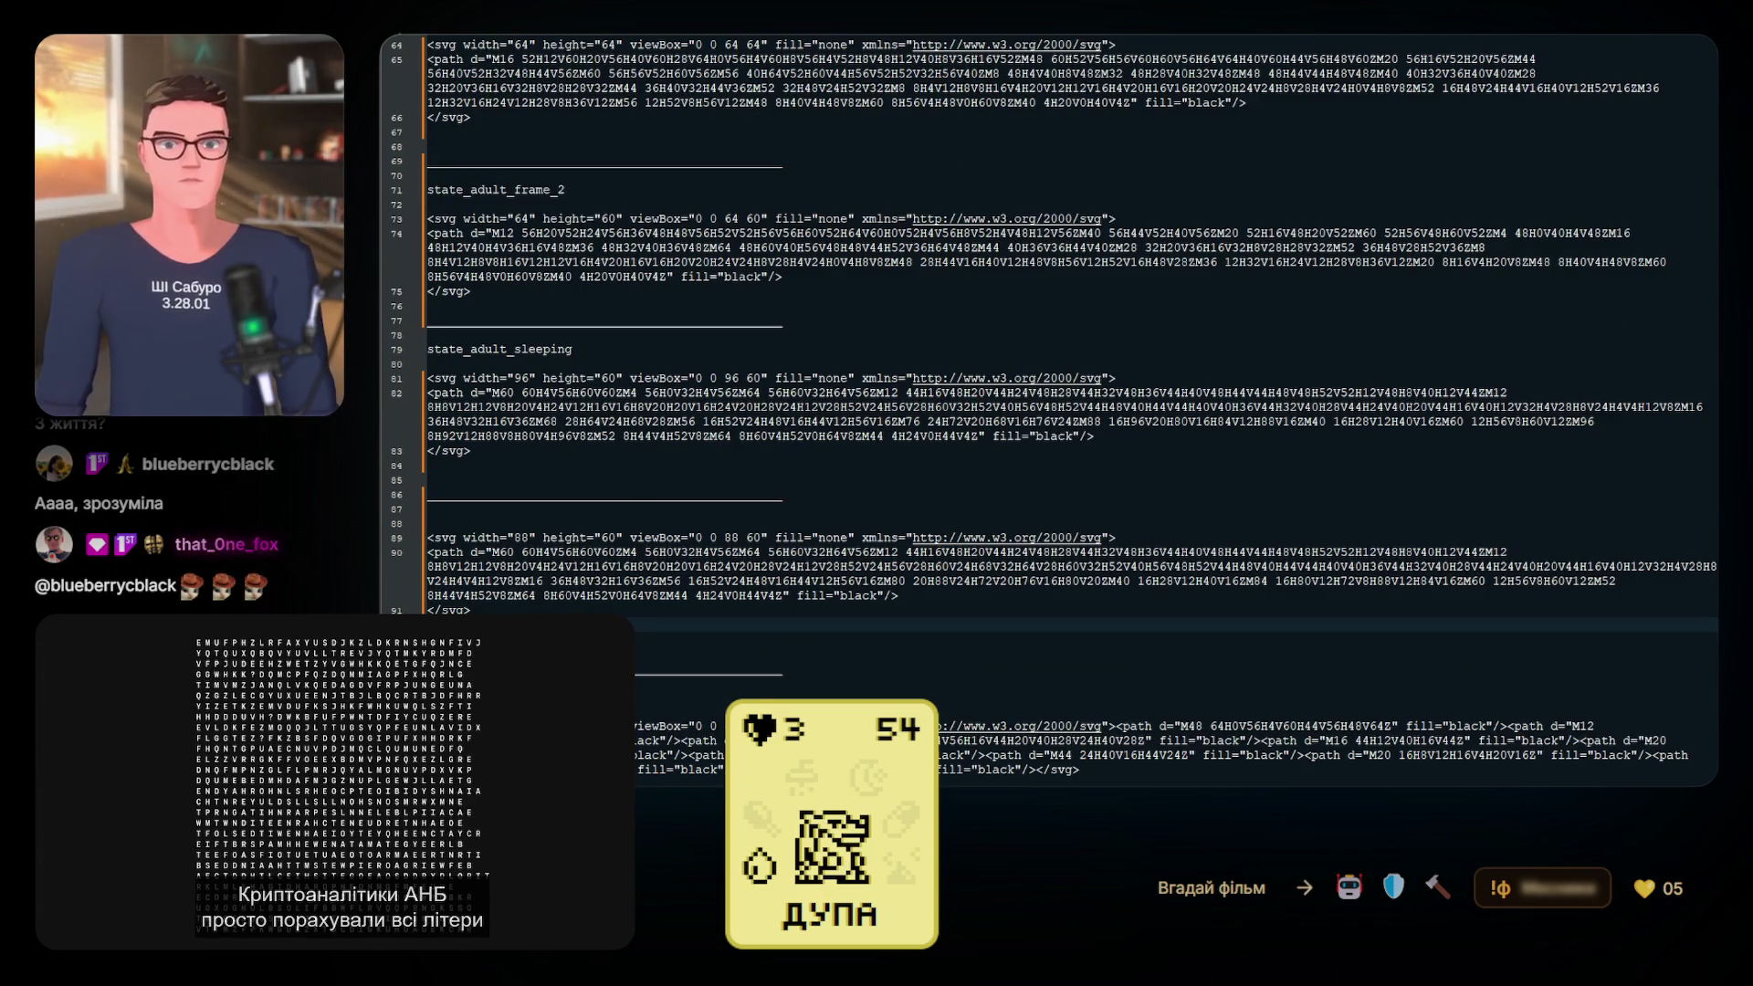
{"action": "double_click", "coordinate": [585, 351]}
{"action": "key", "text": "ctrl+c"}
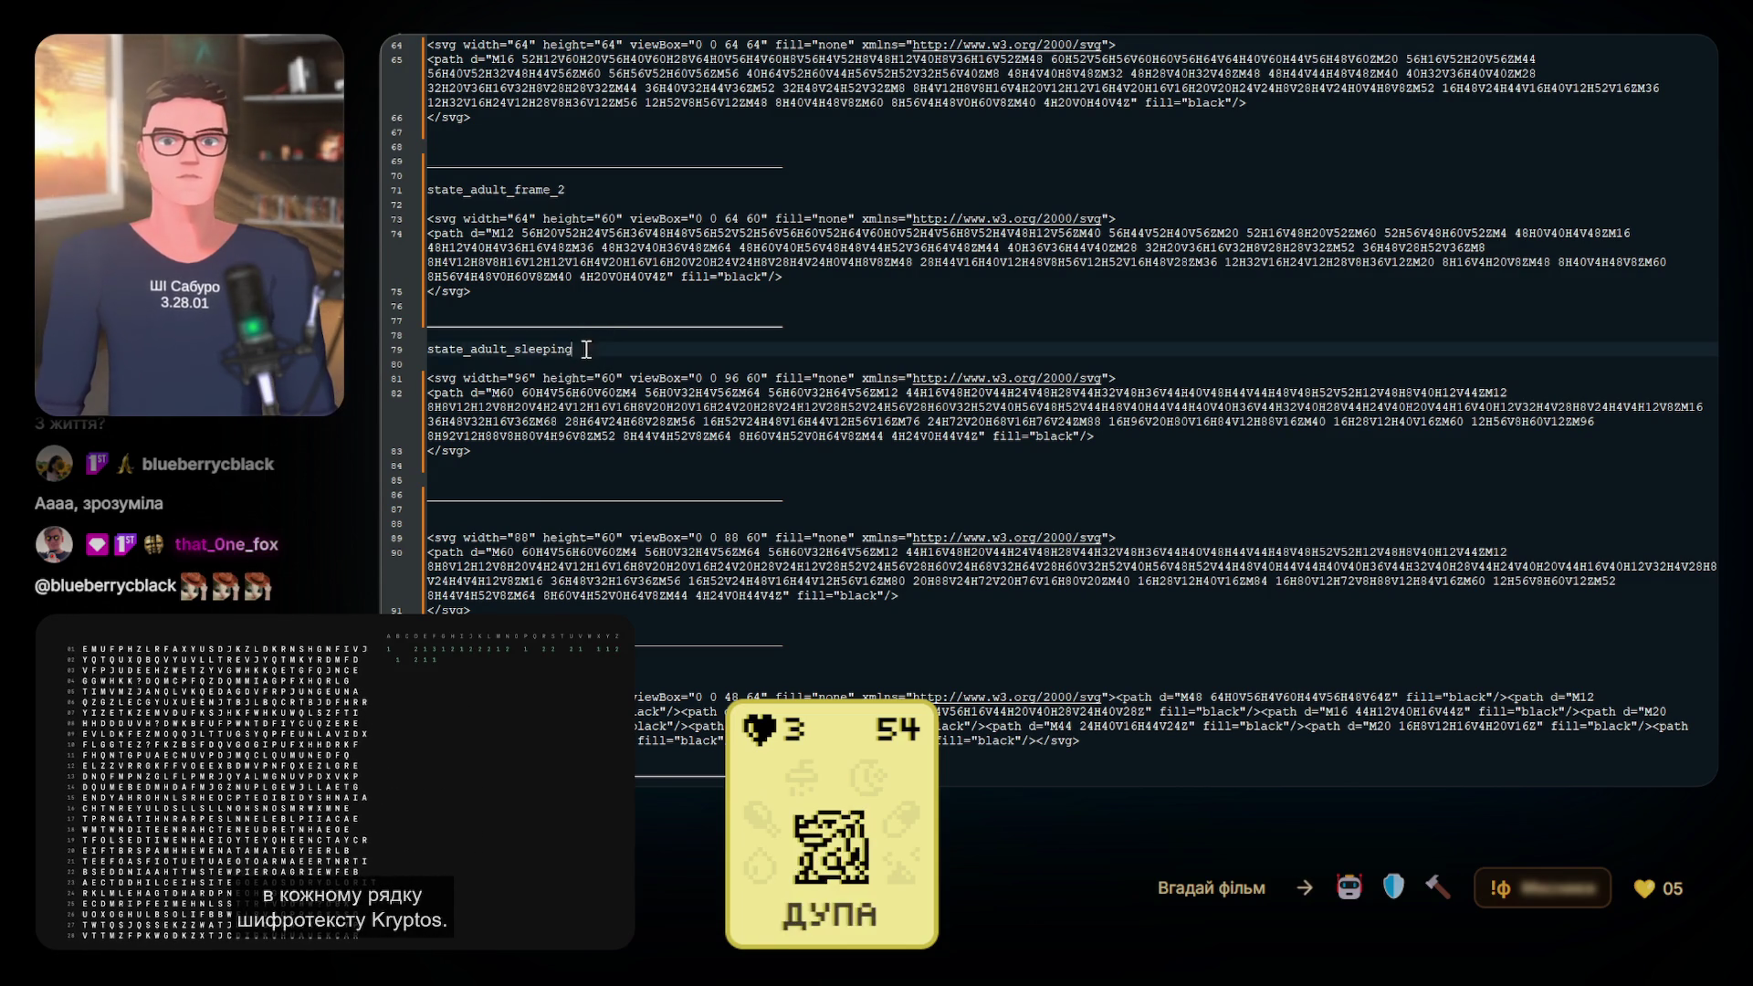
Paste state_adult_sleeping above the 88×60 SVG and extend it to state_adult_sleeping_frame_2
{"action": "left_click", "coordinate": [450, 514]}
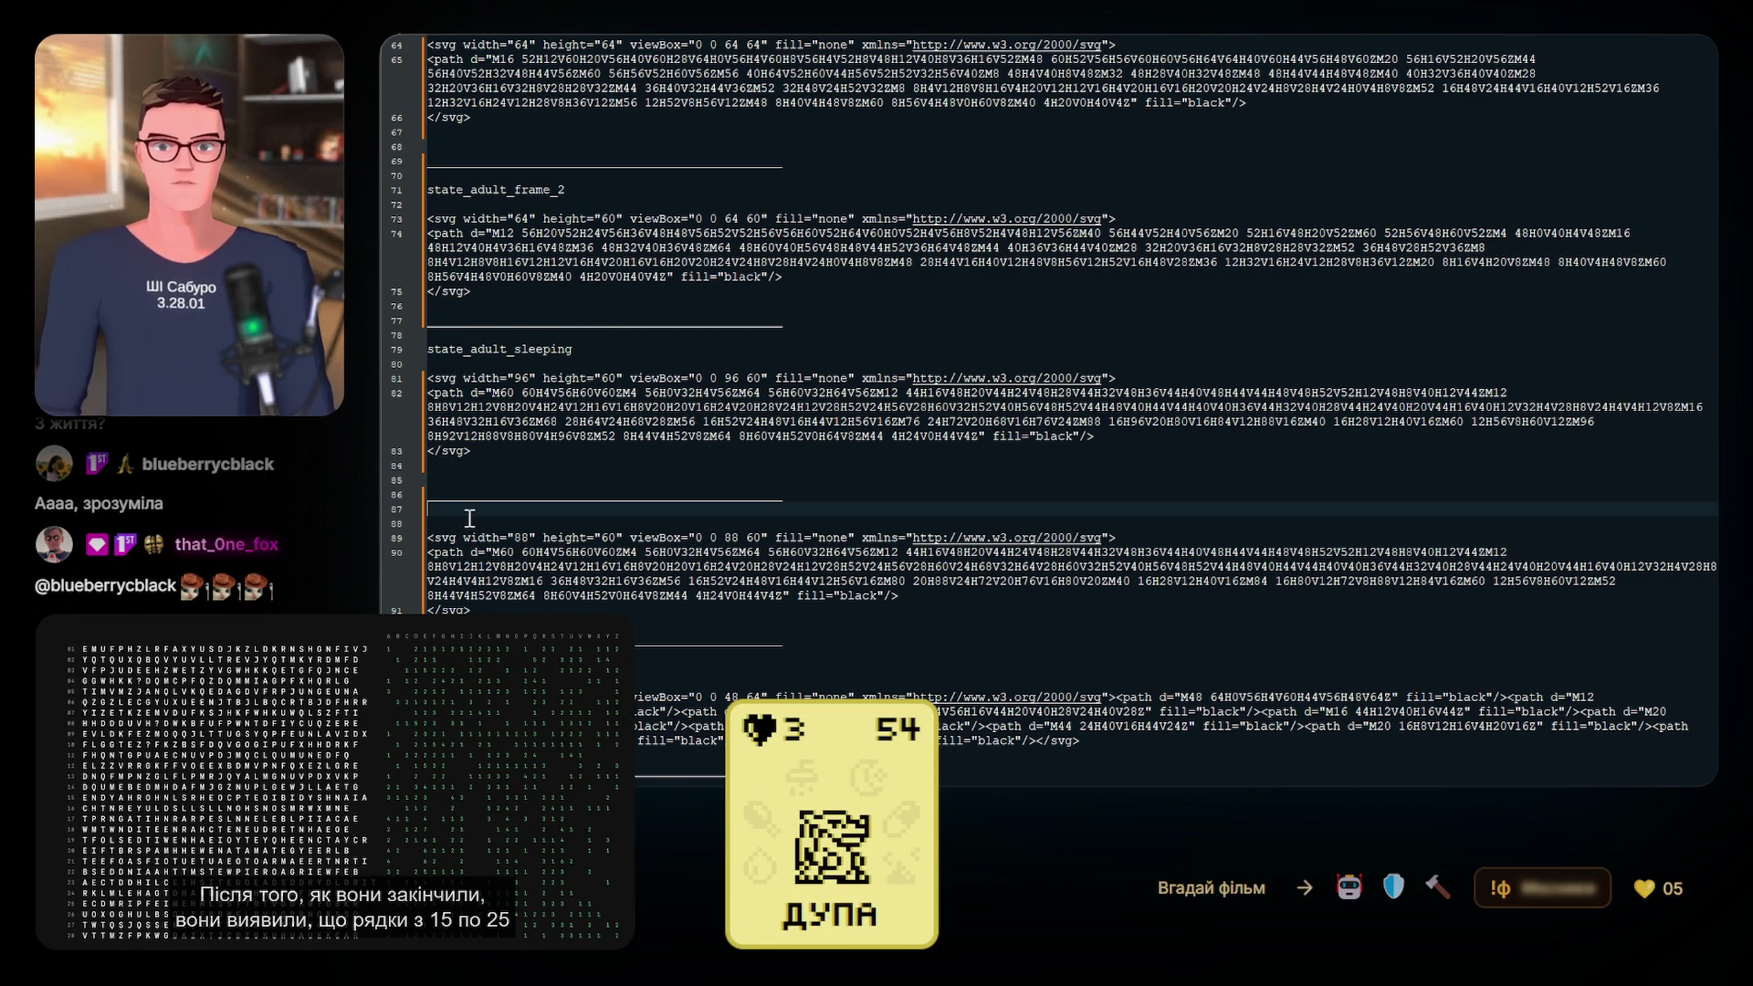
{"action": "key", "text": "Return"}
{"action": "key", "text": "ctrl+v"}
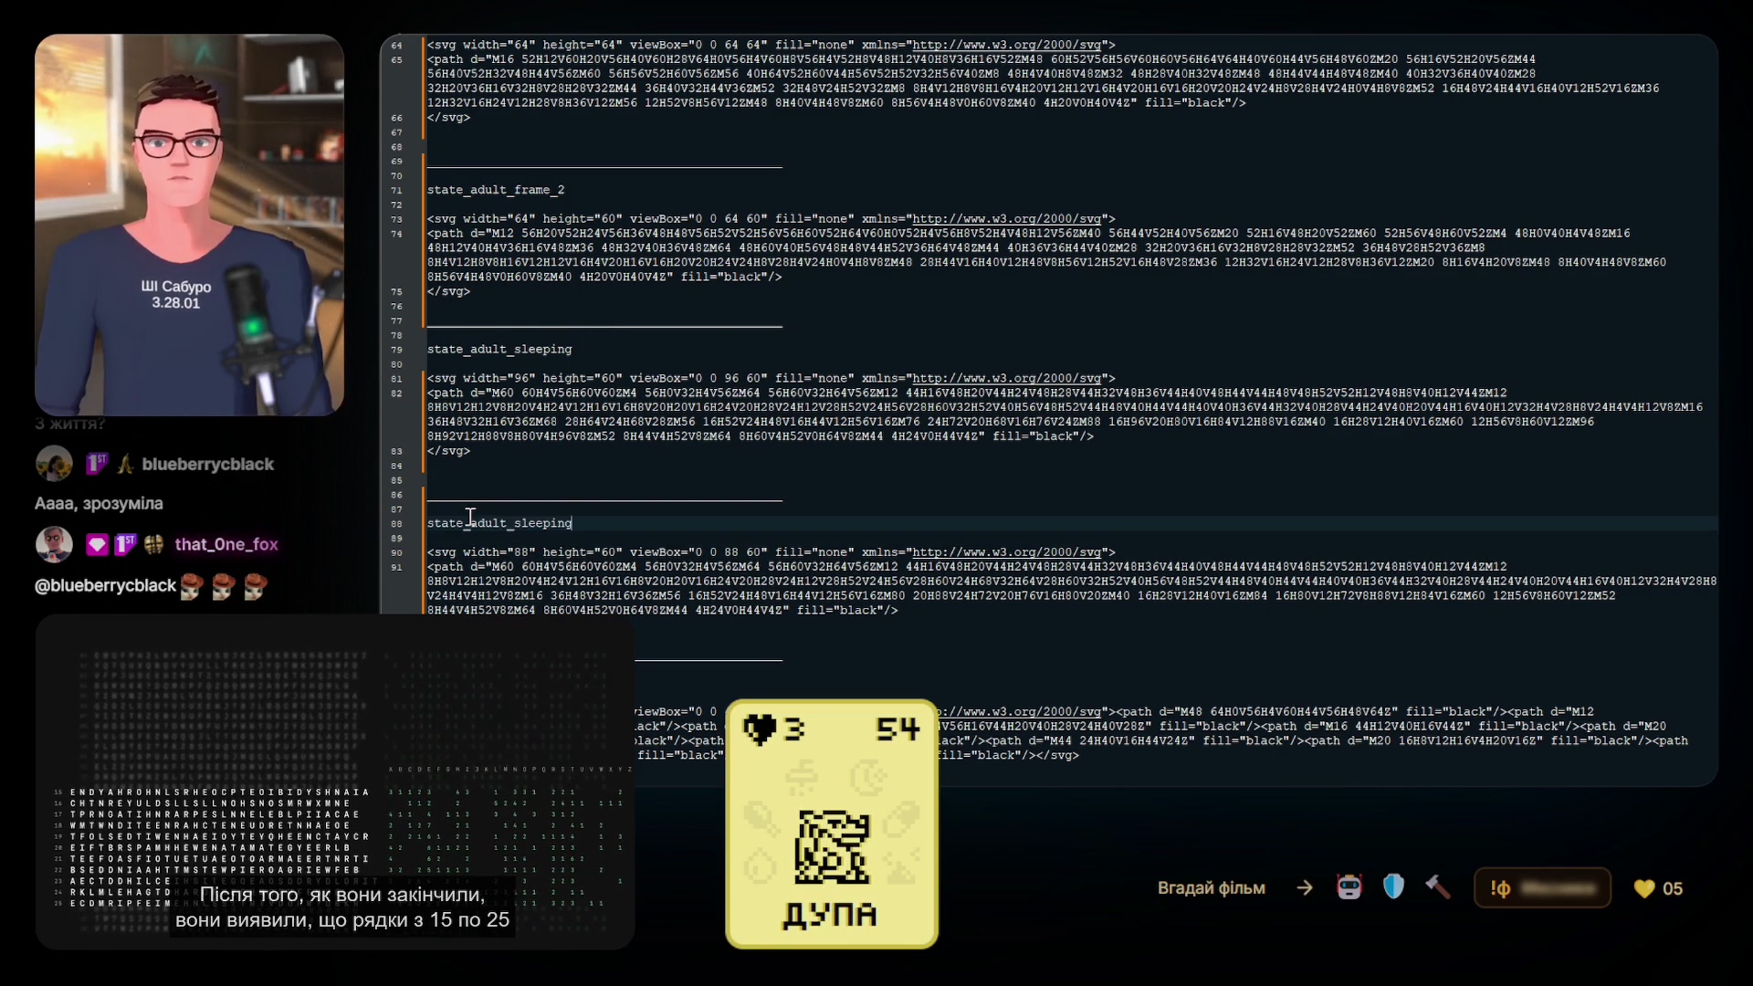
{"action": "left_click", "coordinate": [517, 189]}
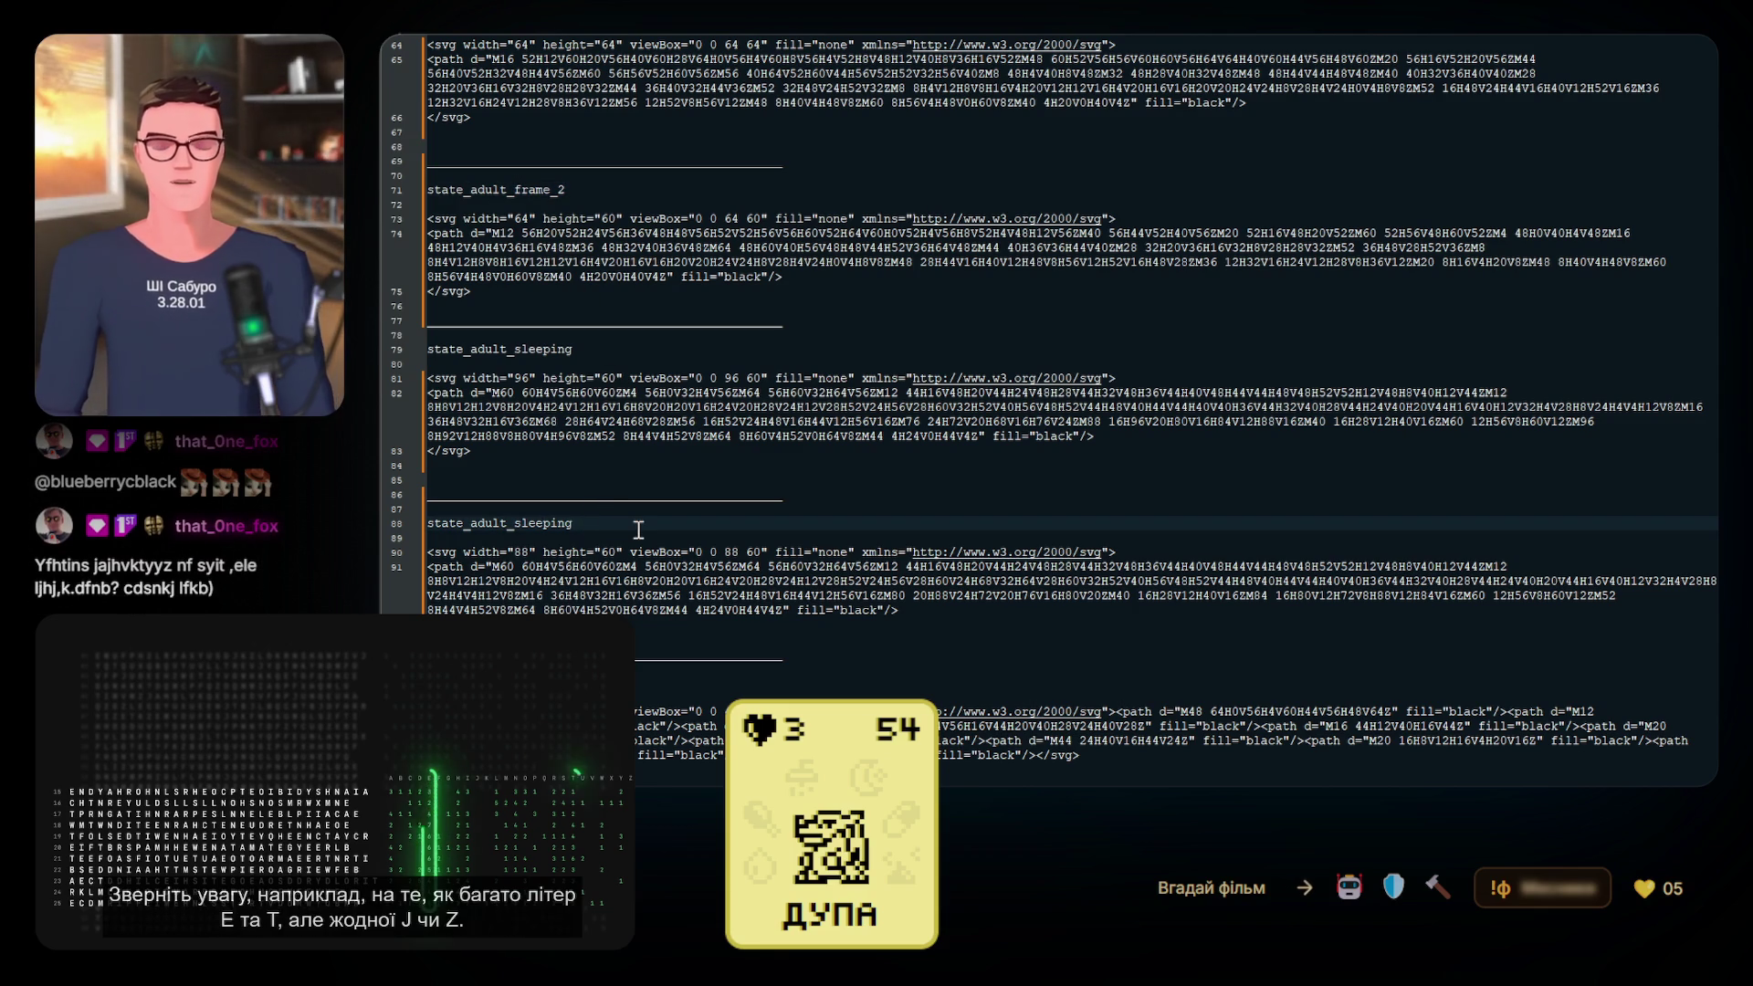
{"action": "type", "text": "_frame_2"}
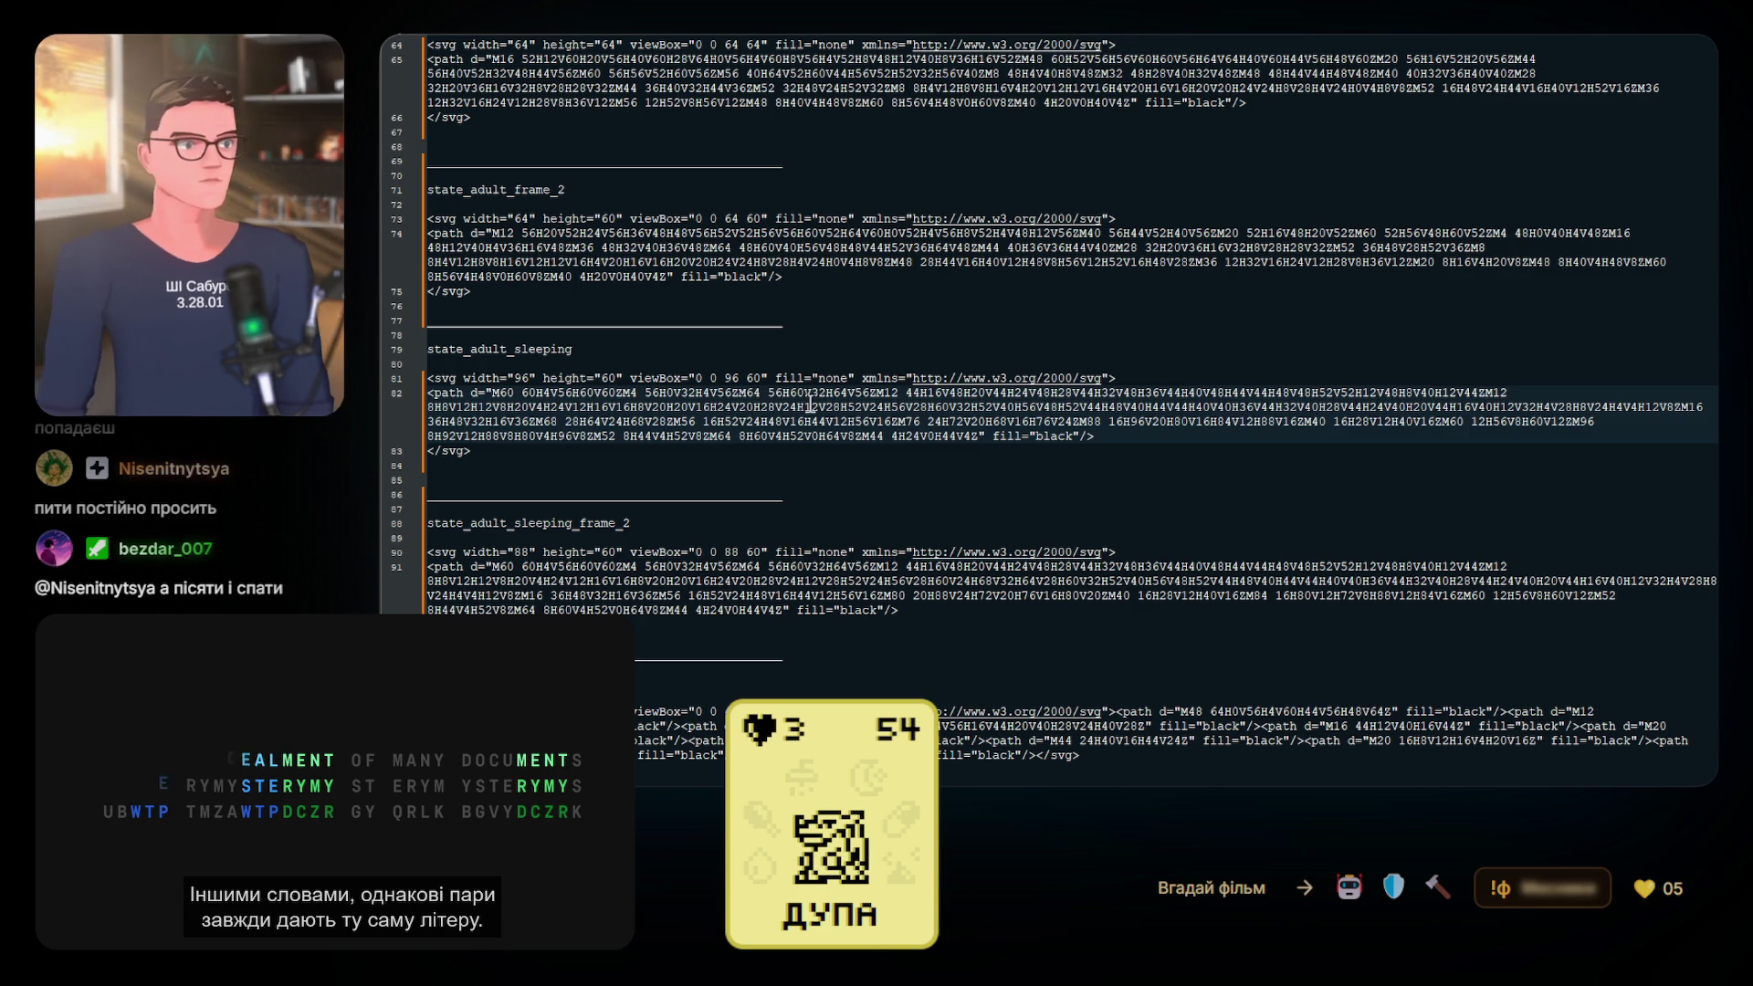
{"action": "scroll", "coordinate": [803, 410], "scroll_direction": "down", "scroll_amount": 3}
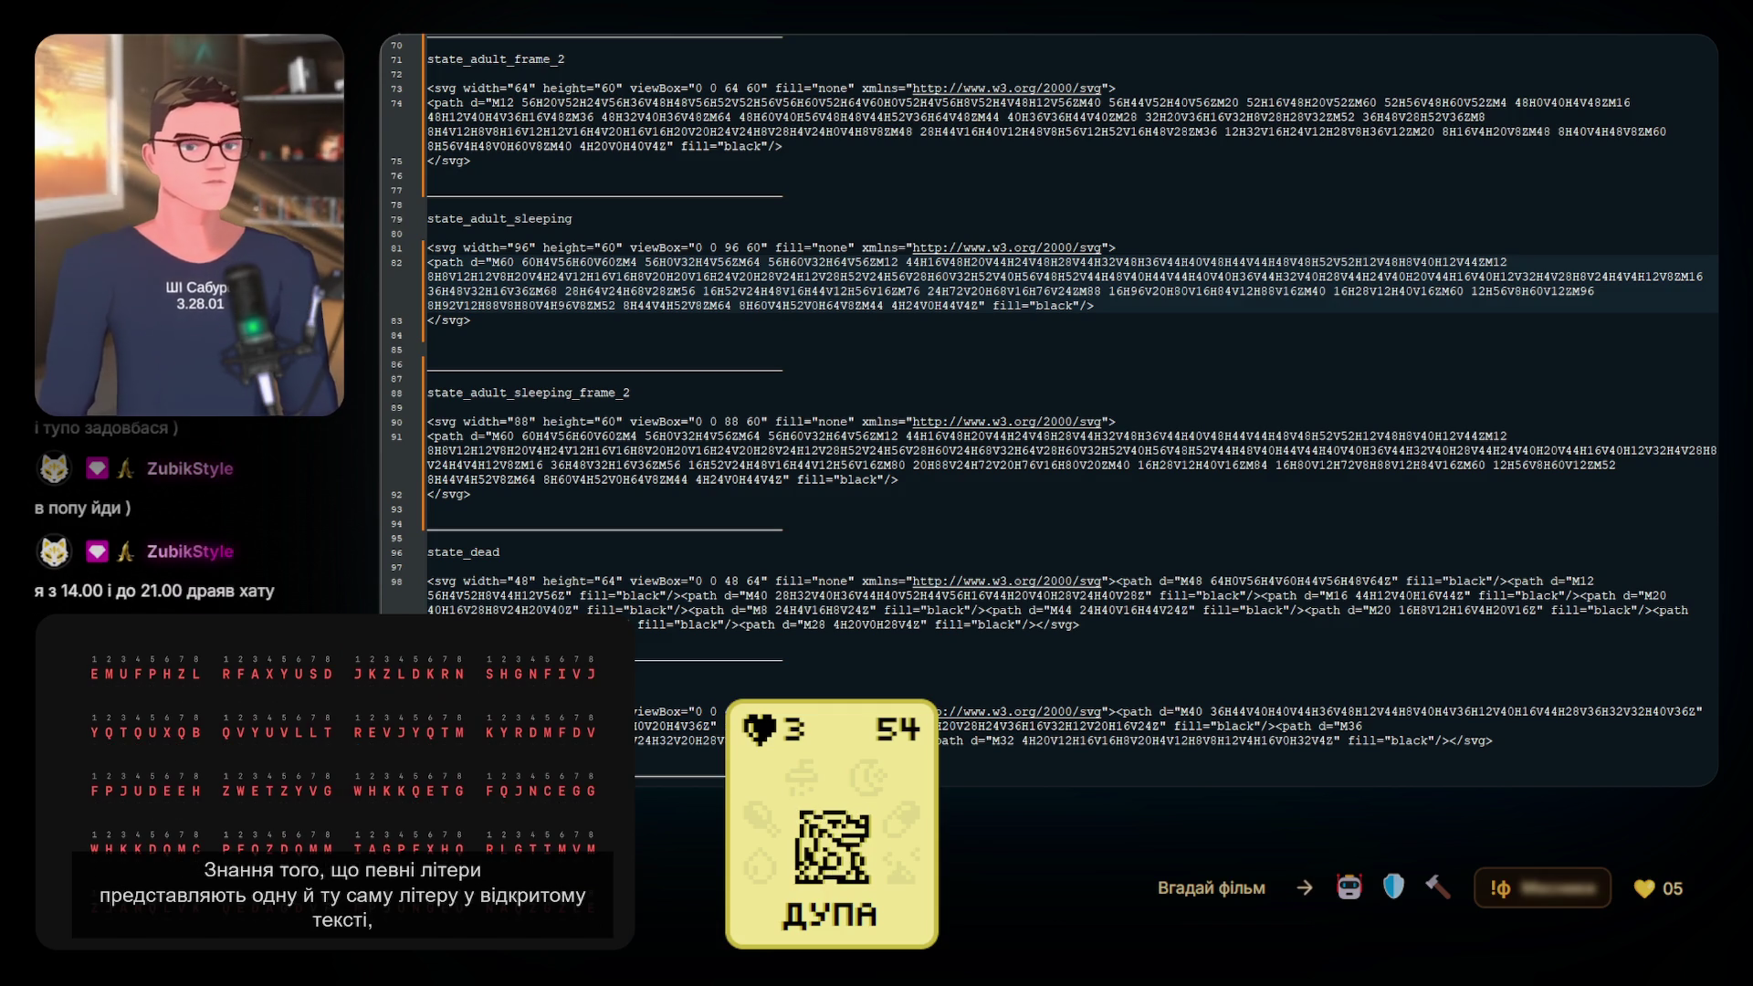
{"action": "left_click", "coordinate": [1134, 519]}
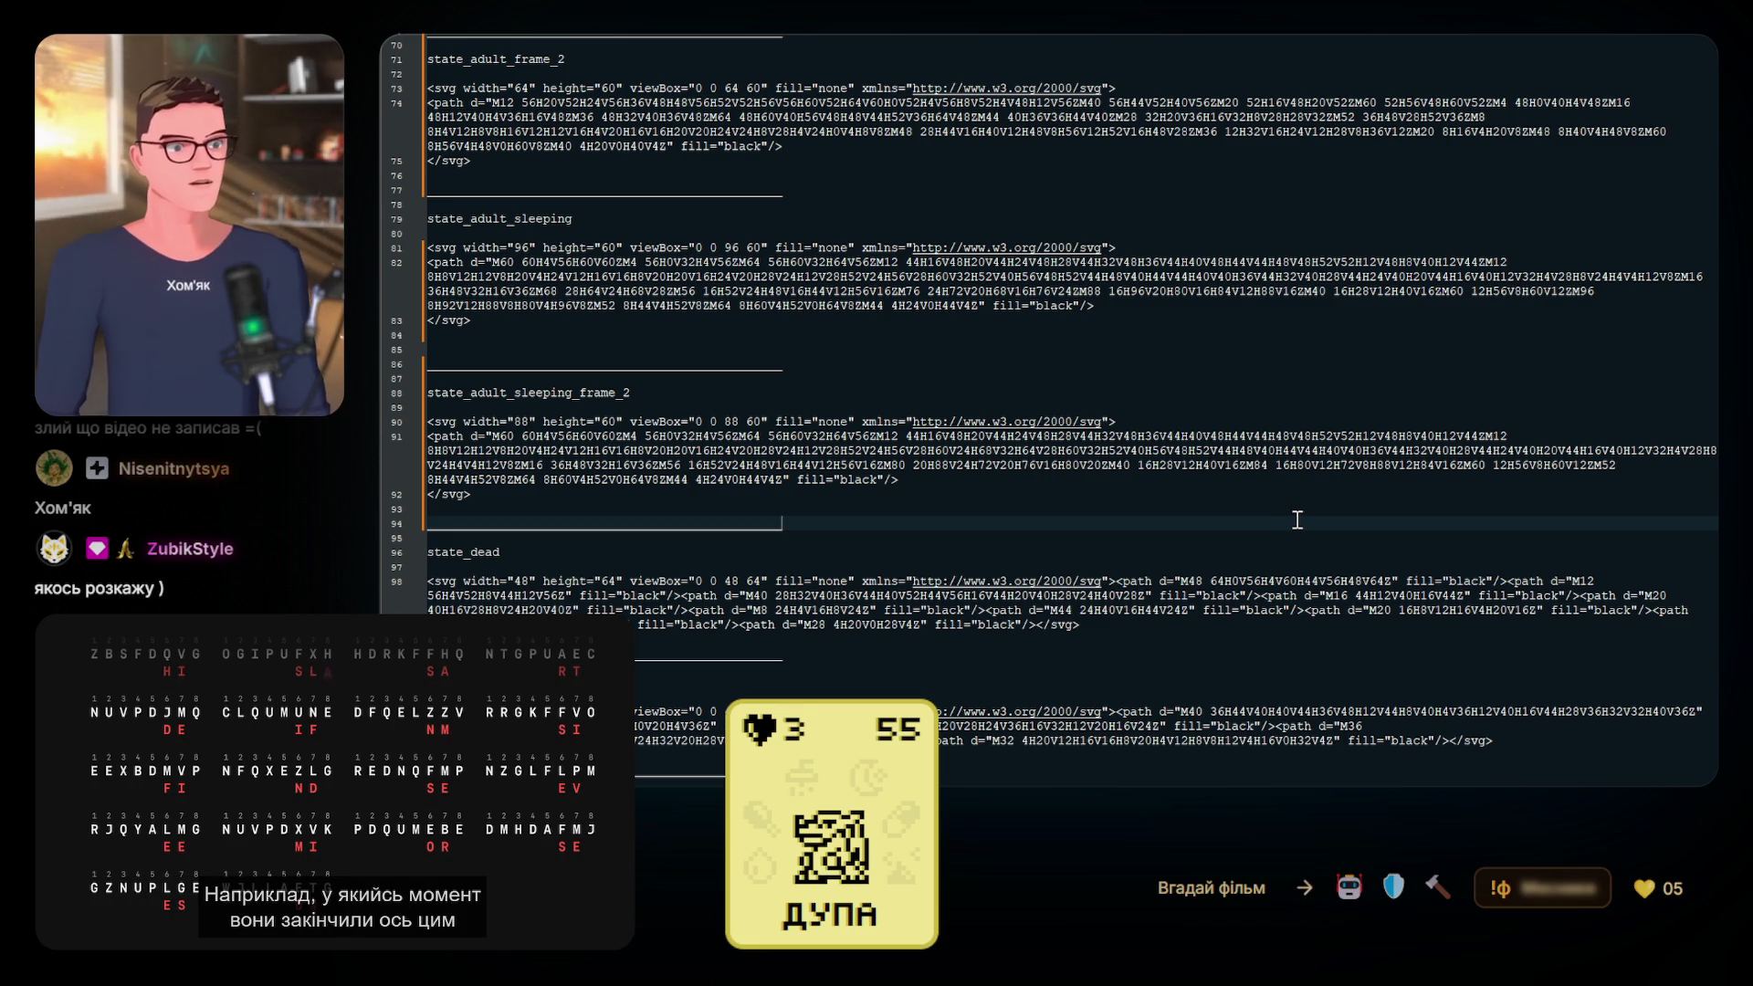
{"action": "left_click", "coordinate": [897, 514]}
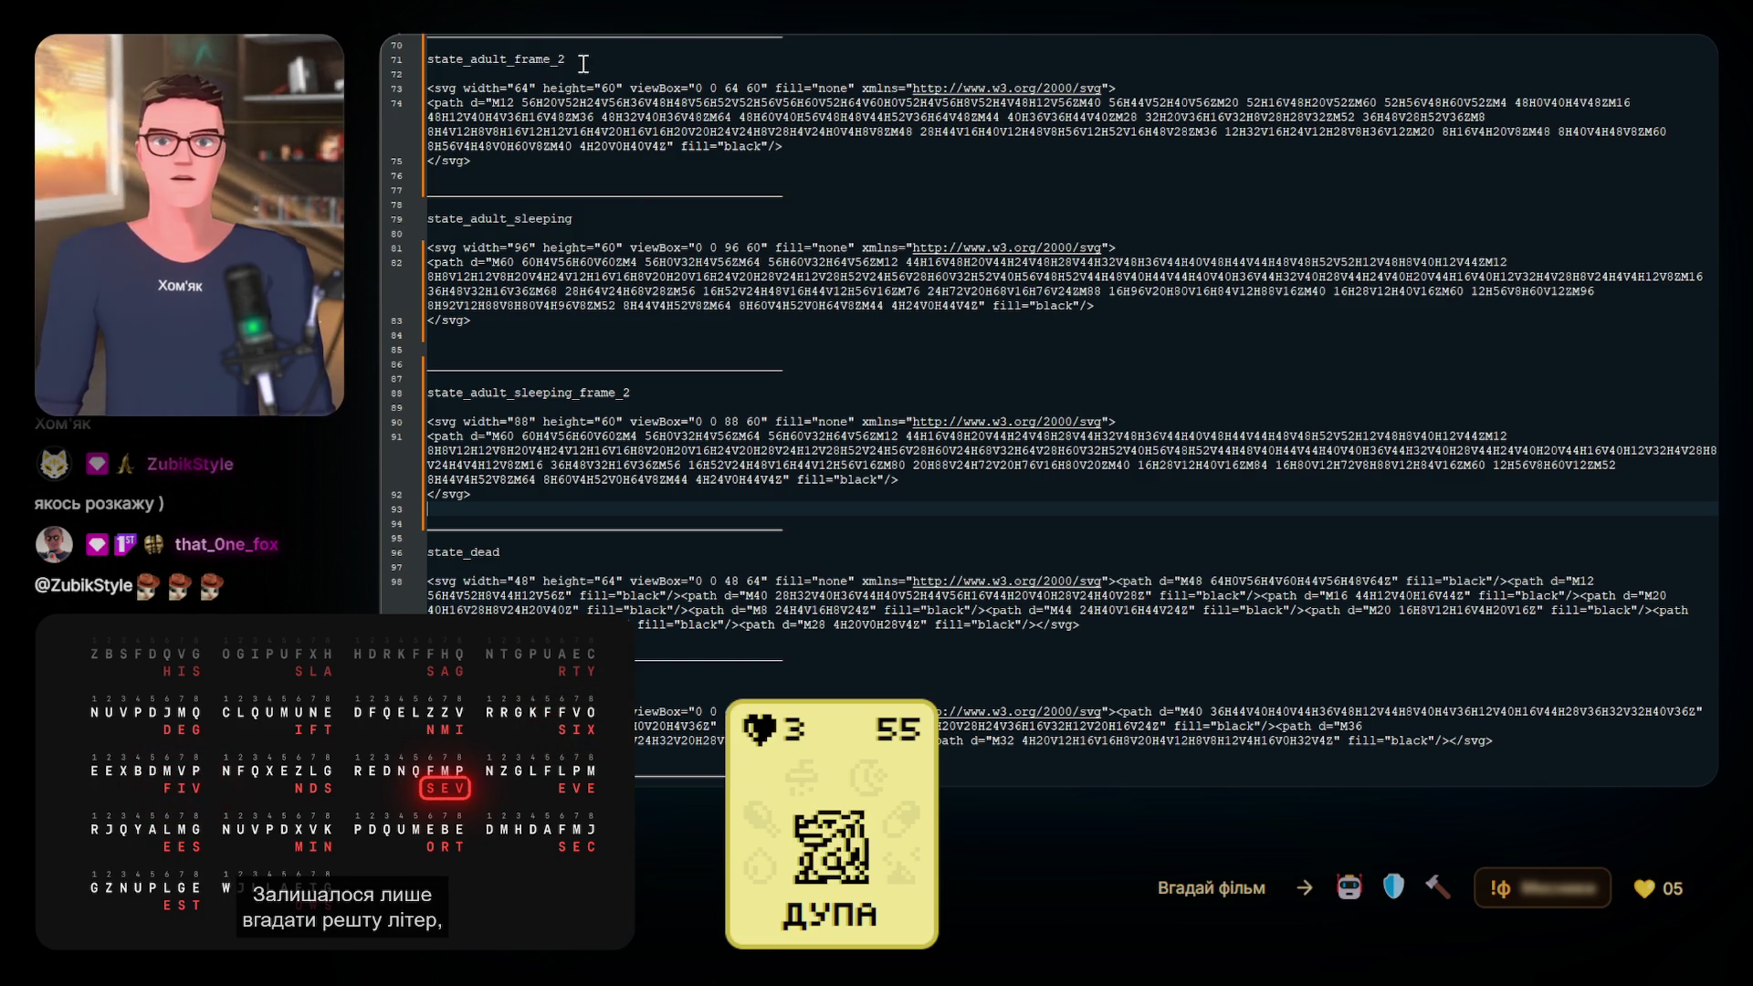
Select the blank and separator lines above state_adult as the divider block
{"action": "scroll", "coordinate": [590, 216], "scroll_direction": "up", "scroll_amount": 3}
{"action": "scroll", "coordinate": [590, 215], "scroll_direction": "up", "scroll_amount": 3}
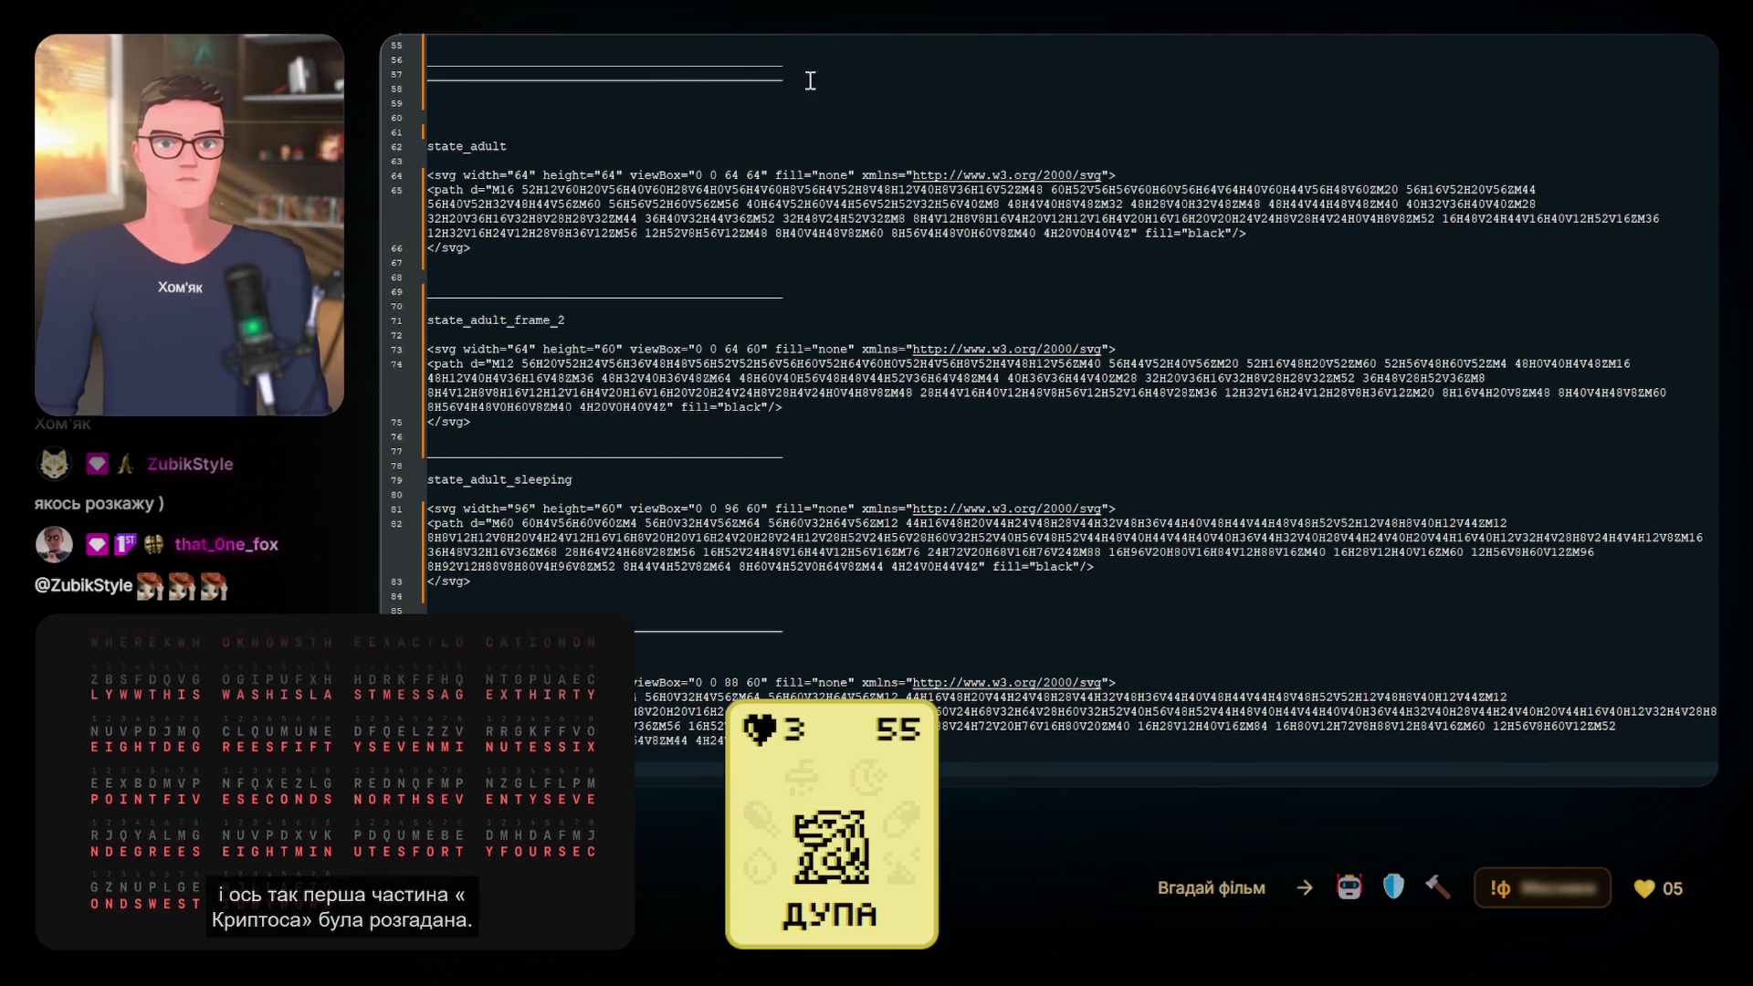
{"action": "left_click_drag", "start_coordinate": [483, 133], "coordinate": [430, 41]}
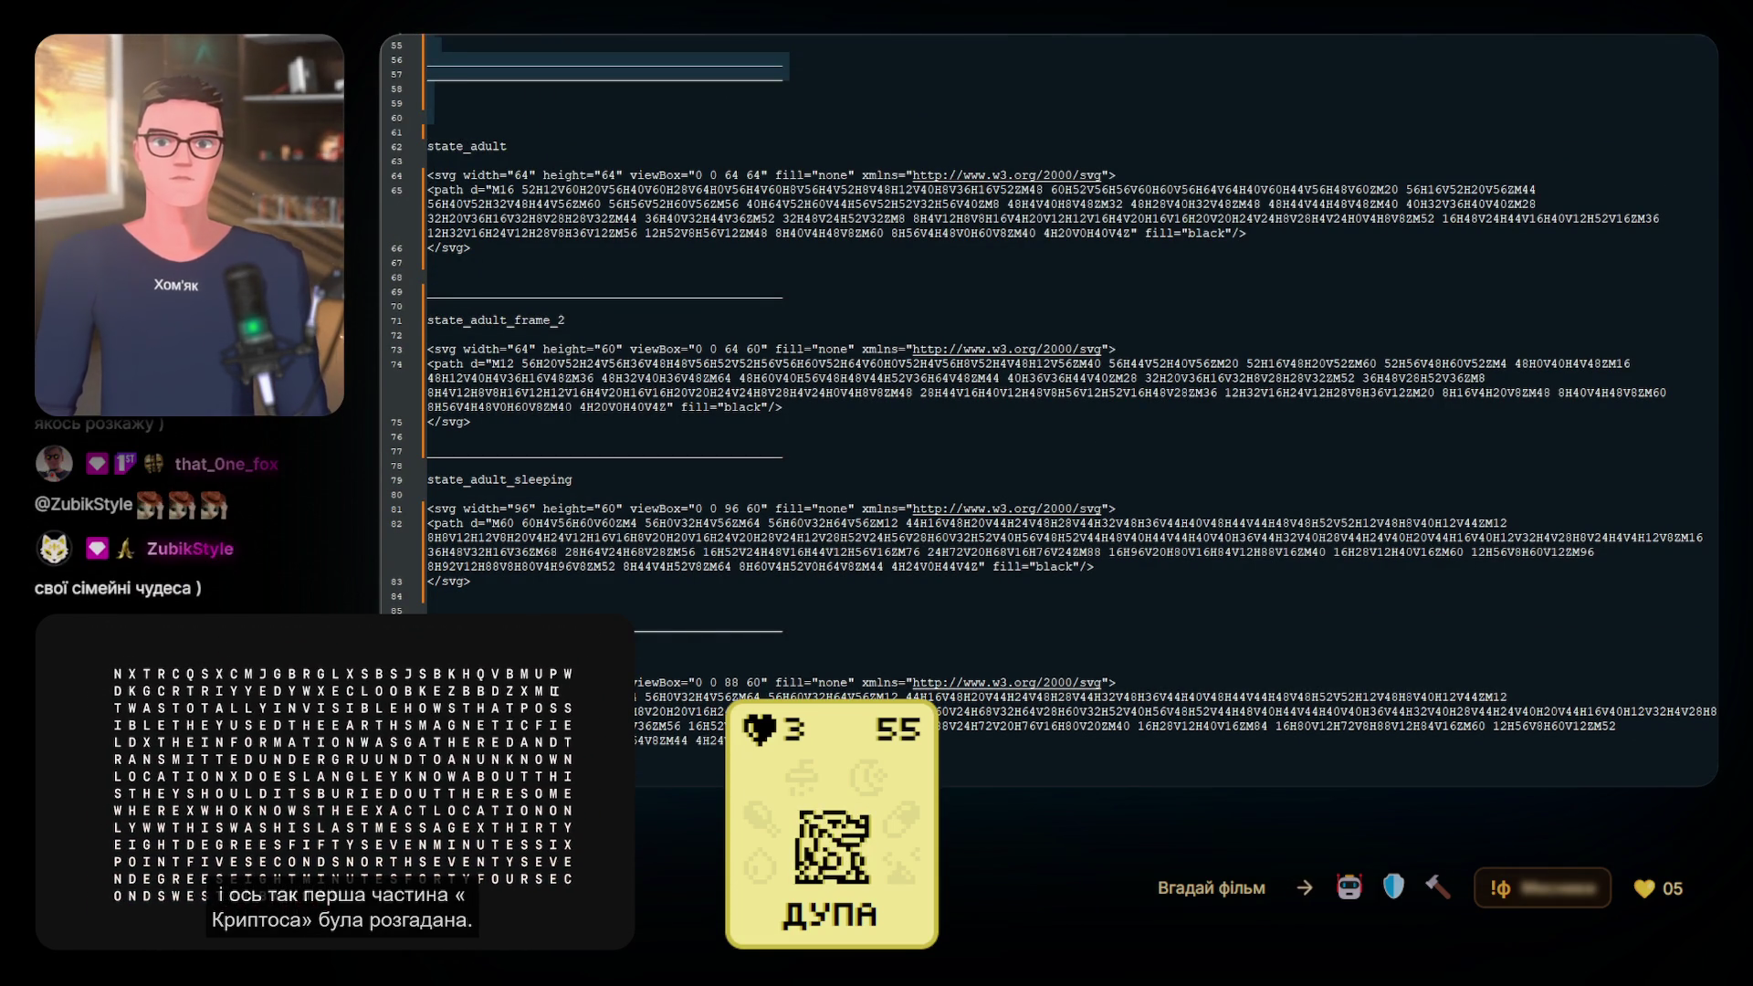
{"action": "left_click", "coordinate": [490, 119]}
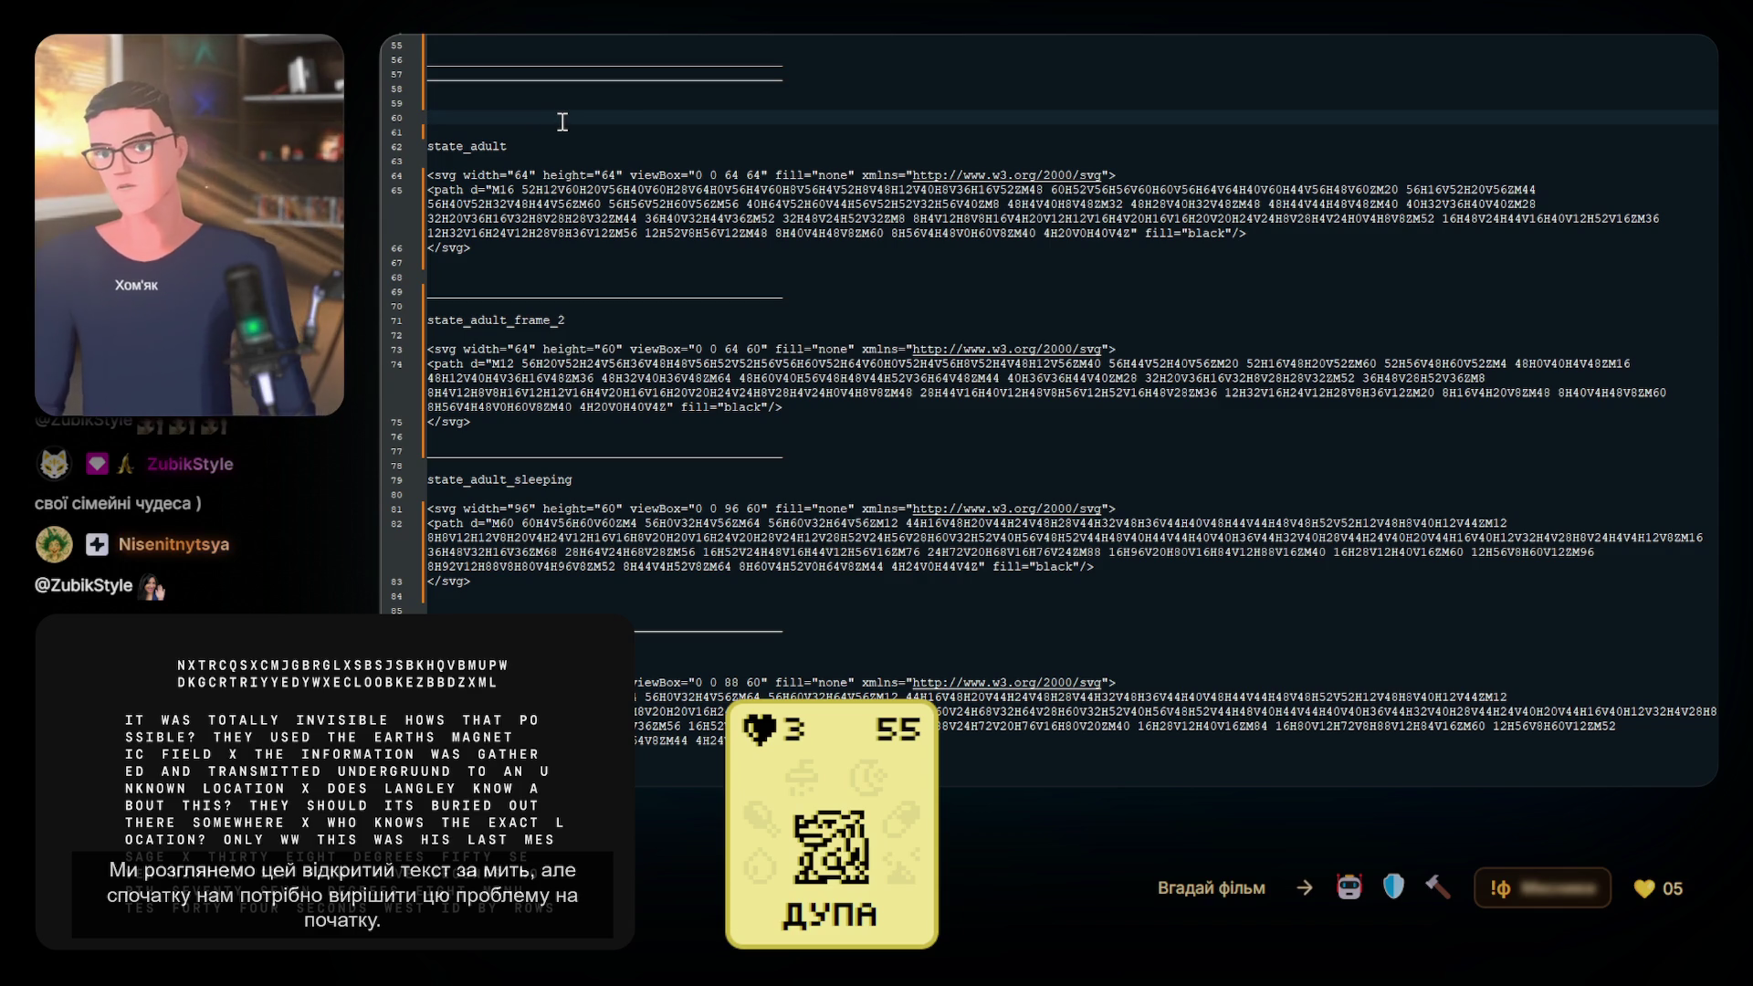
{"action": "key", "text": "shift+Up"}
{"action": "key", "text": "shift+Up"}
{"action": "key", "text": "shift+Up"}
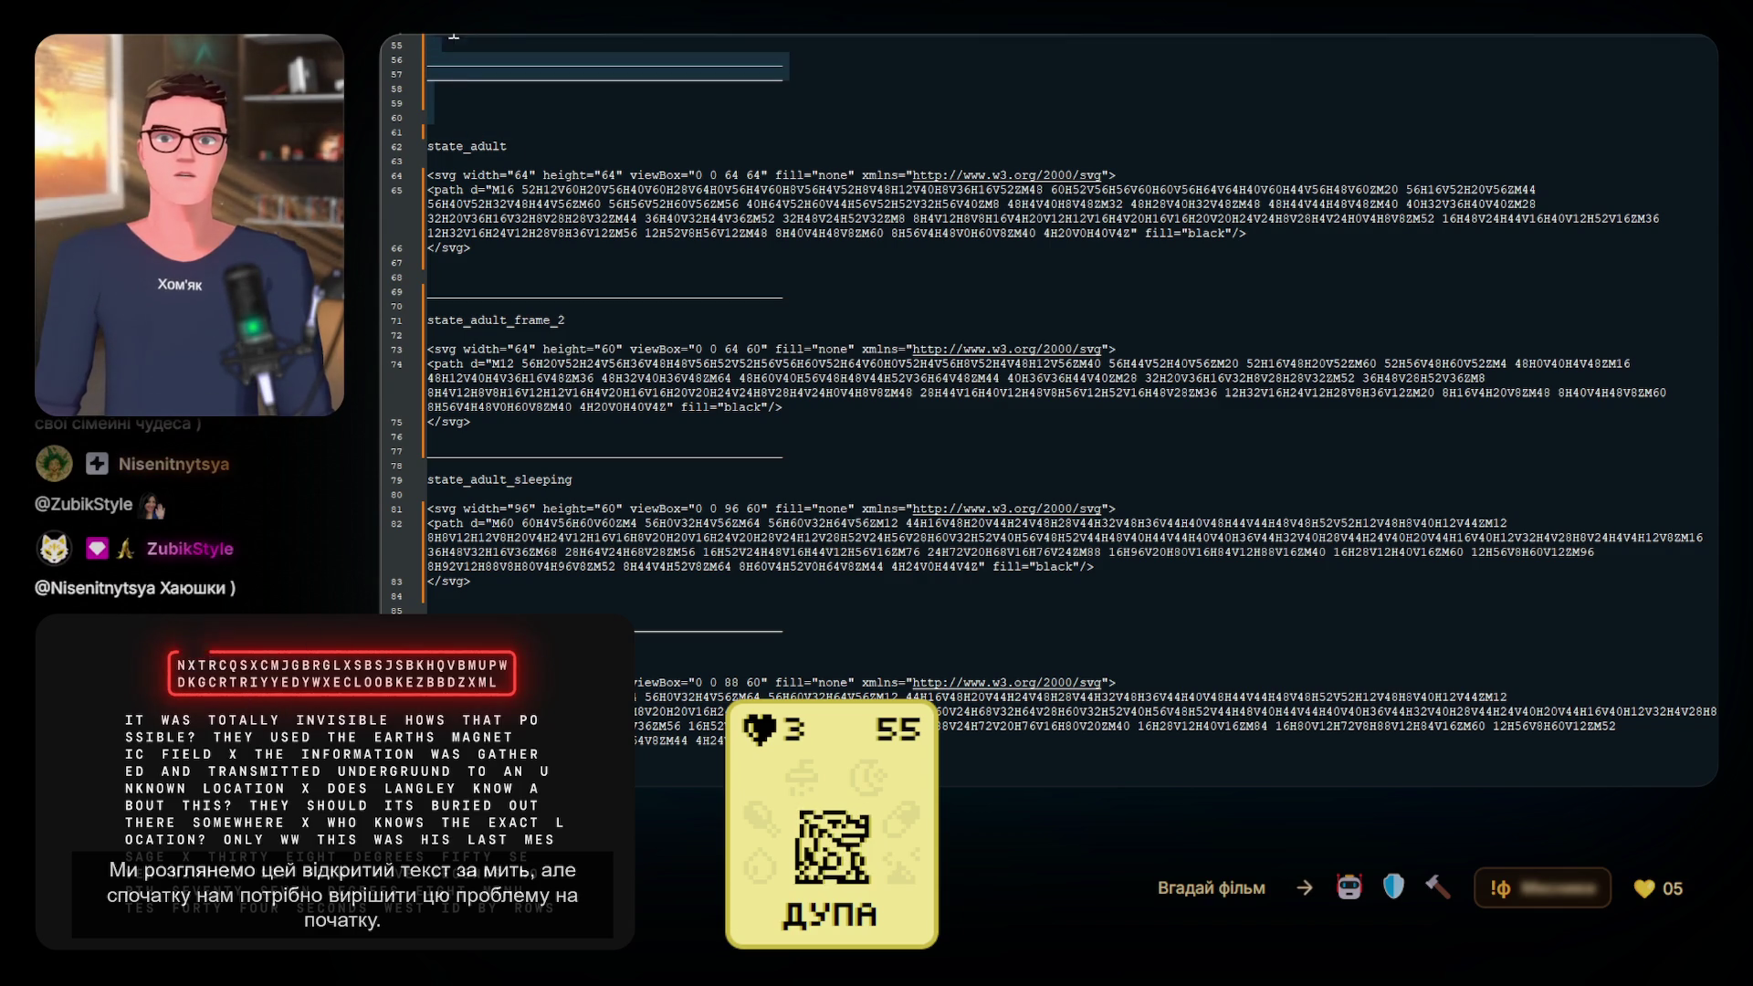
{"action": "left_click", "coordinate": [532, 128]}
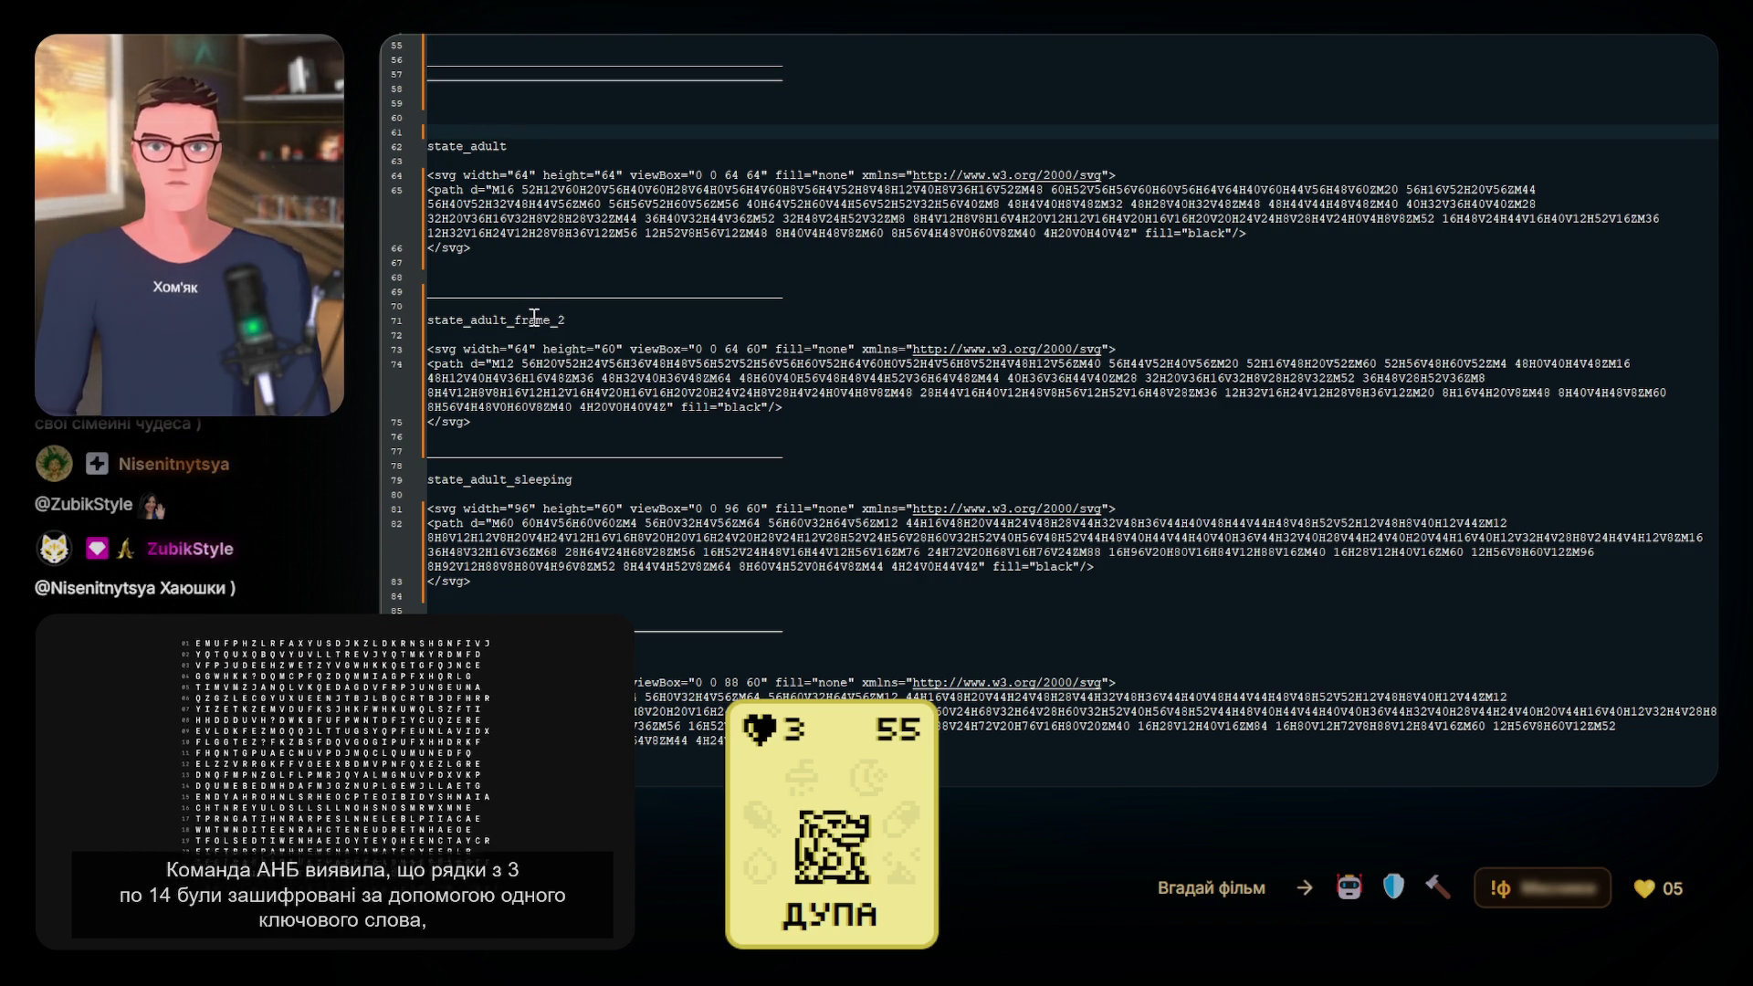
Insert the divider block below state_adult_sleeping_frame_2 and delete the surplus empty lines
{"action": "scroll", "coordinate": [534, 465], "scroll_direction": "down", "scroll_amount": 1}
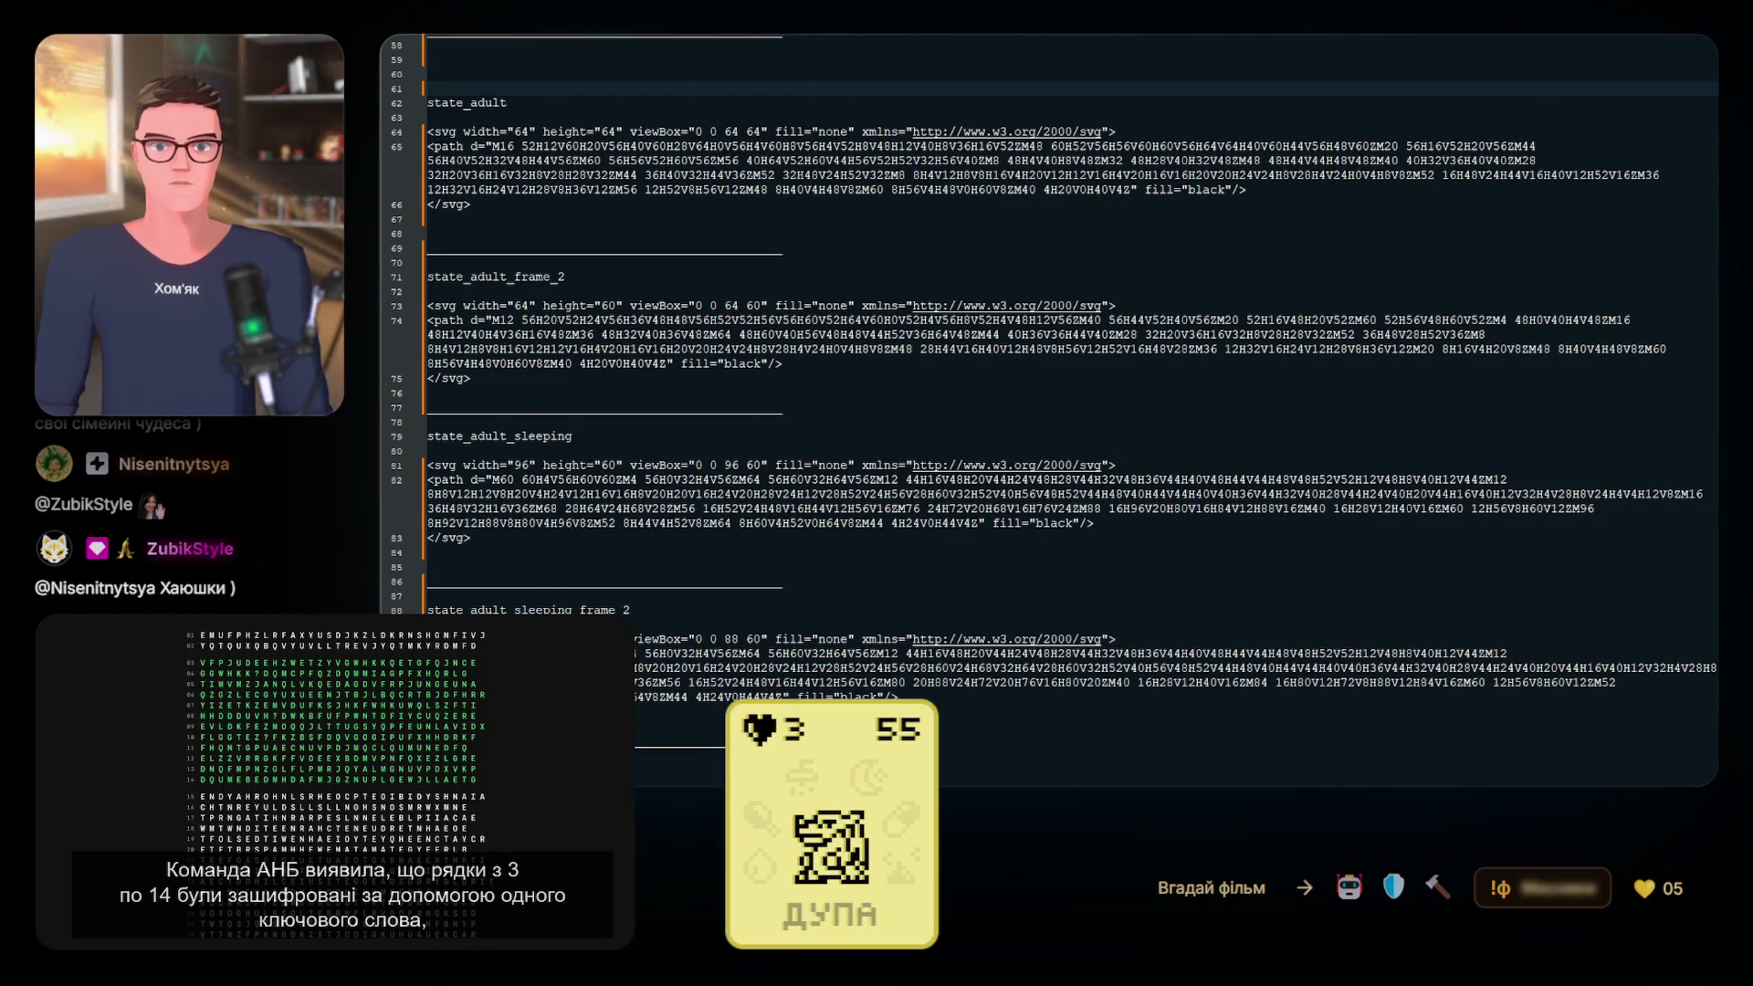
{"action": "scroll", "coordinate": [537, 443], "scroll_direction": "down", "scroll_amount": 3}
{"action": "left_click", "coordinate": [457, 605]}
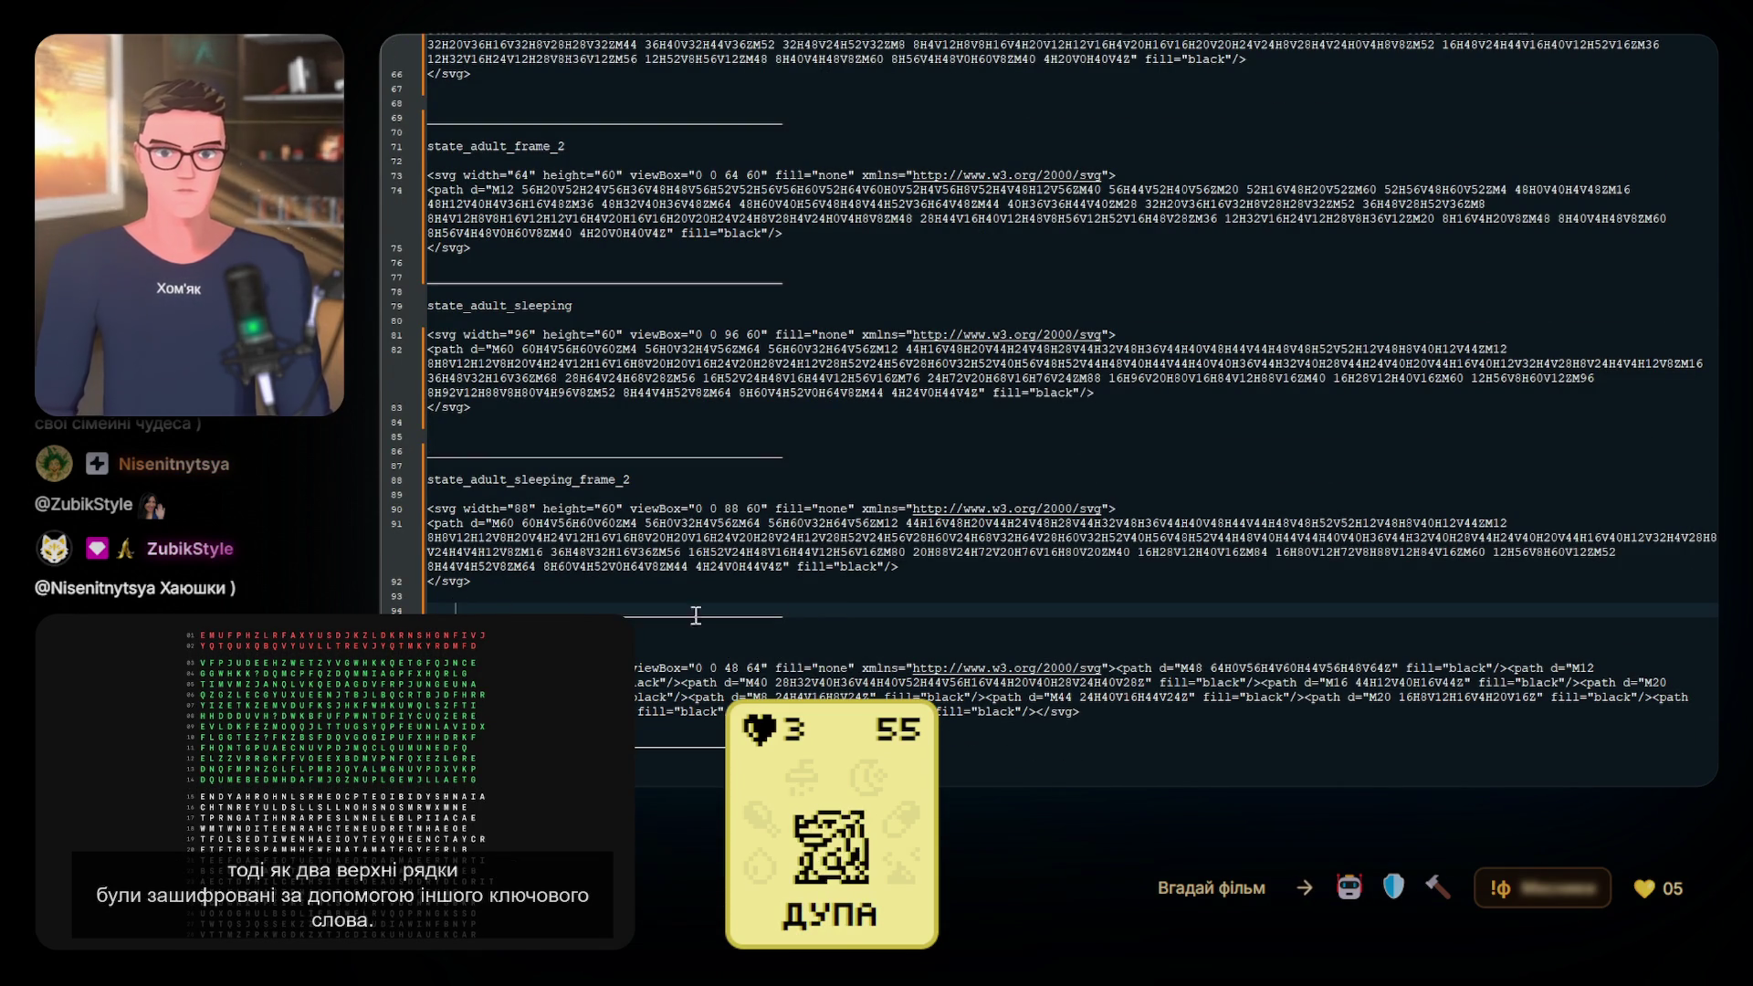
{"action": "key", "text": "ctrl+v"}
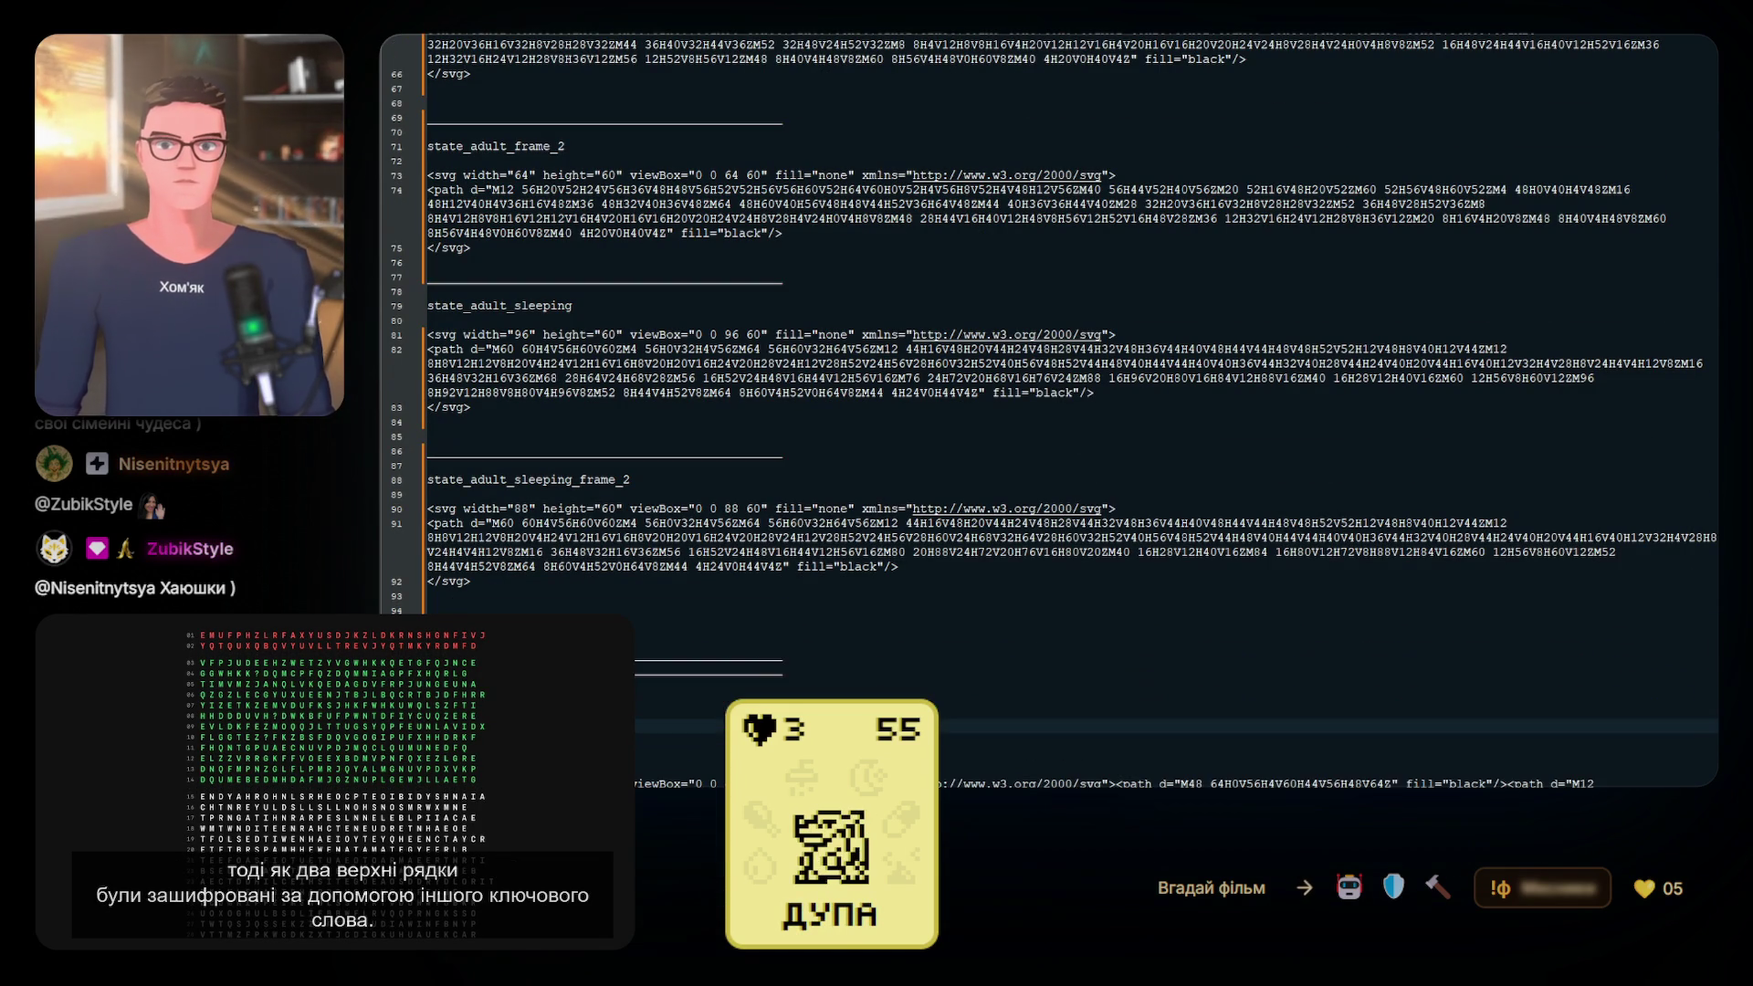
{"action": "scroll", "coordinate": [479, 513], "scroll_direction": "down", "scroll_amount": 2}
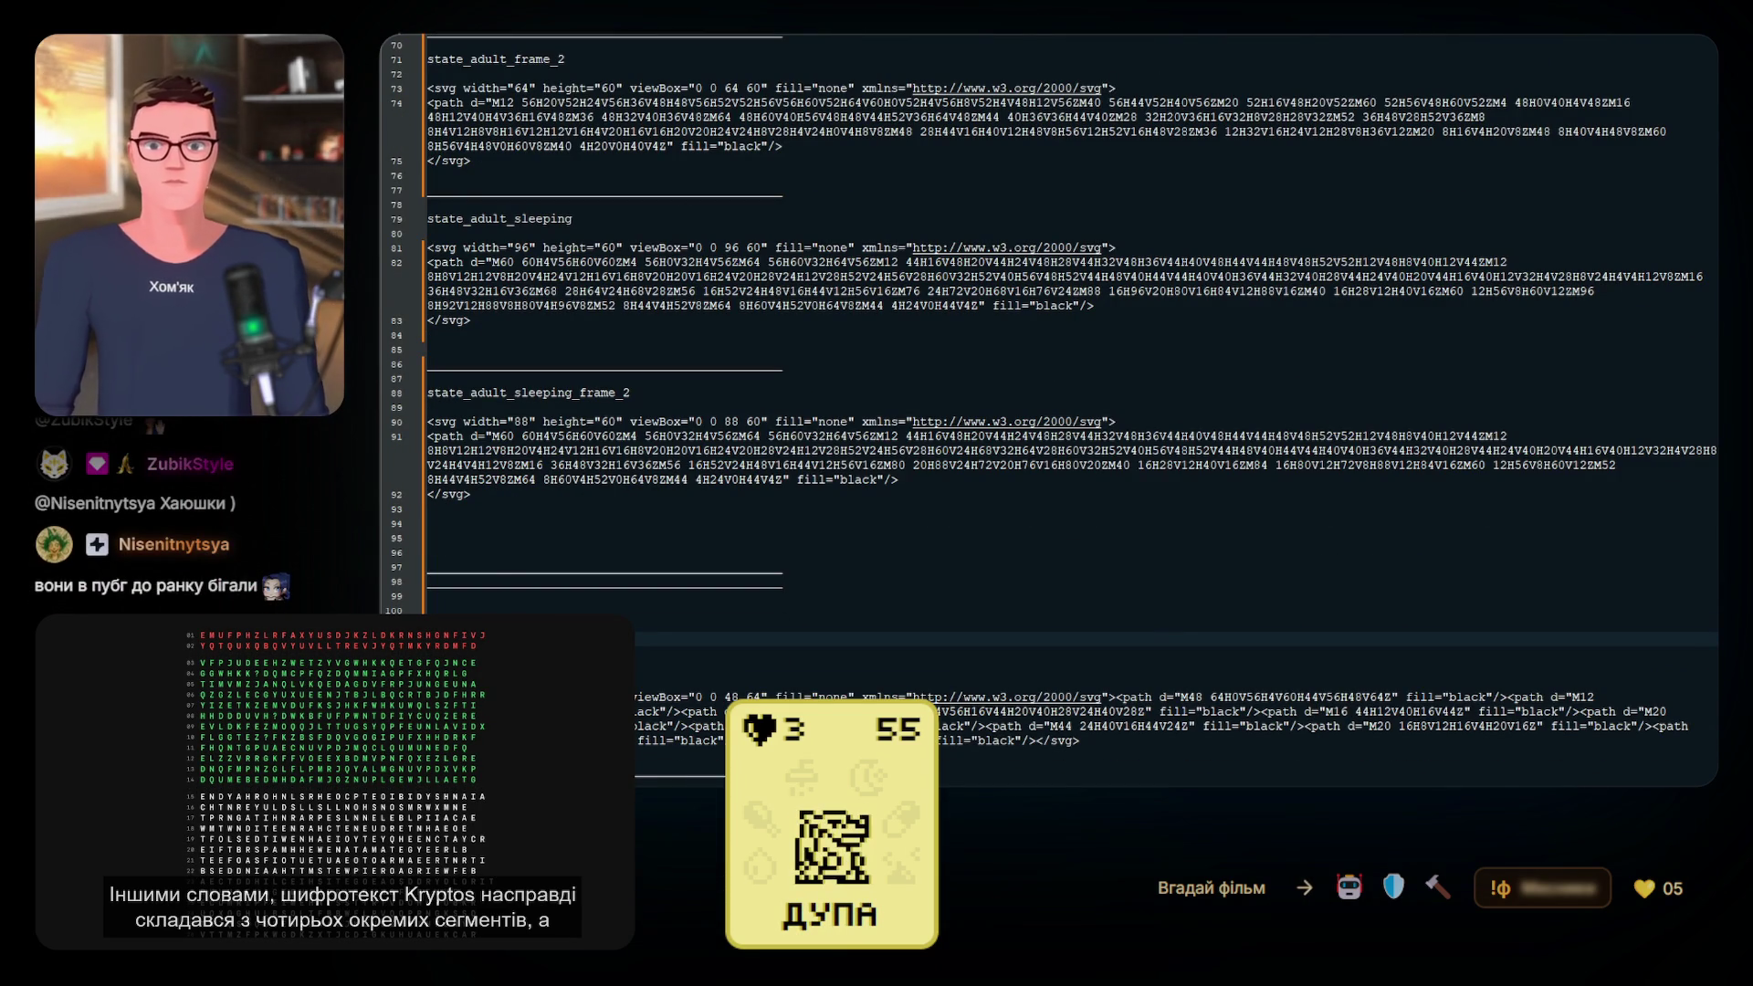
{"action": "left_click", "coordinate": [478, 513]}
{"action": "key", "text": "BackSpace"}
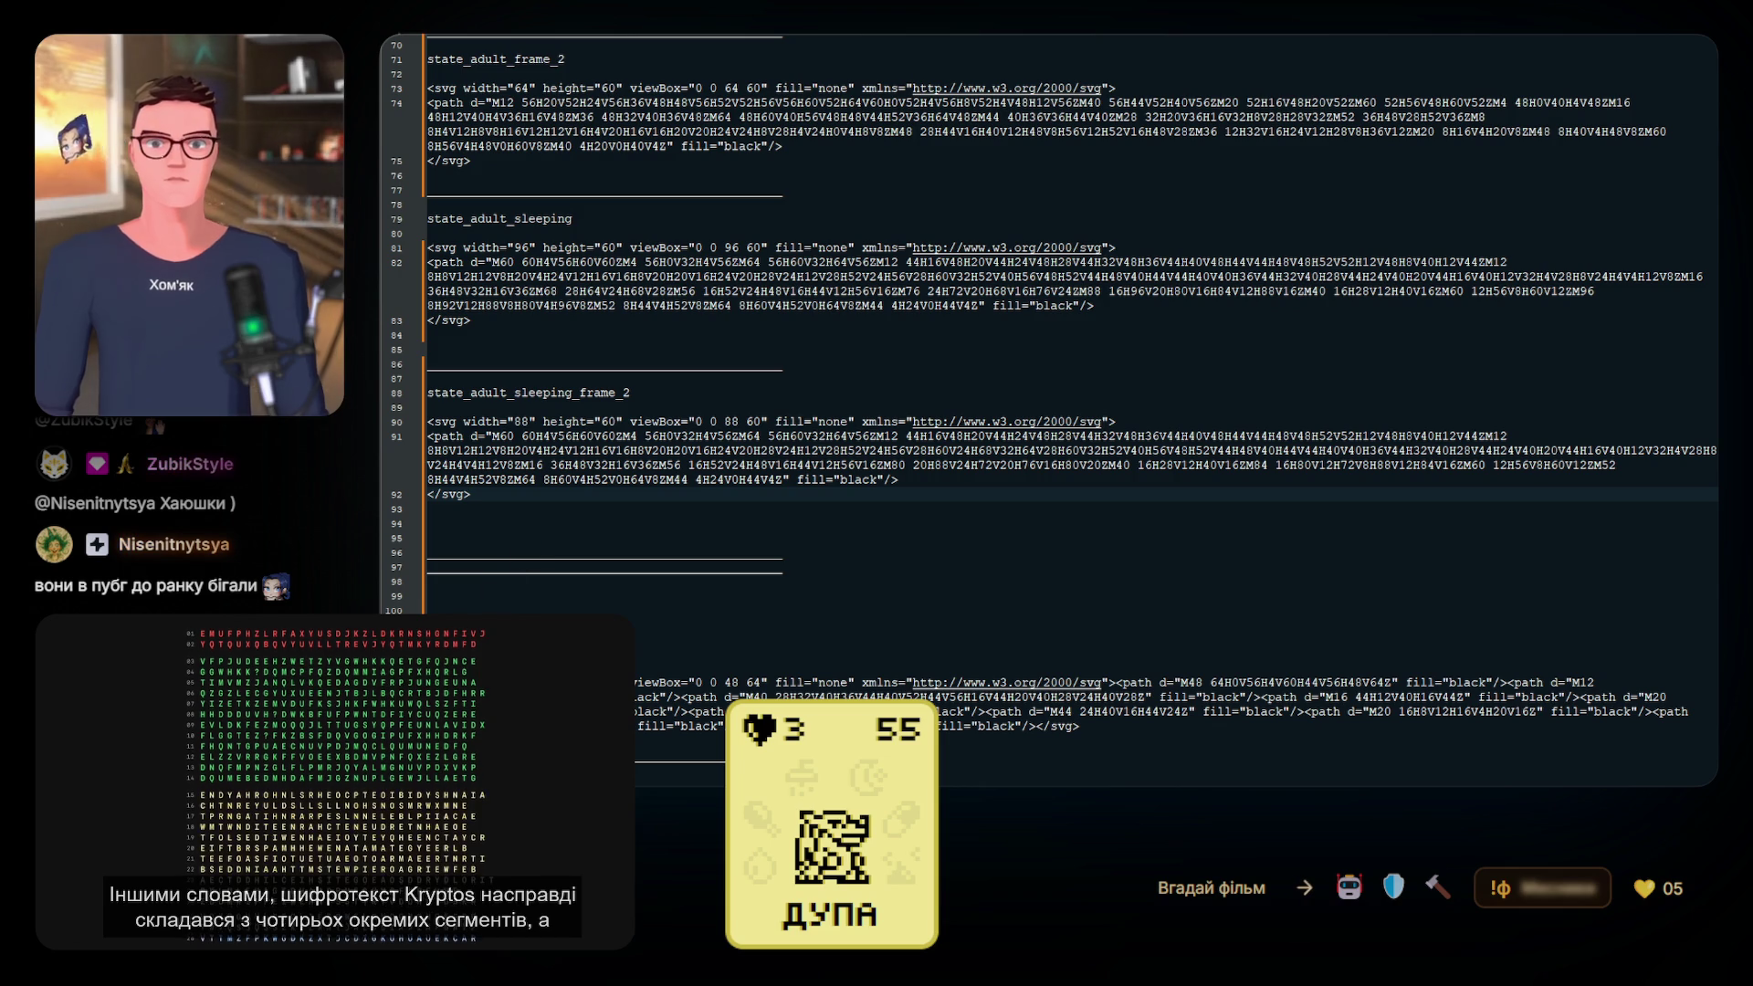
{"action": "left_click", "coordinate": [497, 639]}
{"action": "key", "text": "BackSpace"}
{"action": "scroll", "coordinate": [514, 601], "scroll_direction": "down", "scroll_amount": 3}
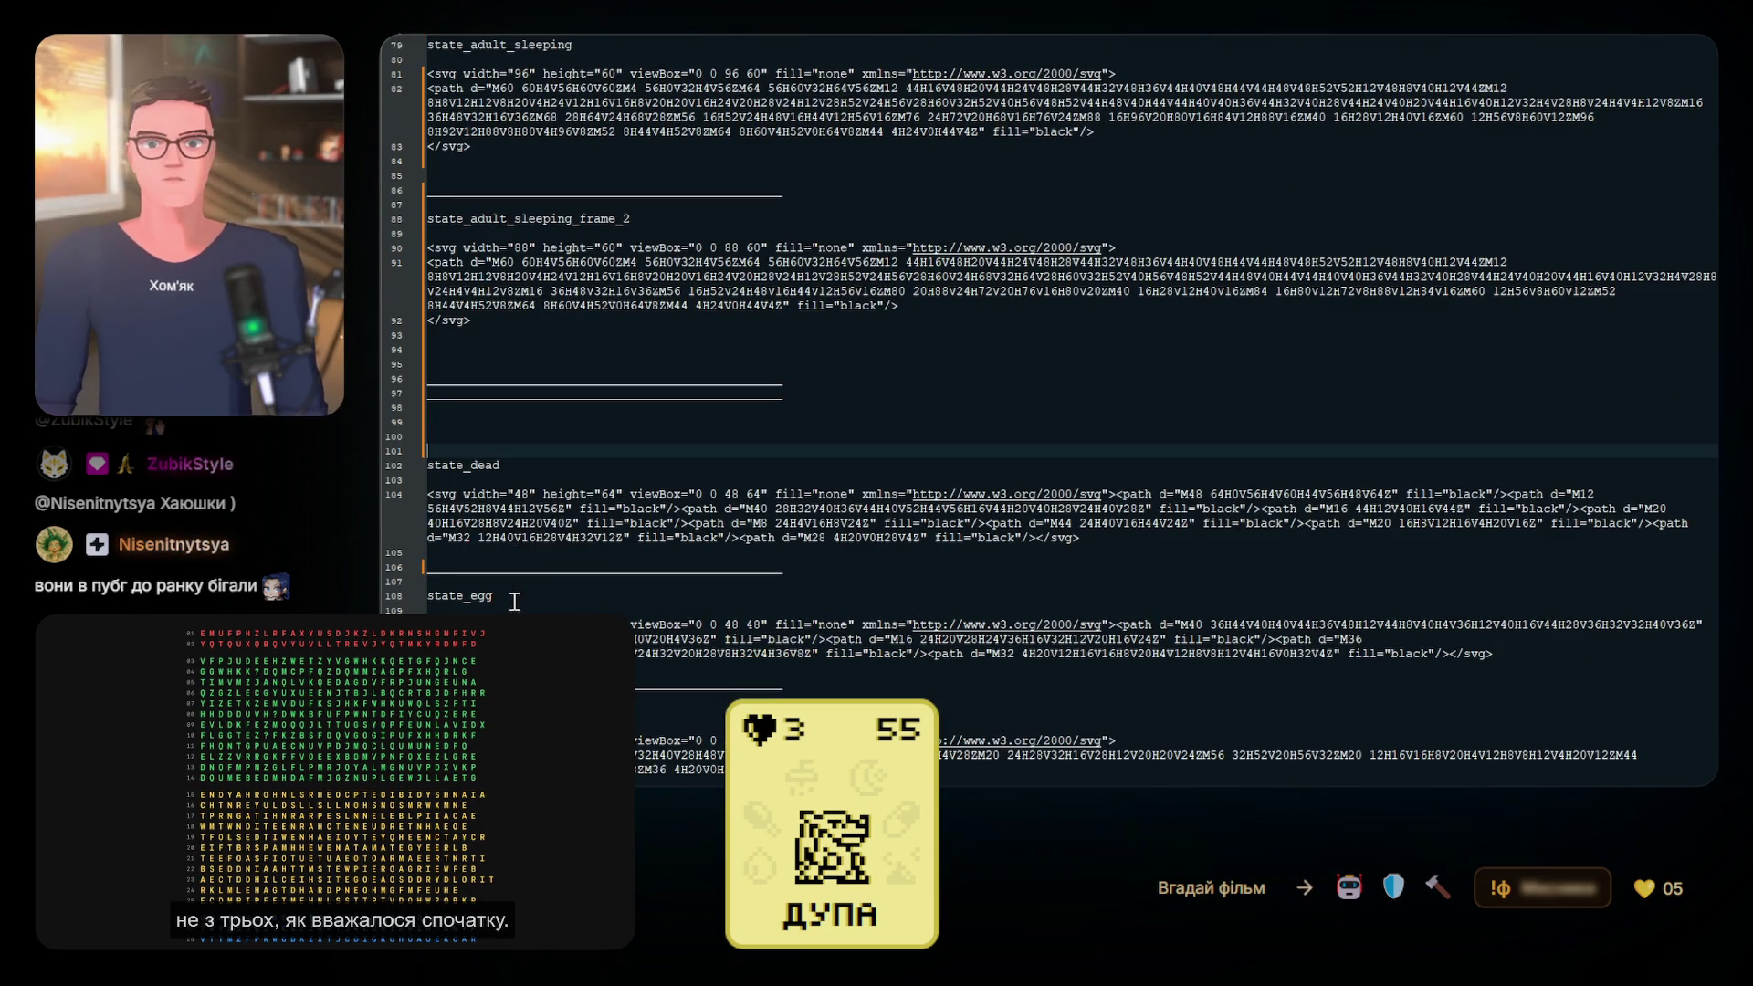
Add the blank lines and dividers after state_dead and state_egg_frame_2
{"action": "left_click", "coordinate": [803, 571]}
{"action": "key", "text": "ctrl+v"}
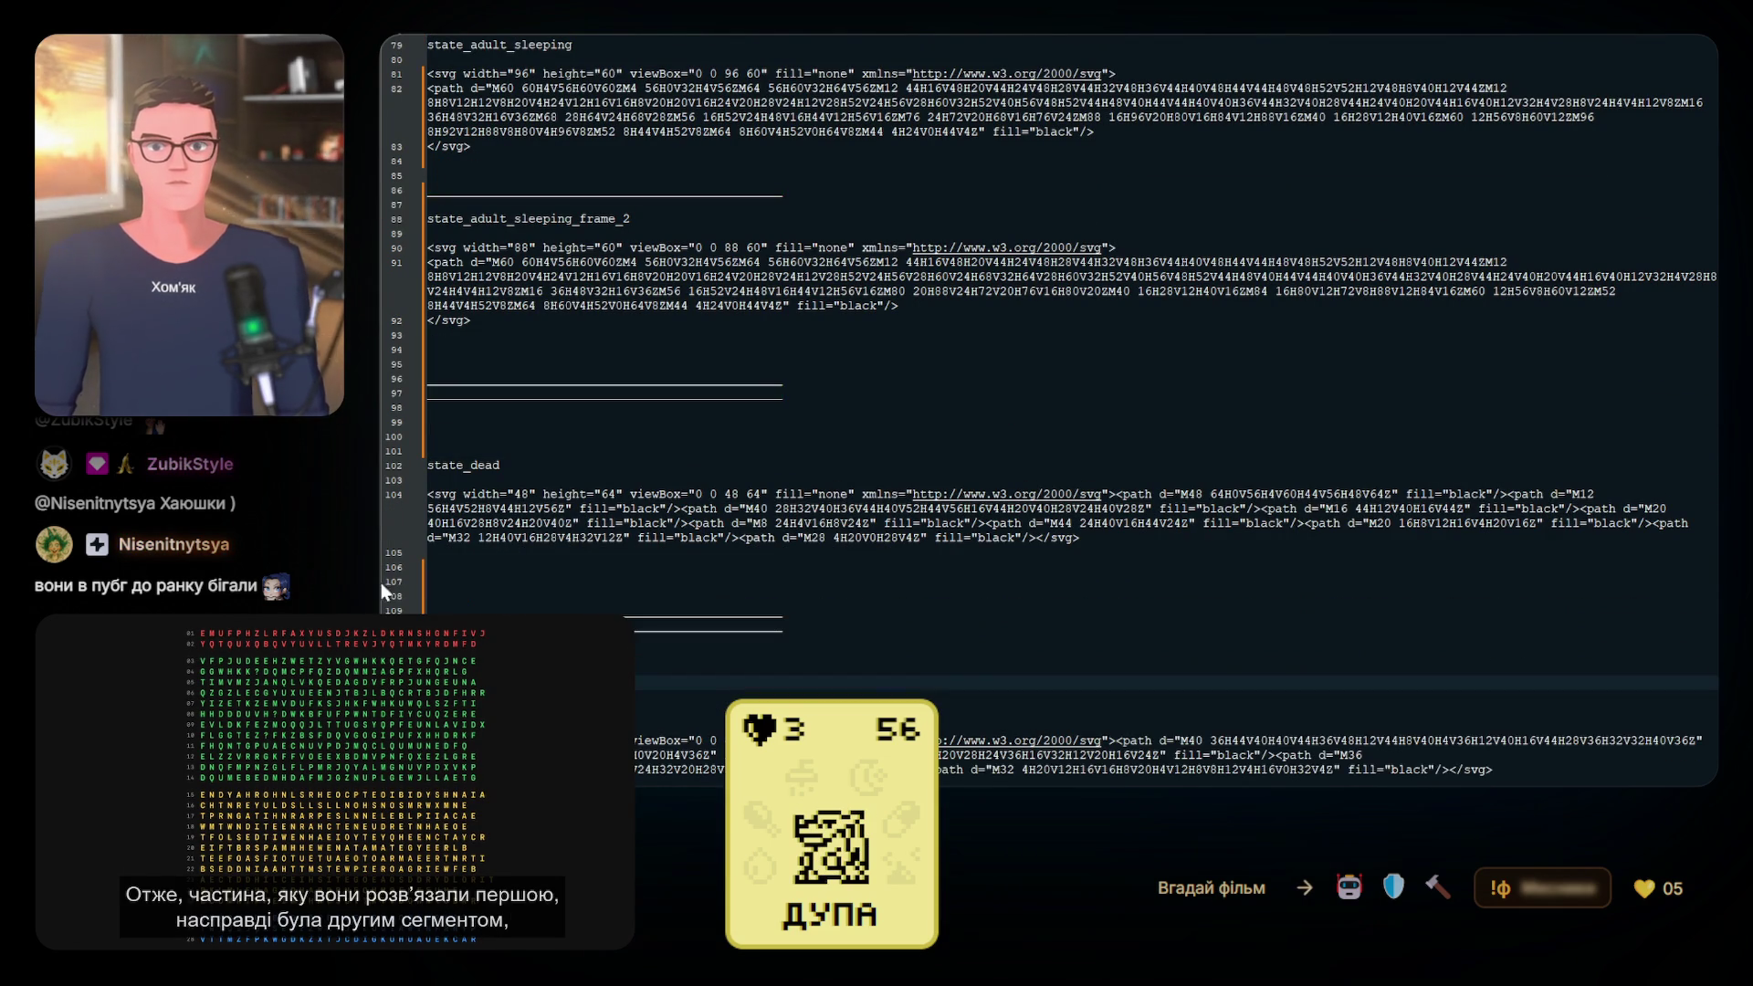
{"action": "scroll", "coordinate": [502, 609], "scroll_direction": "down", "scroll_amount": 4}
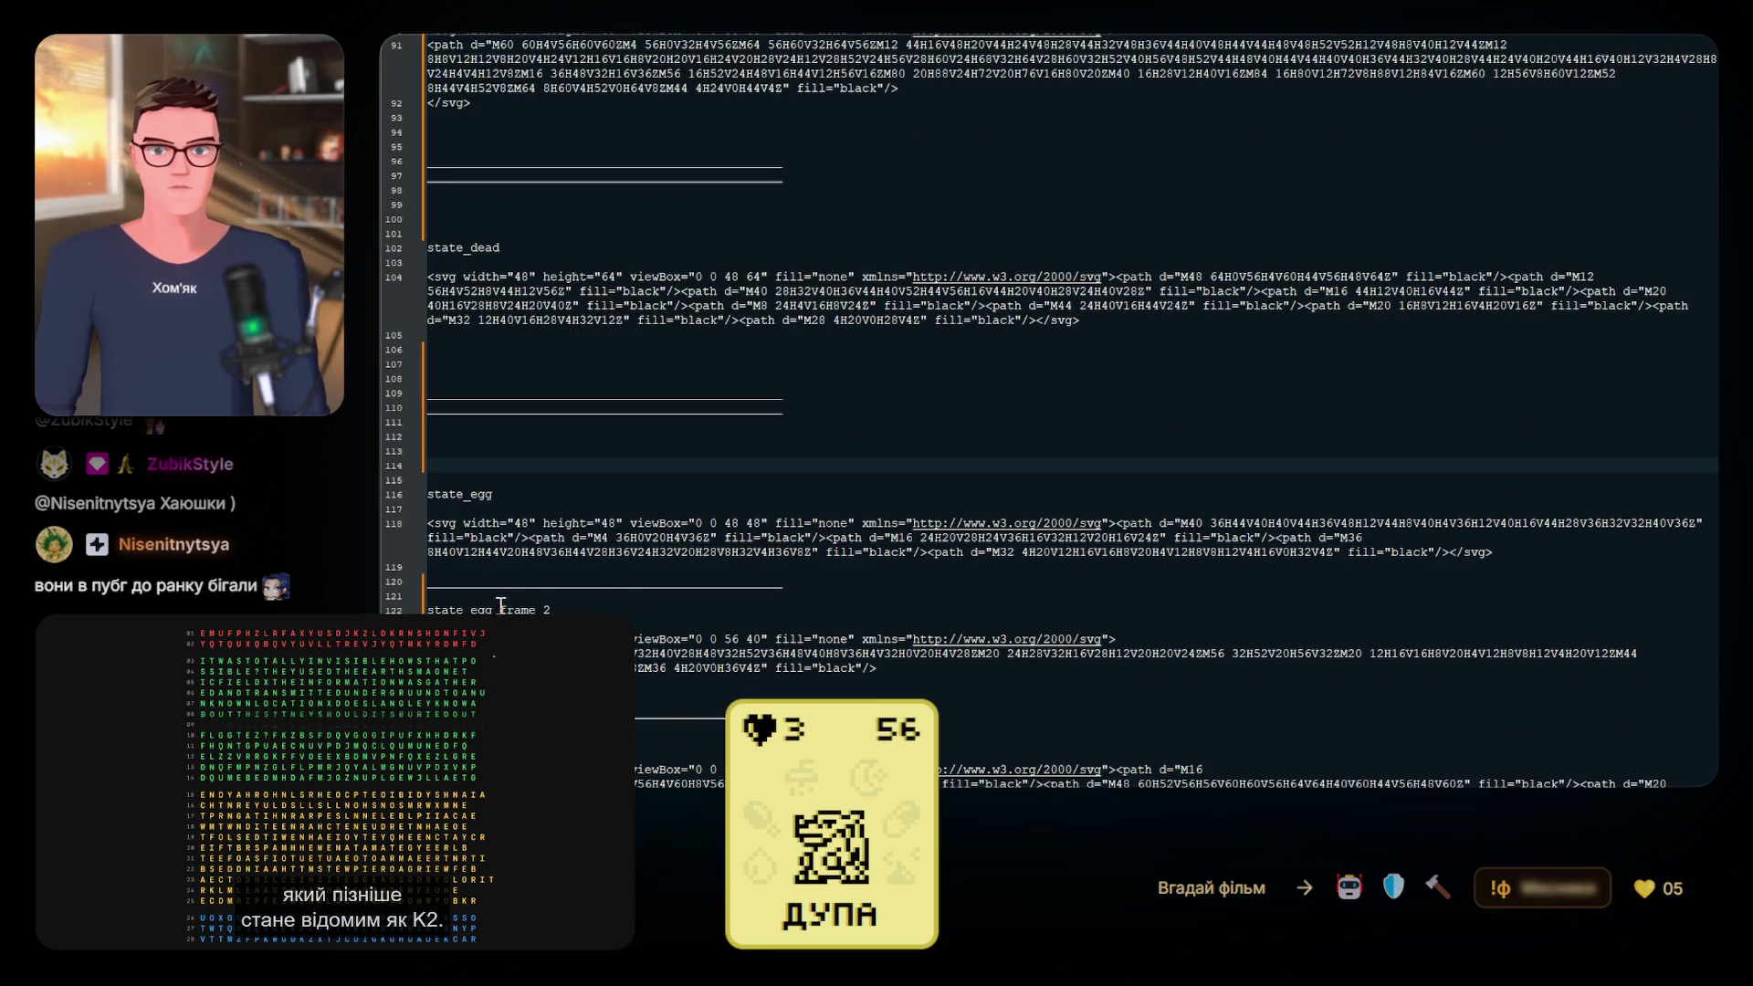
{"action": "scroll", "coordinate": [730, 576], "scroll_direction": "down", "scroll_amount": 2}
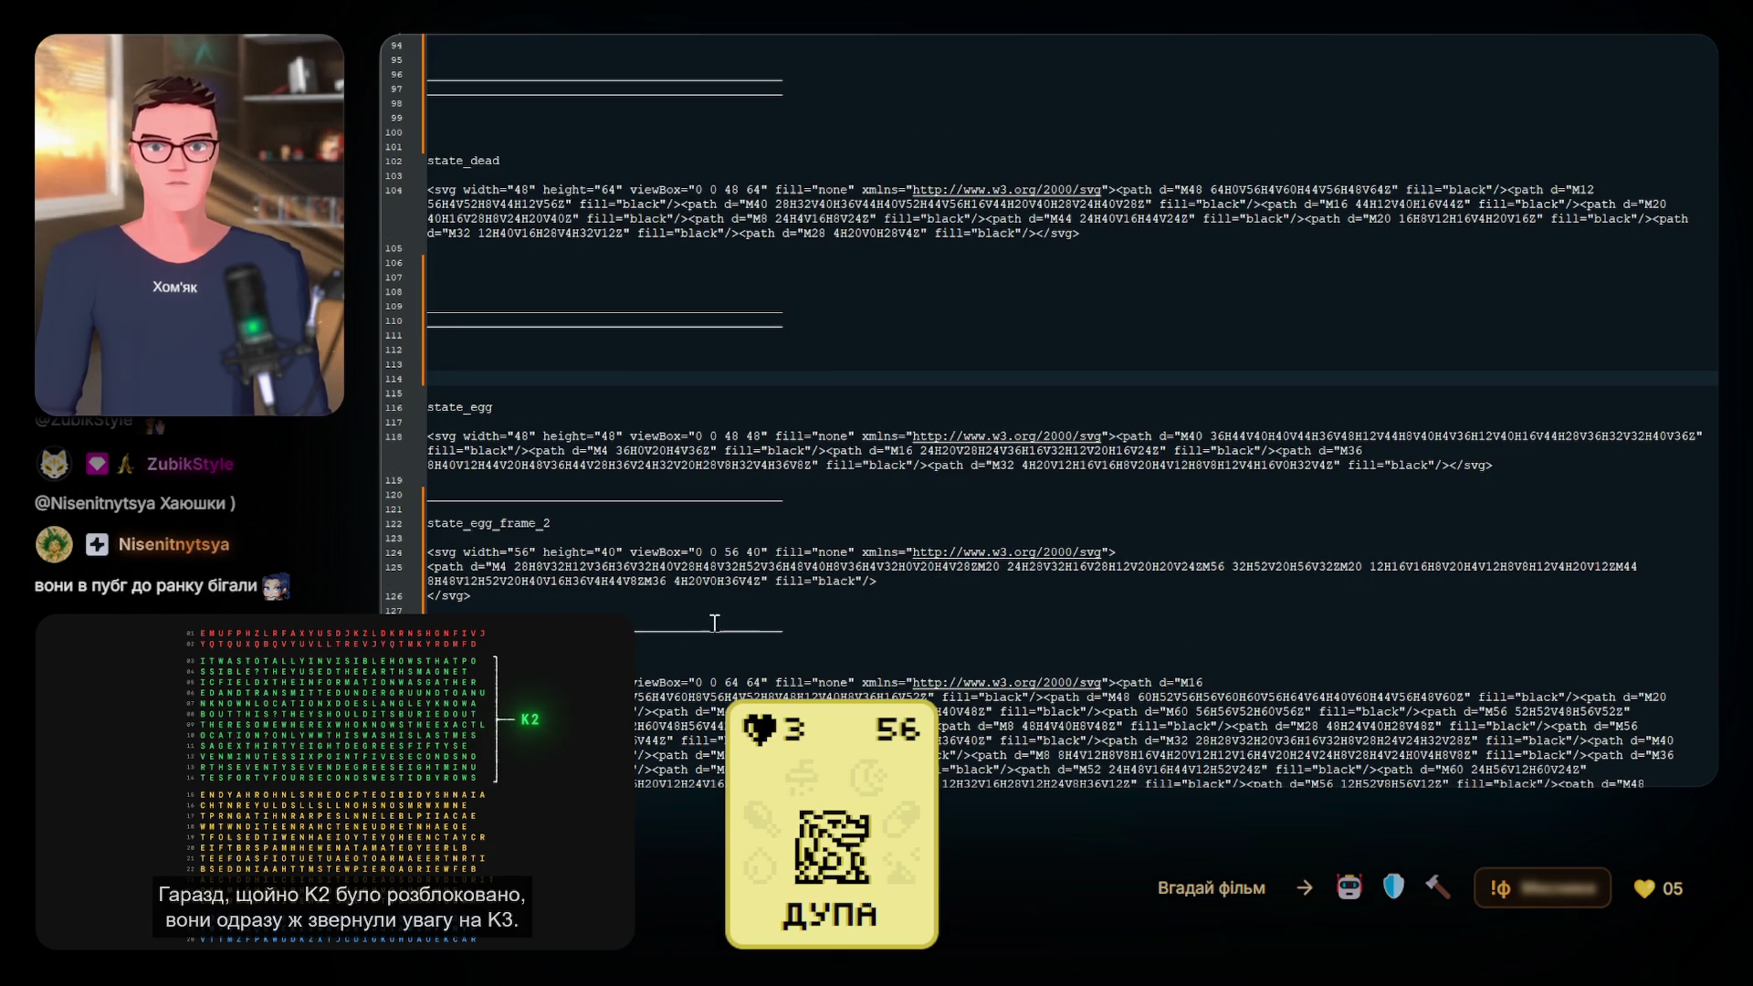
{"action": "left_click", "coordinate": [820, 625]}
{"action": "key", "text": "ctrl+v"}
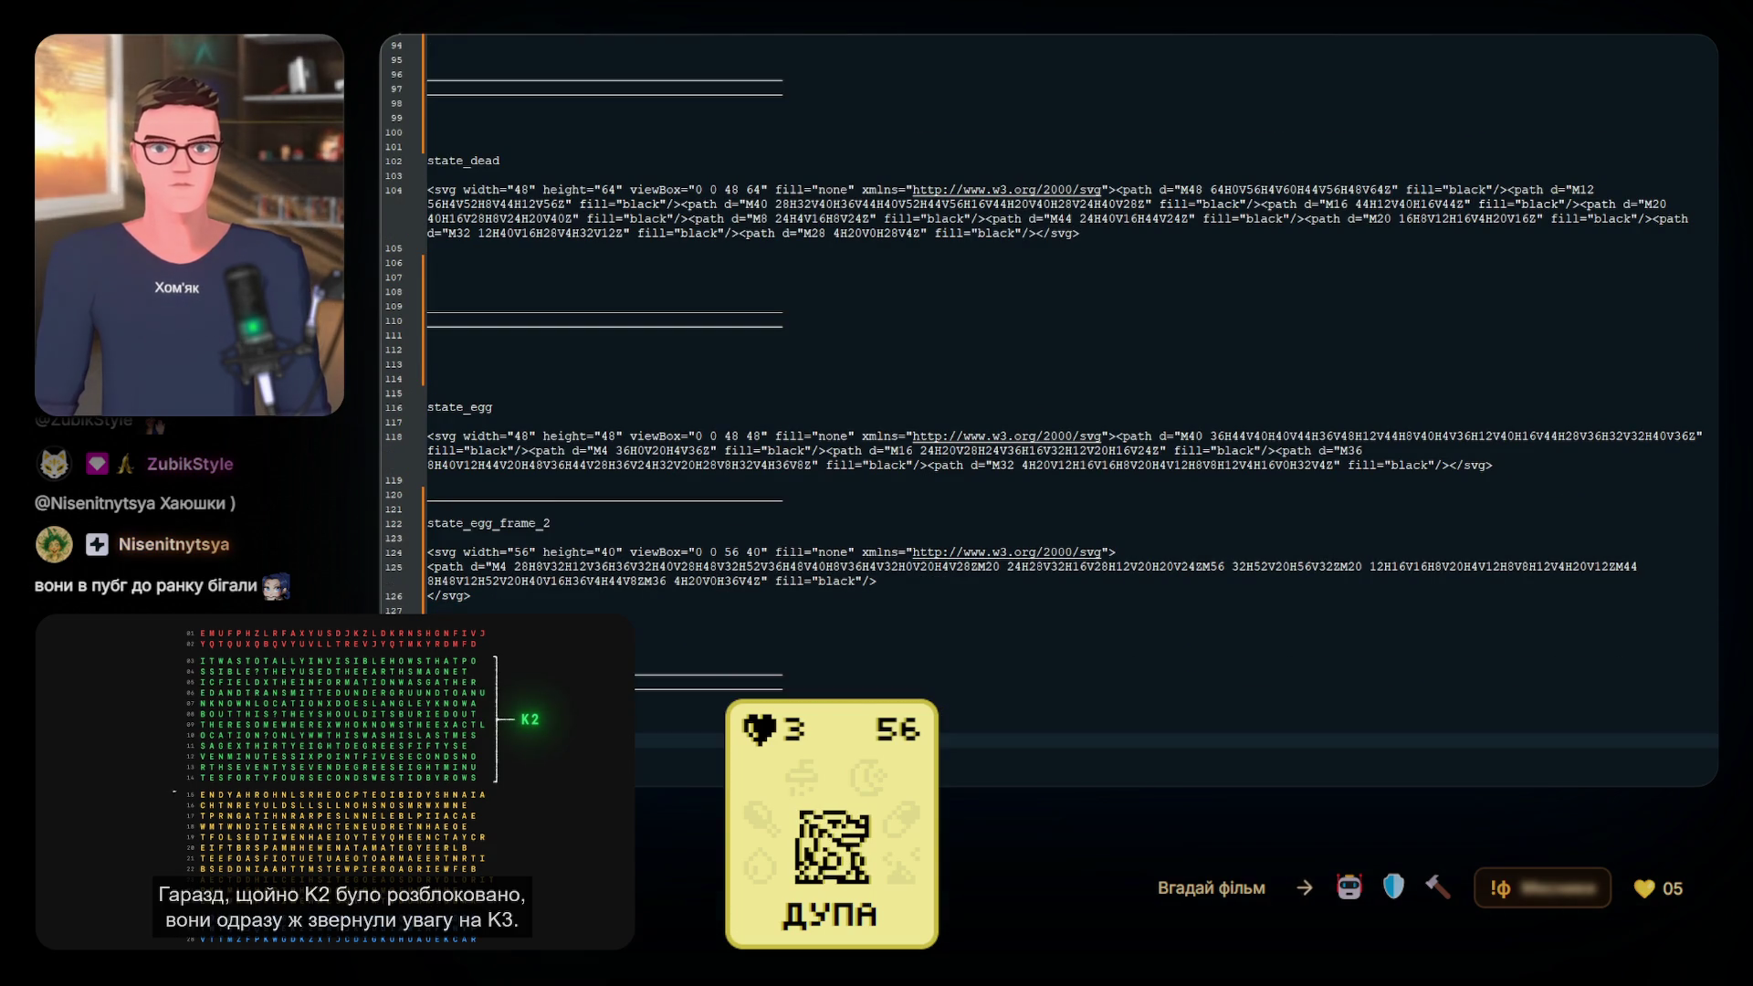
{"action": "scroll", "coordinate": [445, 614], "scroll_direction": "down", "scroll_amount": 2}
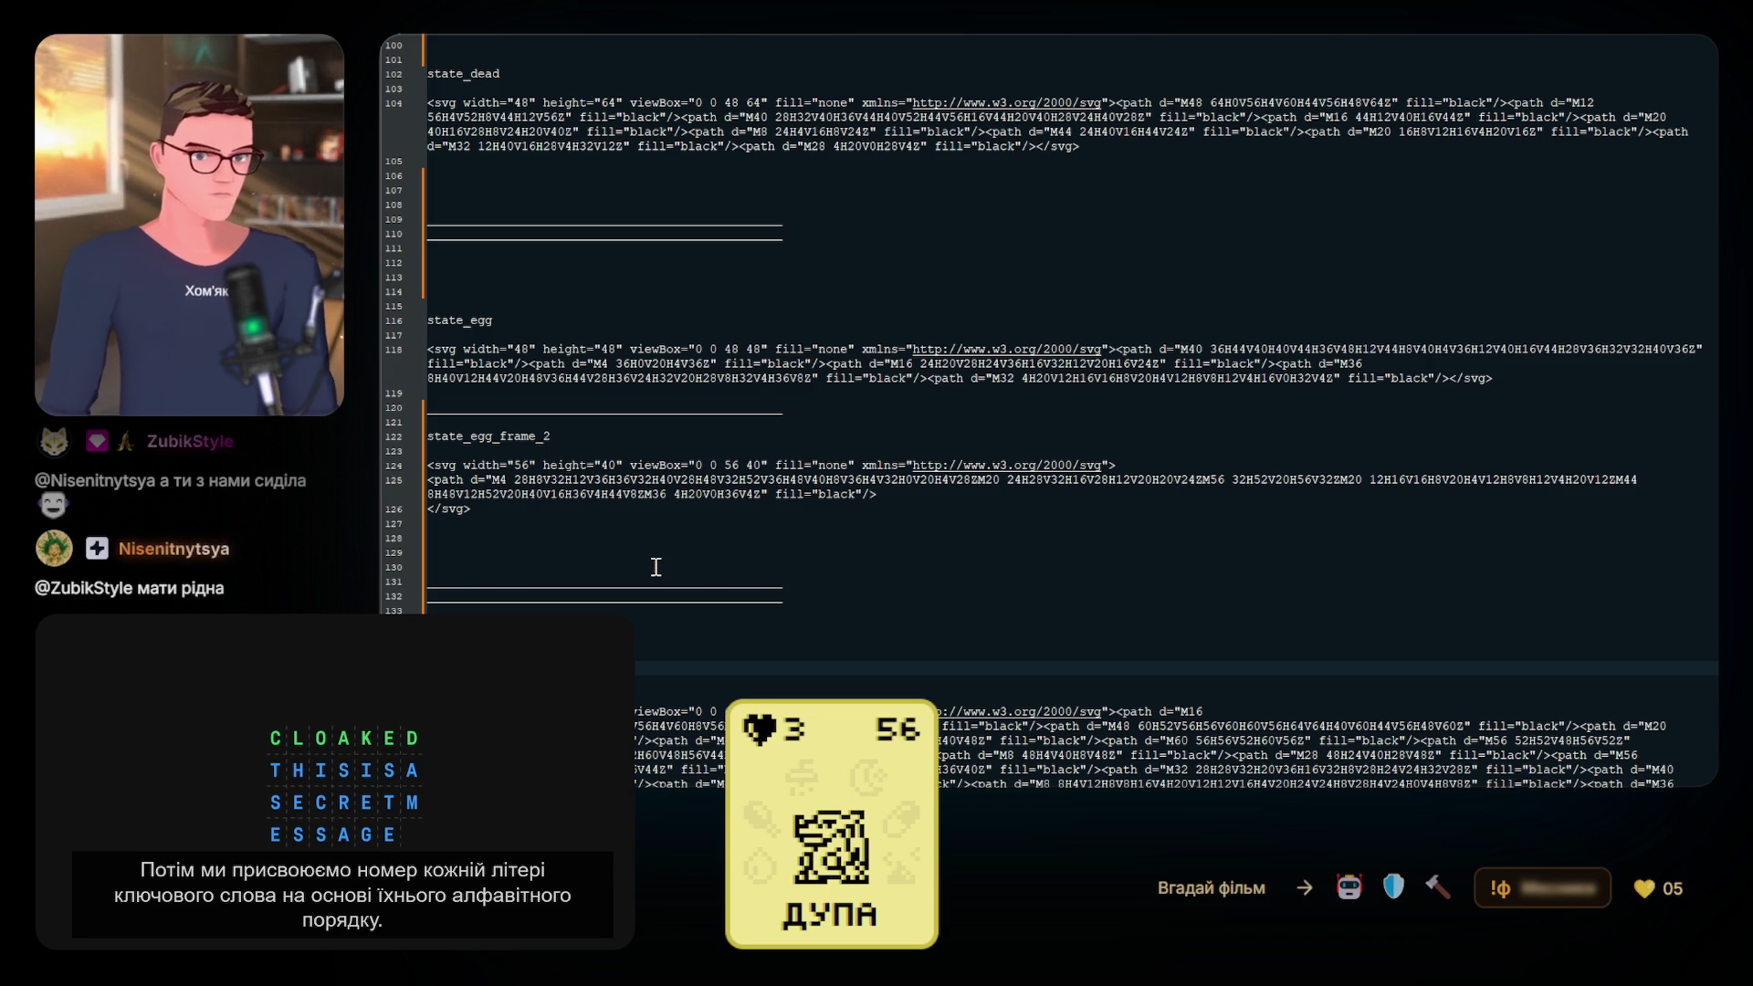
{"action": "scroll", "coordinate": [655, 547], "scroll_direction": "up", "scroll_amount": 1}
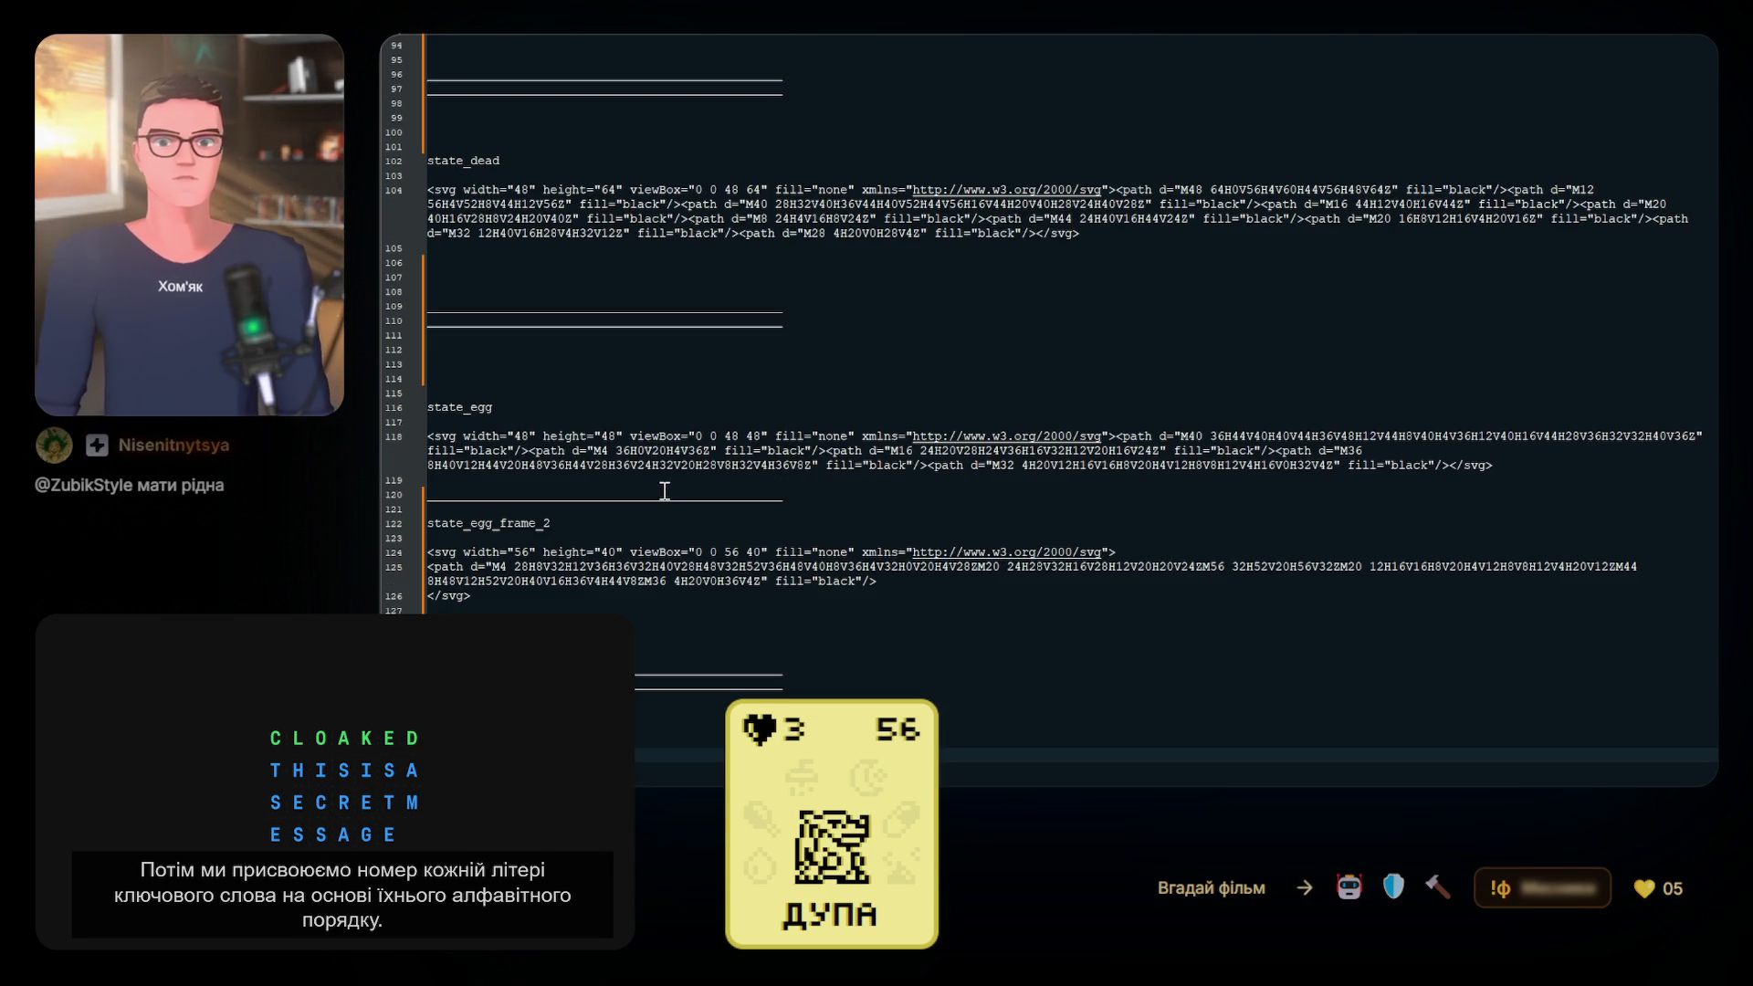
{"action": "scroll", "coordinate": [547, 594], "scroll_direction": "down", "scroll_amount": 1}
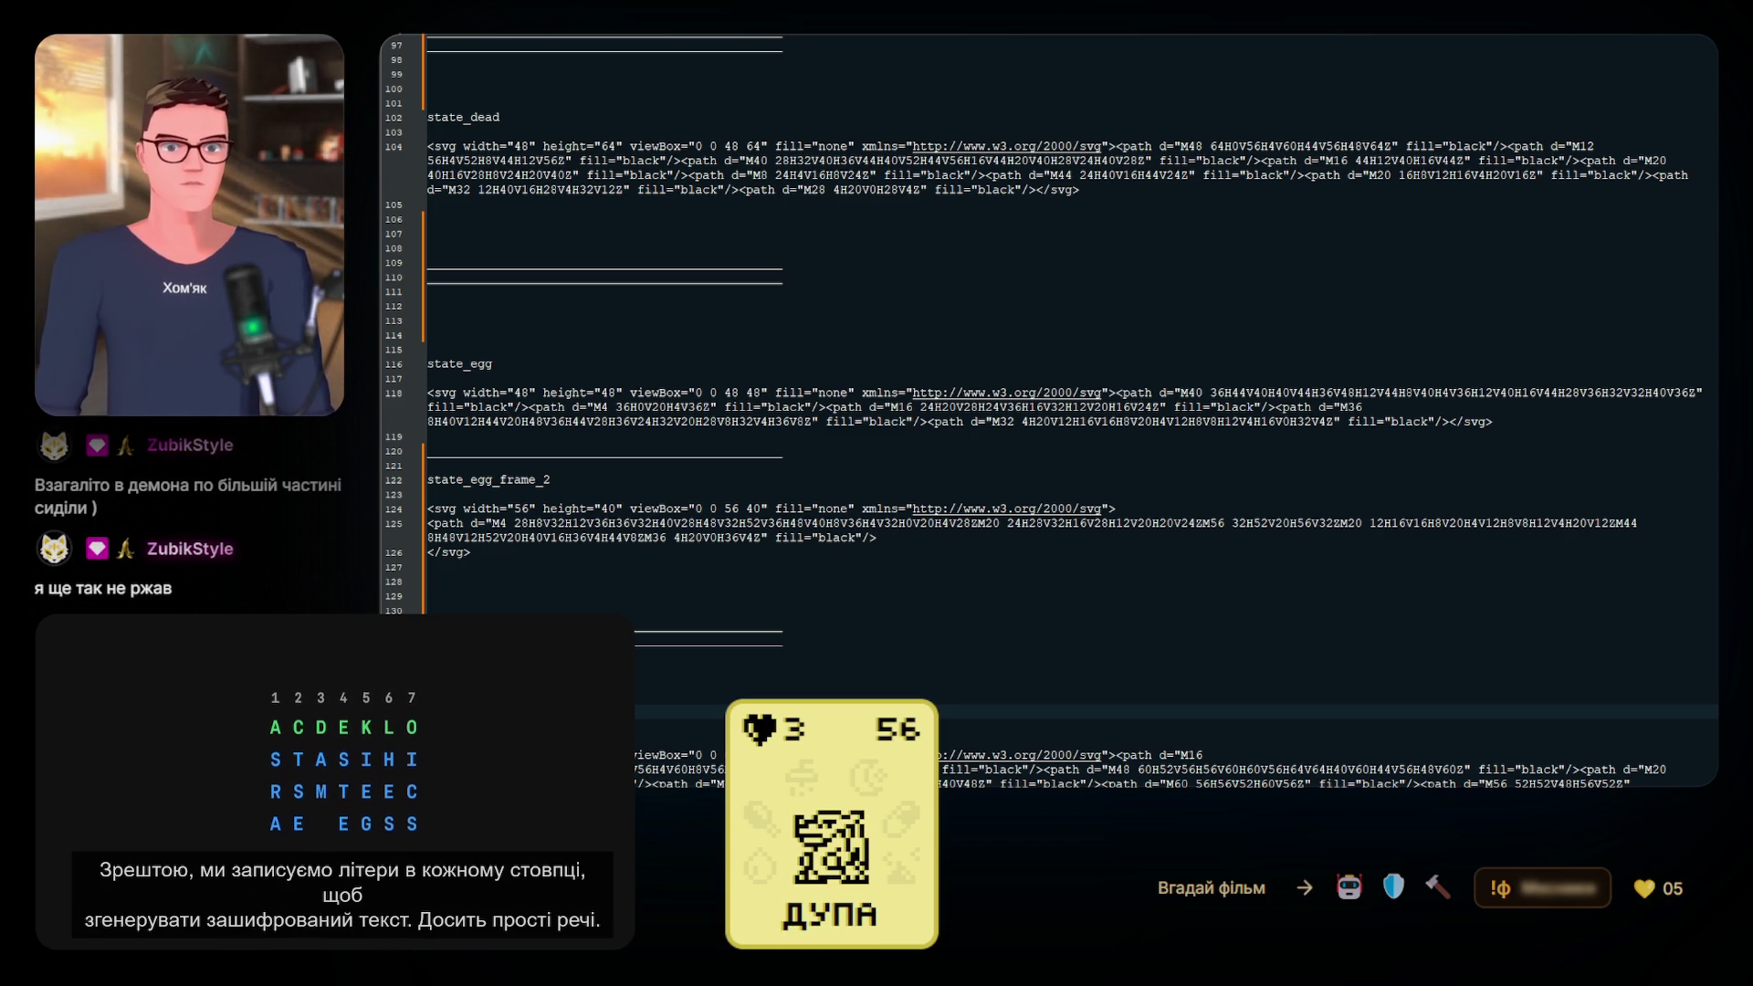
{"action": "scroll", "coordinate": [634, 475], "scroll_direction": "down", "scroll_amount": 4}
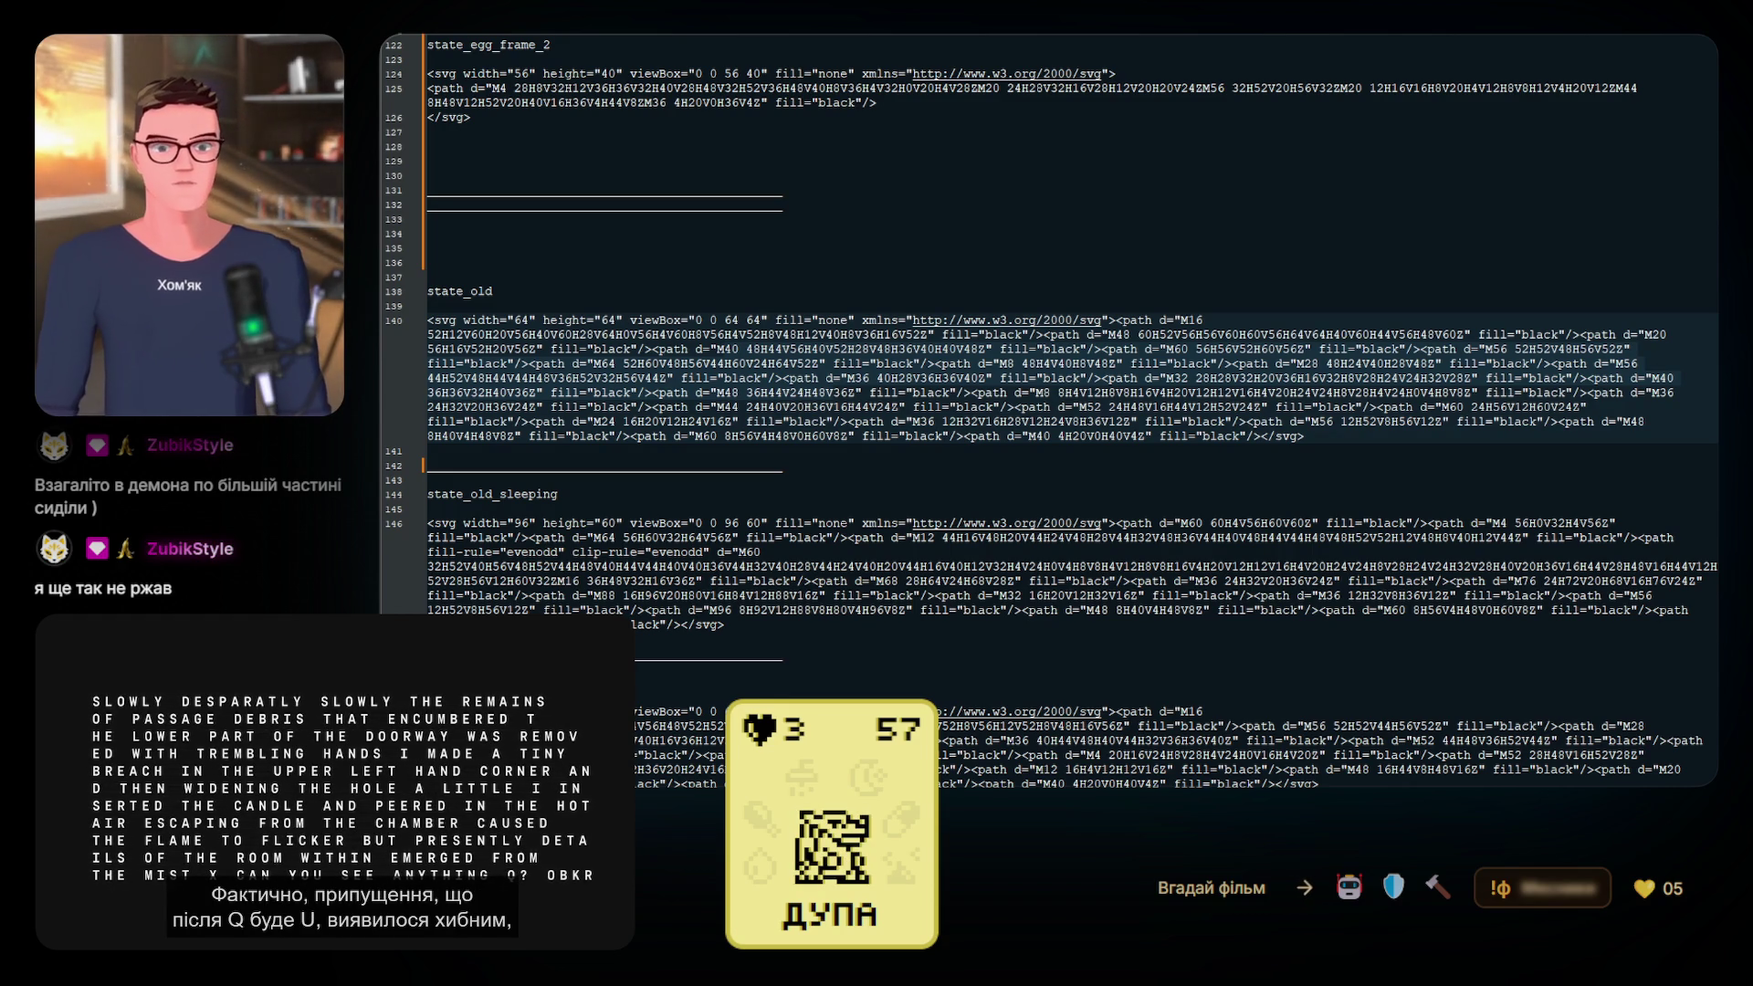
Swap the one-line state_old SVG for its multi-line version and paste a 64×60 second frame below
{"action": "left_click", "coordinate": [435, 308]}
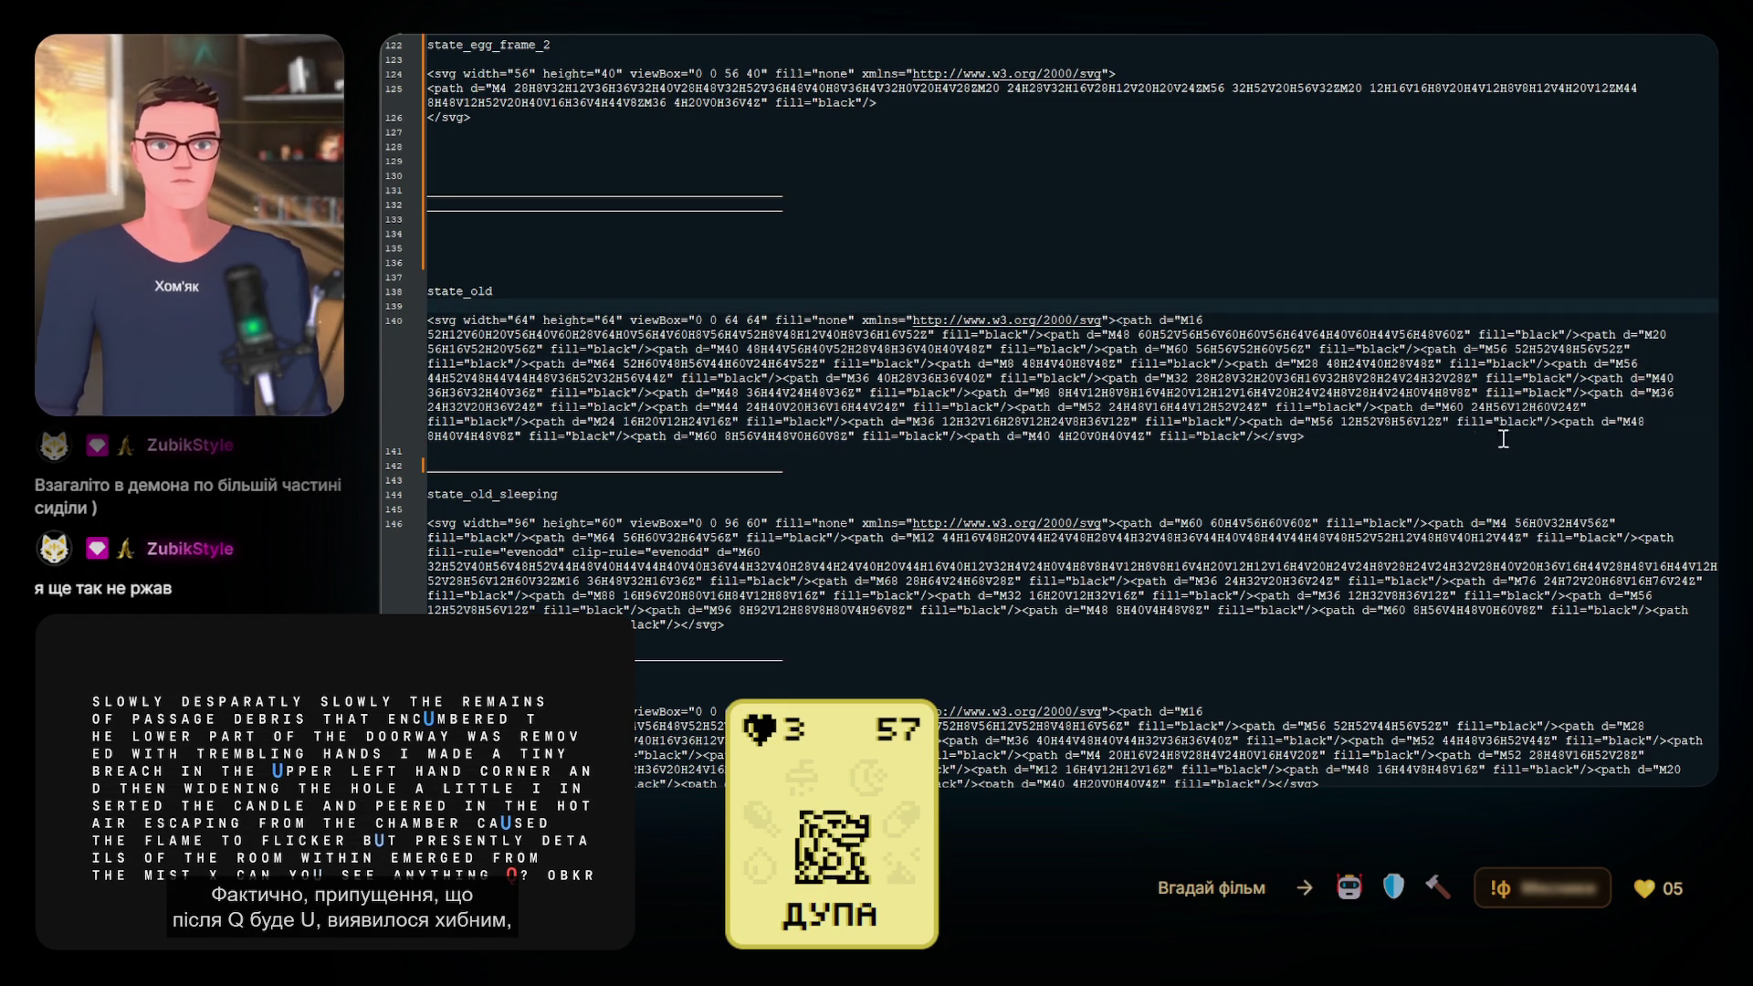
{"action": "mouse_move", "coordinate": [1358, 437]}
{"action": "left_mouse_down"}
{"action": "mouse_move", "coordinate": [1004, 434]}
{"action": "mouse_move", "coordinate": [384, 317]}
{"action": "left_mouse_up"}
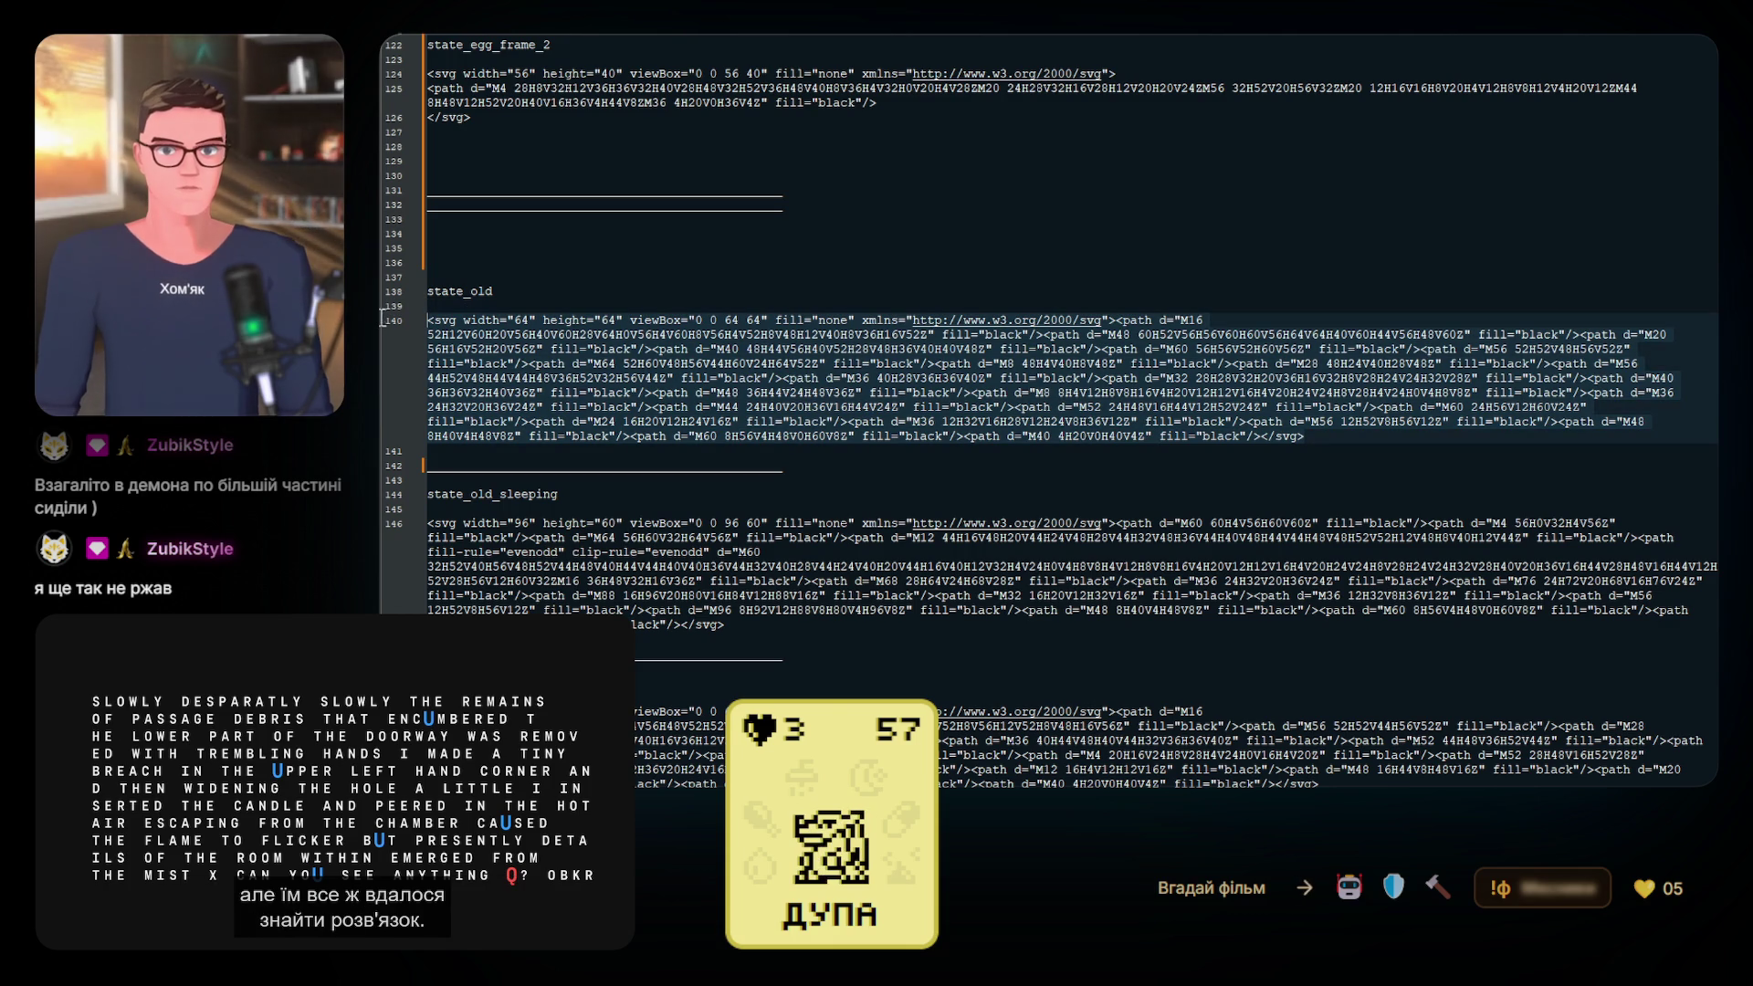
{"action": "key", "text": "ctrl+v"}
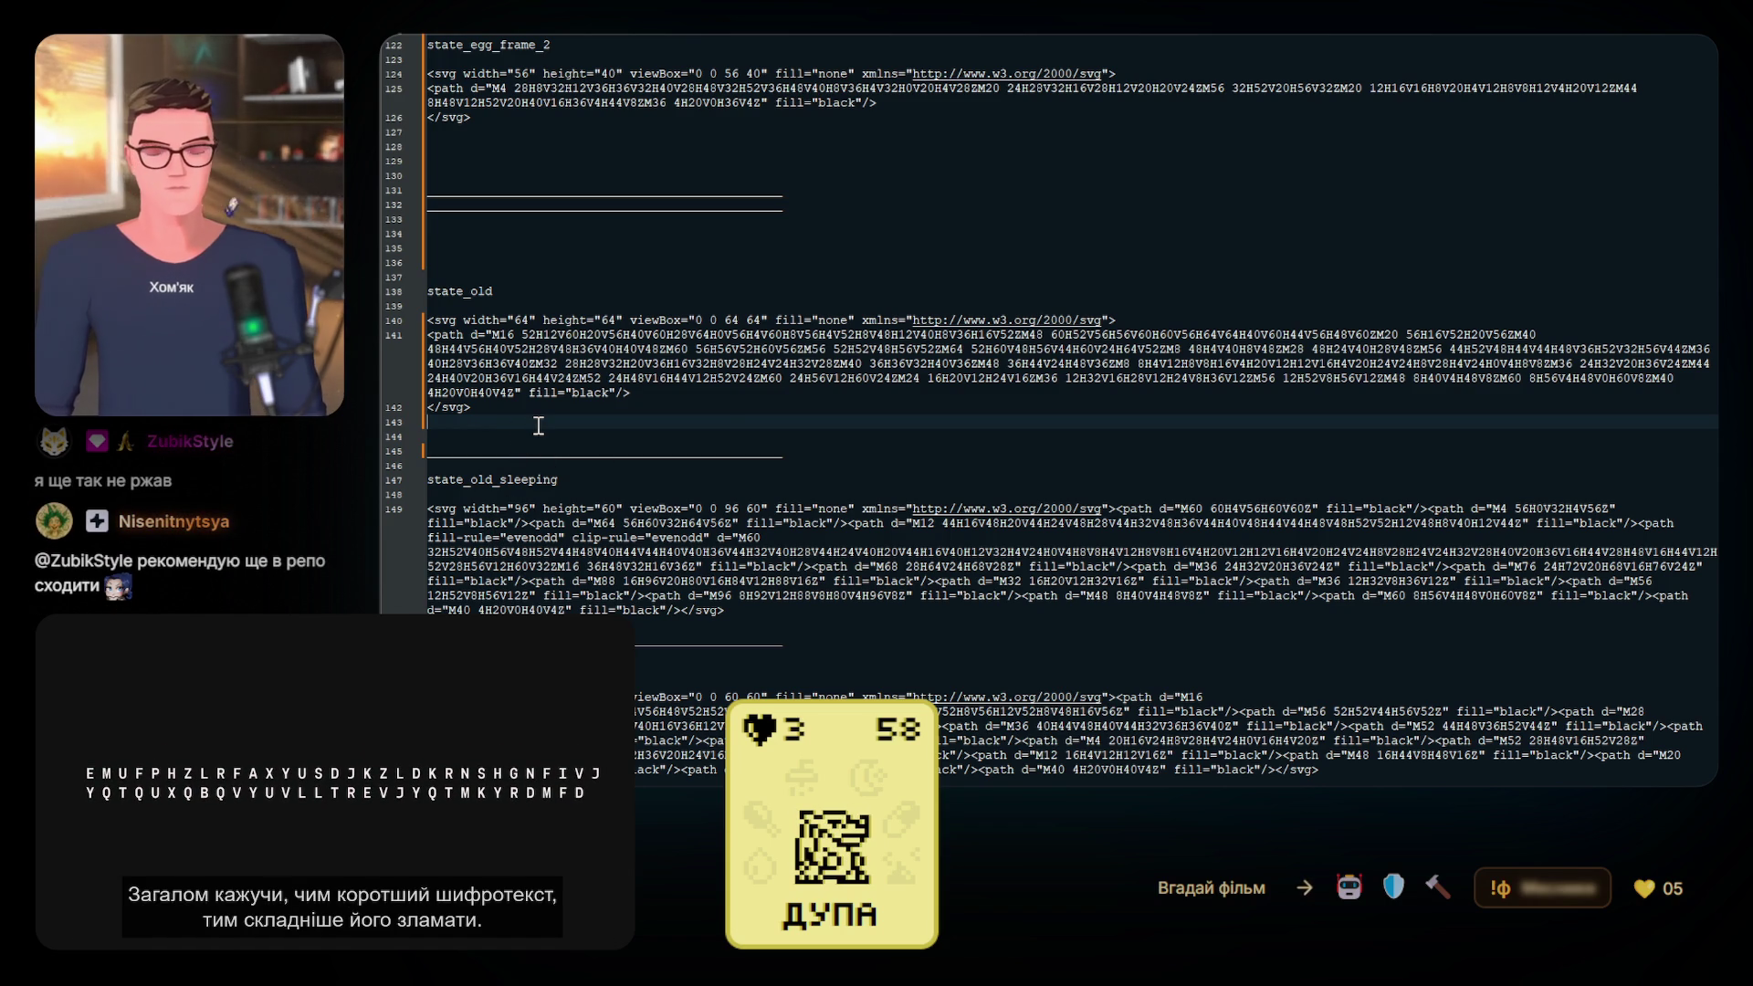
{"action": "key", "text": "Return"}
{"action": "key", "text": "Return"}
{"action": "key", "text": "Return"}
{"action": "key", "text": "ctrl+v"}
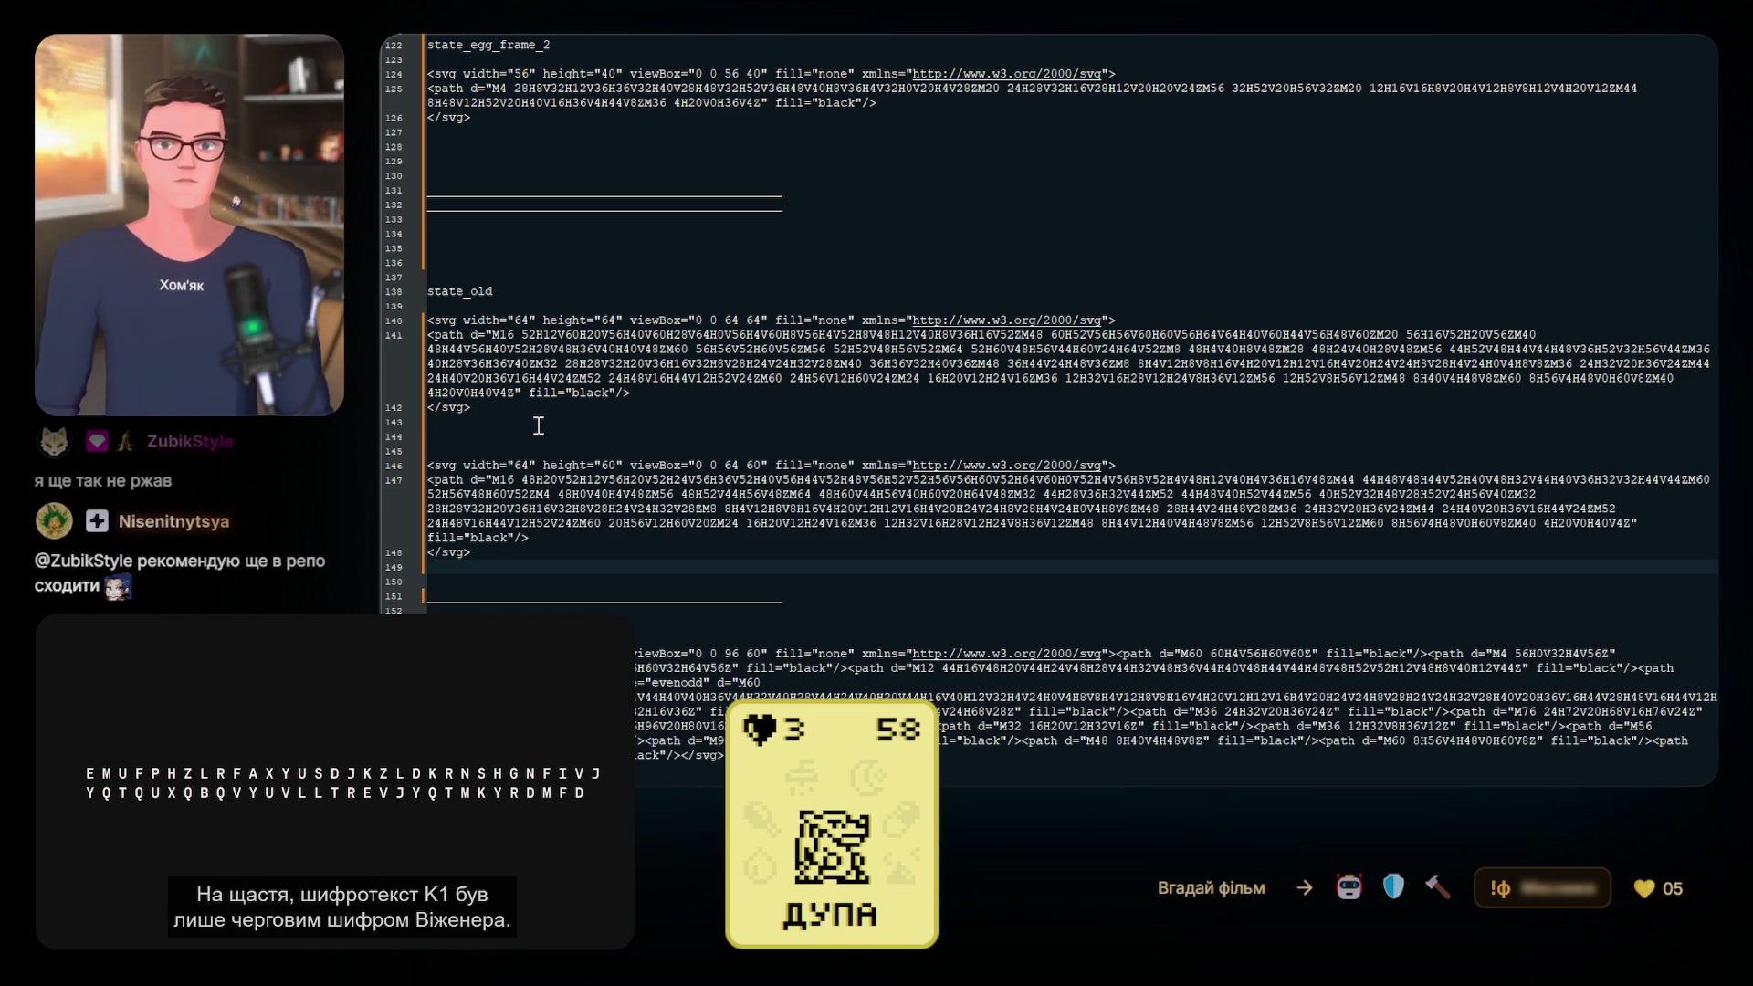
Label the second SVG 'state_old_frame_2' by pasting the state_old label and adding '_frame_2'
{"action": "left_click", "coordinate": [494, 289]}
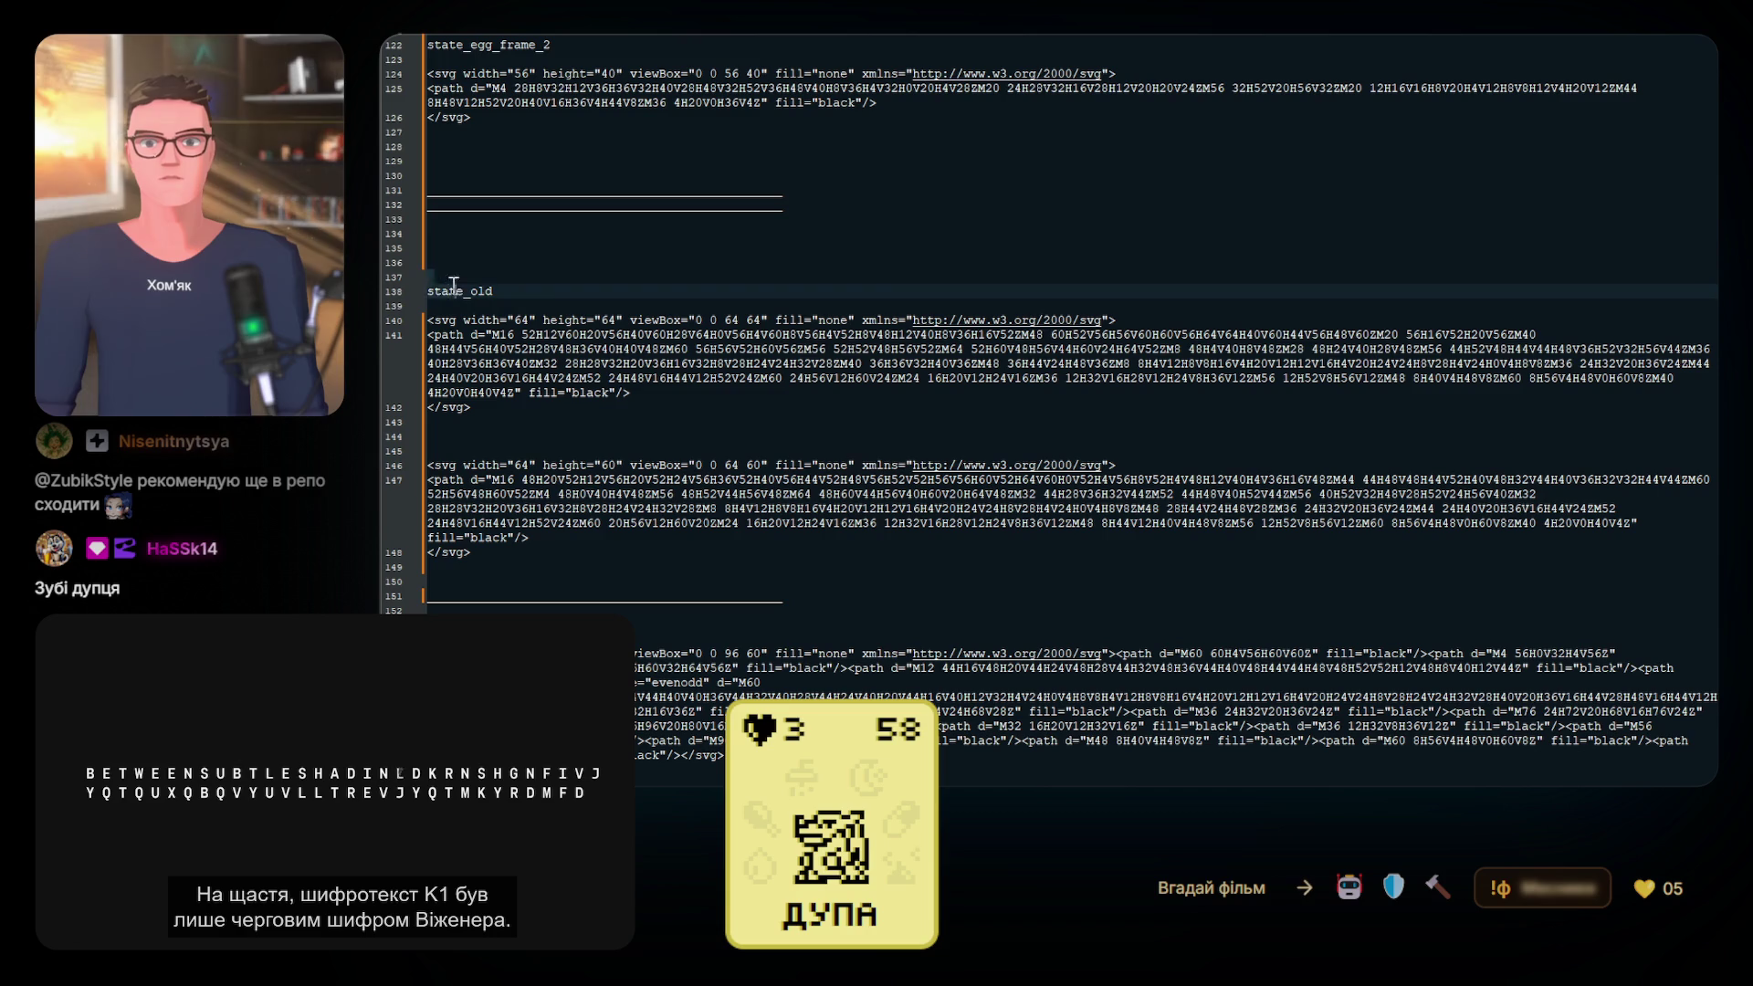
{"action": "left_click_drag", "start_coordinate": [510, 290], "coordinate": [413, 290]}
{"action": "key", "text": "ctrl+c"}
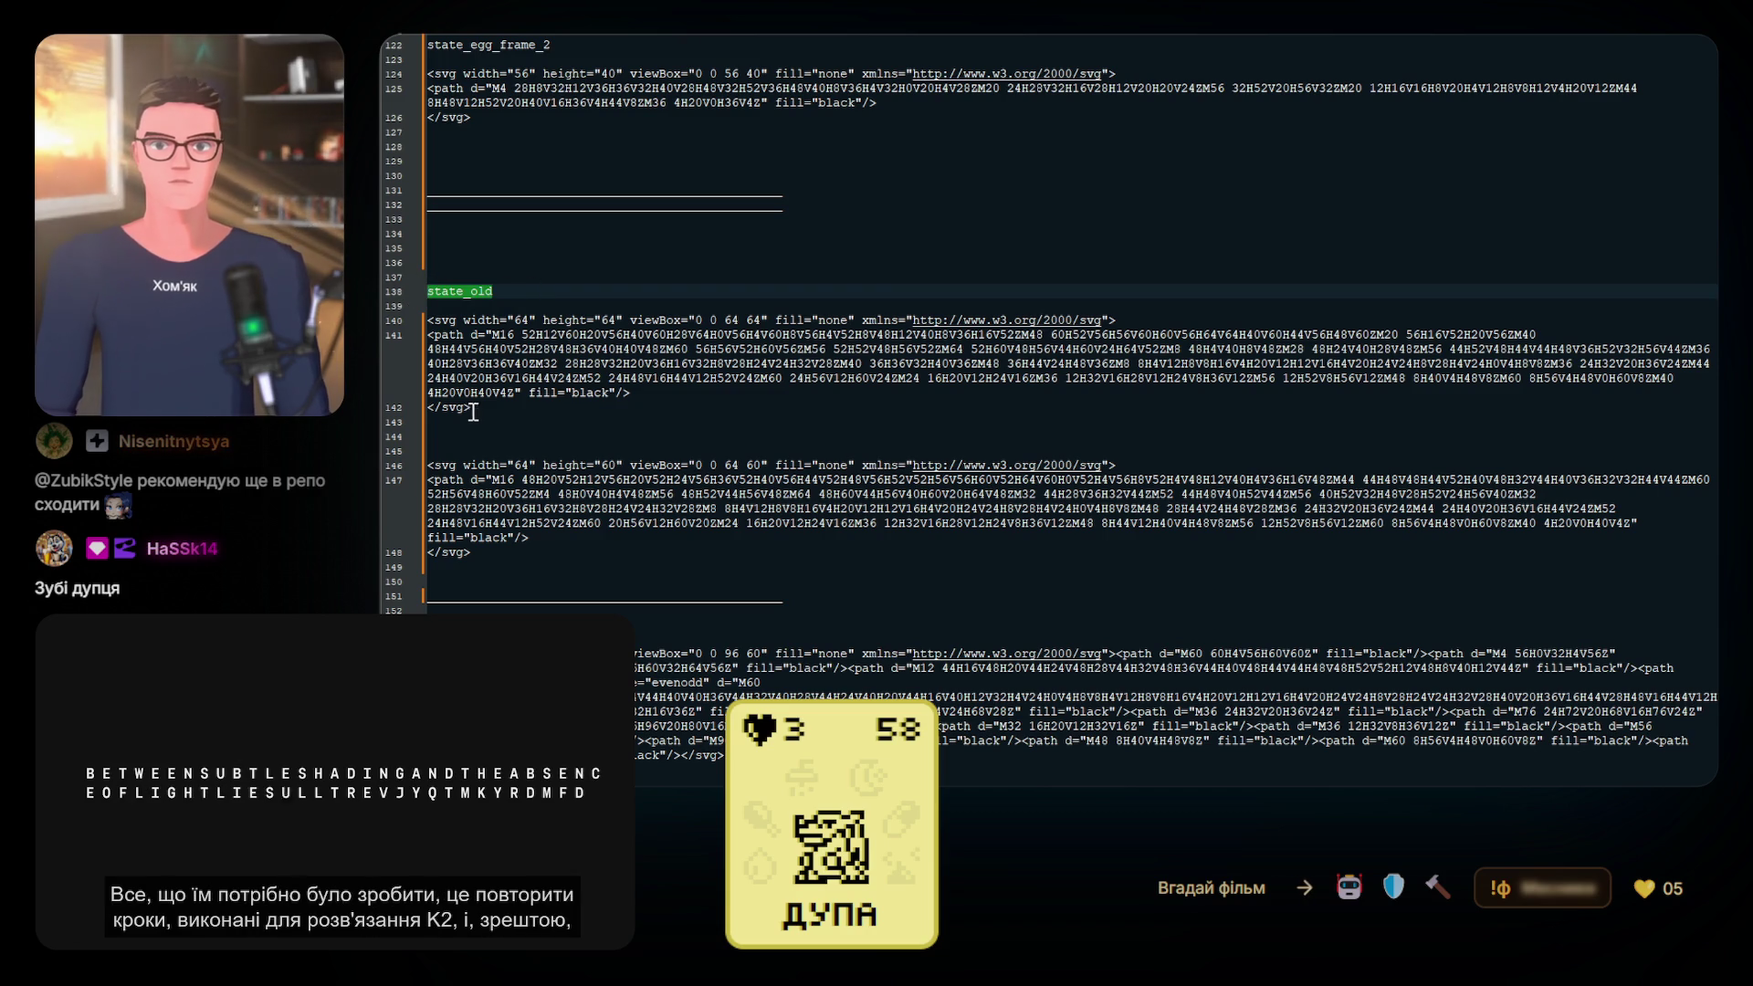
{"action": "left_click", "coordinate": [450, 434]}
{"action": "key", "text": "ctrl+v"}
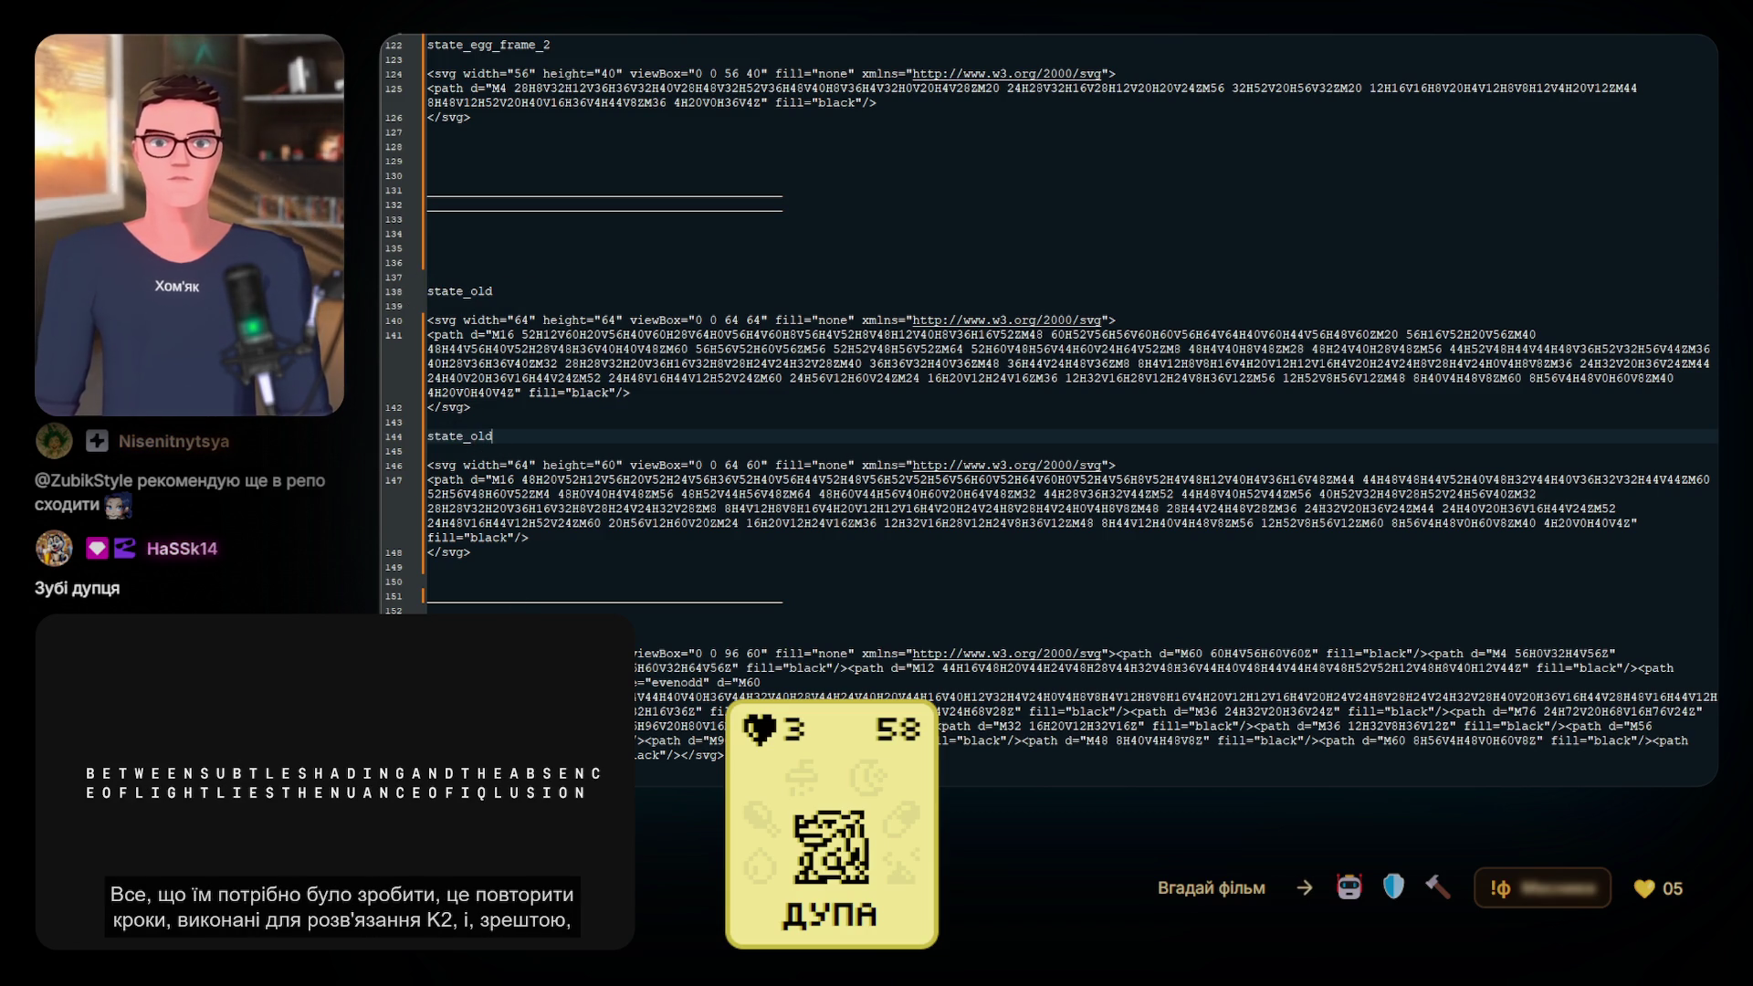
{"action": "scroll", "coordinate": [557, 274], "scroll_direction": "up", "scroll_amount": 5}
{"action": "left_click", "coordinate": [557, 218]}
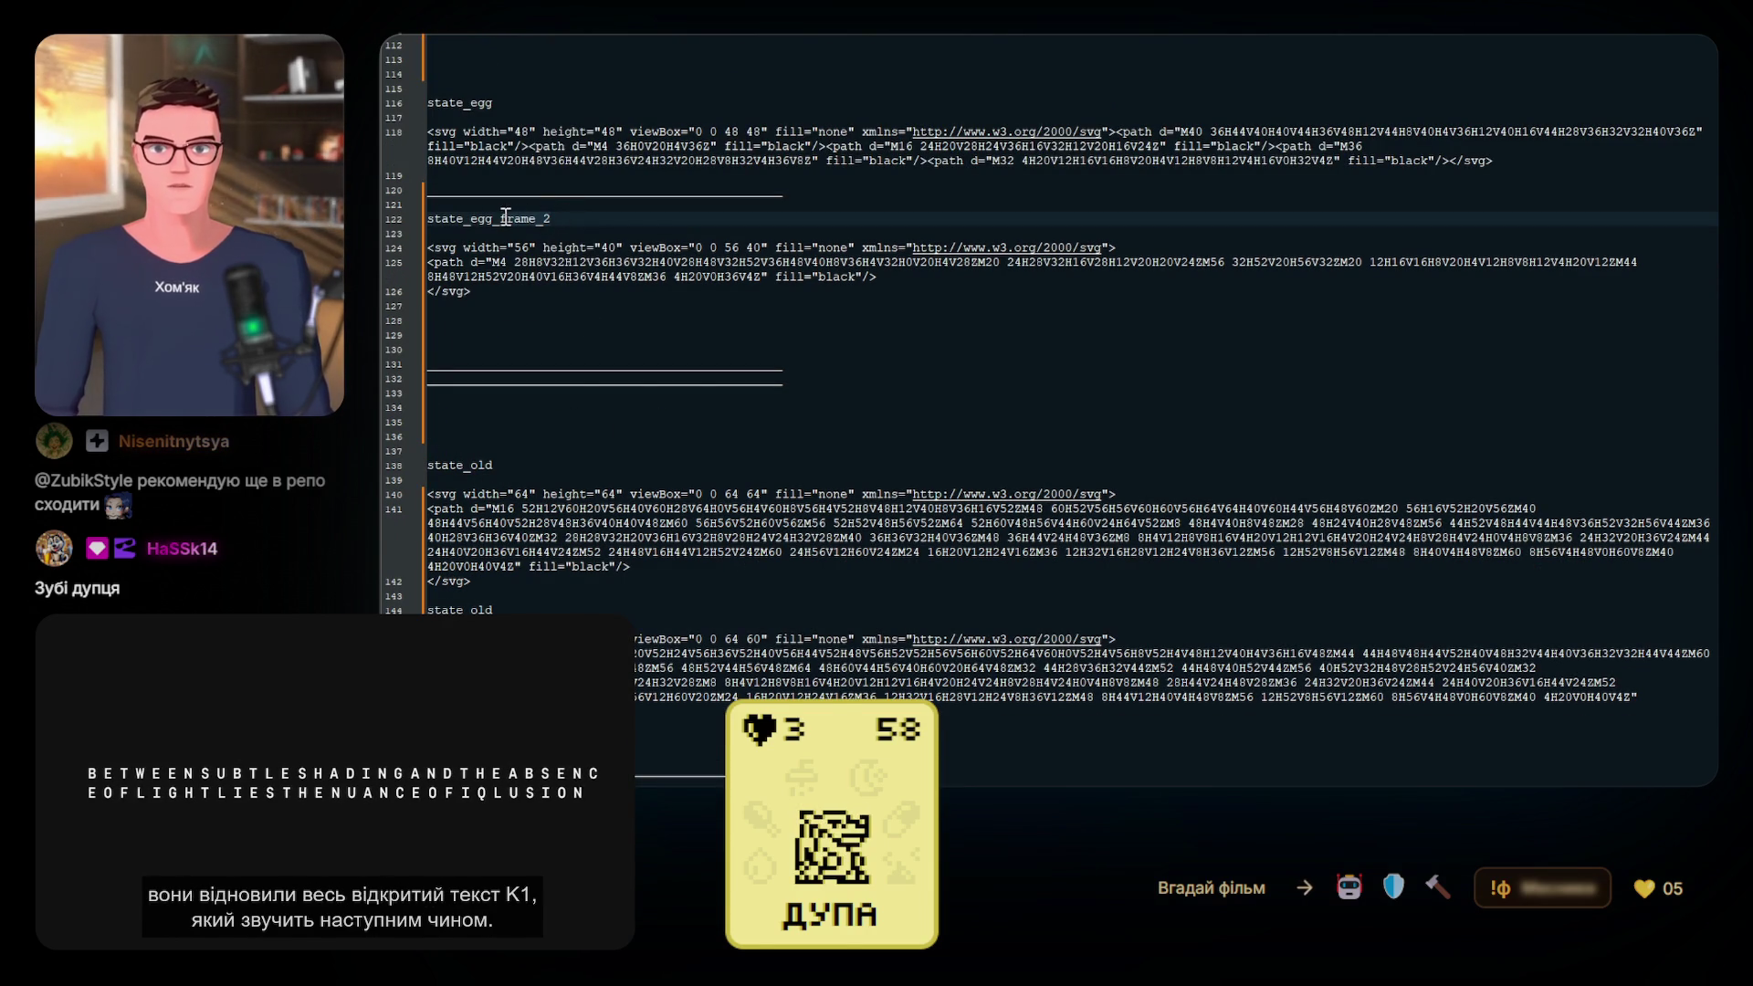
{"action": "scroll", "coordinate": [566, 346], "scroll_direction": "down", "scroll_amount": 5}
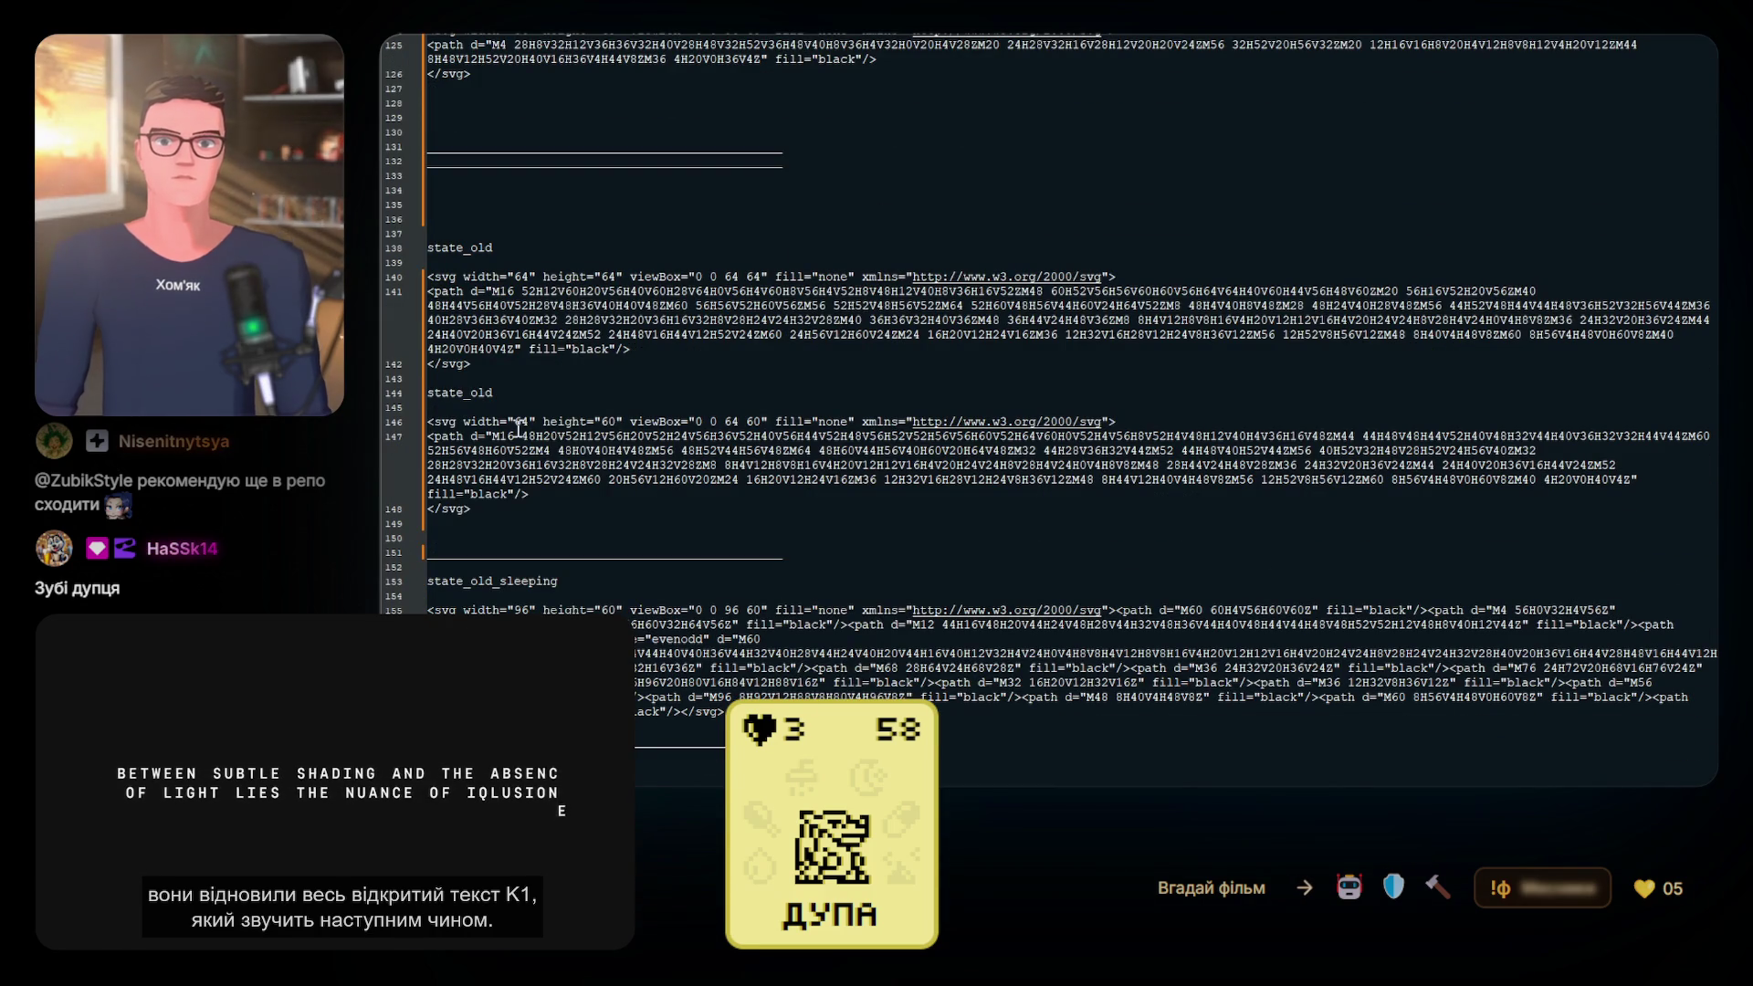
{"action": "left_click", "coordinate": [511, 392]}
{"action": "type", "text": "frame_2"}
{"action": "left_click", "coordinate": [499, 393]}
{"action": "type", "text": "_"}
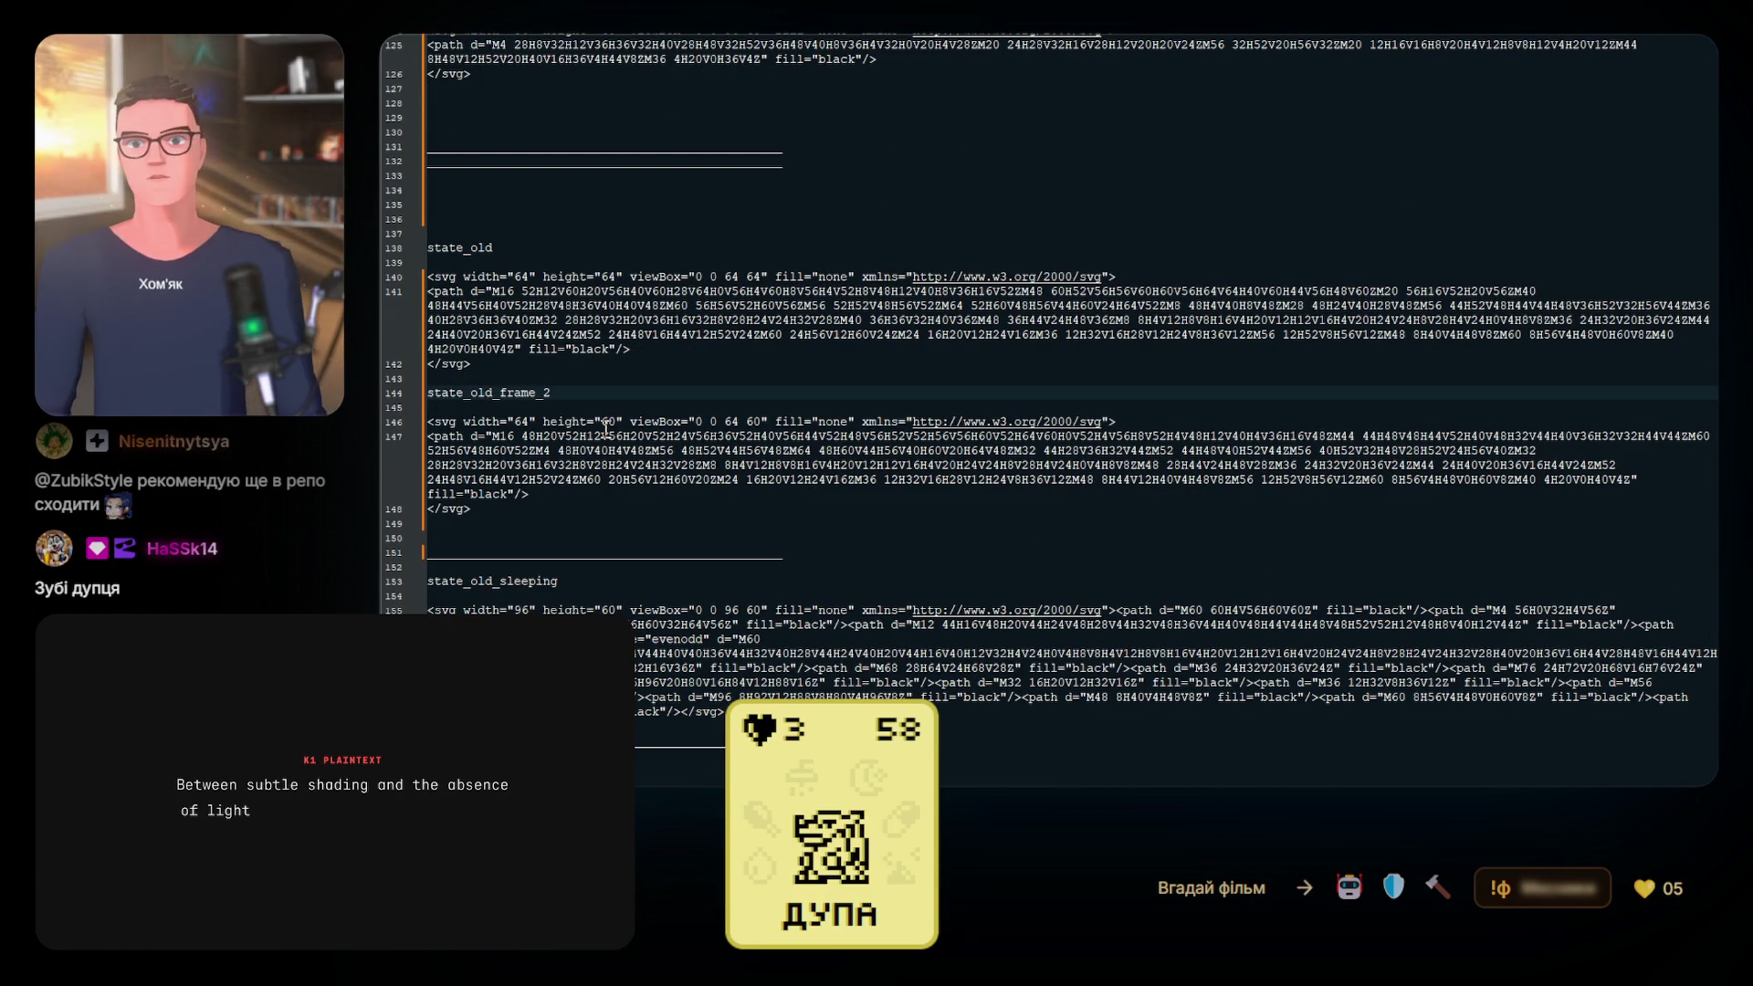
Insert an underscore divider line between the state_old and state_old_frame_2 blocks
{"action": "double_click", "coordinate": [802, 553]}
{"action": "left_click", "coordinate": [607, 378]}
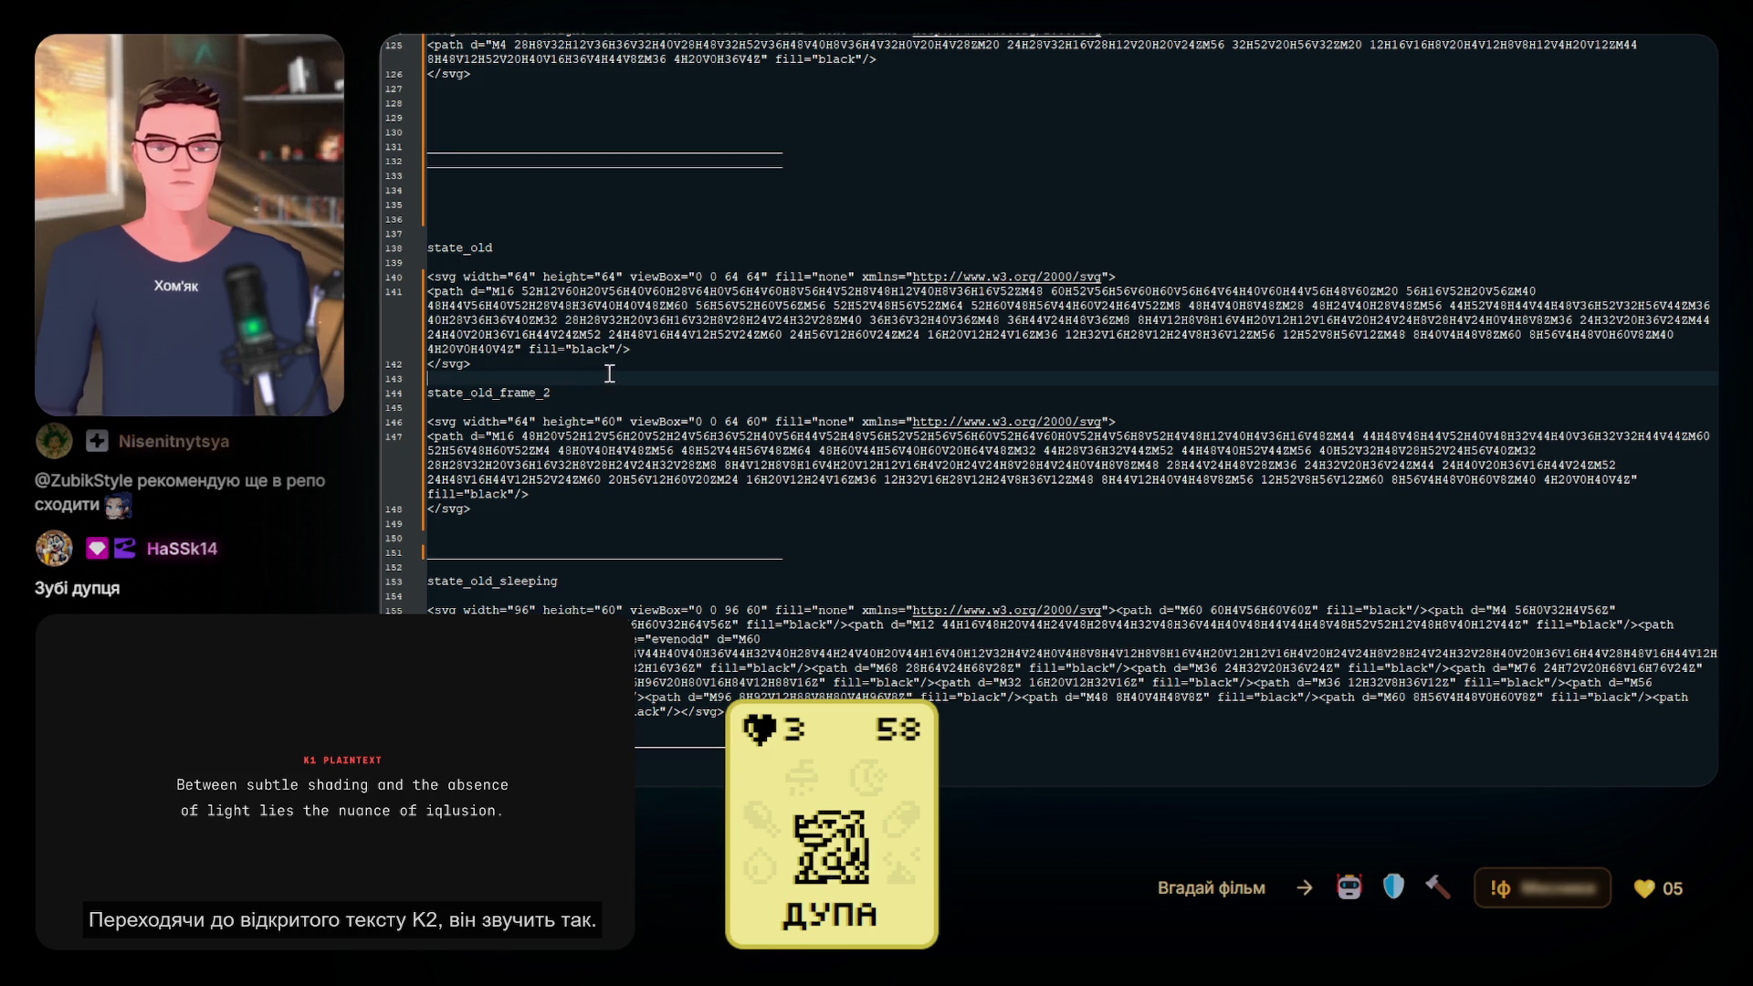
{"action": "key", "text": "Return"}
{"action": "key", "text": "Return"}
{"action": "key", "text": "Up"}
{"action": "key", "text": "ctrl+v"}
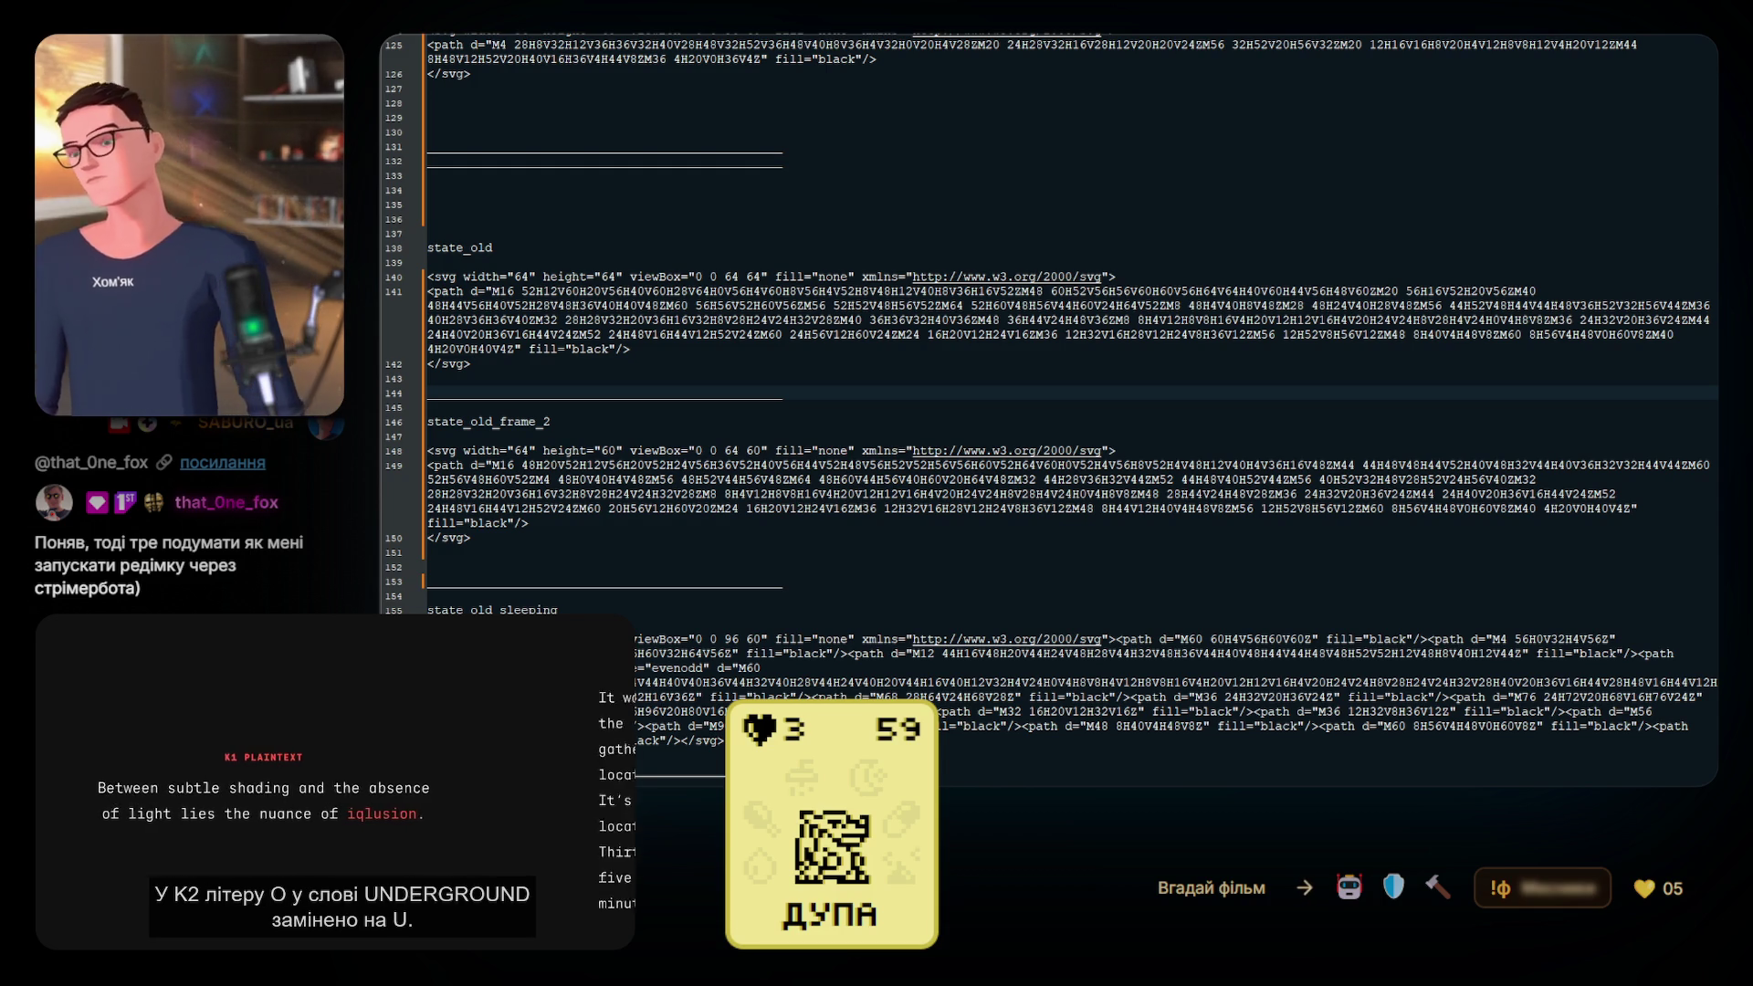
Delete the extra empty line at line 152 between the sprites
{"action": "left_click", "coordinate": [1247, 216]}
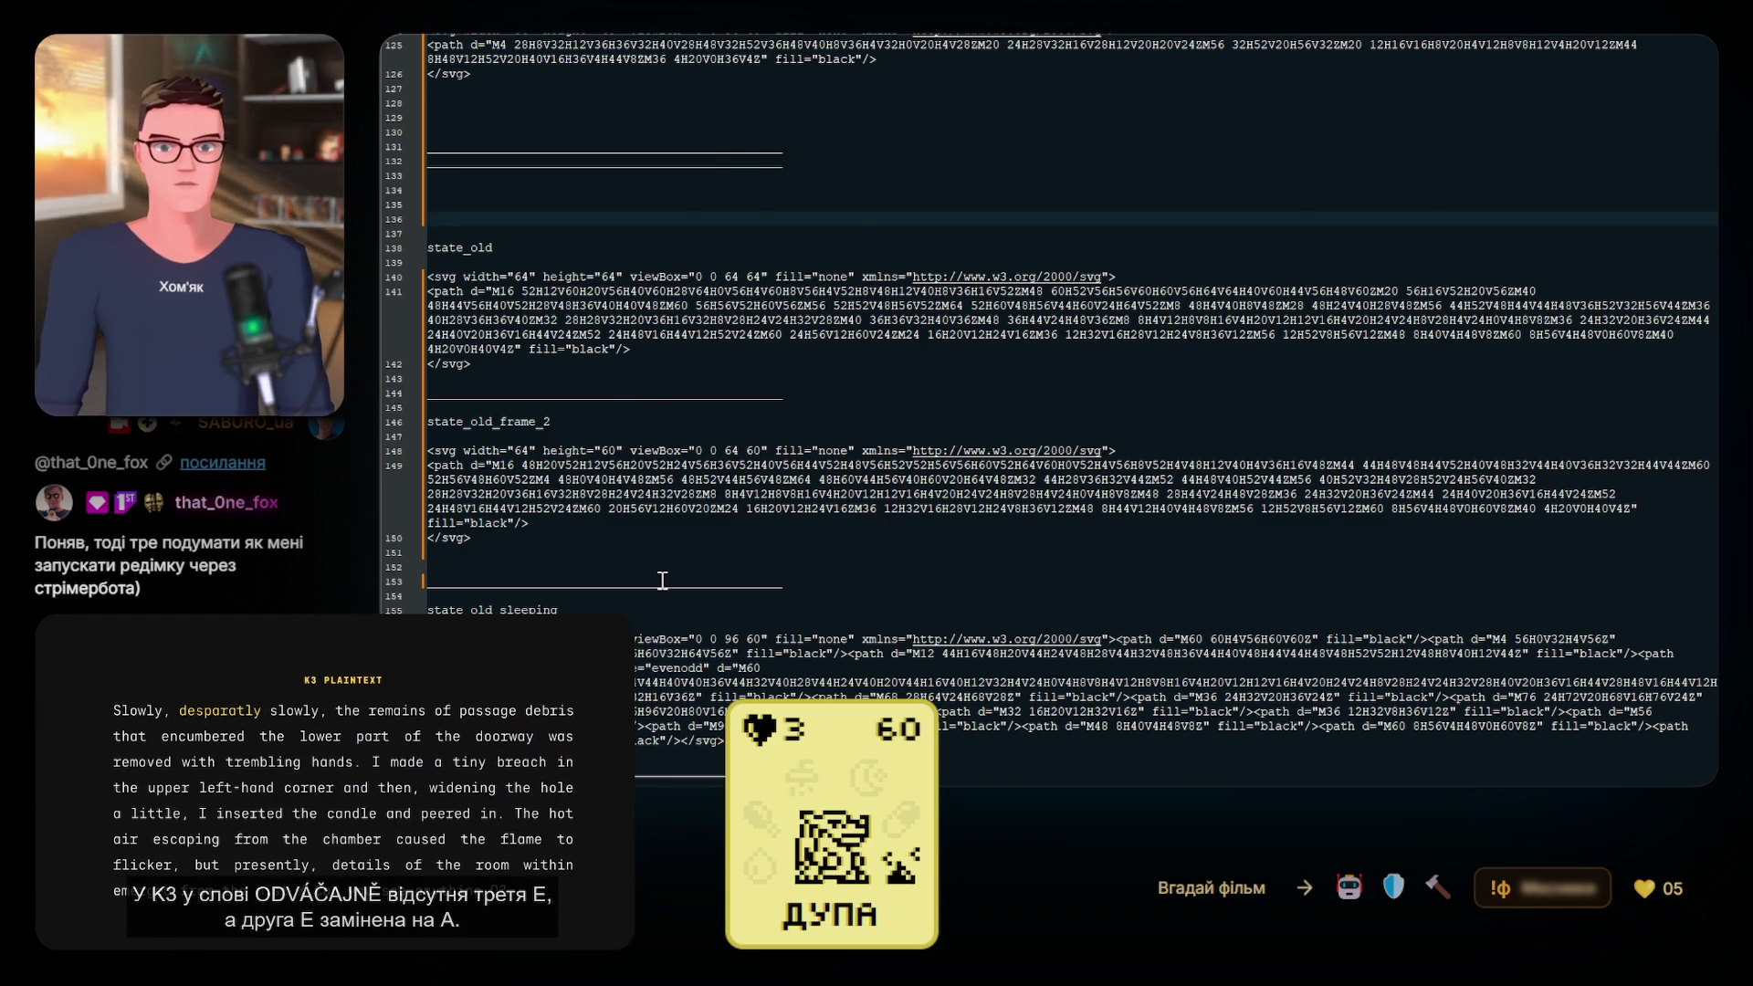
{"action": "scroll", "coordinate": [663, 581], "scroll_direction": "down", "scroll_amount": 4}
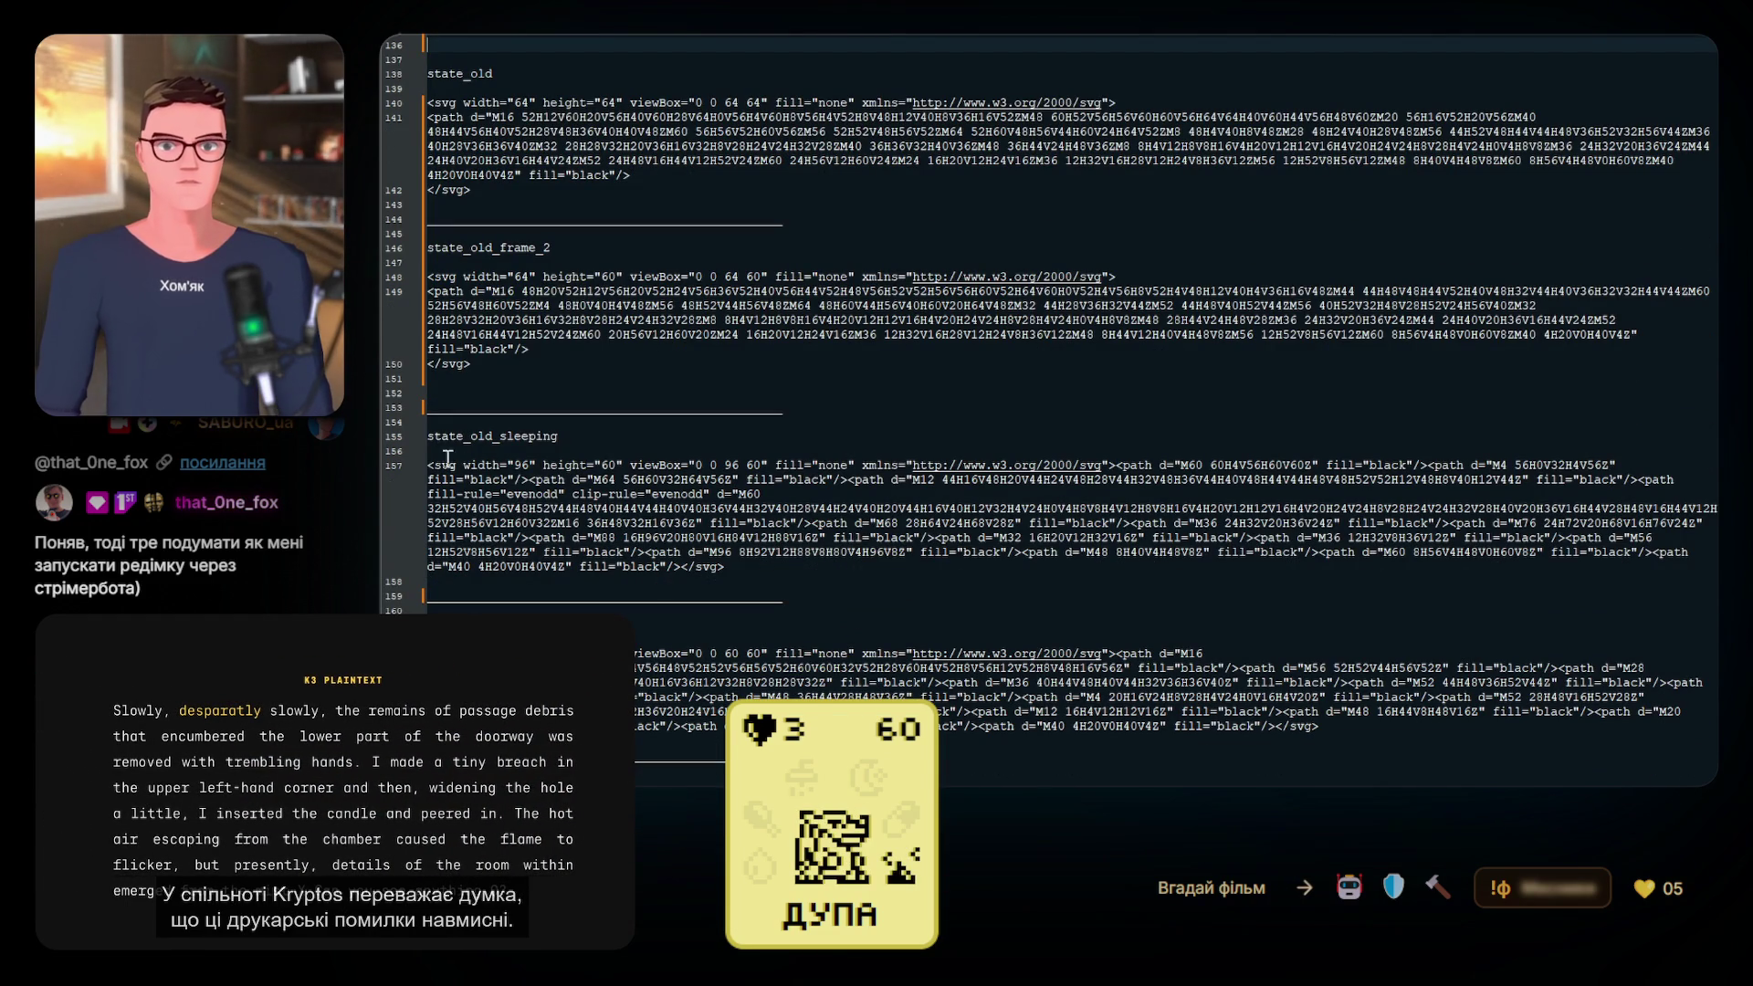
{"action": "left_click", "coordinate": [543, 511]}
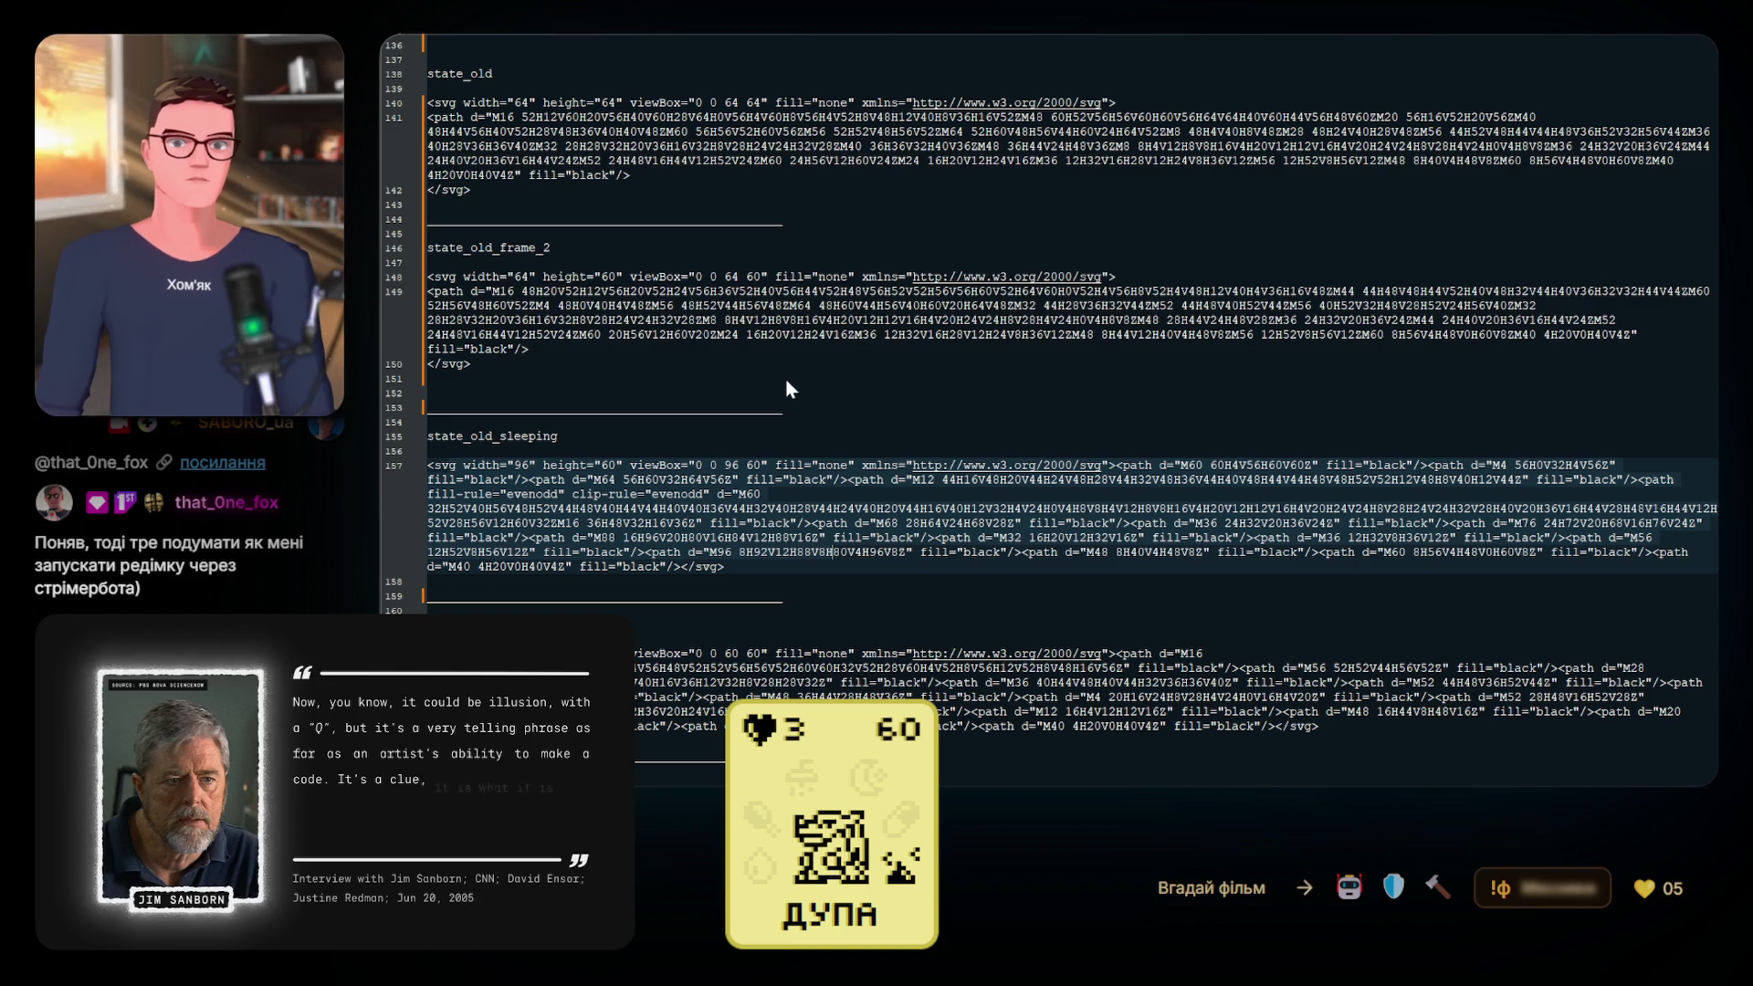
{"action": "left_click", "coordinate": [1004, 370]}
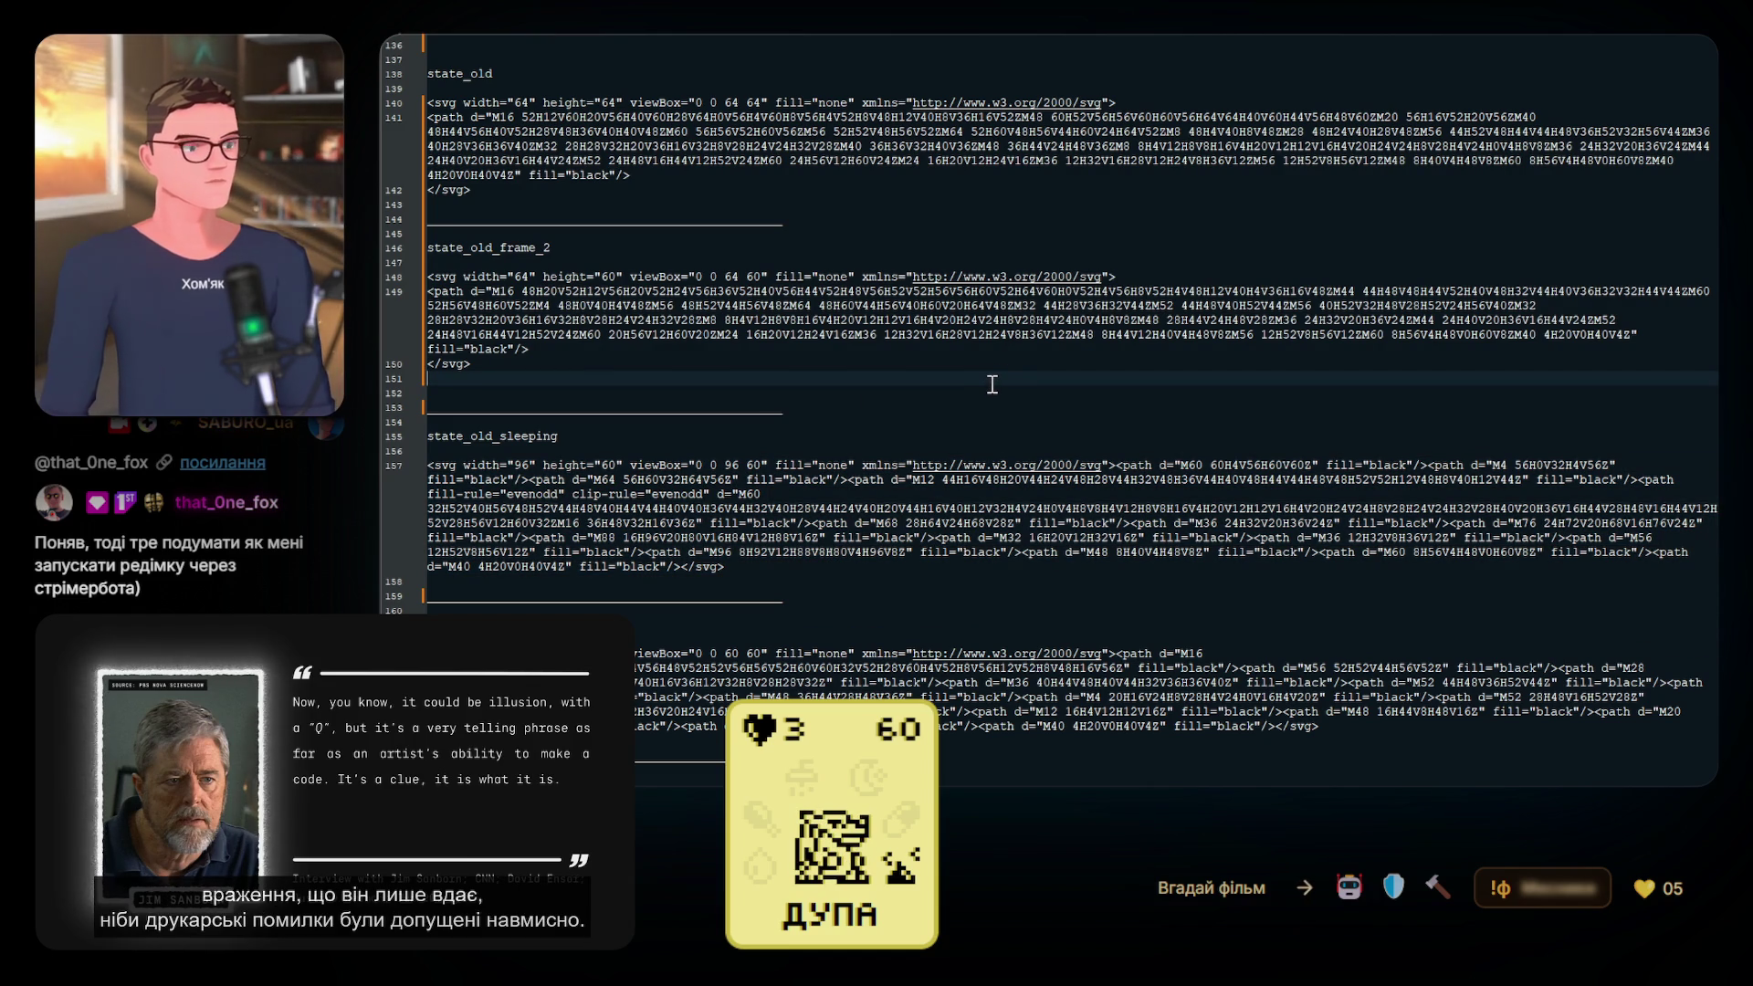
{"action": "left_click", "coordinate": [639, 453]}
{"action": "scroll", "coordinate": [547, 377], "scroll_direction": "up", "scroll_amount": 4}
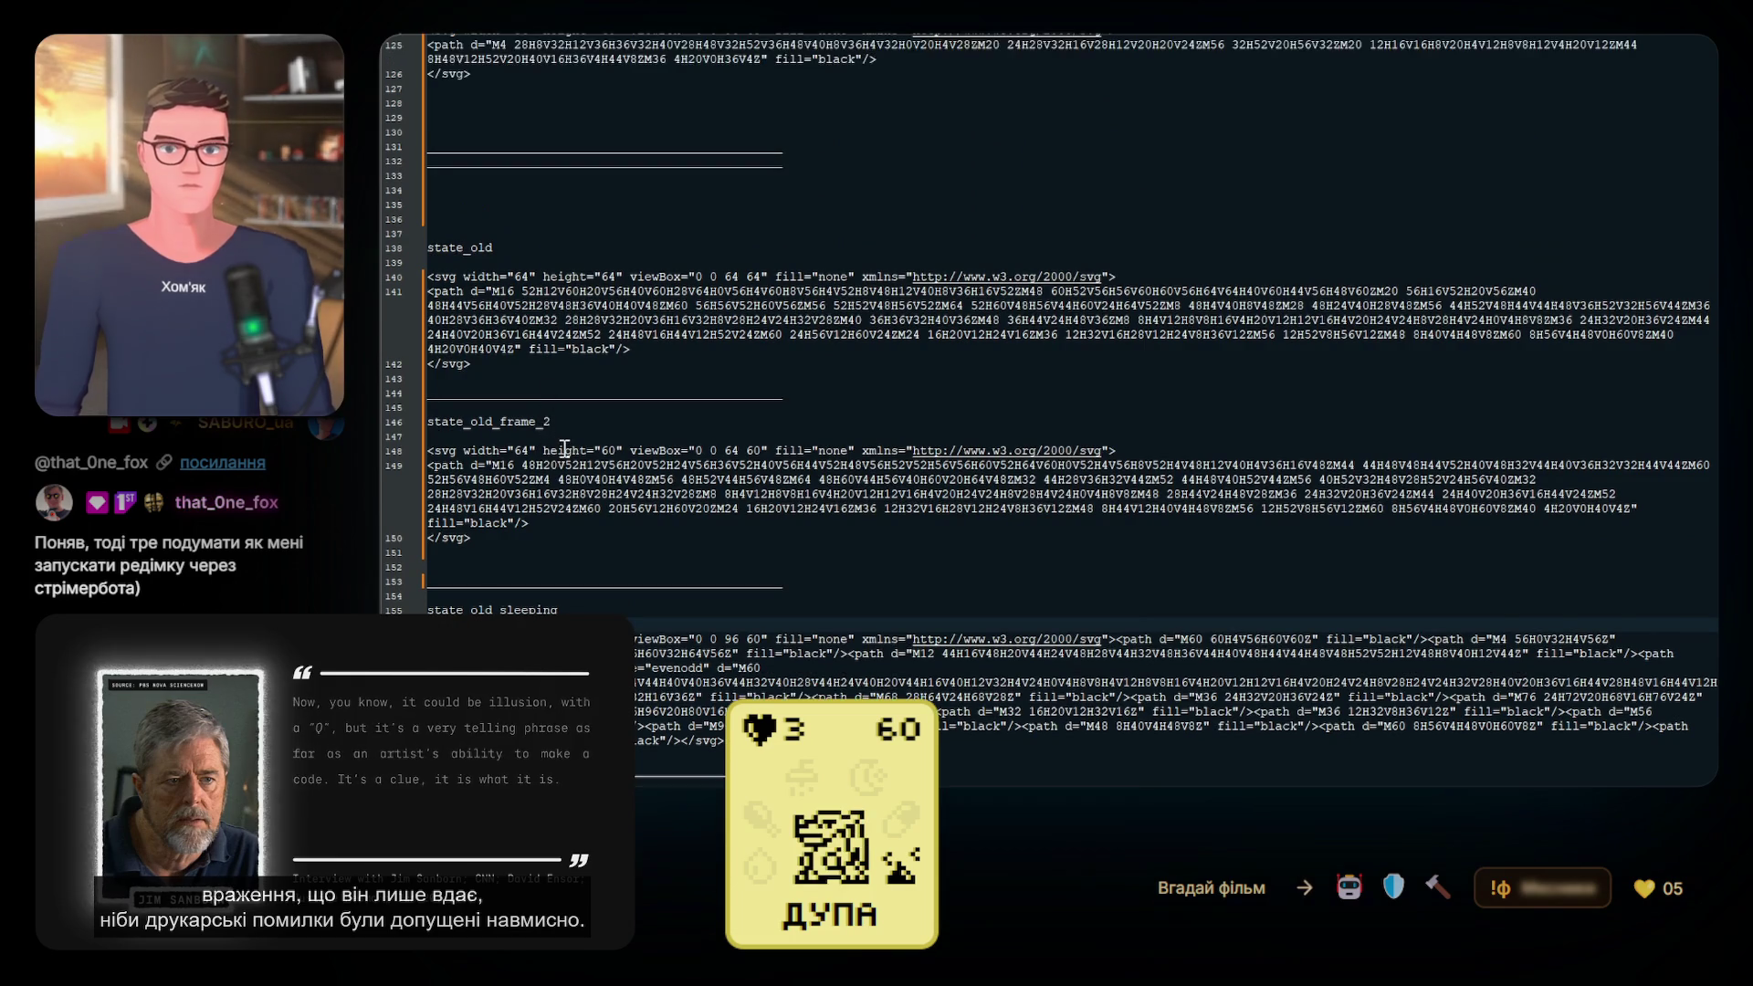
{"action": "left_click", "coordinate": [493, 567]}
{"action": "key", "text": "BackSpace"}
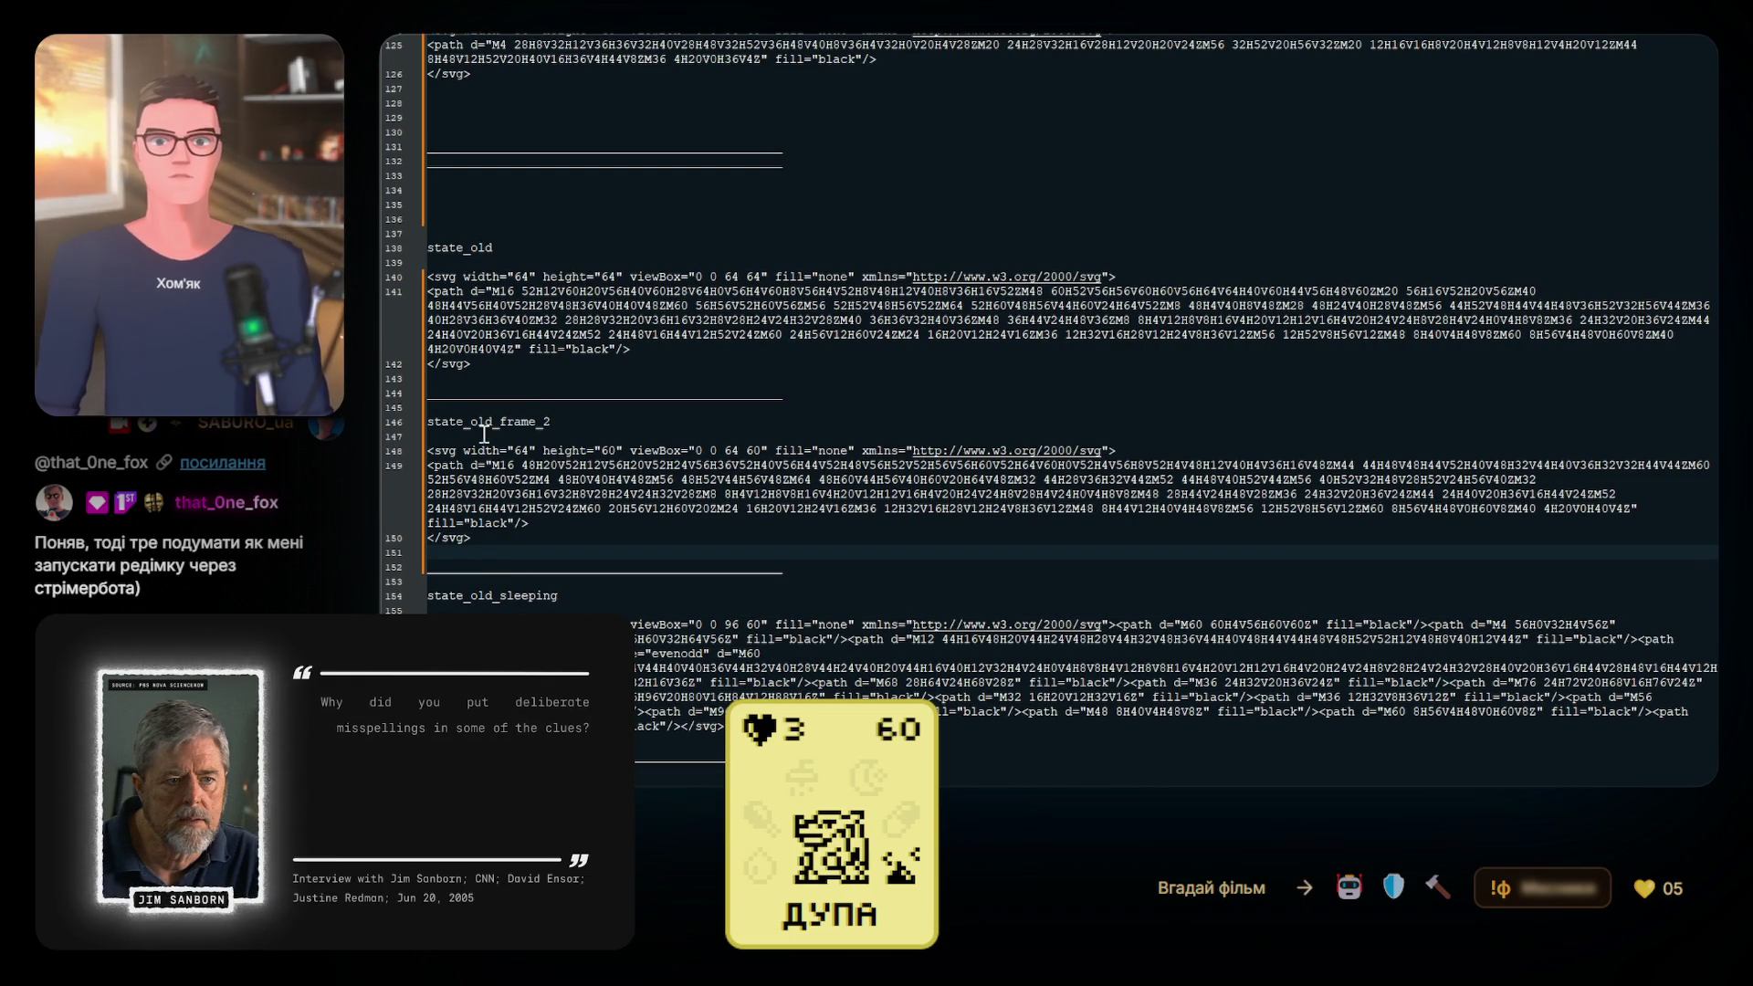
Replace the separator below state_old_sleeping with blank lines and two separator lines
{"action": "scroll", "coordinate": [497, 559], "scroll_direction": "down", "scroll_amount": 3}
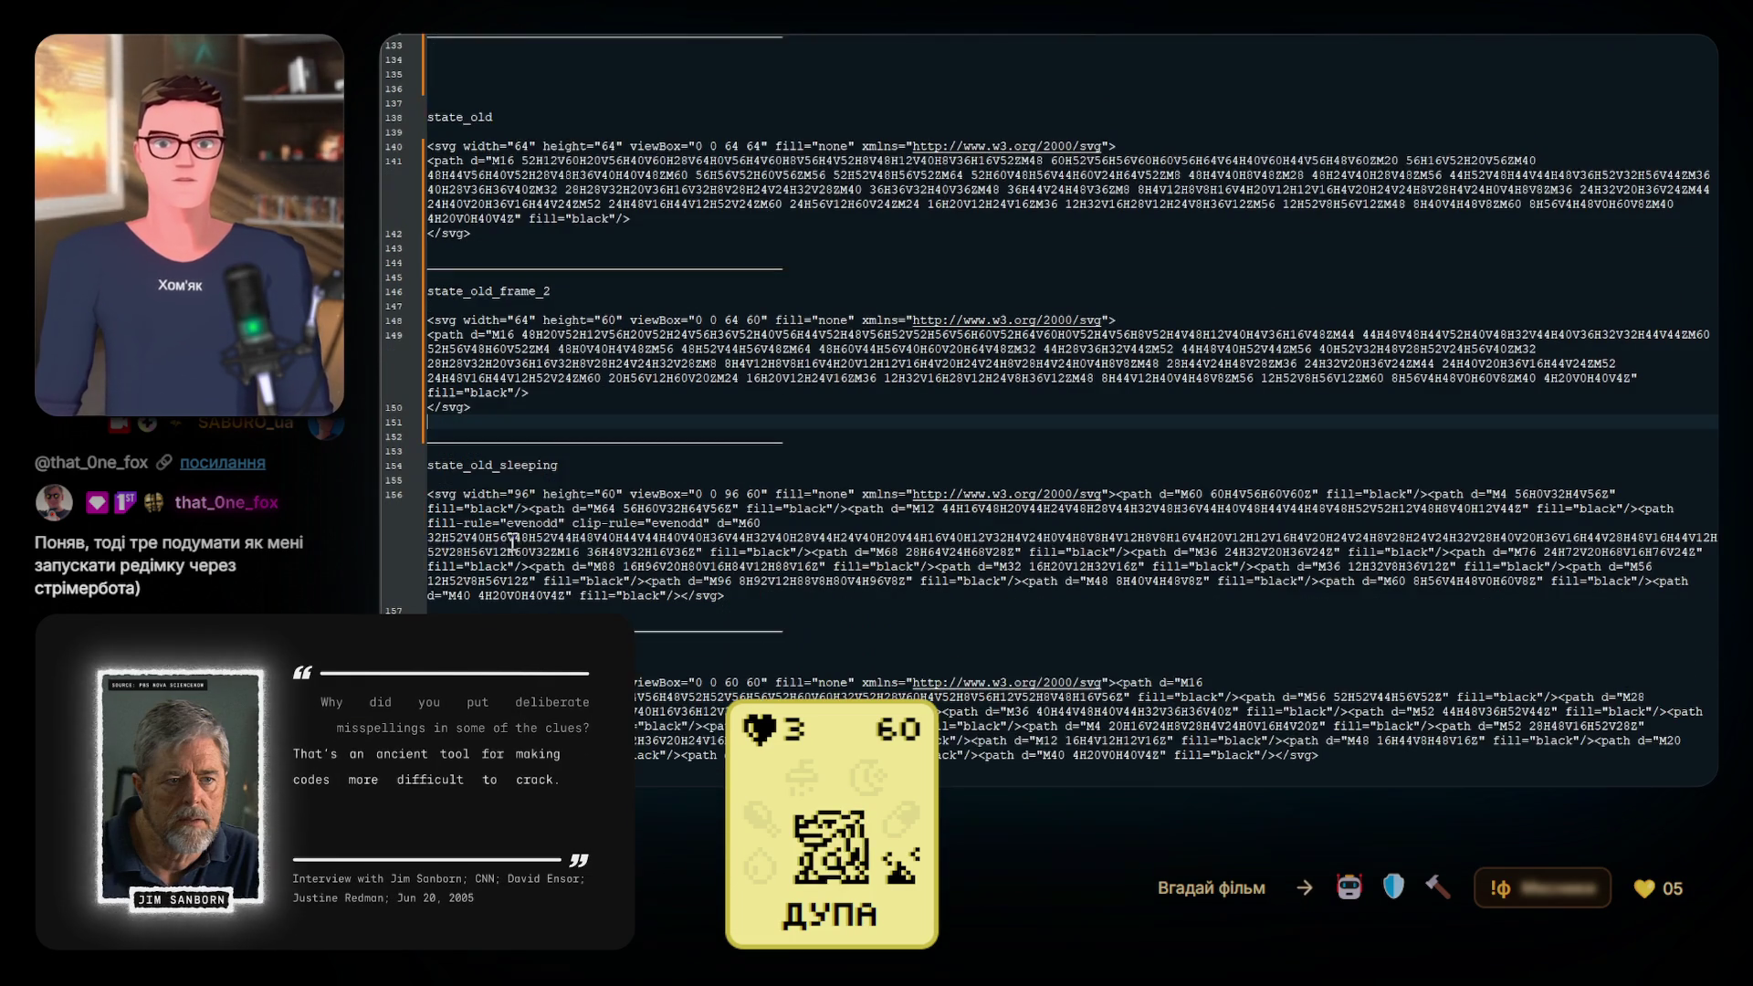
{"action": "left_click_drag", "start_coordinate": [568, 467], "coordinate": [429, 468]}
{"action": "scroll", "coordinate": [633, 122], "scroll_direction": "up", "scroll_amount": 2}
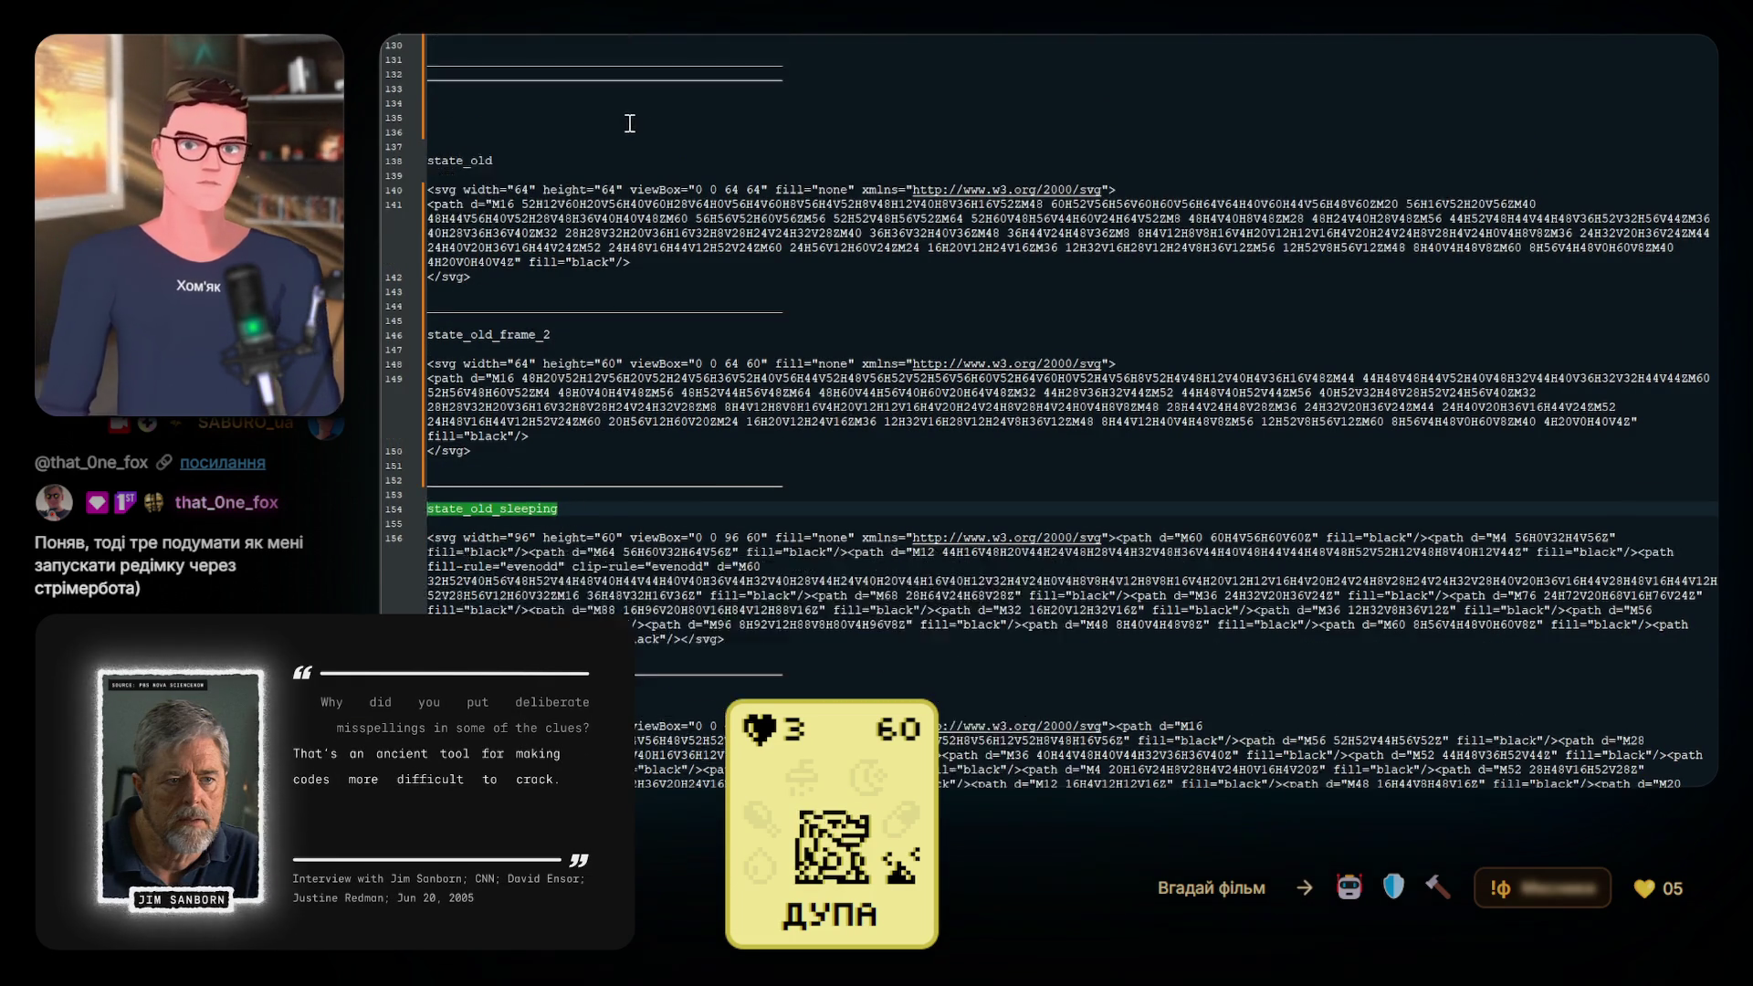
{"action": "left_click_drag", "start_coordinate": [477, 174], "coordinate": [428, 48]}
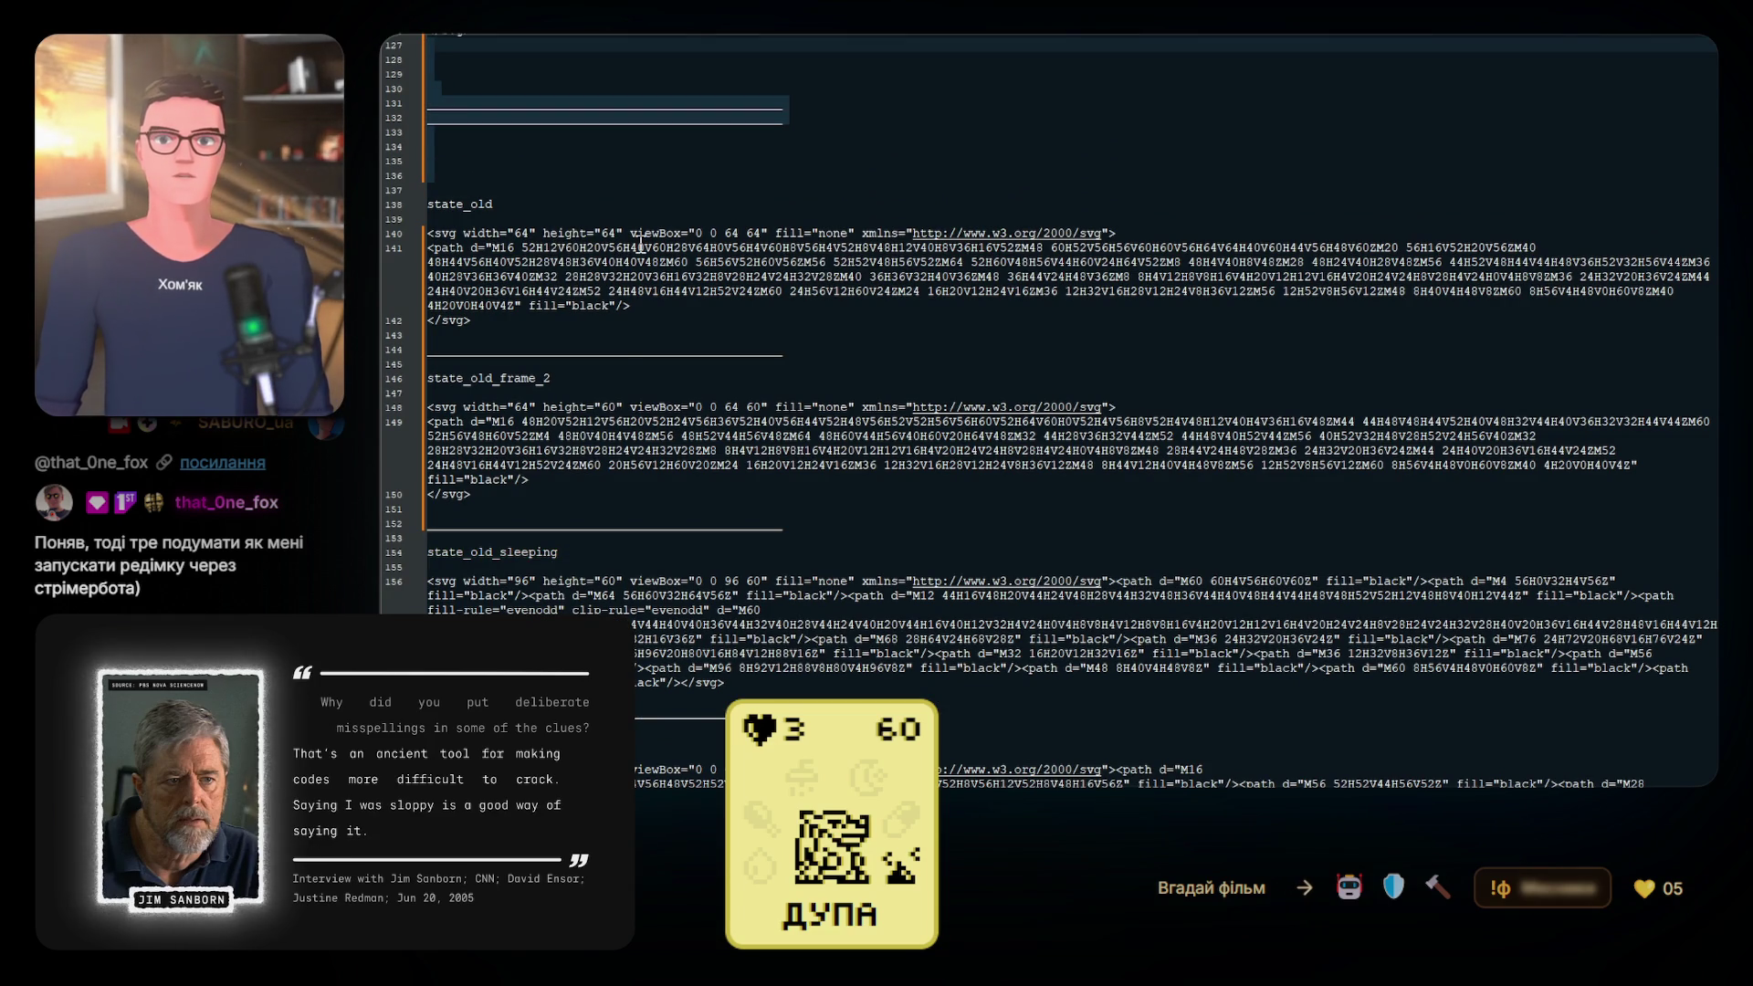
{"action": "scroll", "coordinate": [641, 245], "scroll_direction": "down", "scroll_amount": 5}
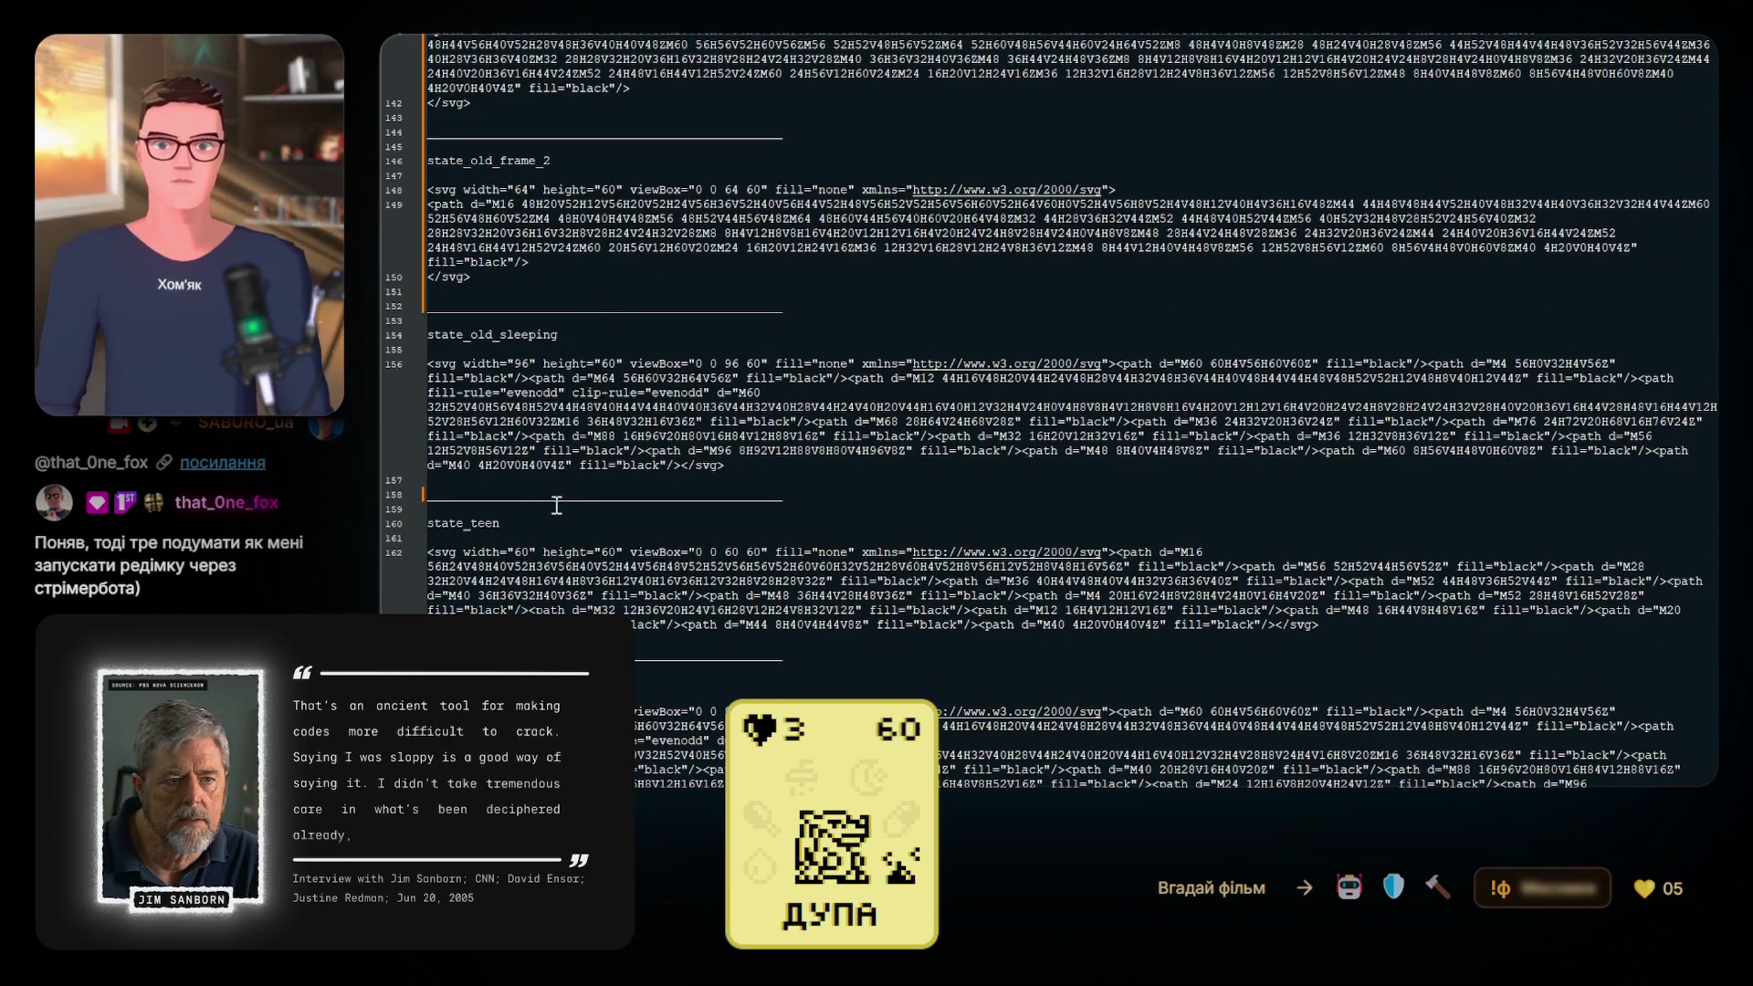
{"action": "double_click", "coordinate": [823, 496]}
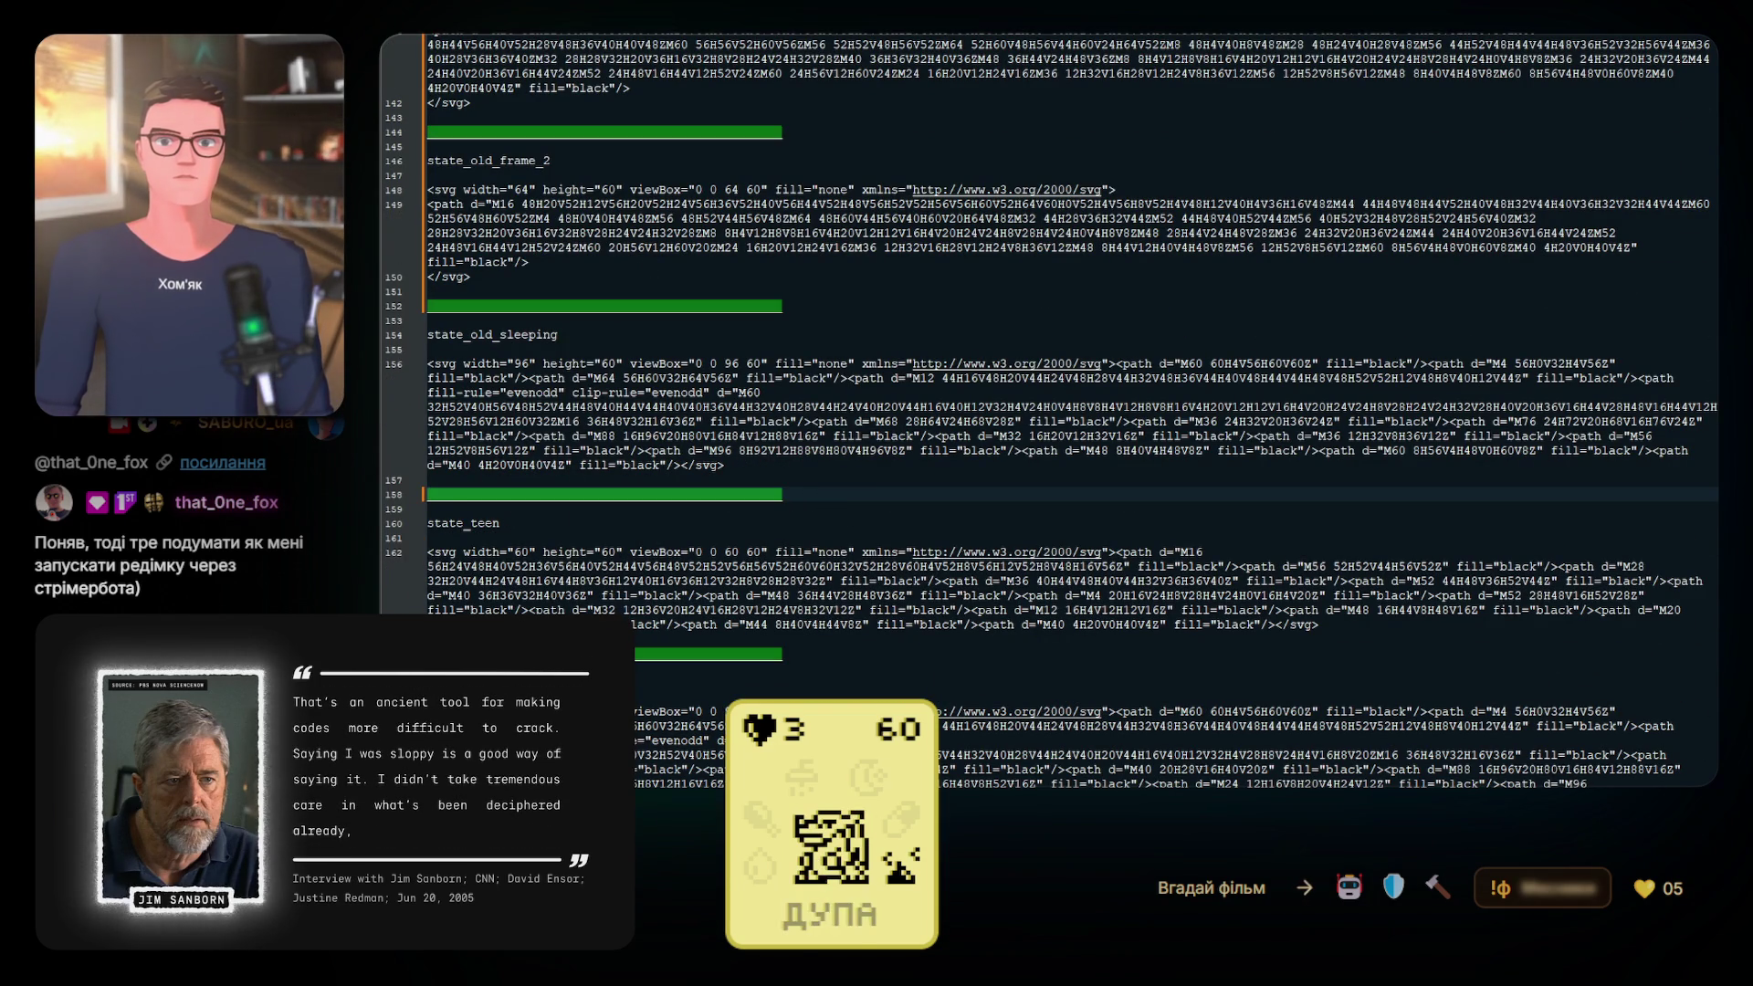
{"action": "key", "text": "ctrl+v"}
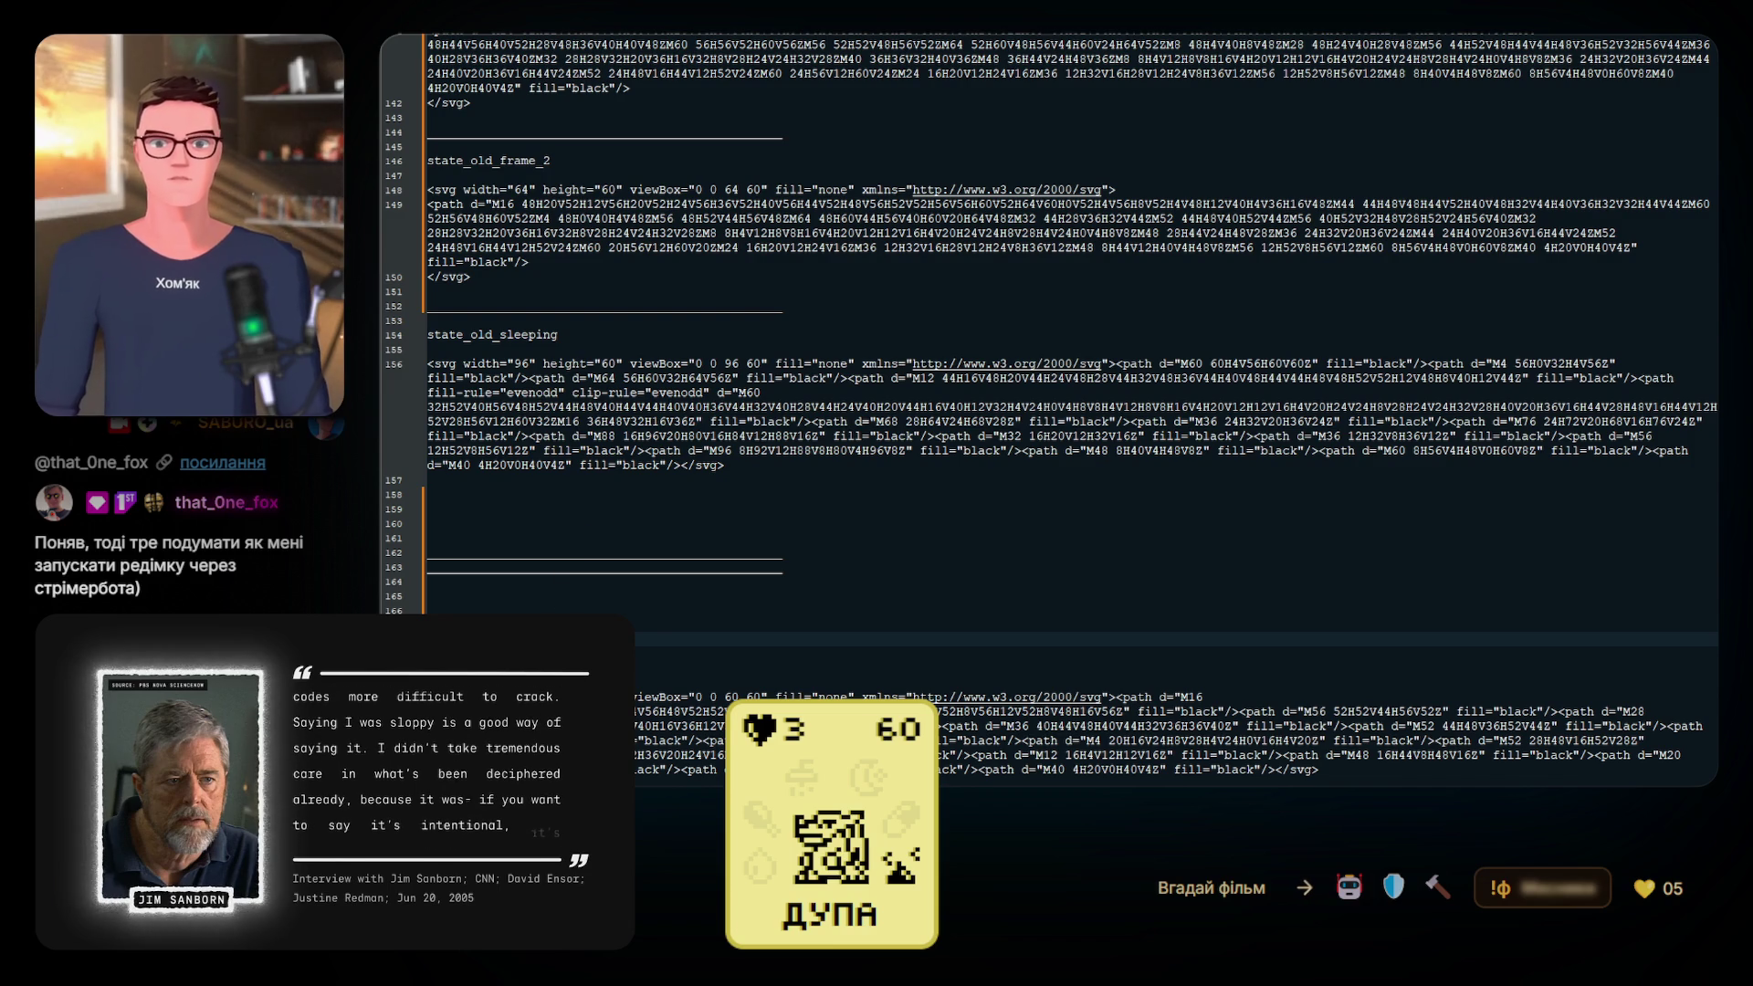
{"action": "scroll", "coordinate": [1050, 411], "scroll_direction": "up", "scroll_amount": 3}
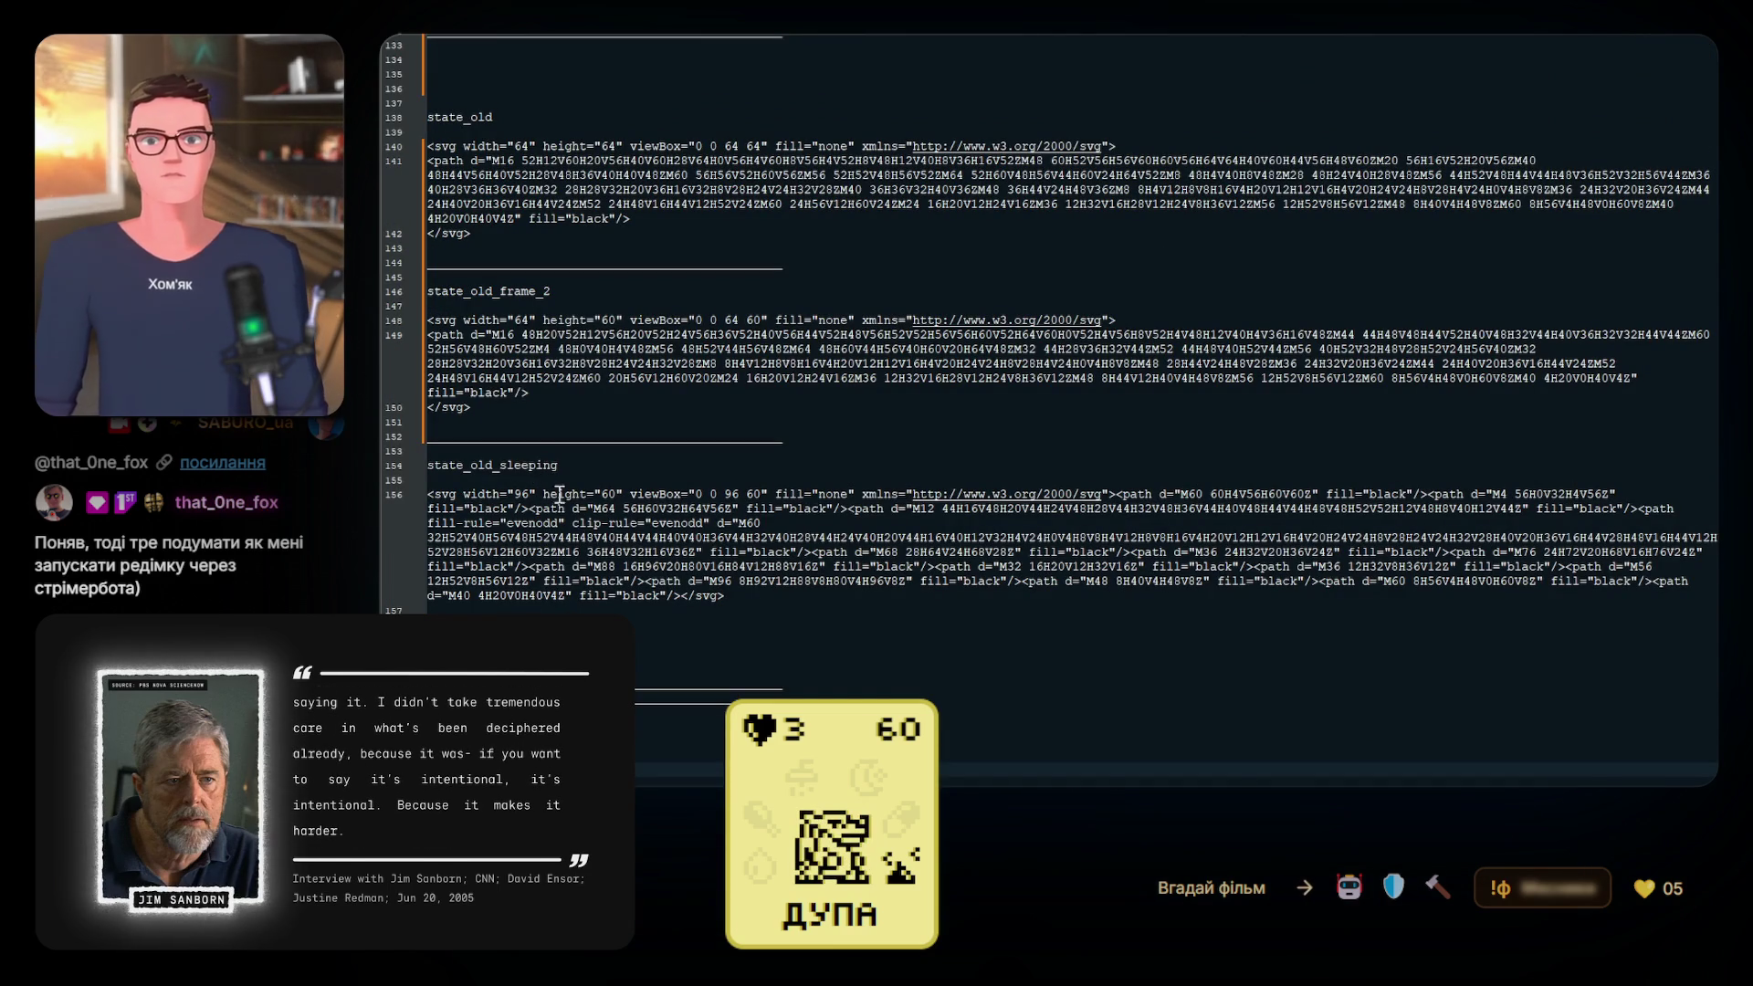
{"action": "left_click", "coordinate": [1004, 544]}
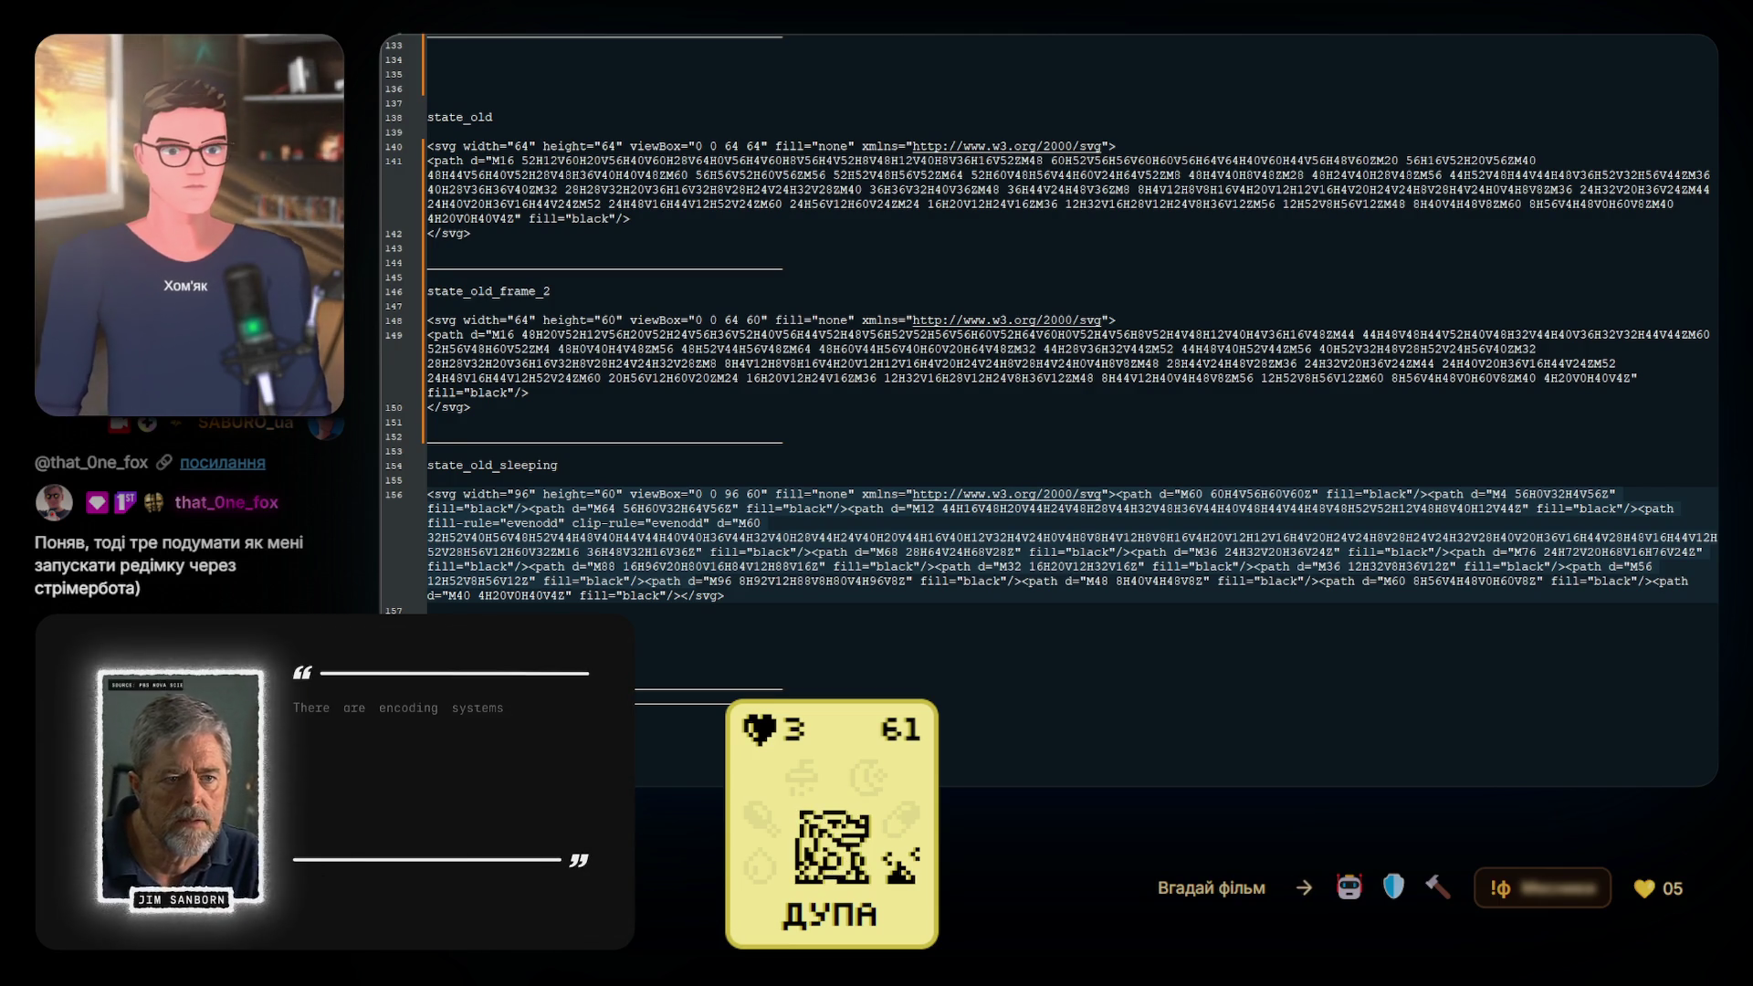
Swap in the merged-path state_old_sleeping SVG and paste a separator and label below it
{"action": "left_click_drag", "start_coordinate": [740, 595], "coordinate": [423, 511]}
{"action": "key", "text": "ctrl+v"}
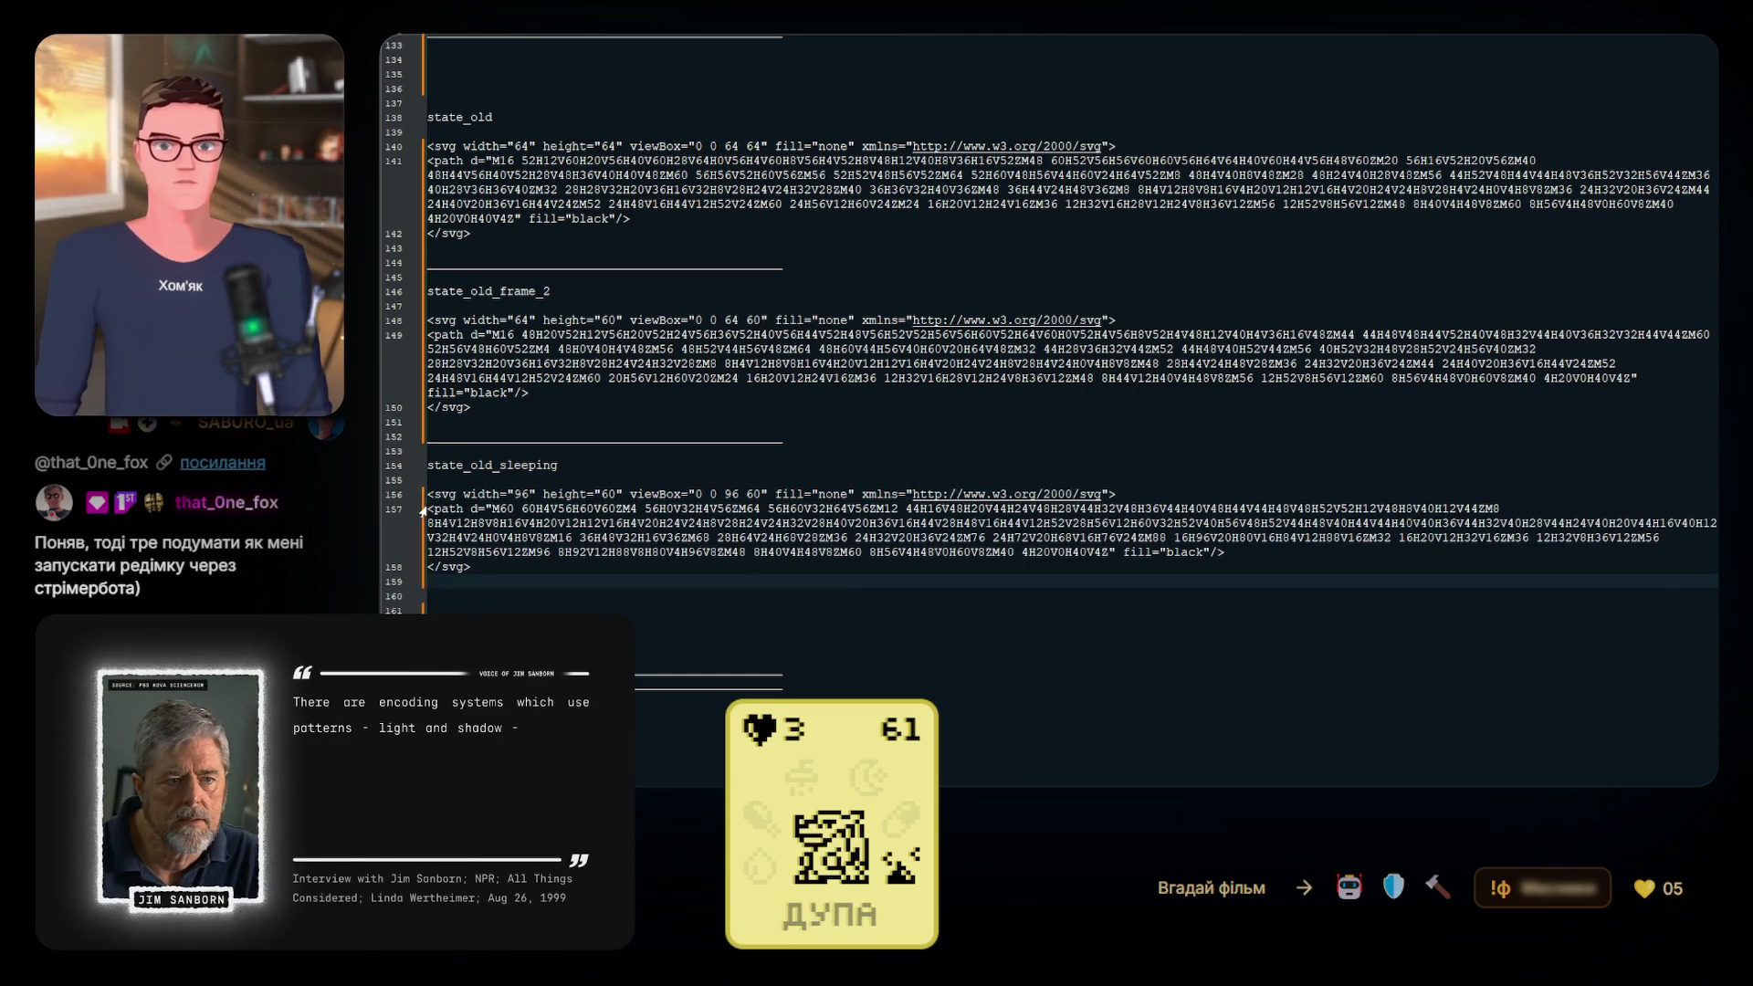
{"action": "left_click_drag", "start_coordinate": [589, 465], "coordinate": [410, 439]}
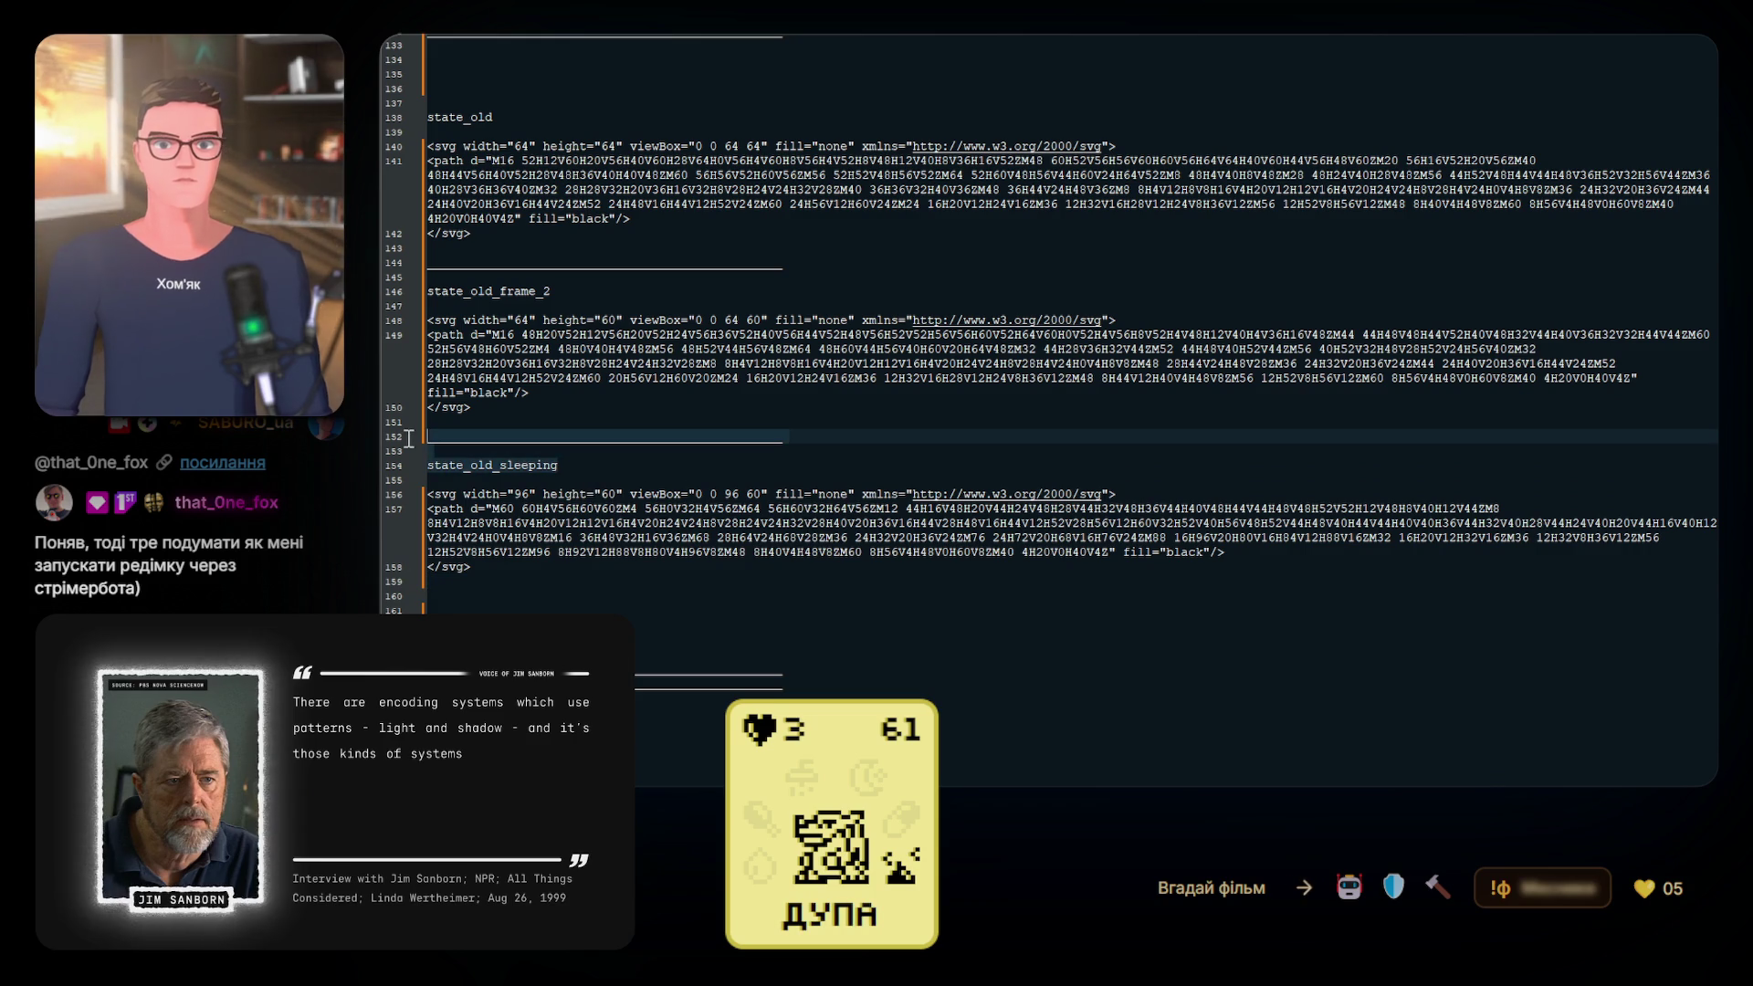
{"action": "left_click", "coordinate": [447, 603]}
{"action": "key", "text": "ctrl+v"}
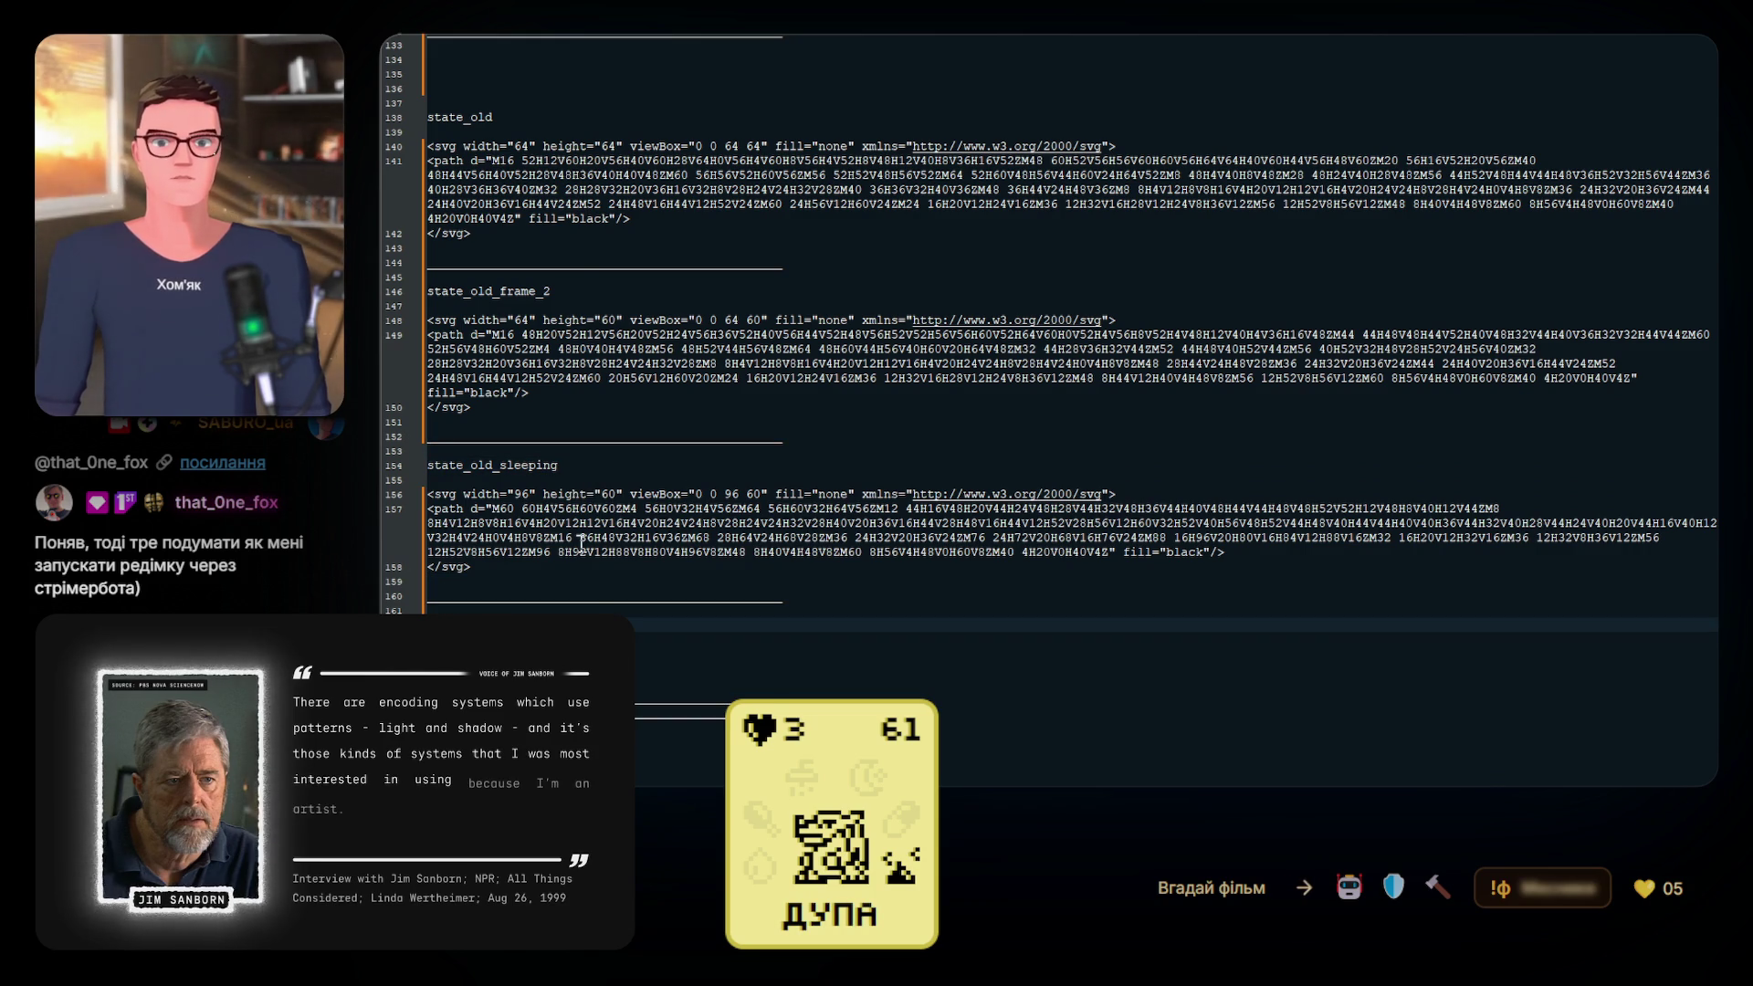
{"action": "left_click", "coordinate": [551, 290]}
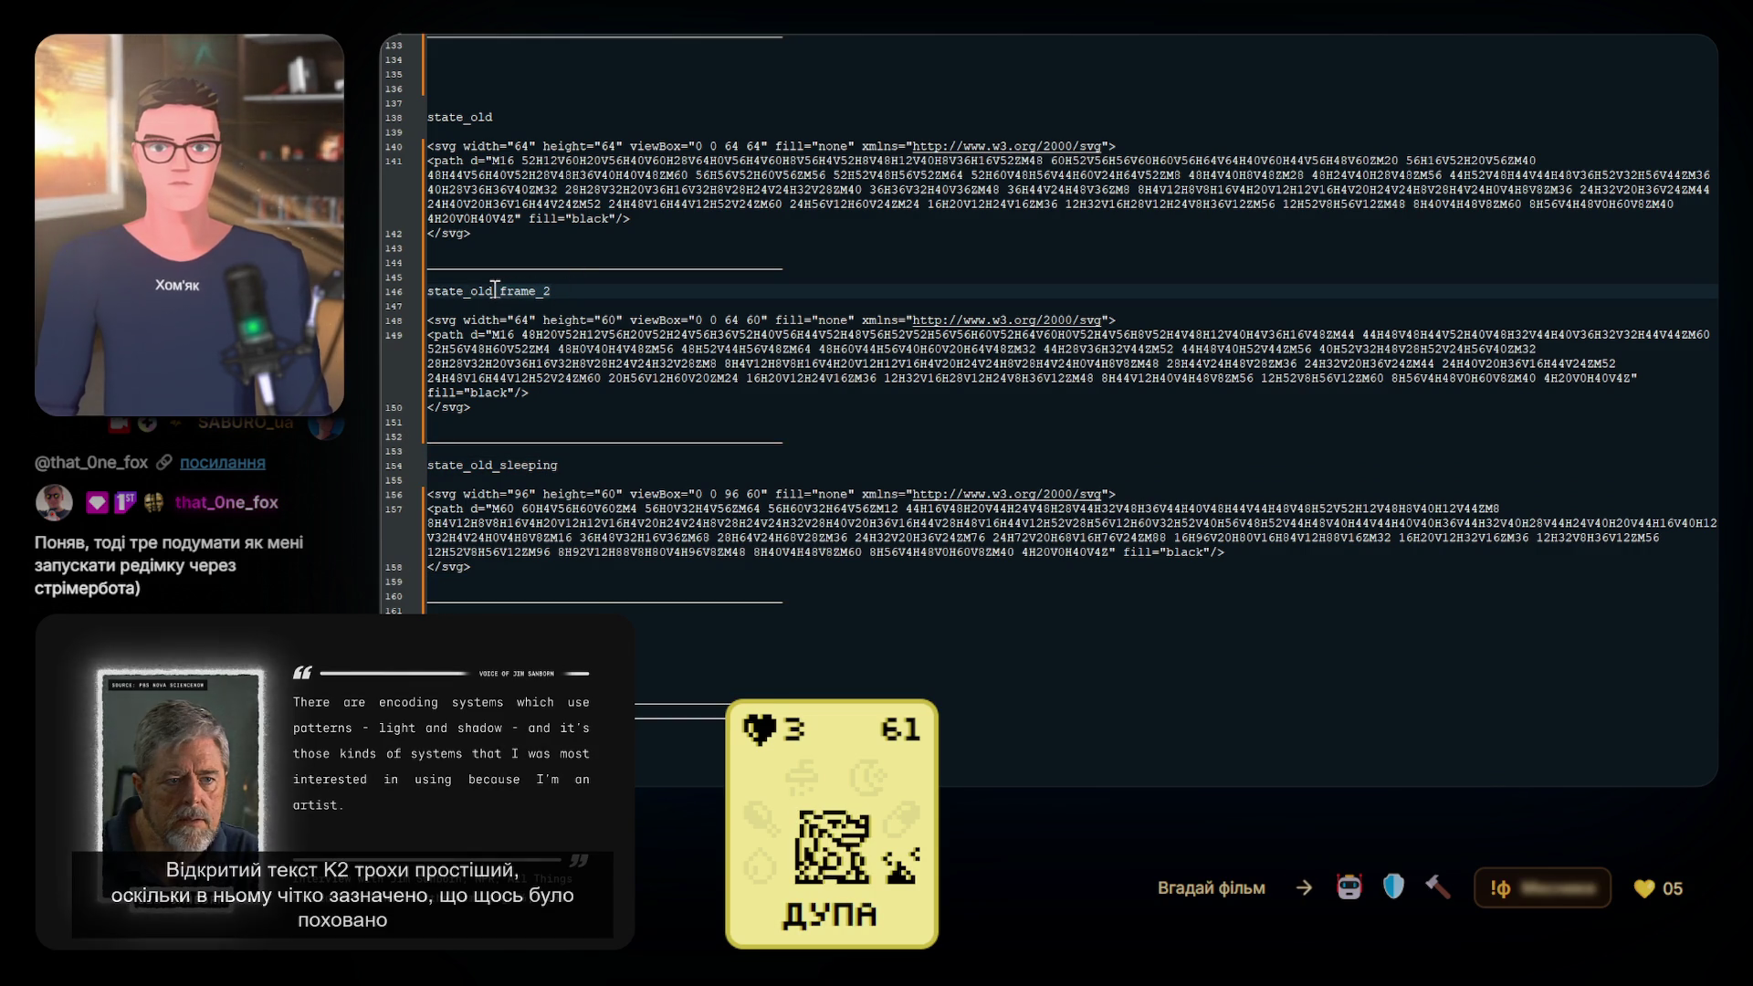
{"action": "left_click", "coordinate": [666, 687]}
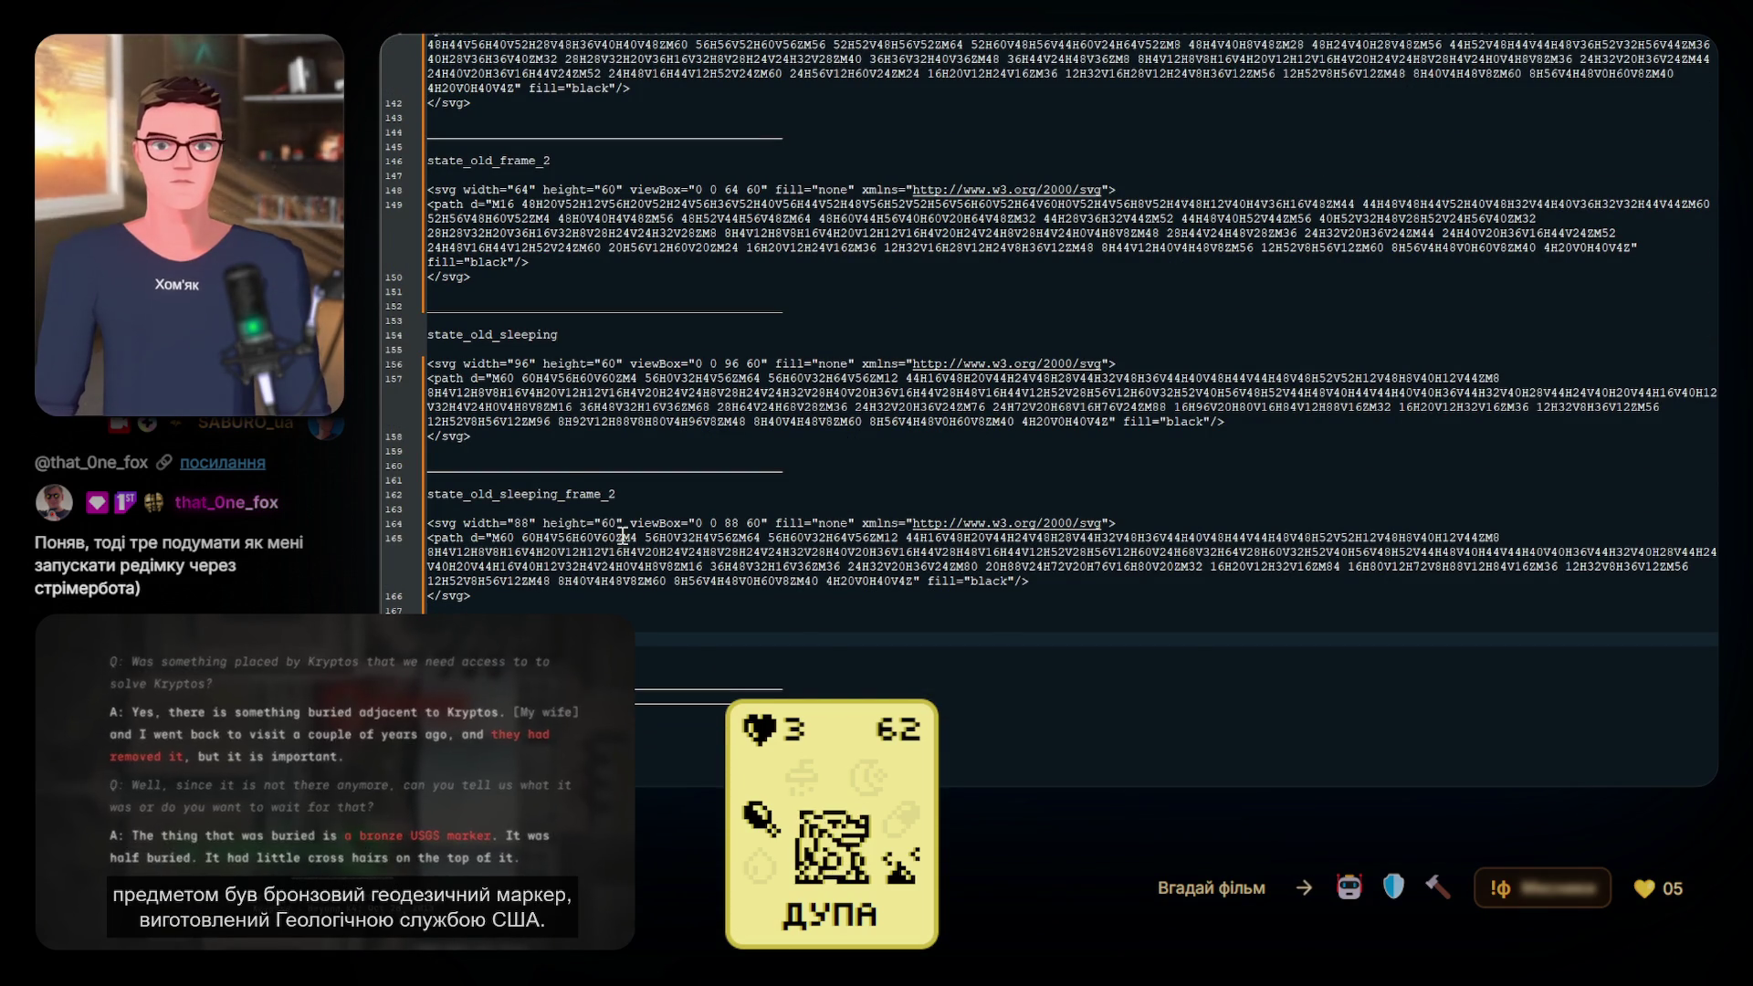
{"action": "scroll", "coordinate": [613, 486], "scroll_direction": "up", "scroll_amount": 3}
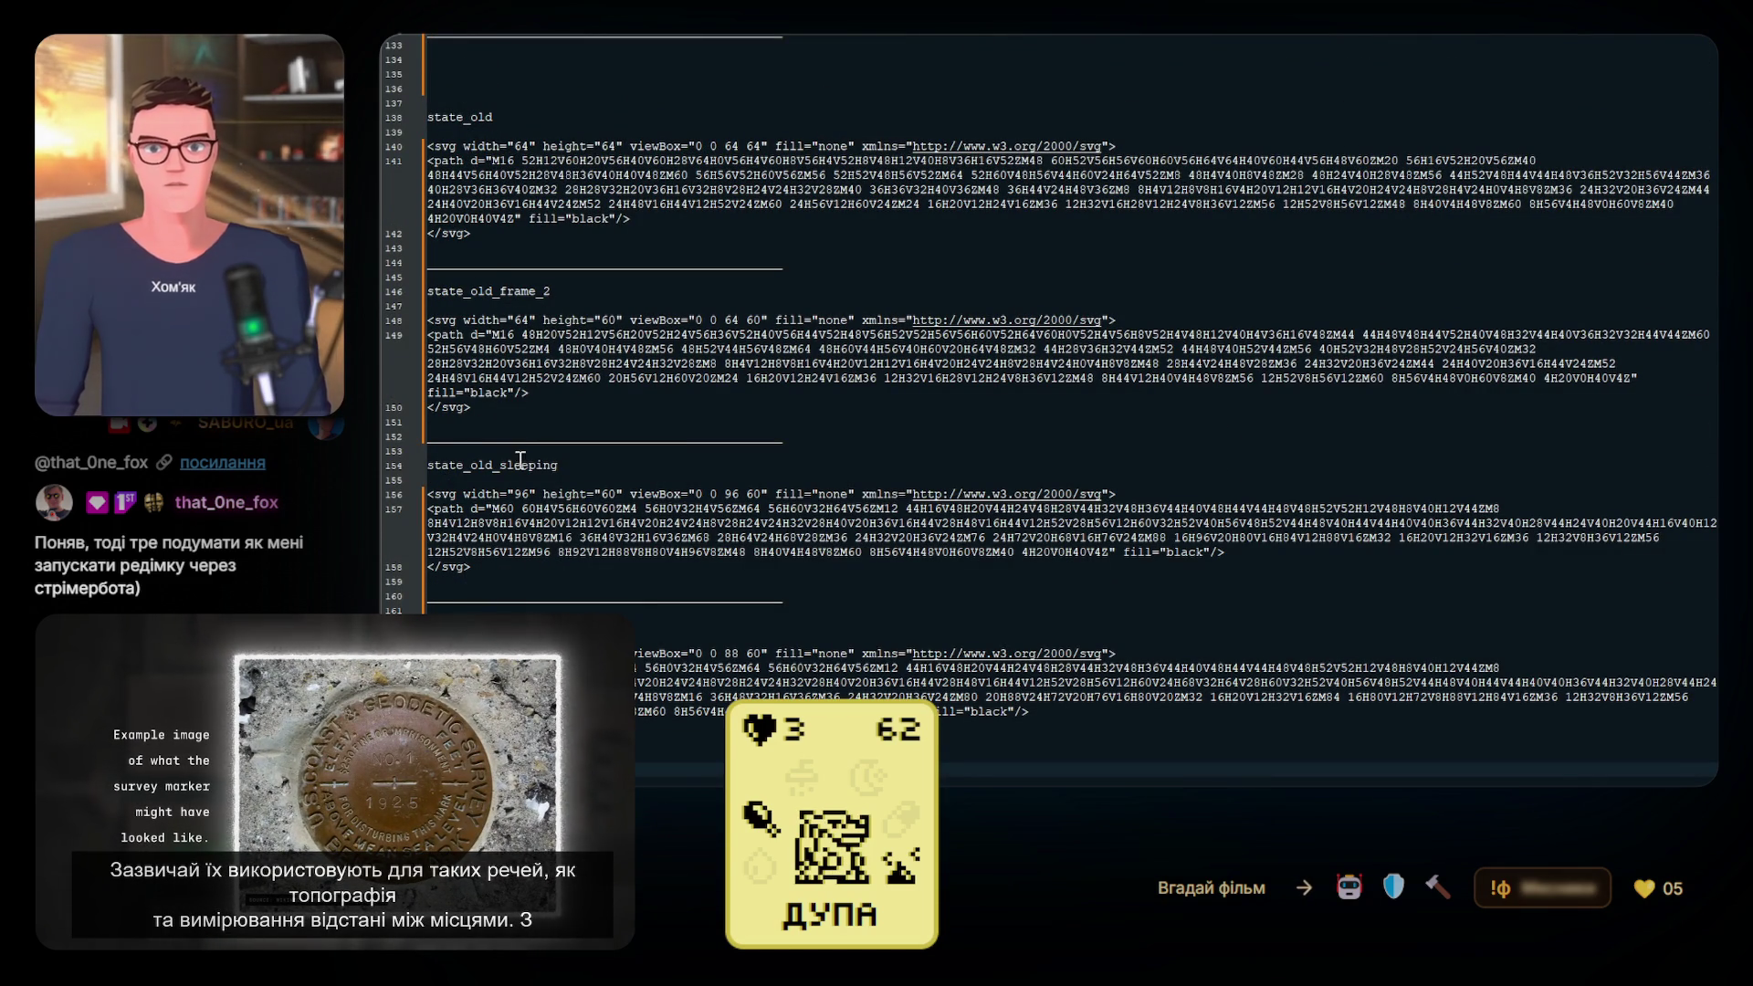
{"action": "scroll", "coordinate": [537, 603], "scroll_direction": "down", "scroll_amount": 3}
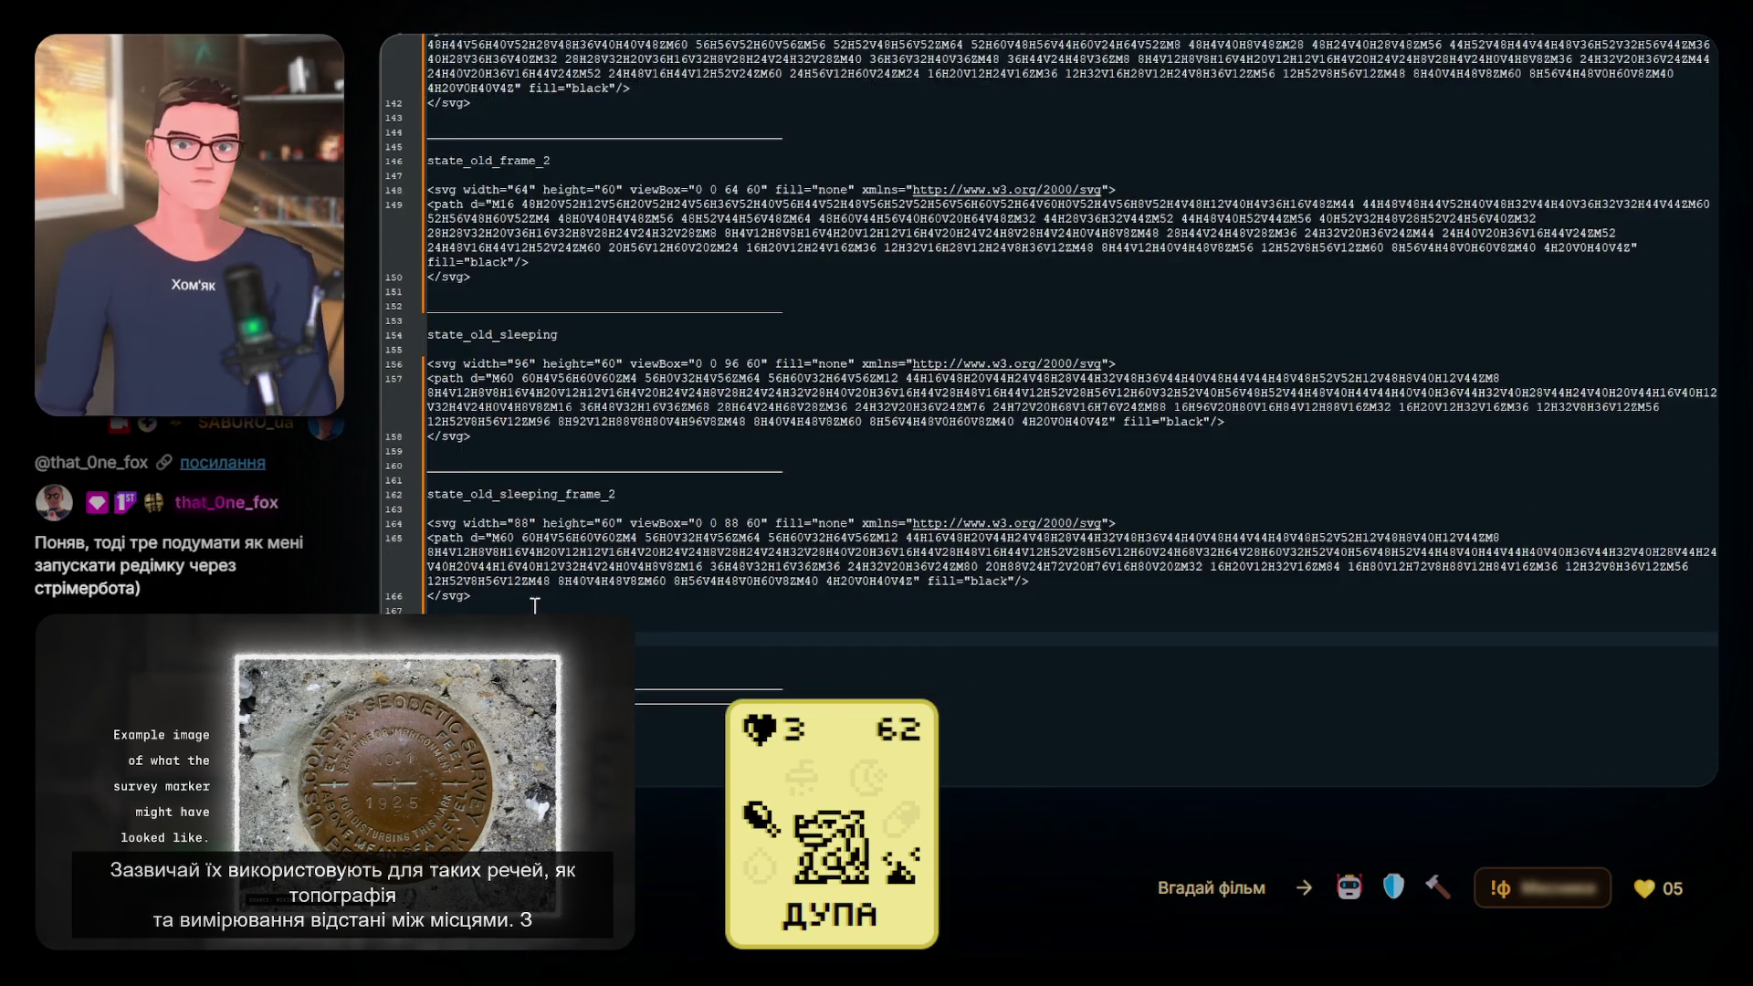
{"action": "scroll", "coordinate": [537, 602], "scroll_direction": "up", "scroll_amount": 10}
{"action": "scroll", "coordinate": [537, 606], "scroll_direction": "up", "scroll_amount": 5}
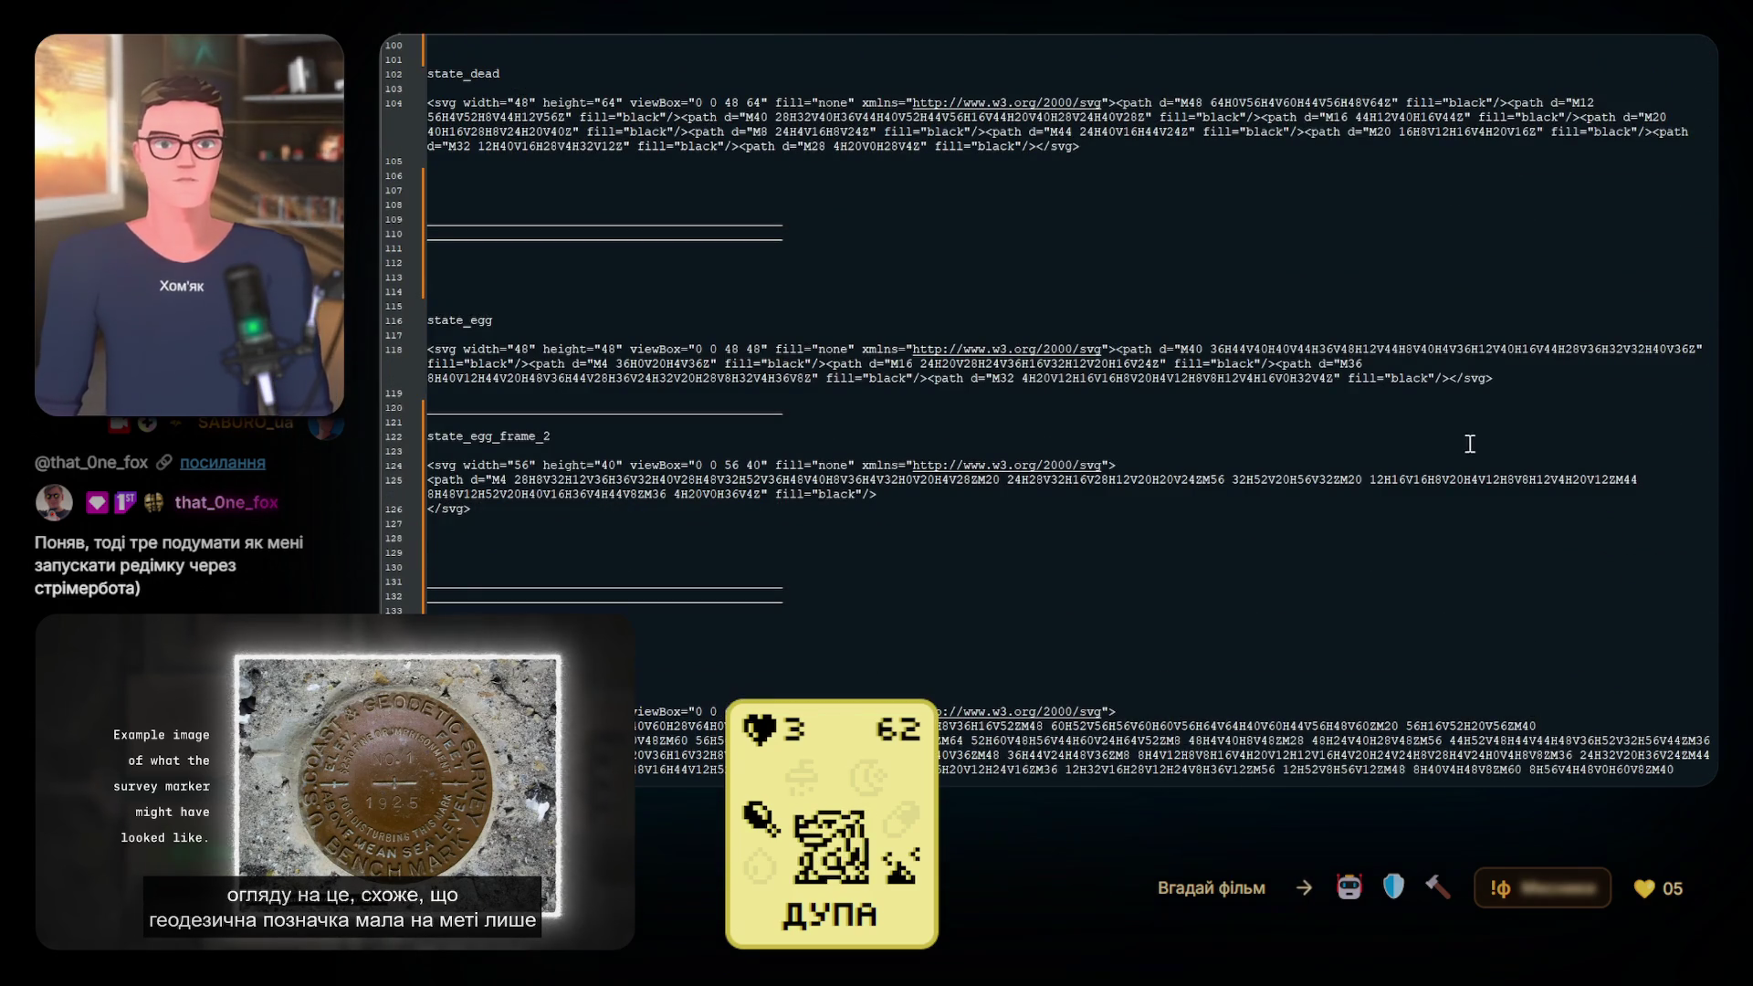
{"action": "scroll", "coordinate": [1689, 466], "scroll_direction": "up", "scroll_amount": 20}
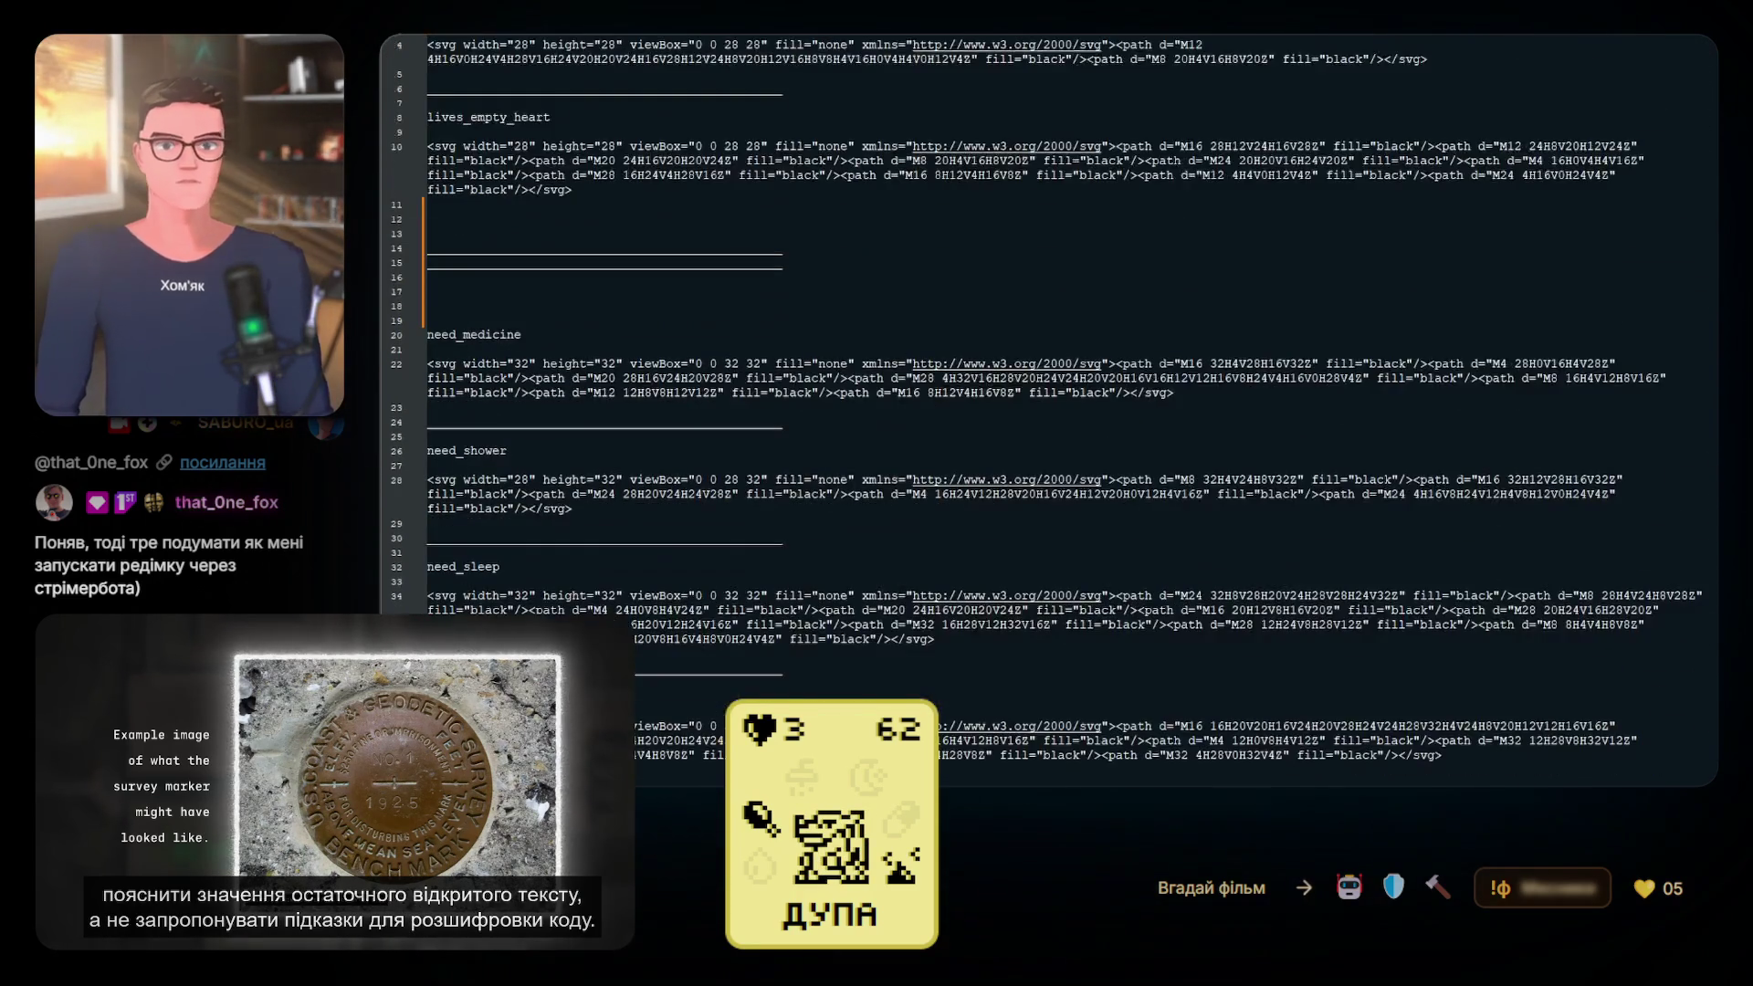
{"action": "scroll", "coordinate": [1673, 763], "scroll_direction": "down", "scroll_amount": 20}
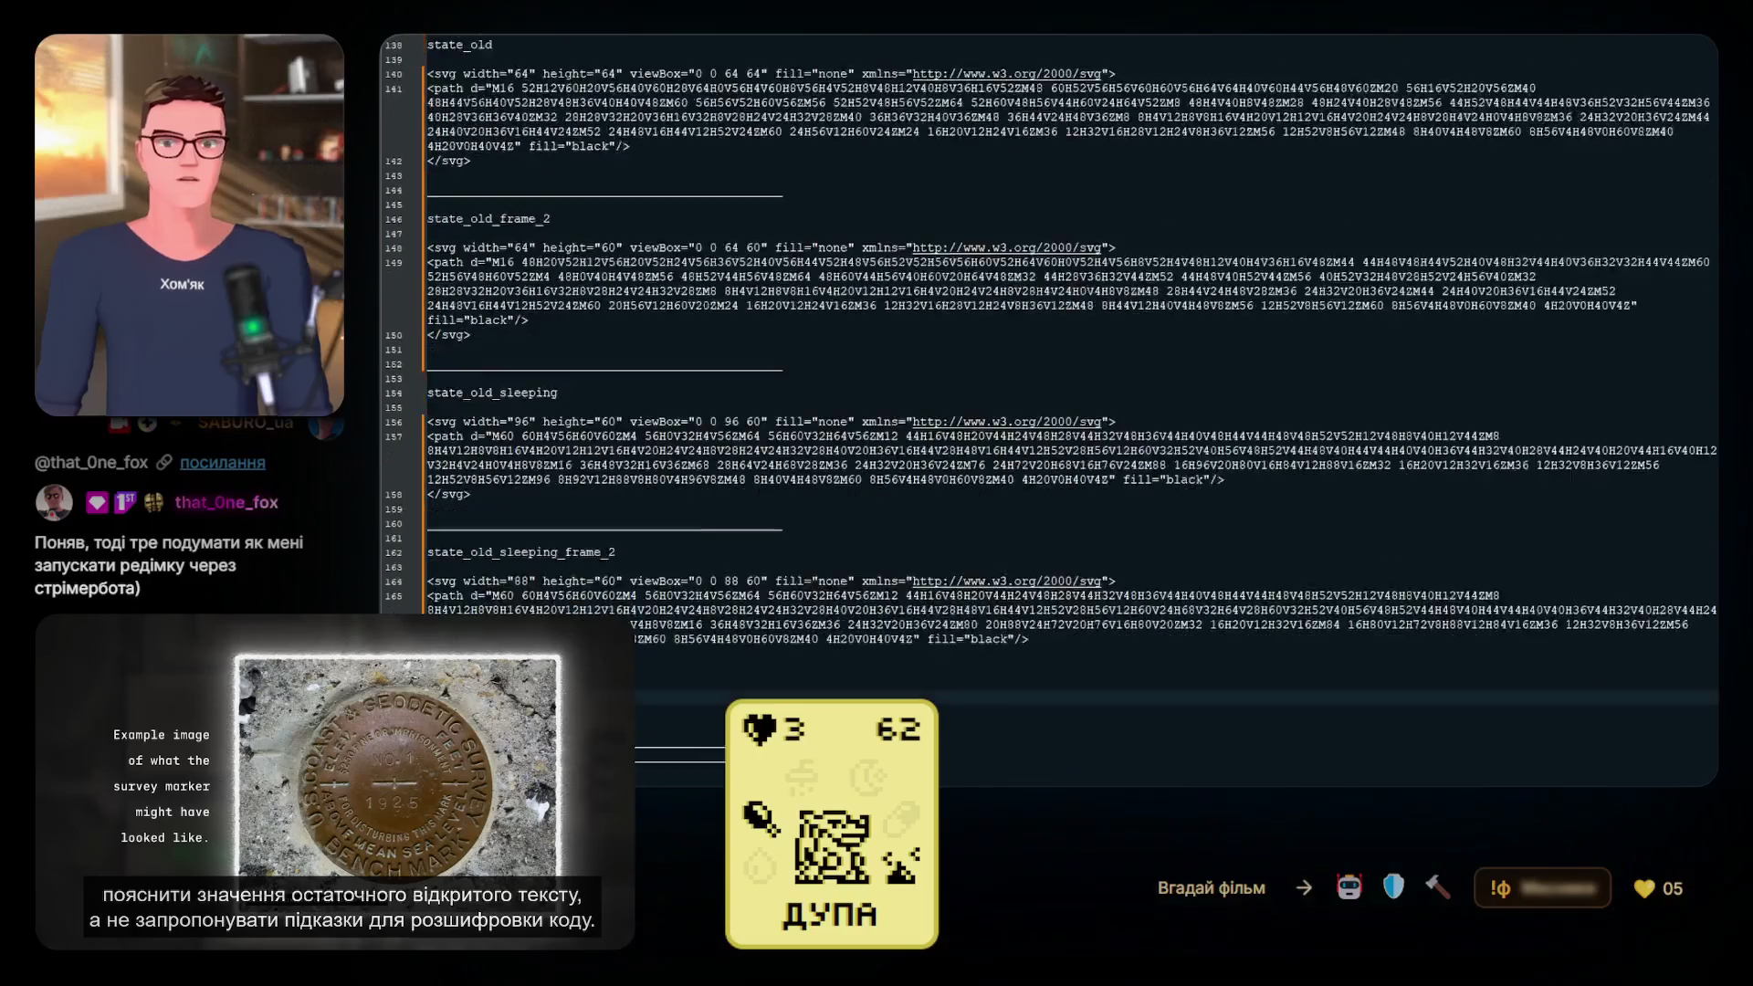
{"action": "scroll", "coordinate": [1050, 411], "scroll_direction": "up", "scroll_amount": 2}
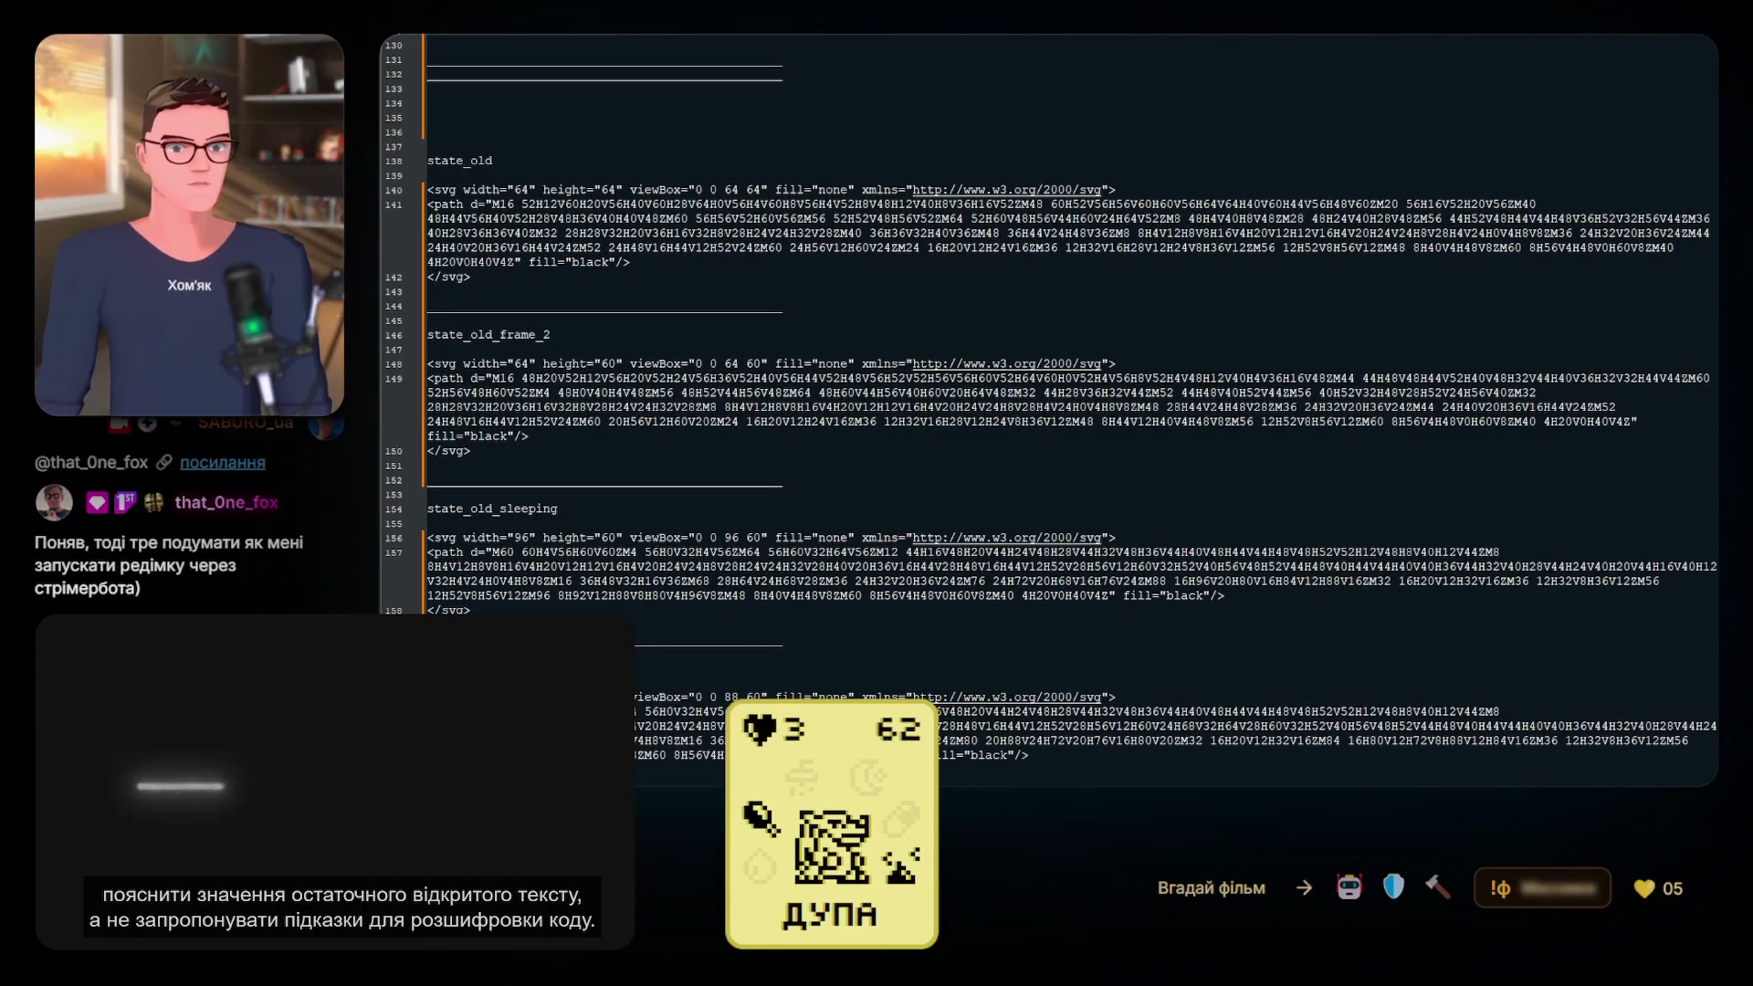
{"action": "scroll", "coordinate": [1050, 411], "scroll_direction": "down", "scroll_amount": 4}
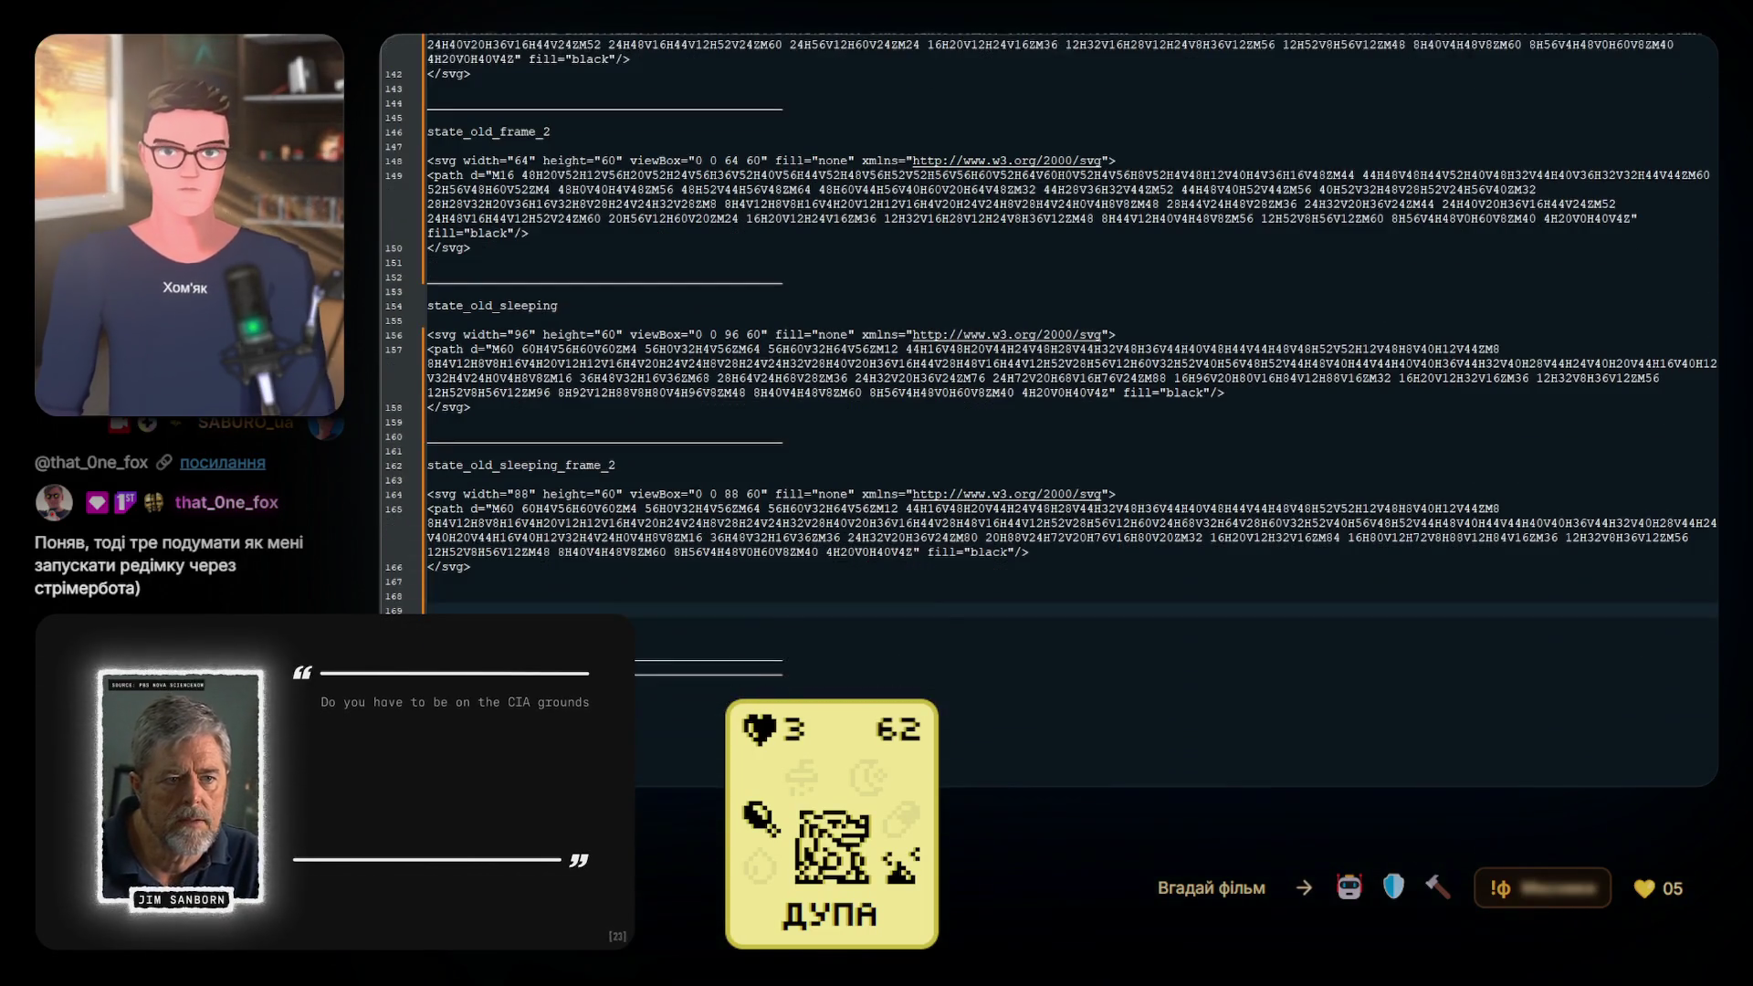
{"action": "scroll", "coordinate": [1050, 411], "scroll_direction": "down", "scroll_amount": 9}
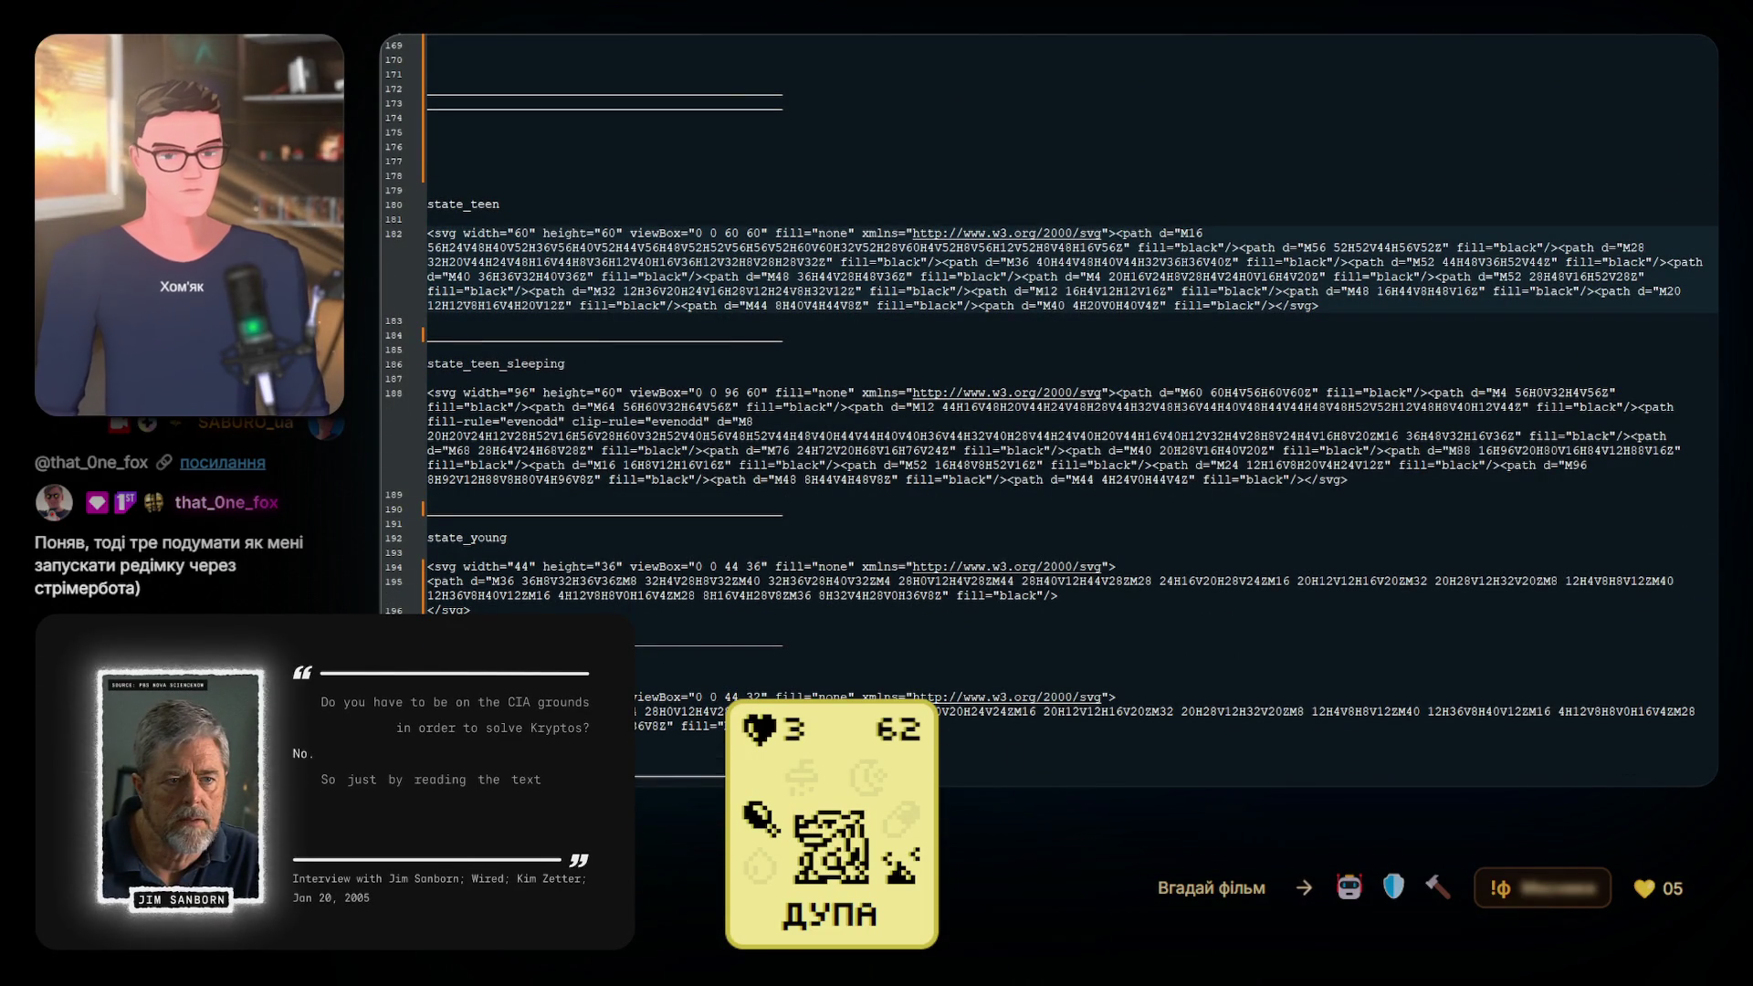
{"action": "scroll", "coordinate": [763, 657], "scroll_direction": "down", "scroll_amount": 1}
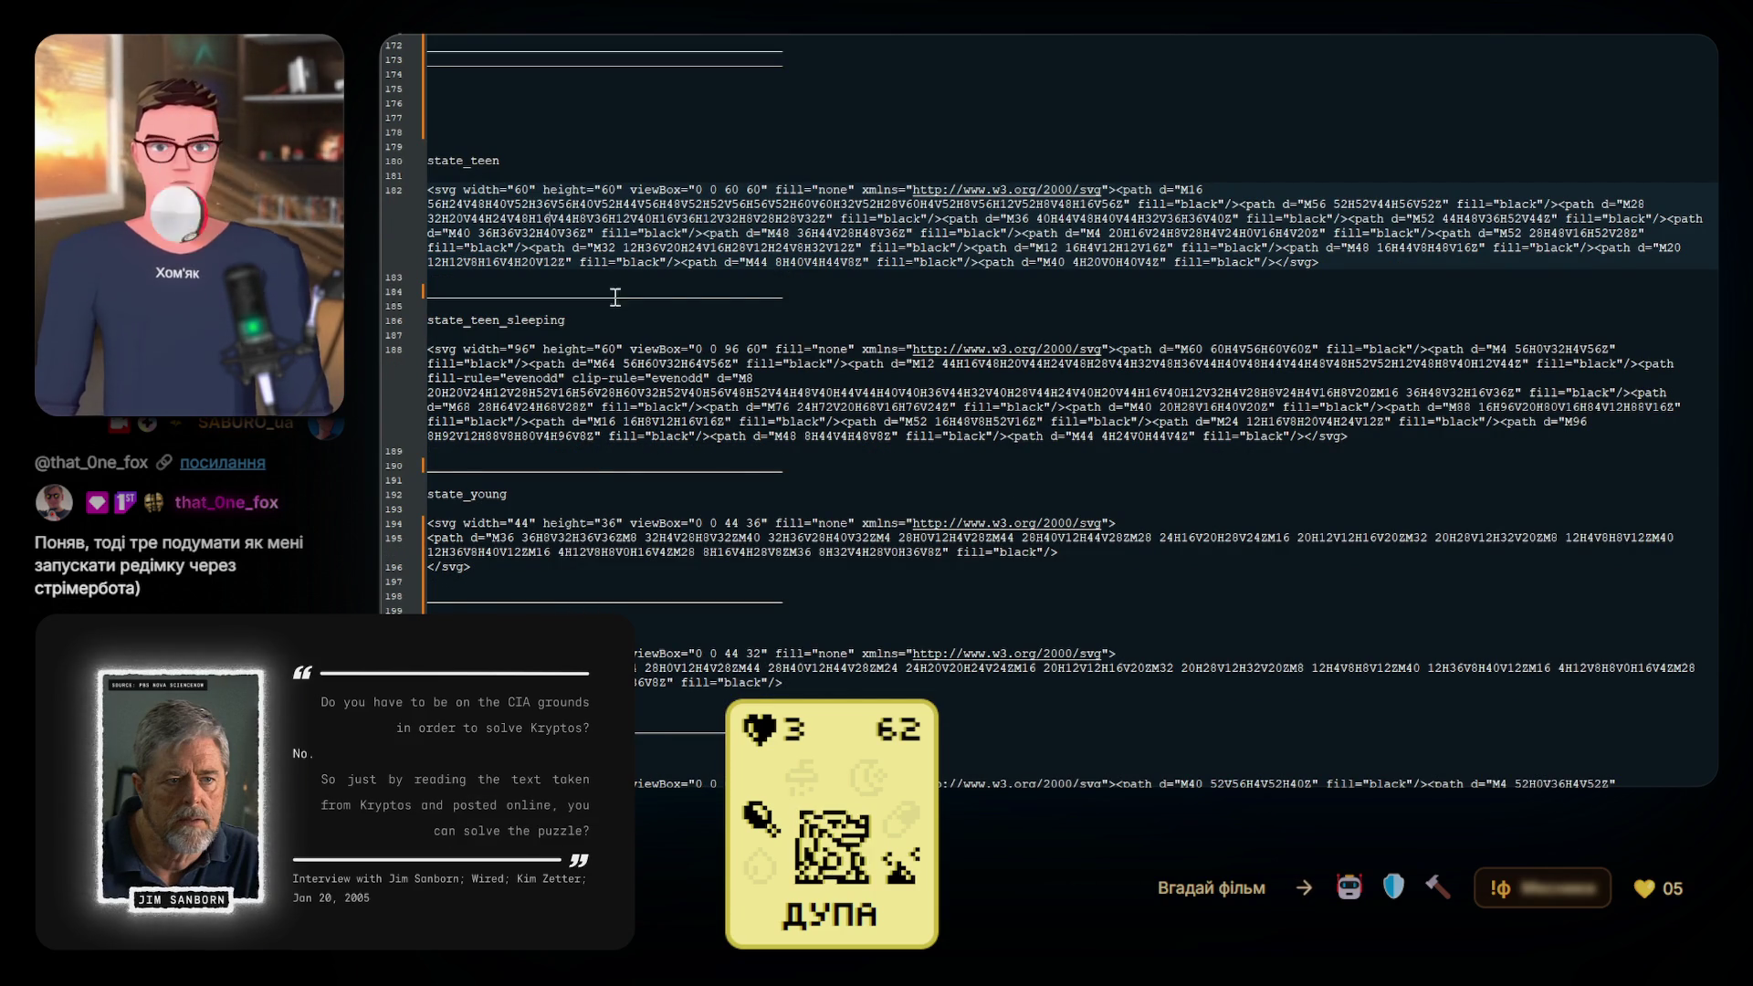
{"action": "scroll", "coordinate": [623, 410], "scroll_direction": "up", "scroll_amount": 3}
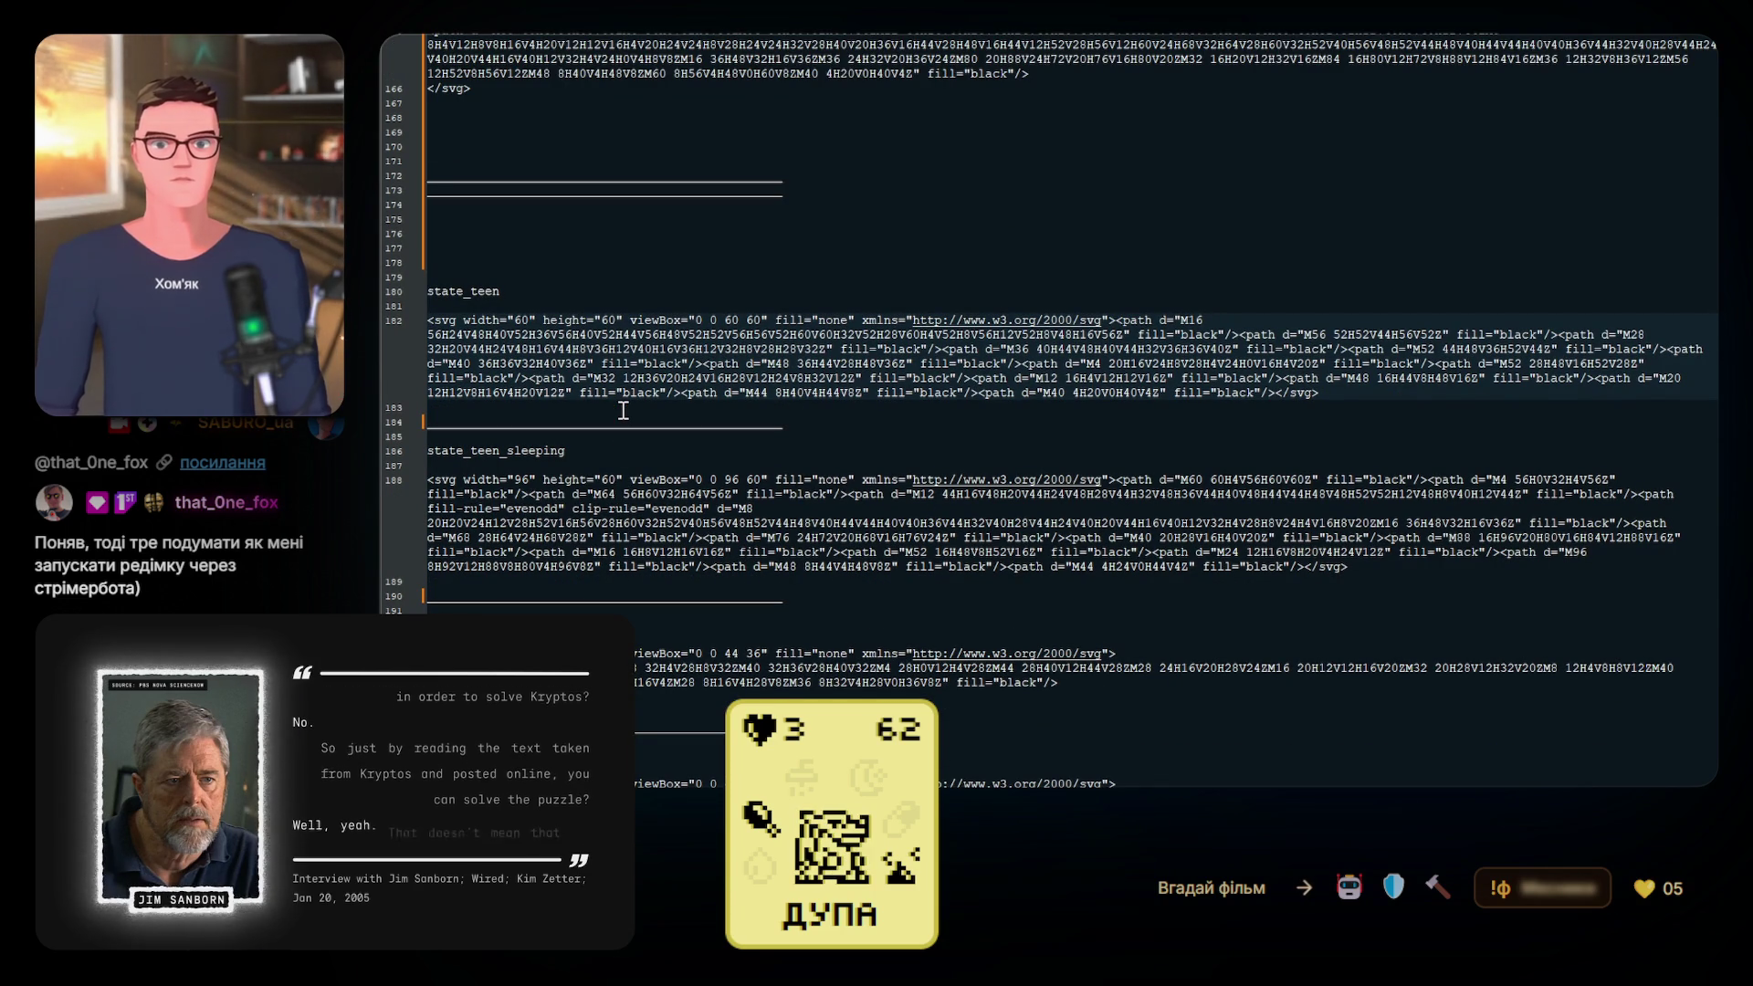
{"action": "scroll", "coordinate": [623, 411], "scroll_direction": "up", "scroll_amount": 3}
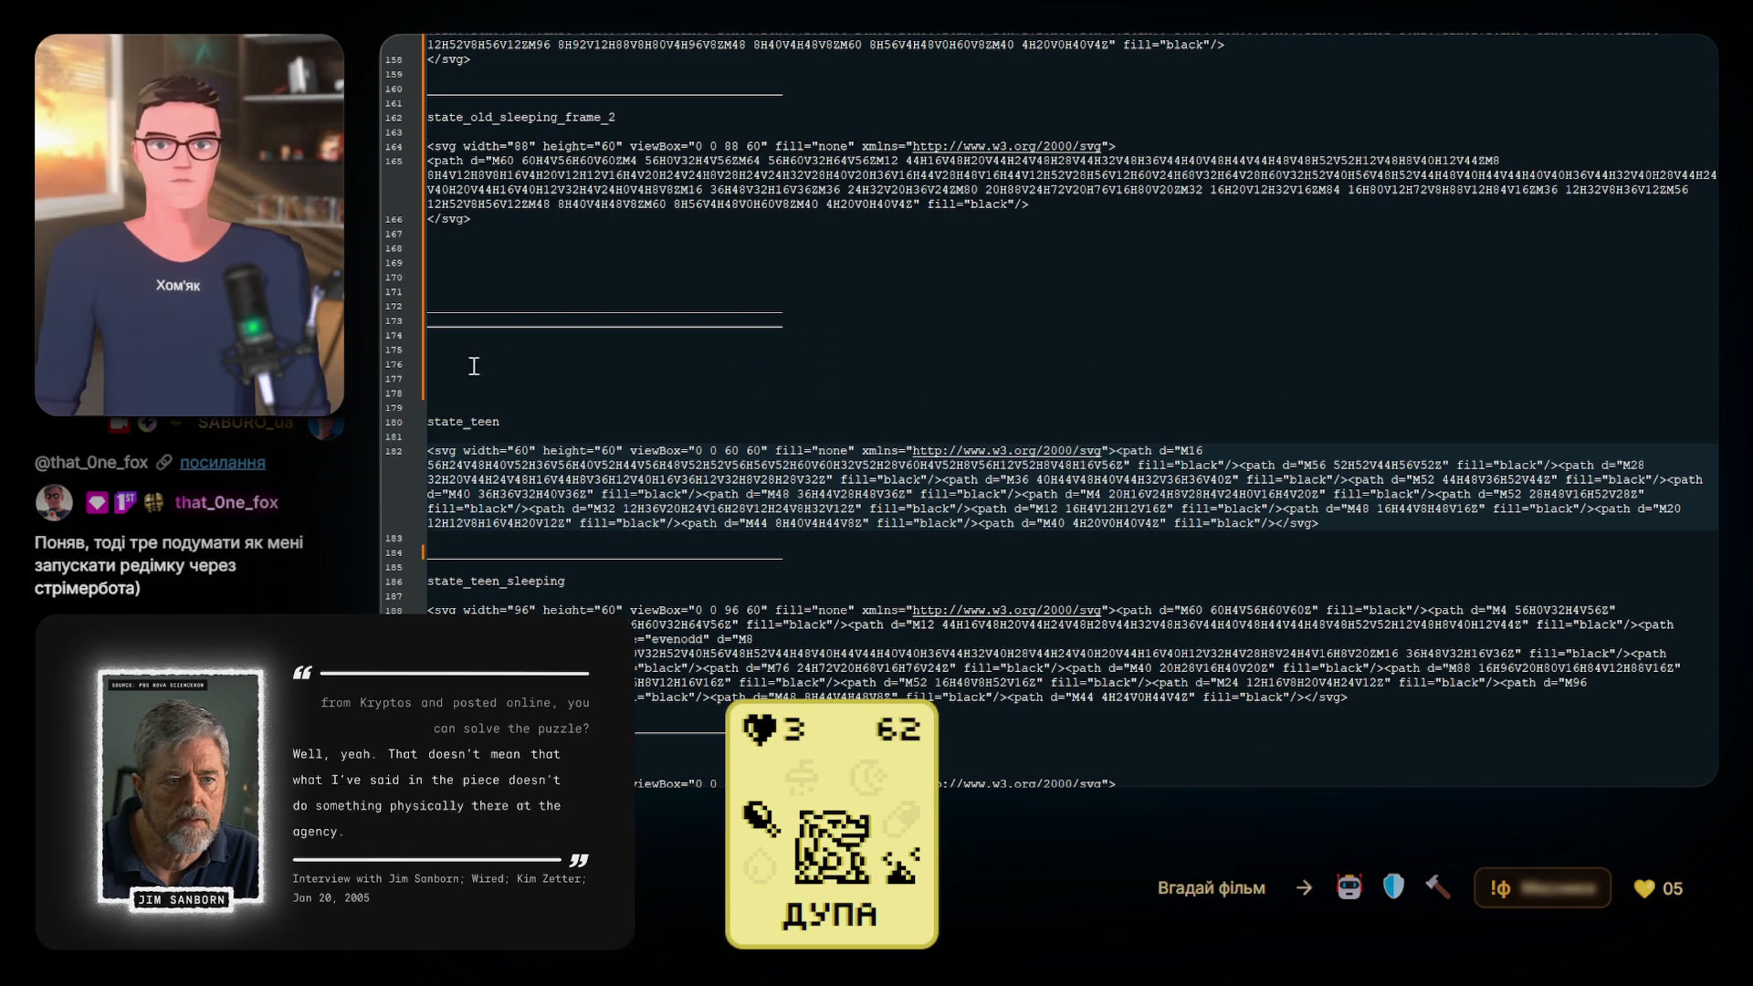
{"action": "left_click", "coordinate": [465, 392]}
{"action": "left_click_drag", "start_coordinate": [465, 391], "coordinate": [444, 241]}
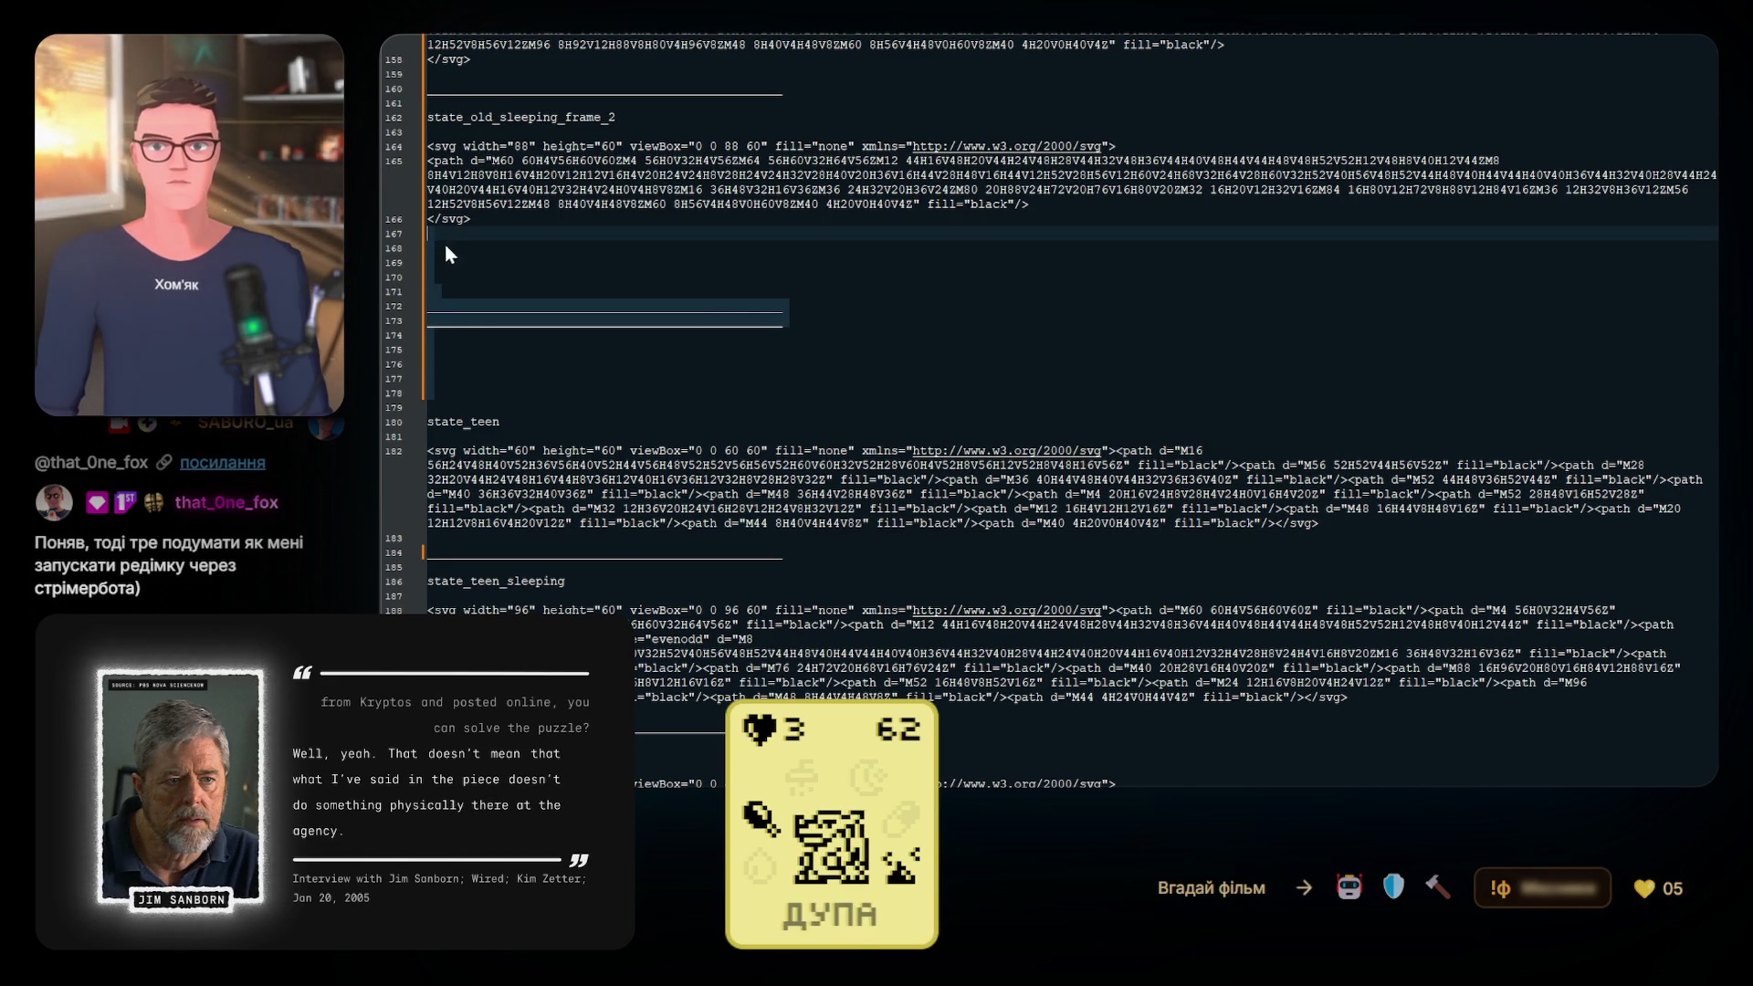
{"action": "scroll", "coordinate": [574, 603], "scroll_direction": "down", "scroll_amount": 1}
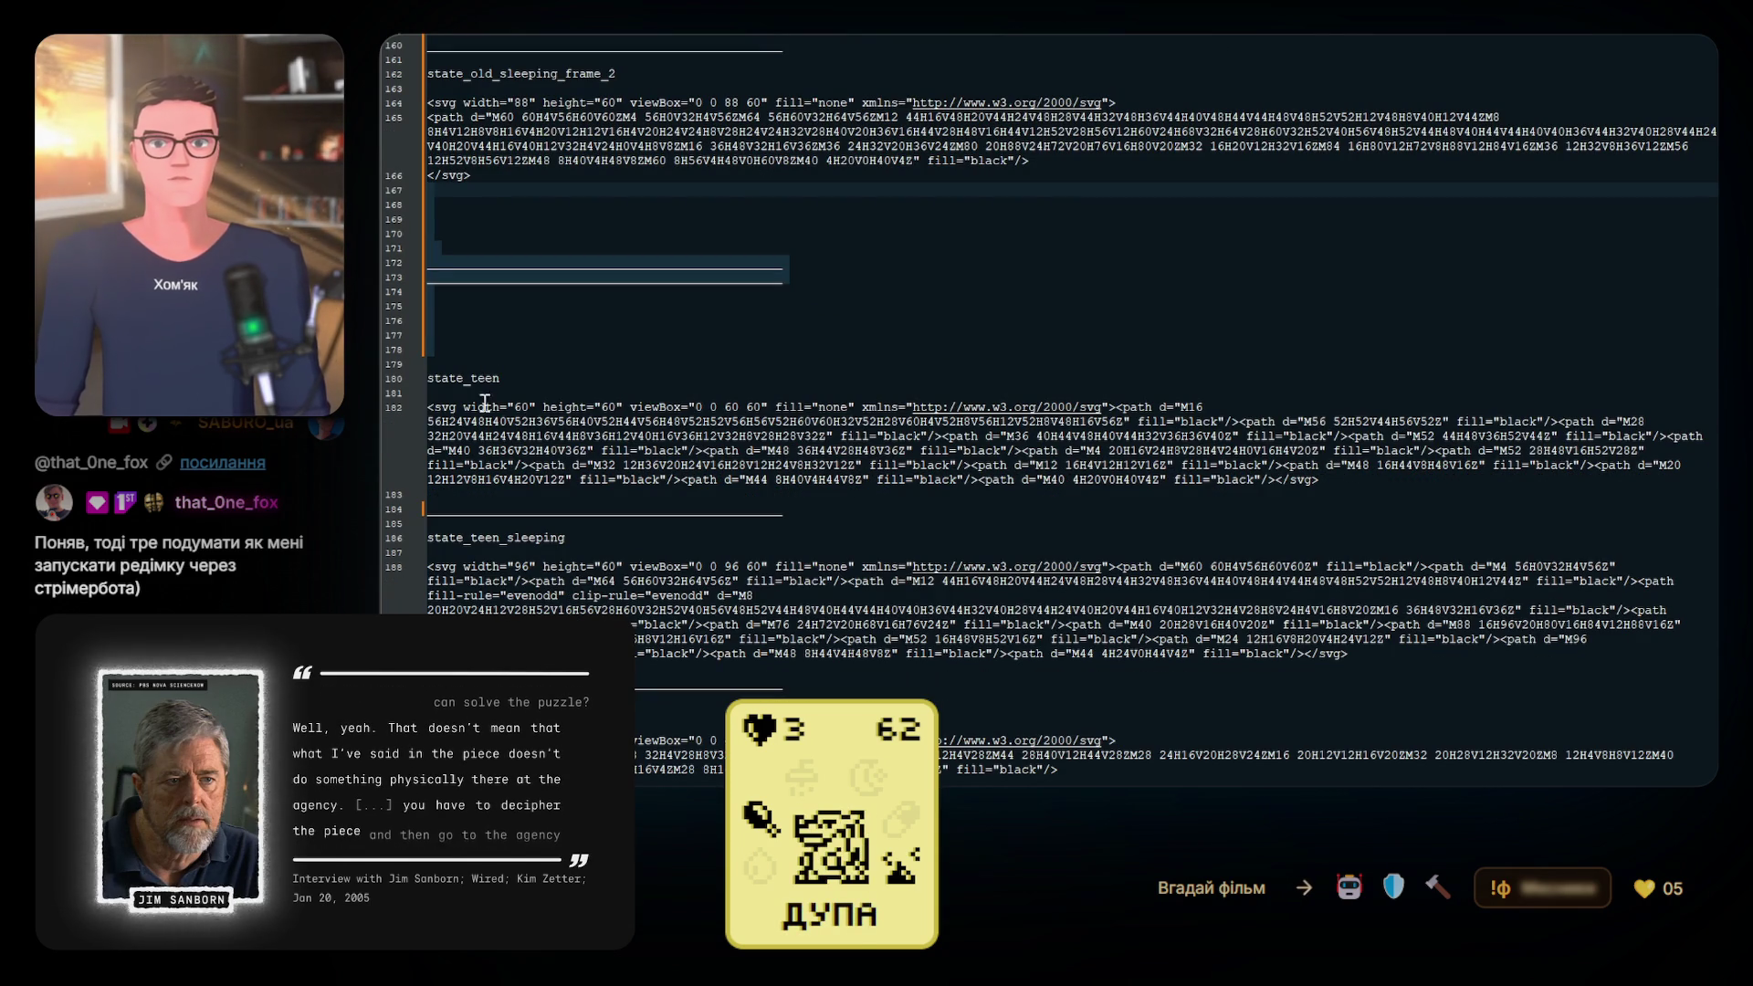
{"action": "scroll", "coordinate": [819, 603], "scroll_direction": "down", "scroll_amount": 2}
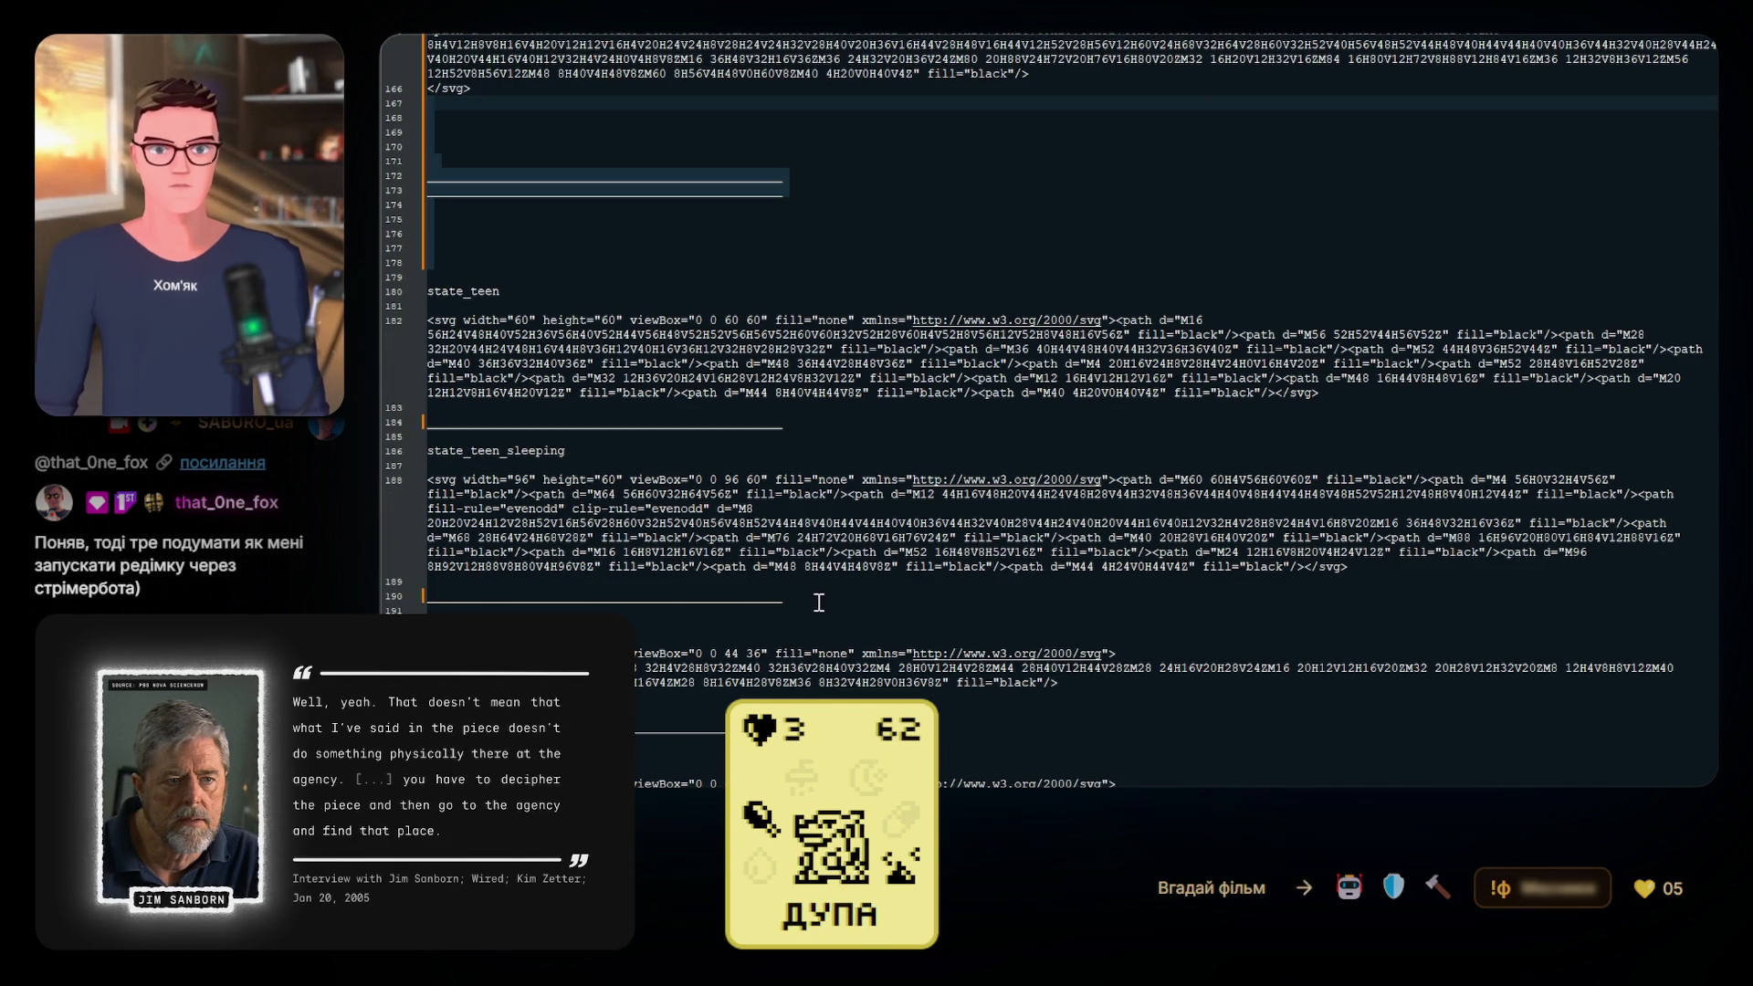
{"action": "scroll", "coordinate": [486, 587], "scroll_direction": "down", "scroll_amount": 3}
{"action": "scroll", "coordinate": [486, 587], "scroll_direction": "up", "scroll_amount": 3}
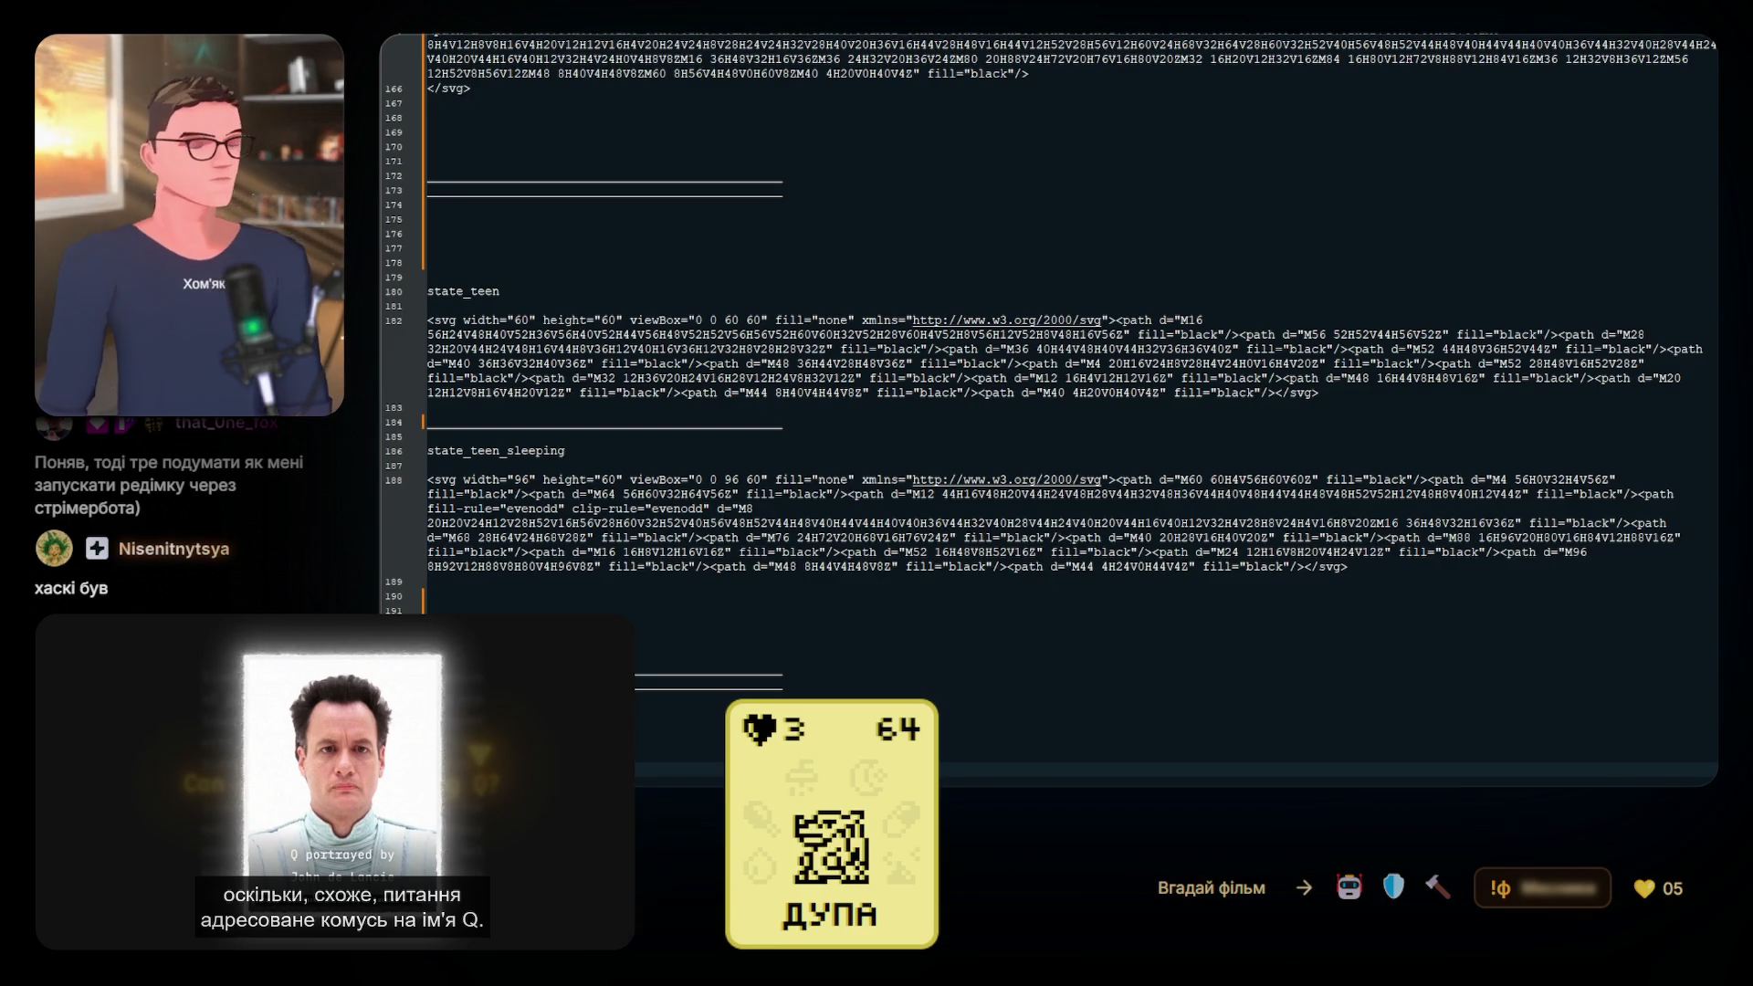
{"action": "left_click", "coordinate": [892, 614]}
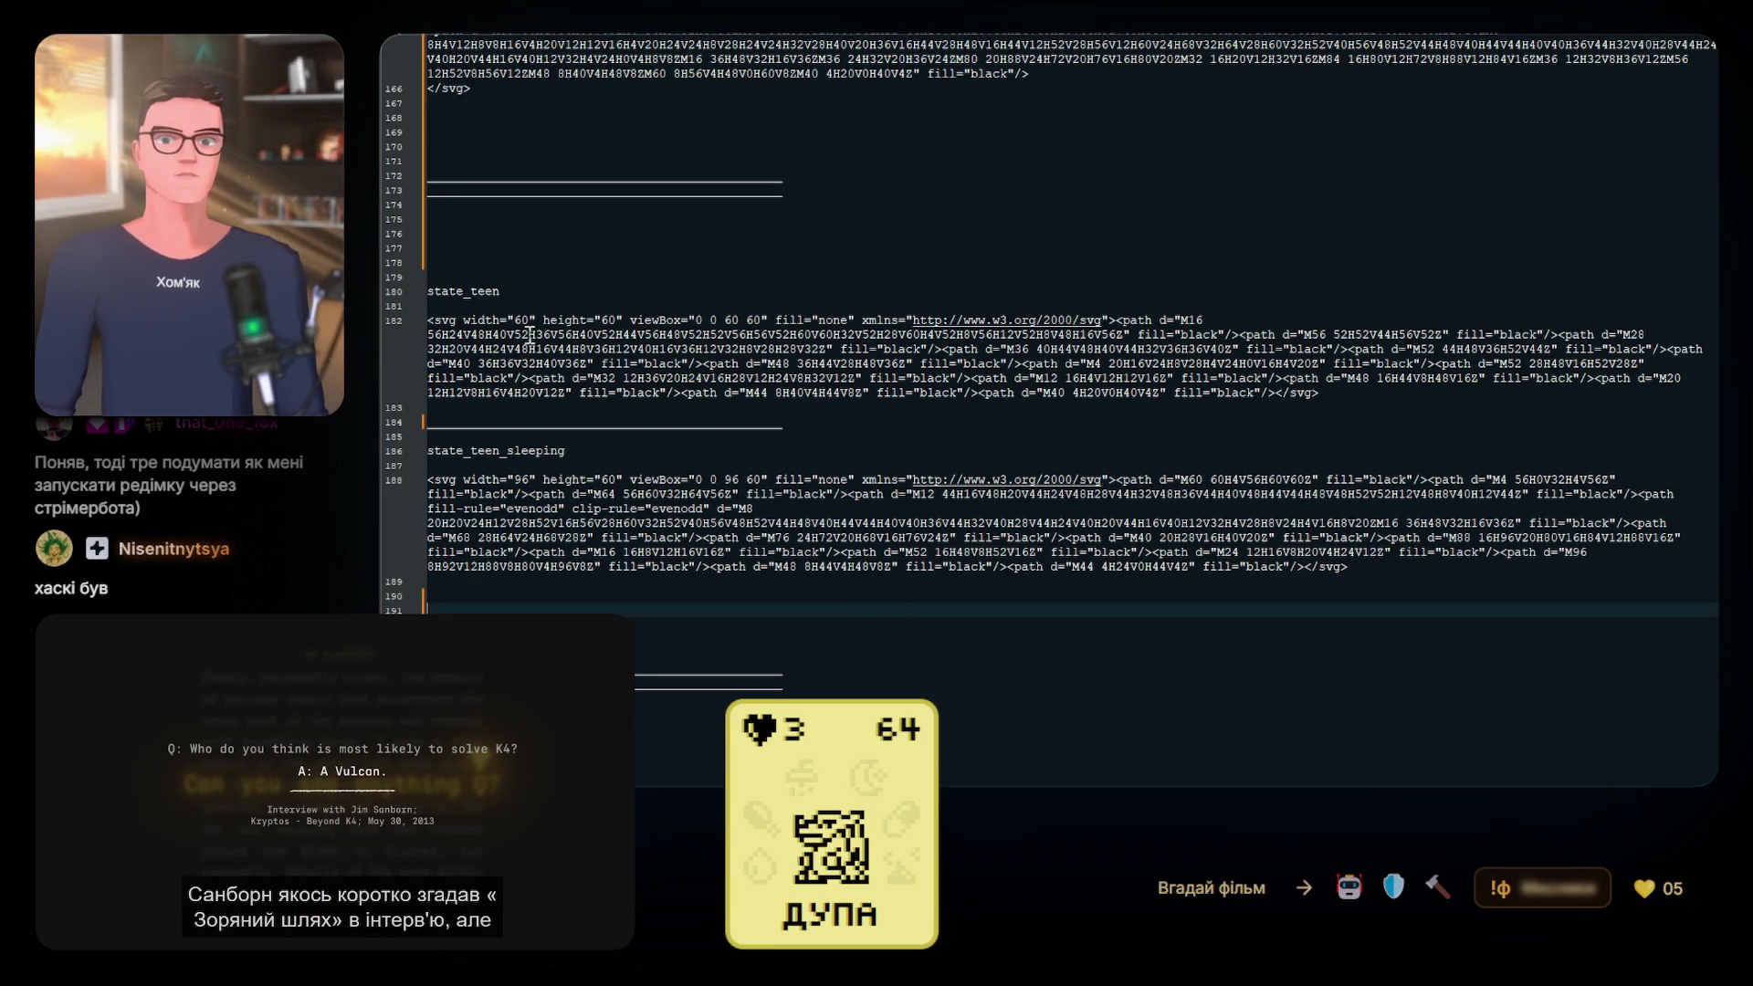
{"action": "scroll", "coordinate": [527, 413], "scroll_direction": "up", "scroll_amount": 3}
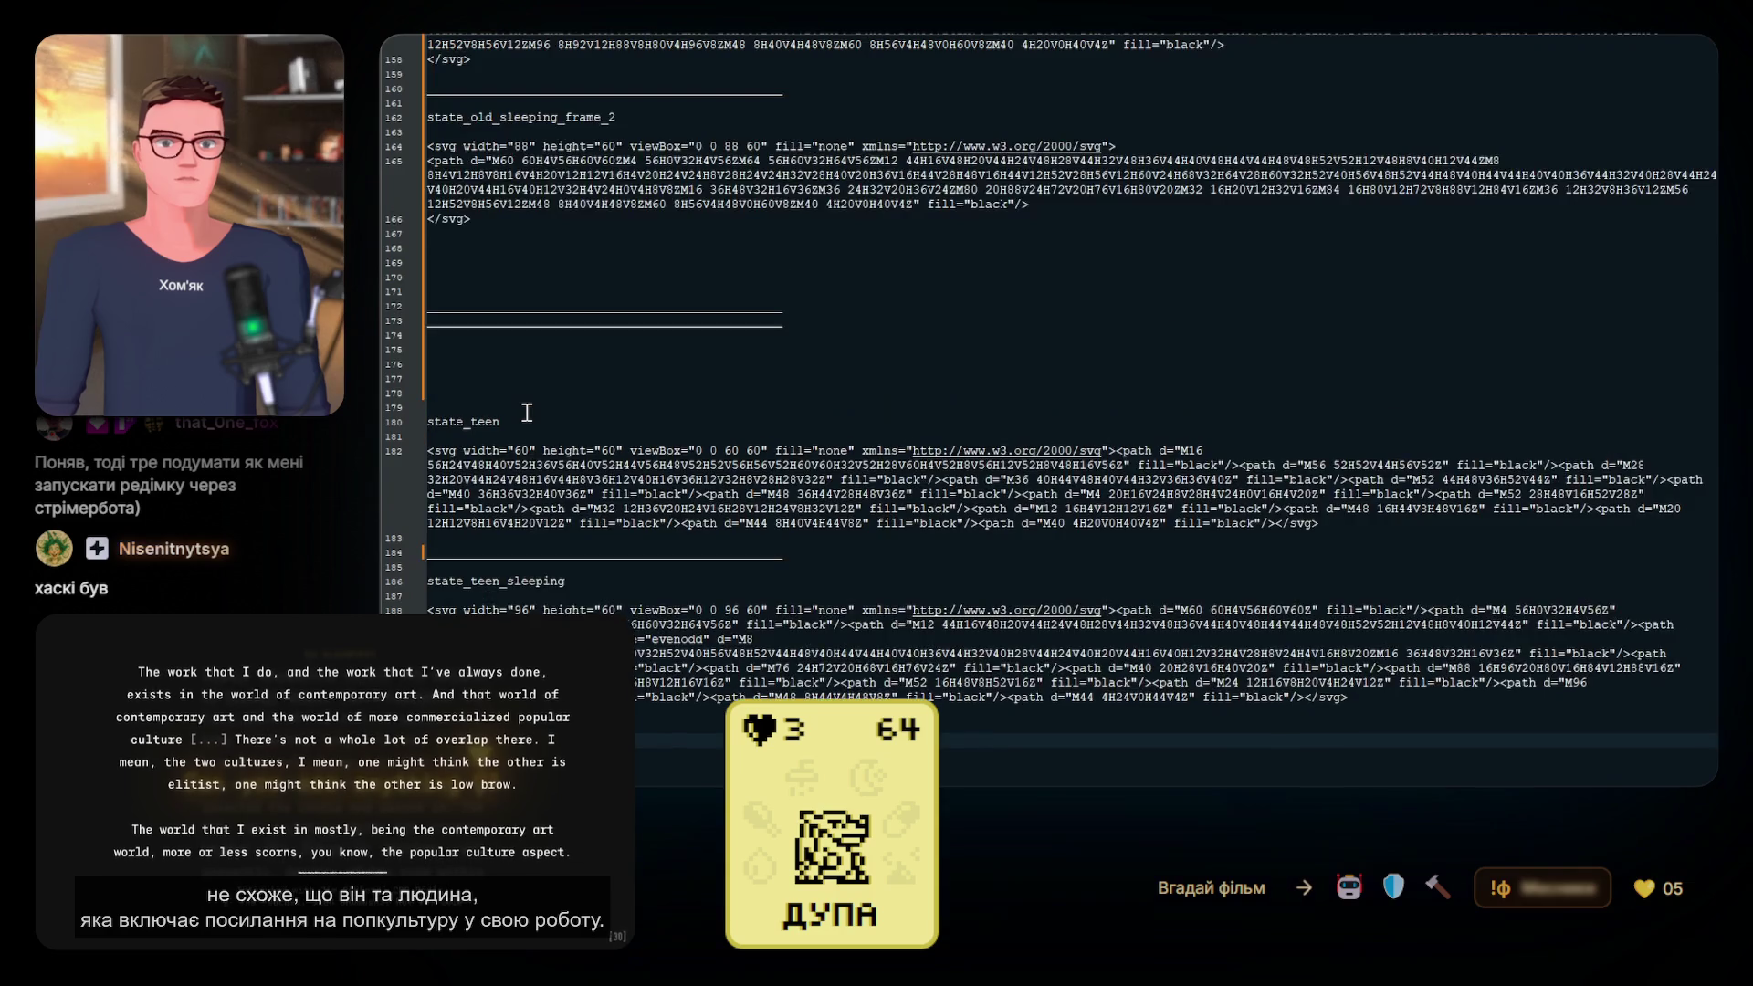
{"action": "scroll", "coordinate": [527, 412], "scroll_direction": "up", "scroll_amount": 18}
{"action": "scroll", "coordinate": [527, 413], "scroll_direction": "down", "scroll_amount": 20}
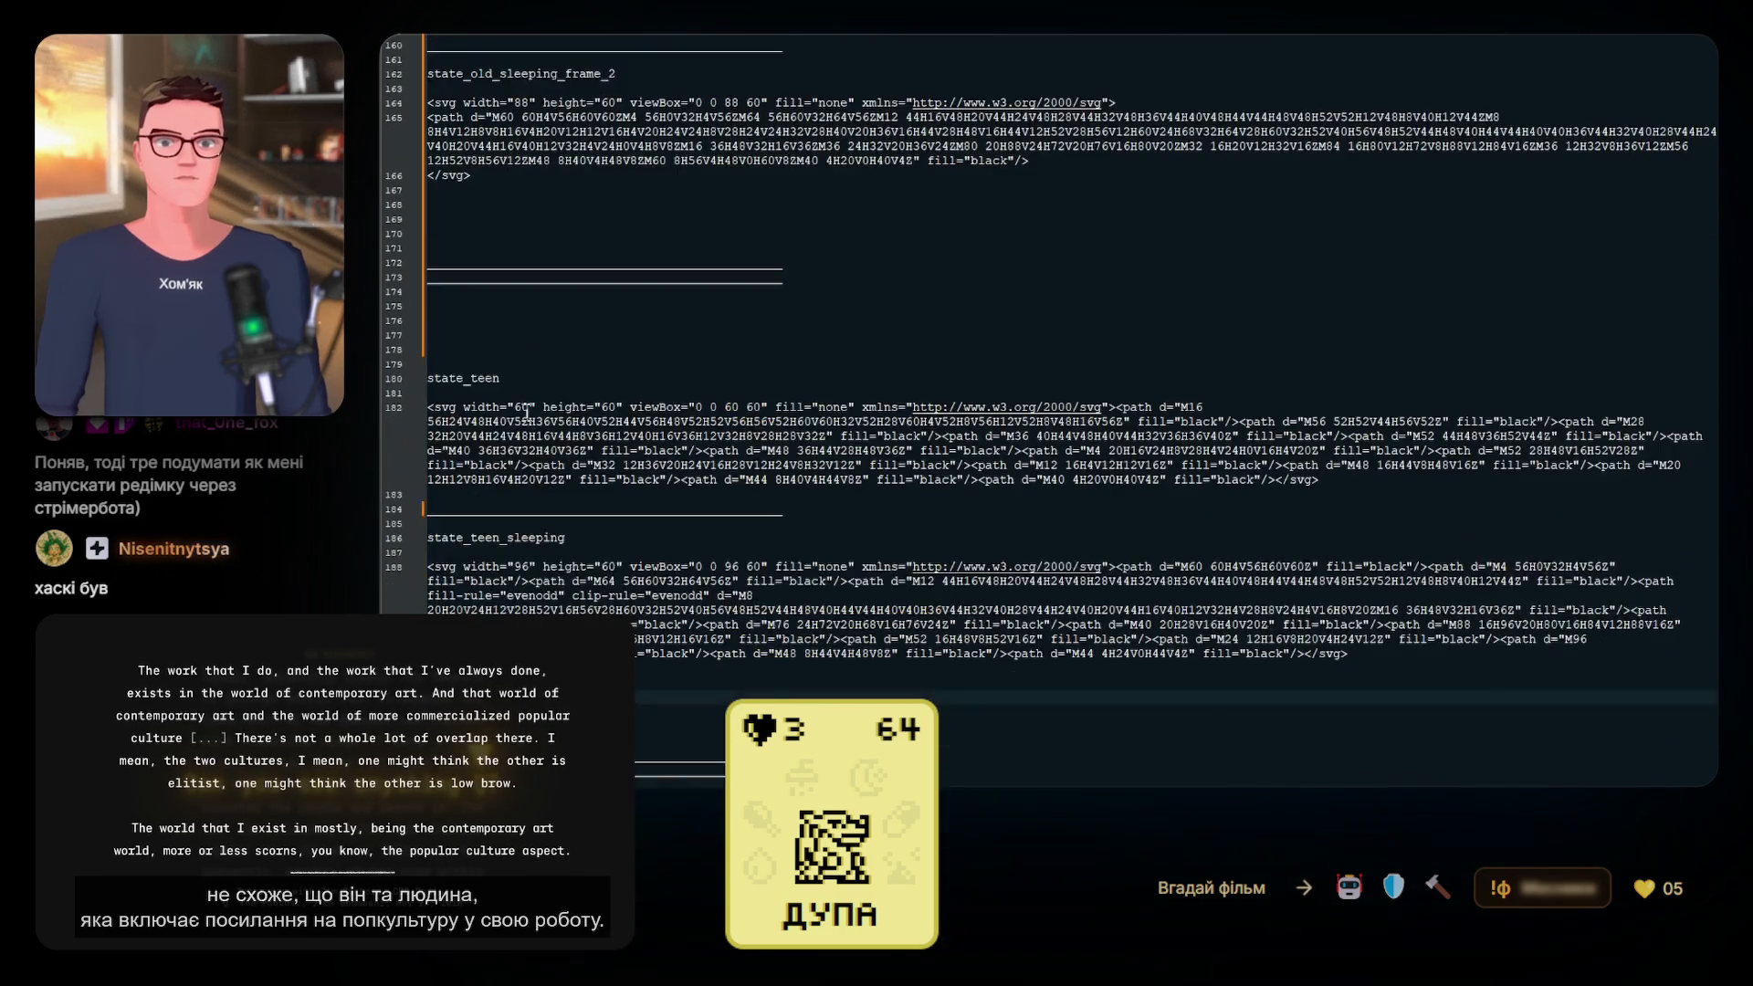
{"action": "scroll", "coordinate": [527, 412], "scroll_direction": "down", "scroll_amount": 2}
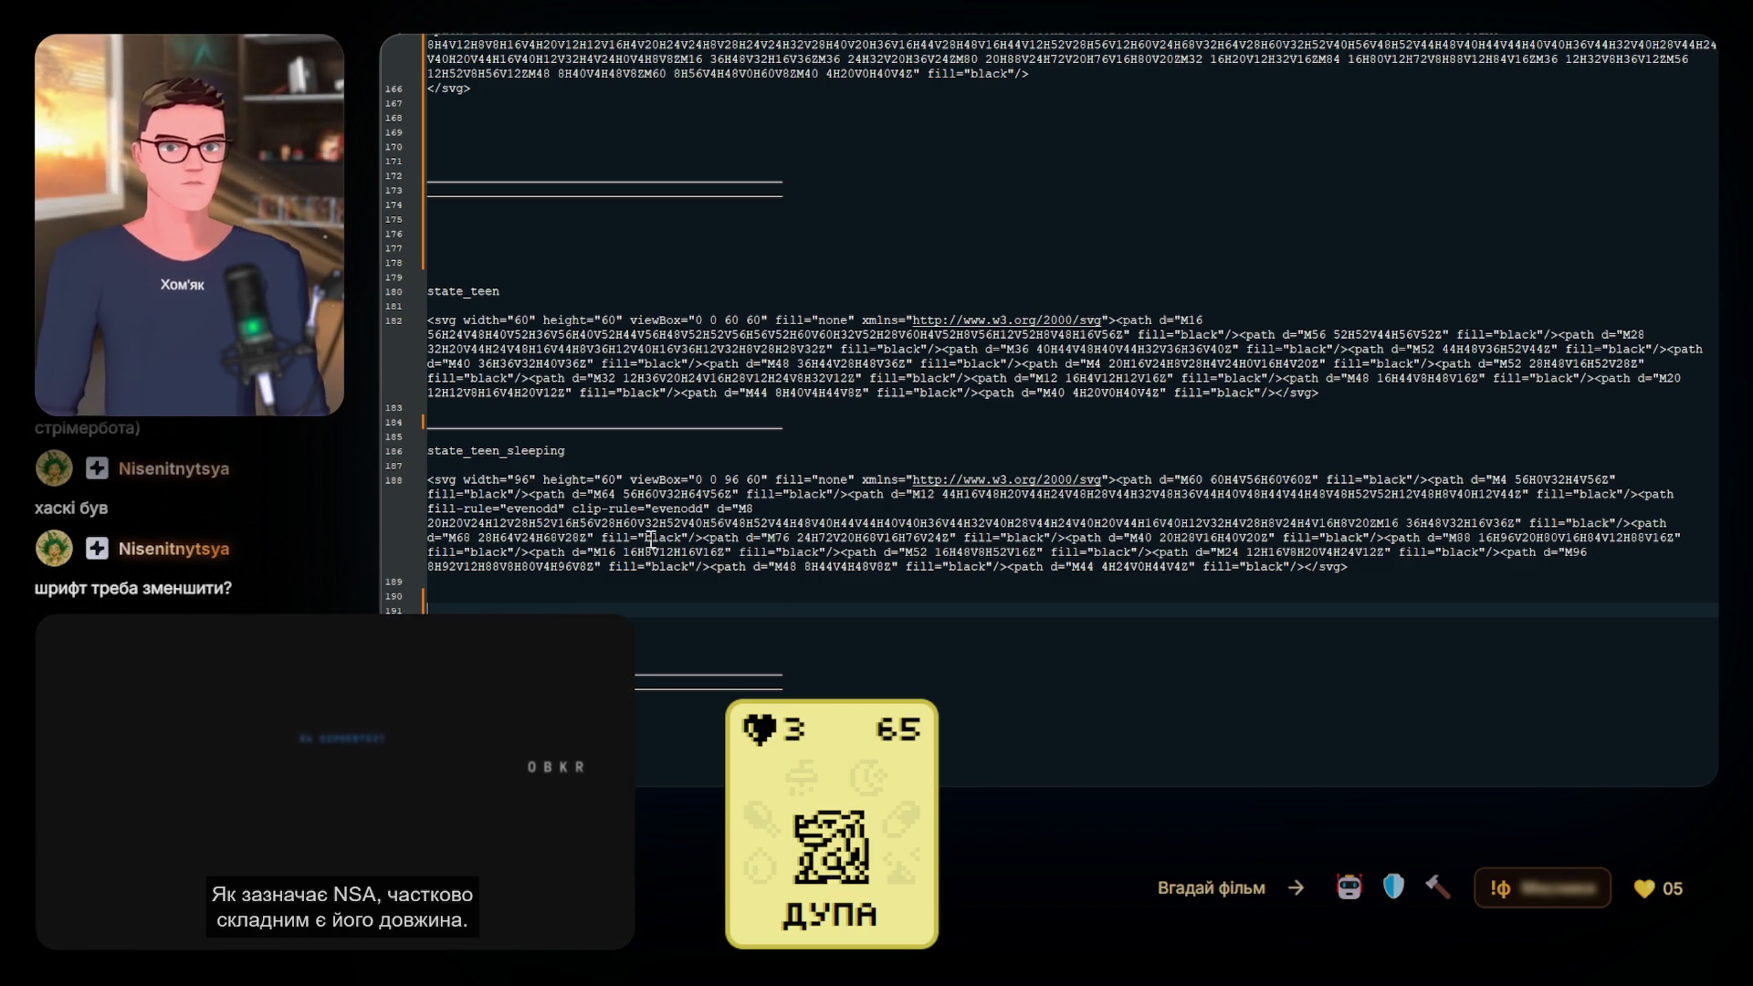
{"action": "left_click", "coordinate": [539, 370]}
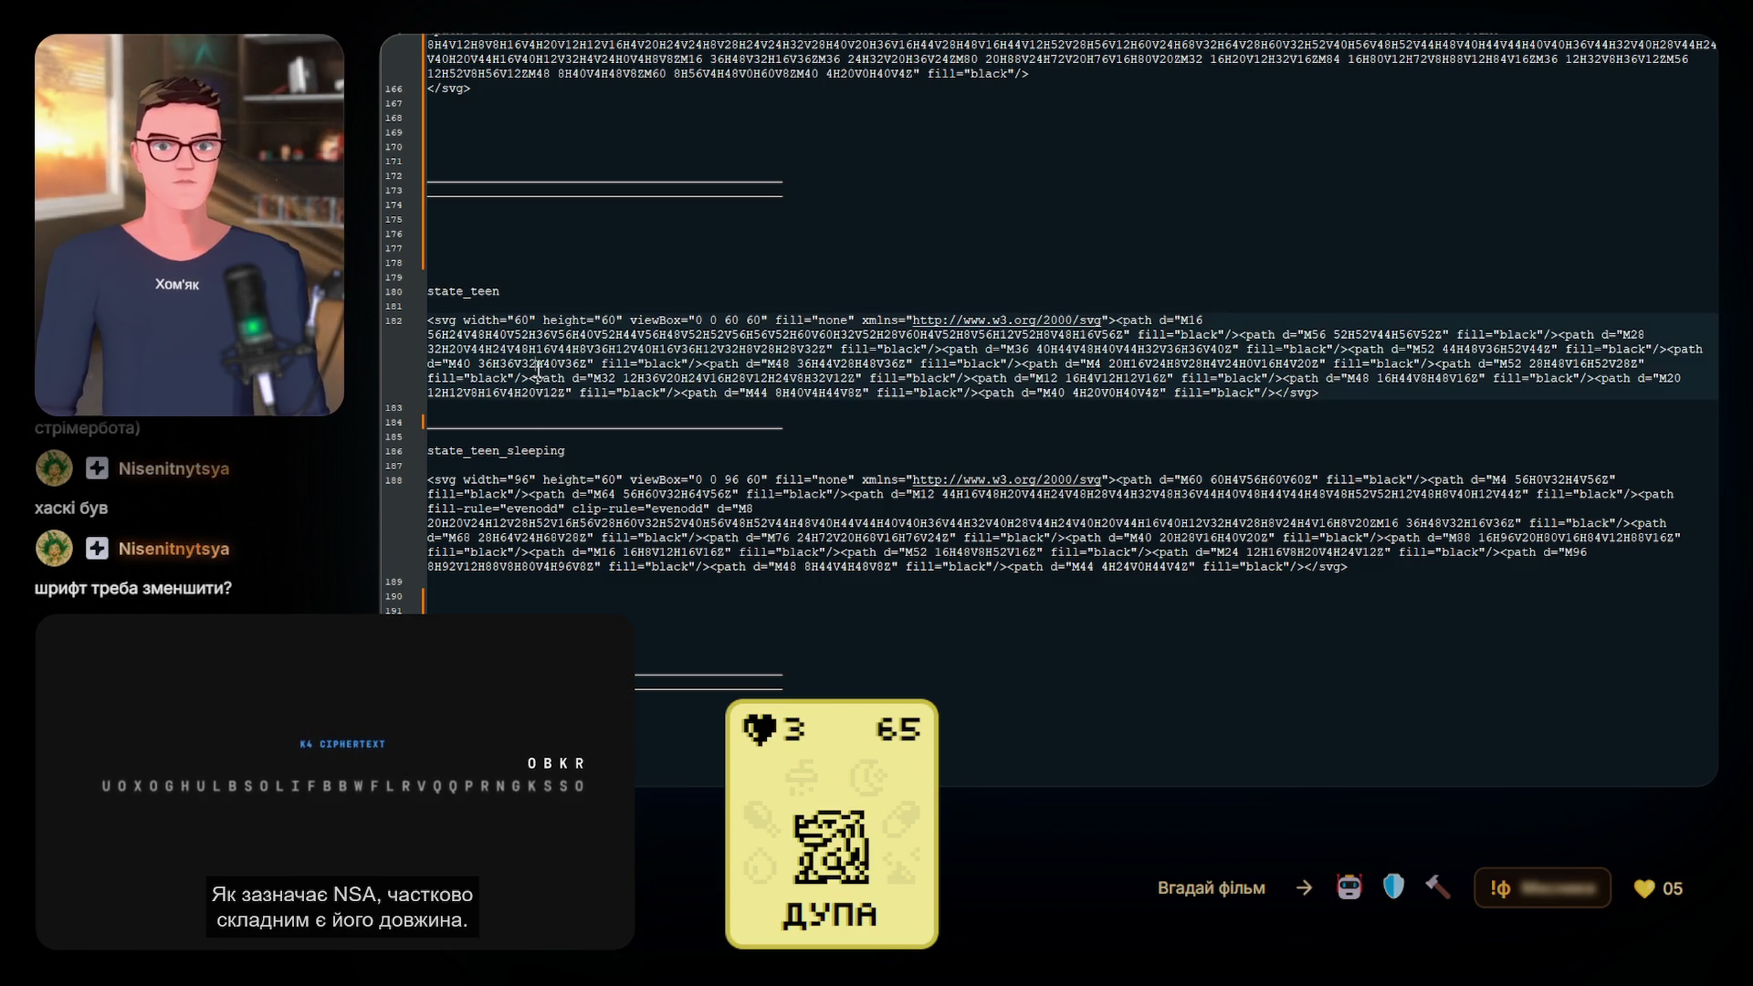
Replace the one-line state_teen SVG with the multi-line single-path version and delete the extra blank line
{"action": "mouse_move", "coordinate": [1351, 393]}
{"action": "left_mouse_down"}
{"action": "mouse_move", "coordinate": [1132, 393]}
{"action": "mouse_move", "coordinate": [431, 316]}
{"action": "left_mouse_up"}
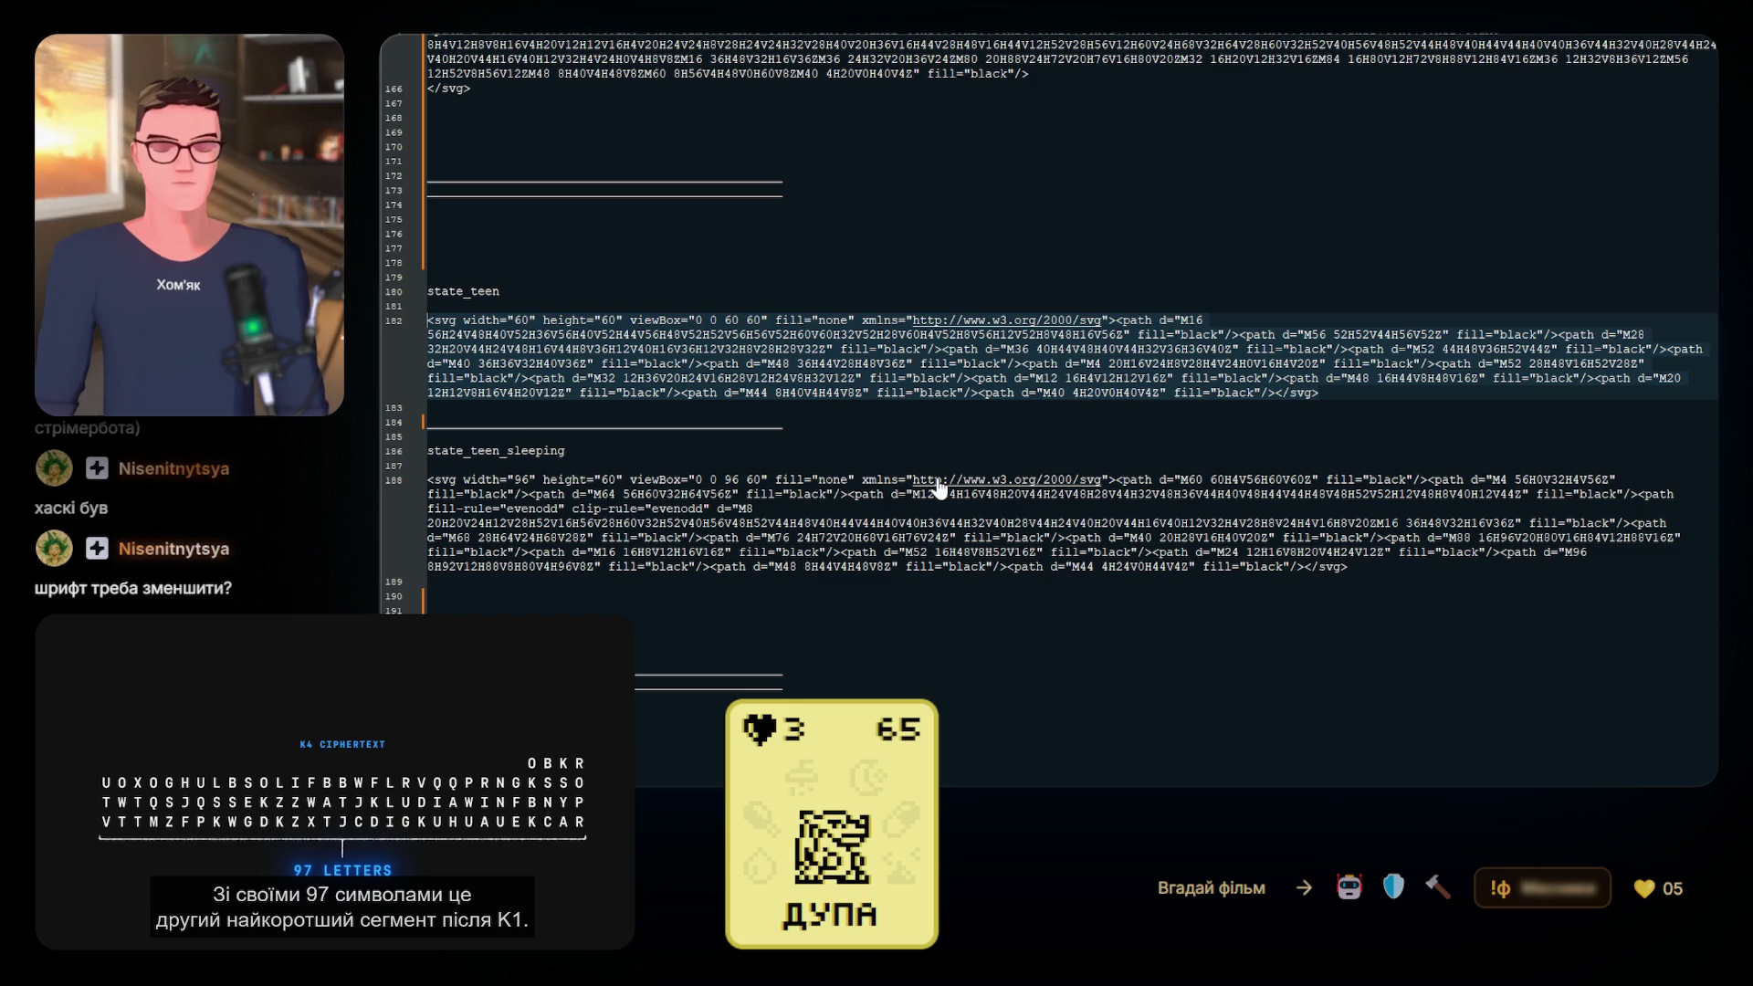
{"action": "type", "text": "<svg width=\"60\" height=\"60\" viewBox=\"0 0 60 60\" fill=\"none\" xmlns=\"http://www.w3.org/2000/svg\"> <path d=\"M16 56H24V48H40V52H36V56H40V52H44V56H48V52H52V56H56V52H60V60H32V52H28V60H4V52H8V56H12V52H8V48H16V56ZM56 52H52V44H56V52ZM28 32H20V44H24V48H16V44H8V36H12V40H16V36H12V32H8V28H28V32ZM36 40H44V48H40V44H32V36H36V40ZM52 44H48V36H52V44ZM40 36H36V32H40V36ZM48 36H44V28H48V36ZM4 20H16V24H8V28H4V24H0V16H4V20ZM52 28H48V16H52V28ZM32 12H36V20H24V16H28V12H24V8H32V12ZM12 16H4V12H12V16ZM48 16H44V8H48V16ZM20 12H12V8H16V4H20V12ZM44 8H40V4H44V8ZM40 4H20V0H40V4Z\" fill=\"black\"/> </svg>"}
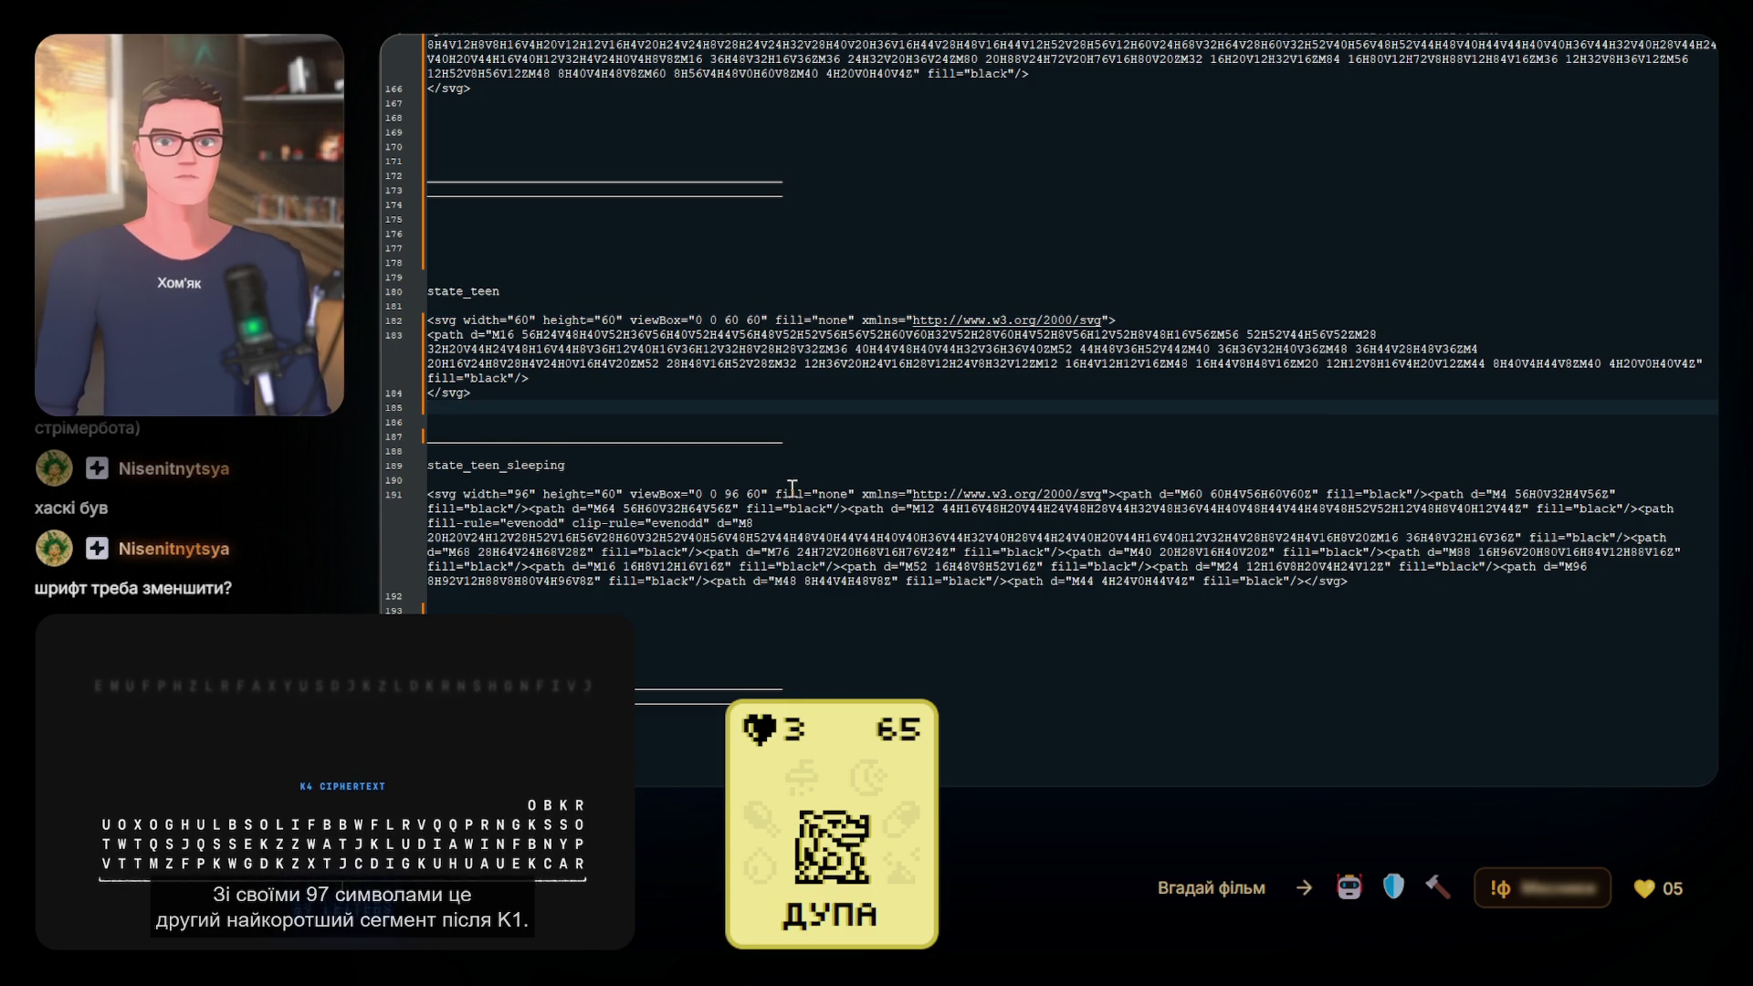
{"action": "key", "text": "Delete"}
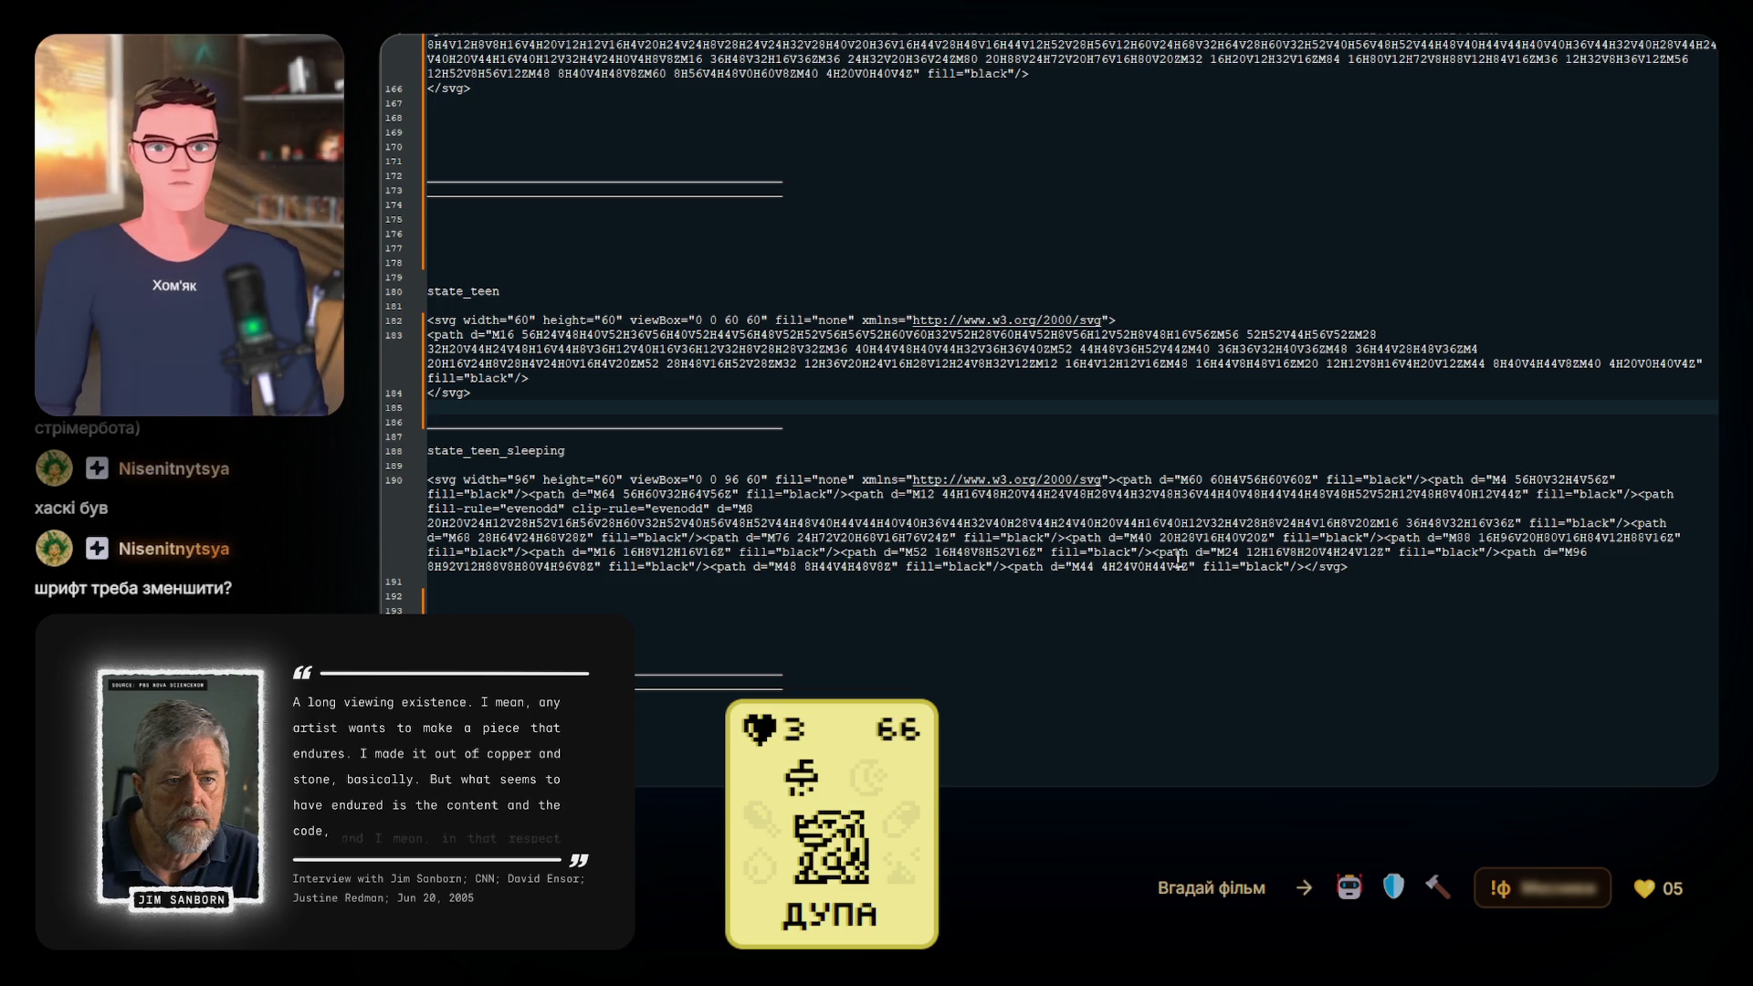
{"action": "left_click_drag", "start_coordinate": [1350, 567], "coordinate": [406, 470]}
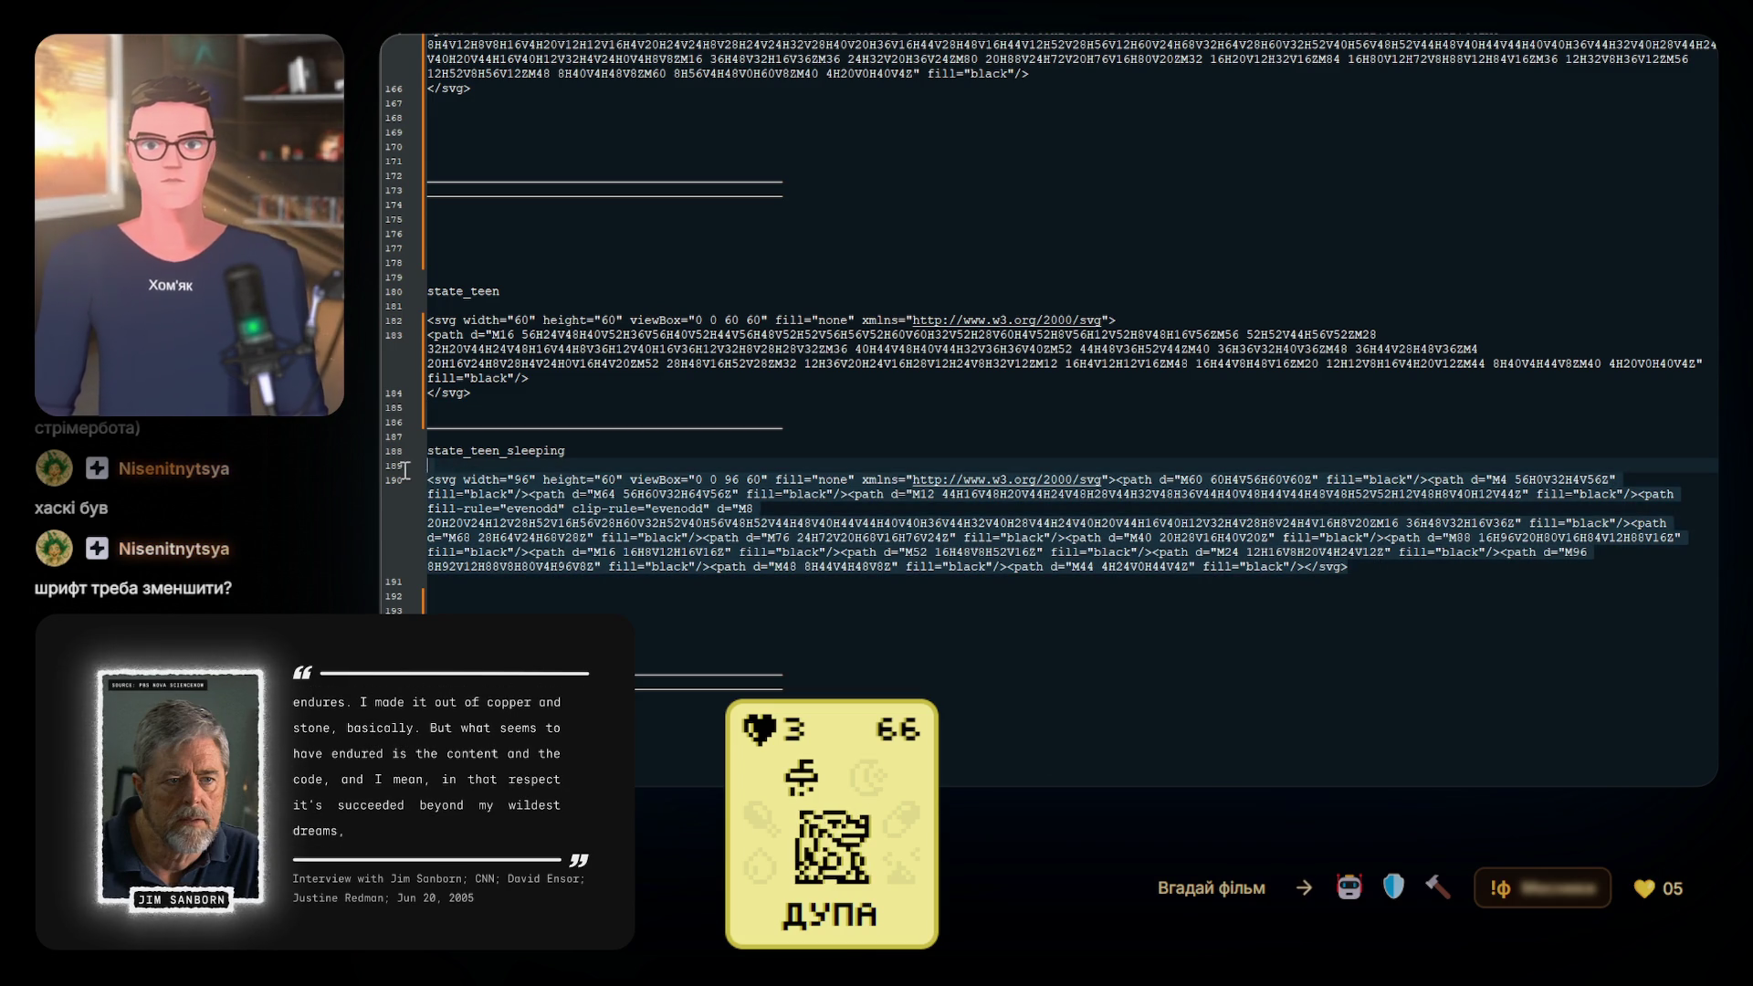
Paste the multi-line state_teen_sleeping SVG and add blank lines and divider lines below state_teen
{"action": "type", "text": "<svg width=\"96\" height=\"60\" viewBox=\"0 0 96 60\" fill=\"none\" xmlns=\"http://www.w3.org/2000/svg\"> <path d=\"M60 60H4V56H60V60ZM4 56H0V32H4V56ZM64 56H60V32H64V56ZM12 44H16V48H20V44H24V48H28V44H32V48H36V44H40V48H44V44H48V48H52V52H12V48H8V40H12V44ZM8 20H20V24H12V28H52V16H56V28H60V32H52V40H56V48H52V44H48V40H44V44H40V40H36V44H32V40H28V44H24V40H20V44H16V40H12V32H4V28H8V24H4V16H8V20ZM16 36H48V32H16V36ZM68 28H64V24H68V28ZM76 24H72V20H68V16H76V24ZM40 20H28V16H40V20ZM88 16H96V20H80V16H84V12H88V16ZM16 16H8V12H16V16ZM52 16H48V8H52V16ZM24 12H16V8H20V4H24V12ZM96 8H92V12H88V8H80V4H96V8ZM48 8H44V4H48V8ZM44 4H24V0H44V4Z\" fill=\"black\"/> </svg>"}
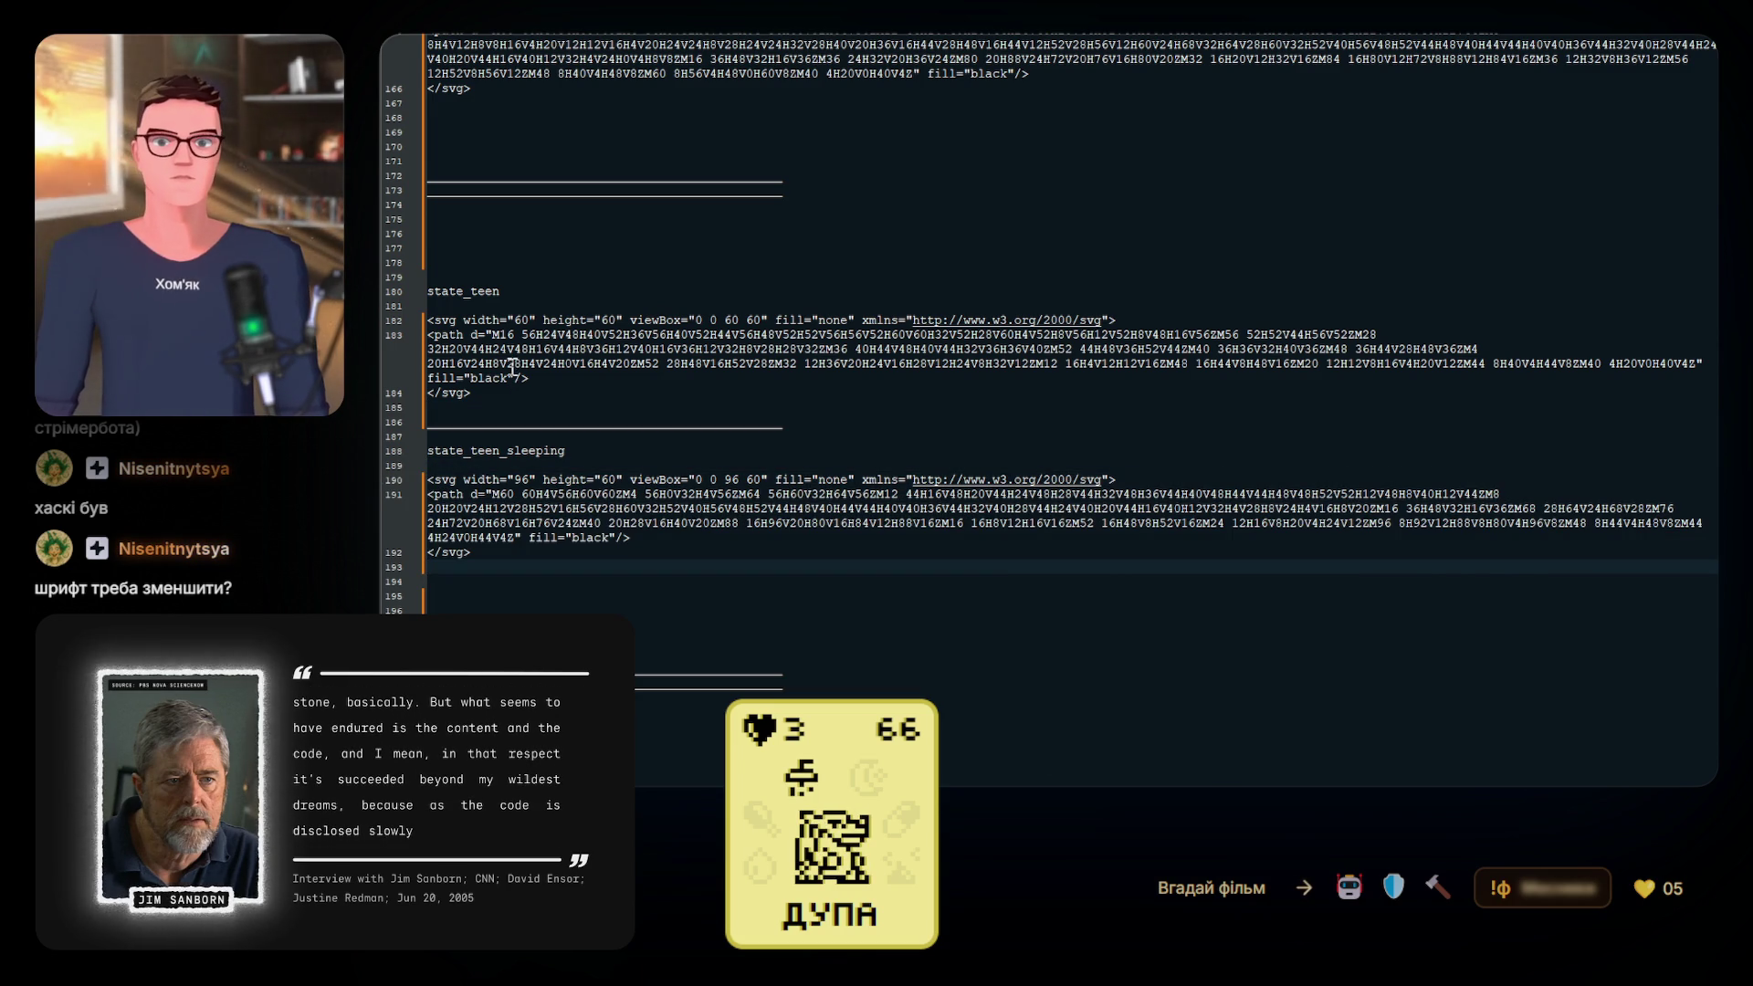
{"action": "double_click", "coordinate": [787, 422]}
{"action": "left_click", "coordinate": [830, 426]}
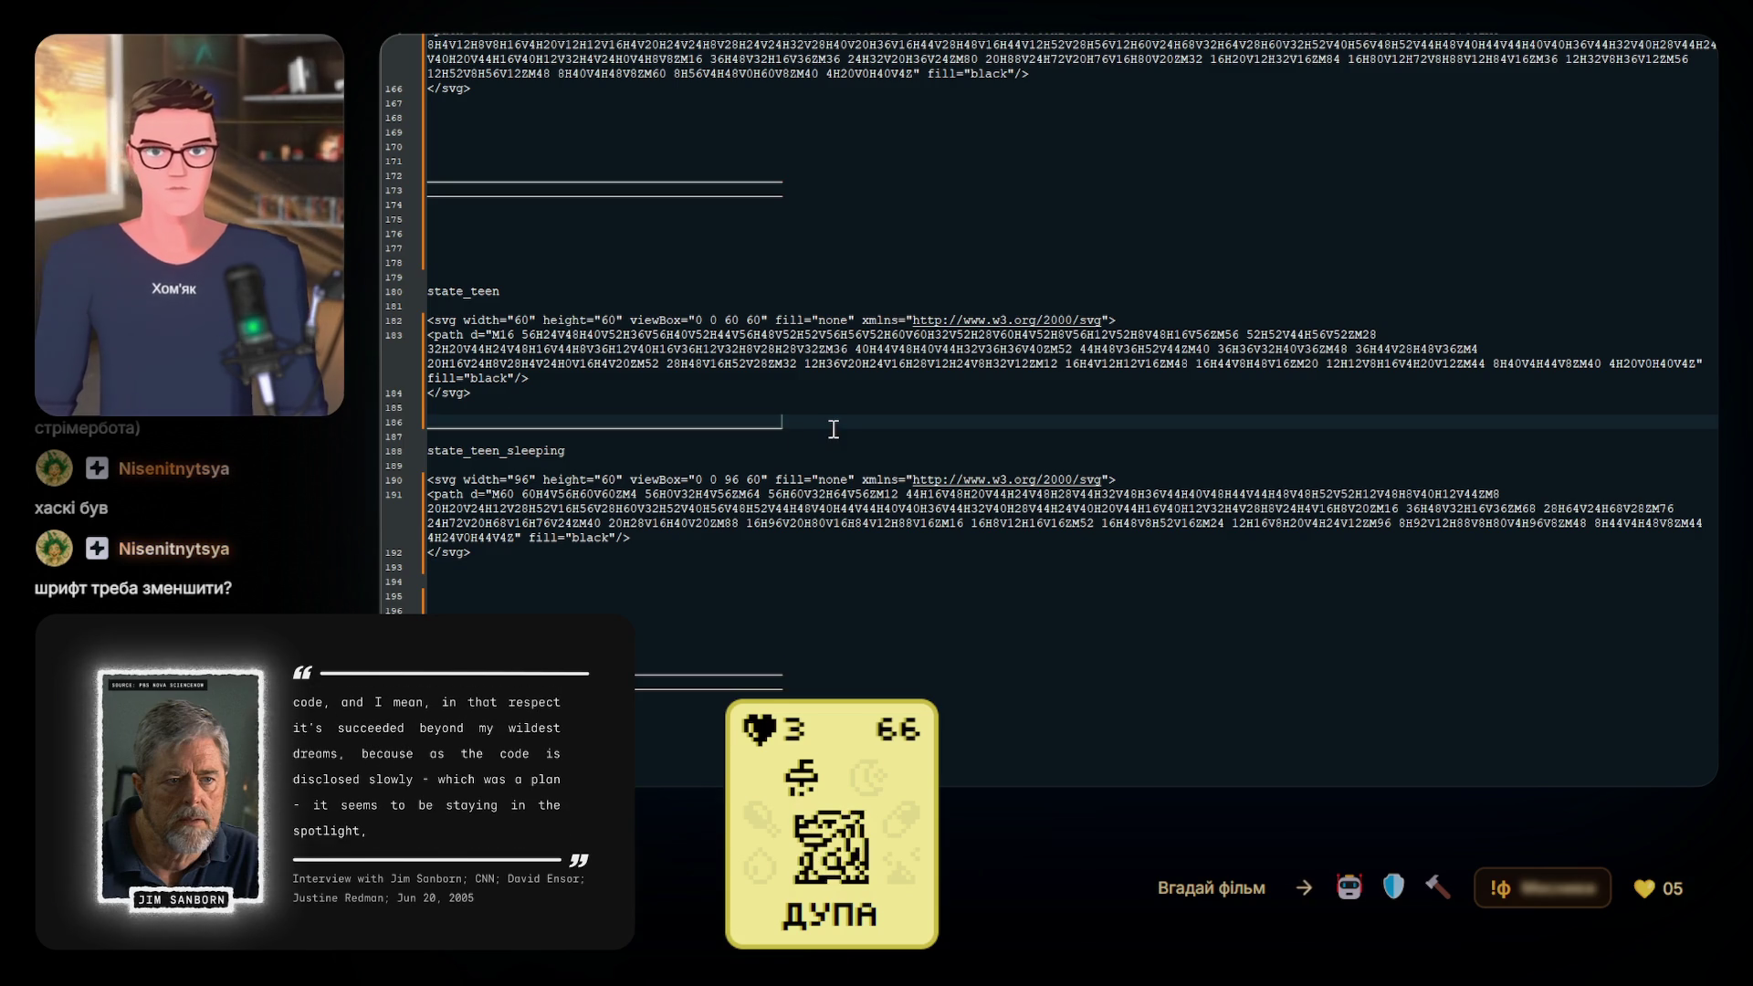
{"action": "key", "text": "Return"}
{"action": "key", "text": "Return"}
{"action": "key", "text": "Return"}
{"action": "key", "text": "ctrl+v"}
{"action": "key", "text": "Down"}
{"action": "key", "text": "Down"}
{"action": "key", "text": "Down"}
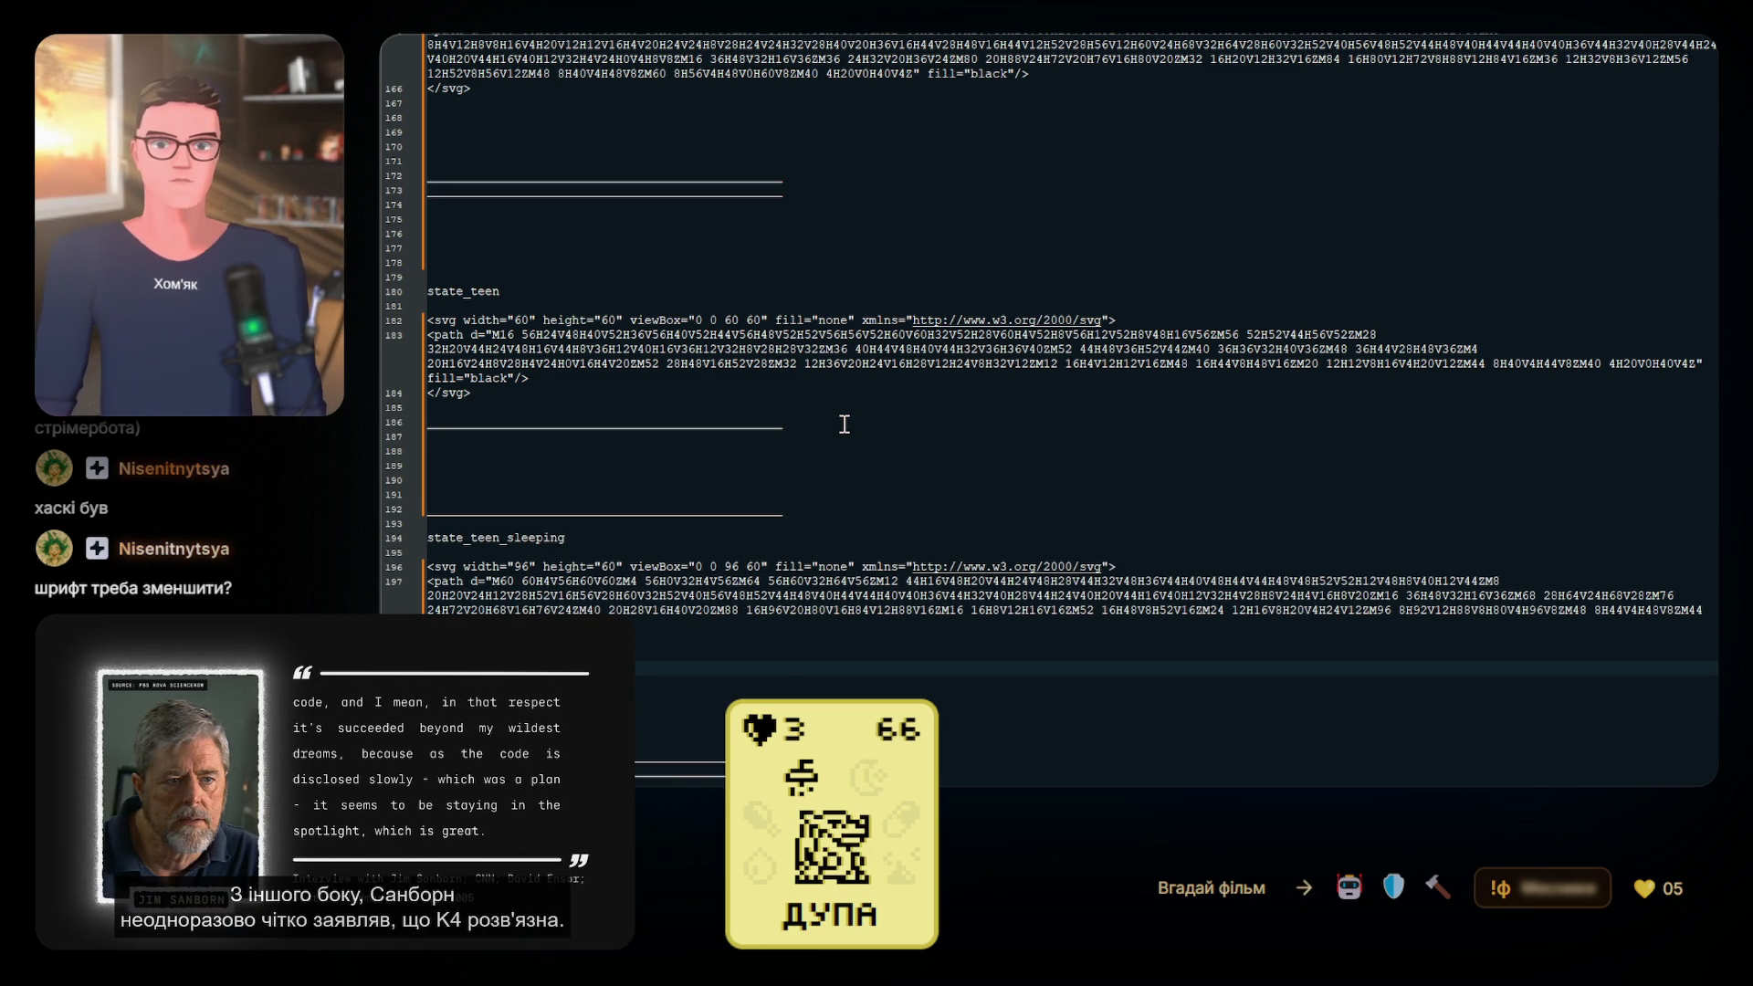
{"action": "key", "text": "ctrl+v"}
{"action": "key", "text": "Down"}
{"action": "key", "text": "Down"}
{"action": "key", "text": "Down"}
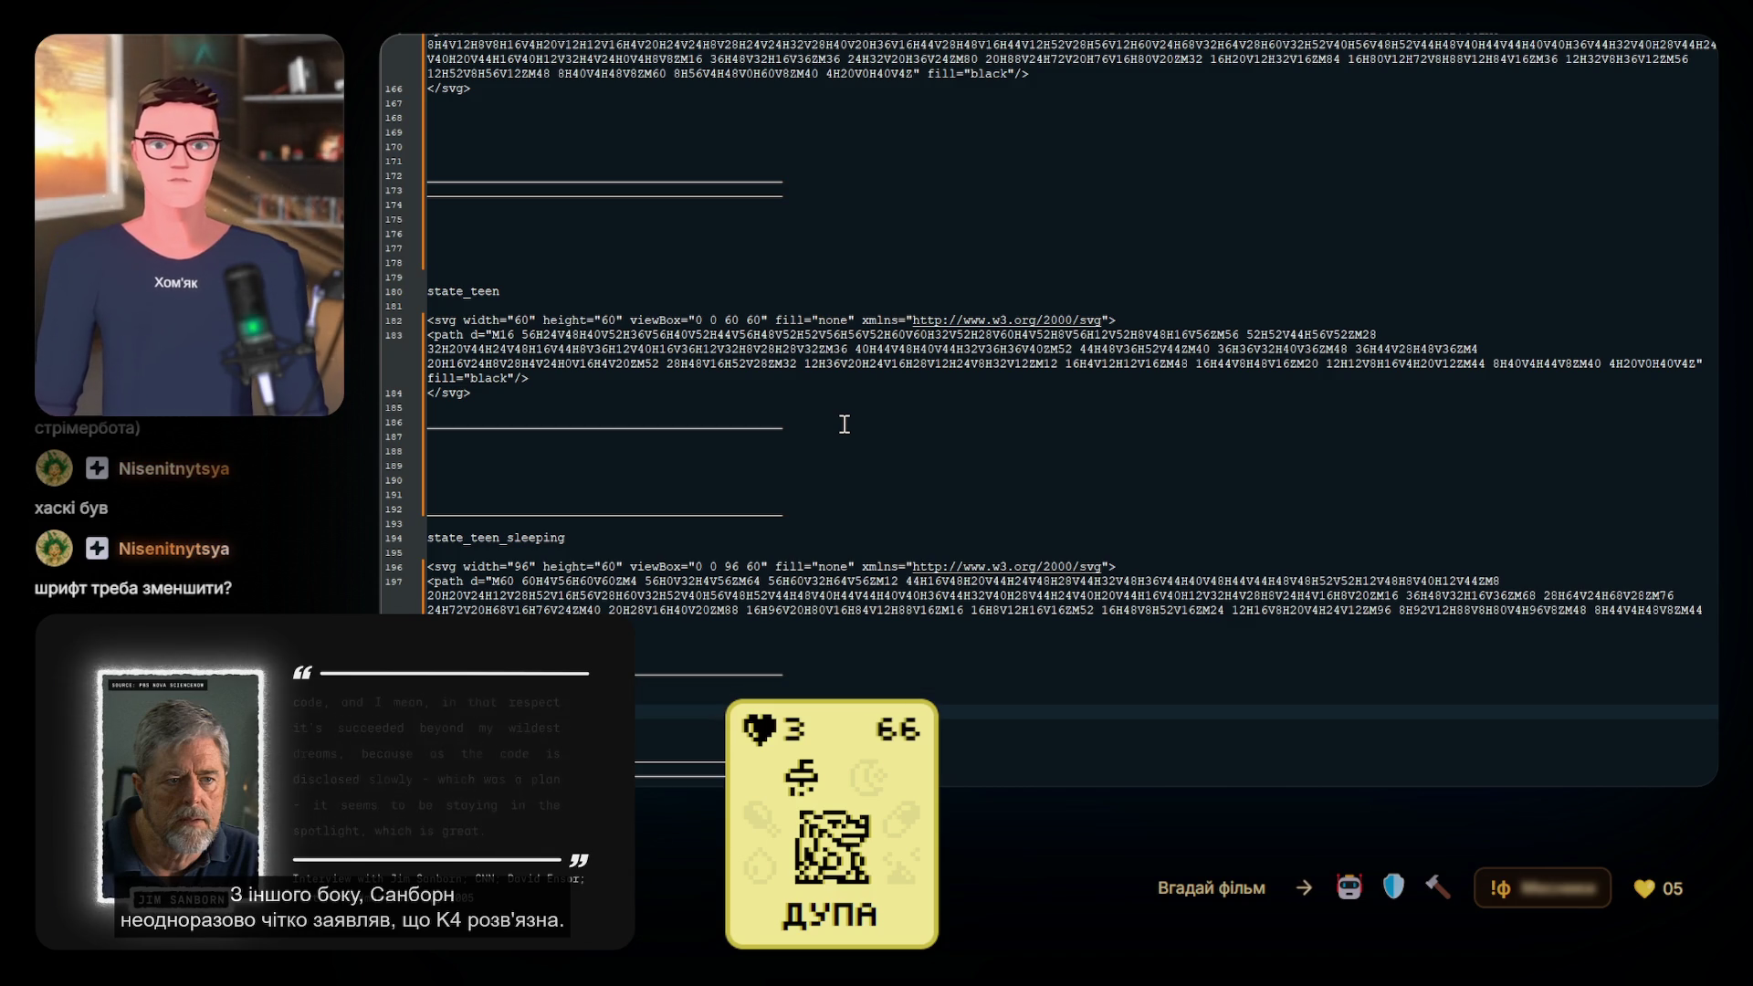
Copy the state_teen label into the new section as the state_teen_frame_2 label
{"action": "left_click_drag", "start_coordinate": [543, 293], "coordinate": [413, 287]}
{"action": "key", "text": "ctrl+c"}
{"action": "left_click", "coordinate": [470, 450]}
{"action": "key", "text": "ctrl+v"}
{"action": "left_click_drag", "start_coordinate": [583, 540], "coordinate": [425, 539]}
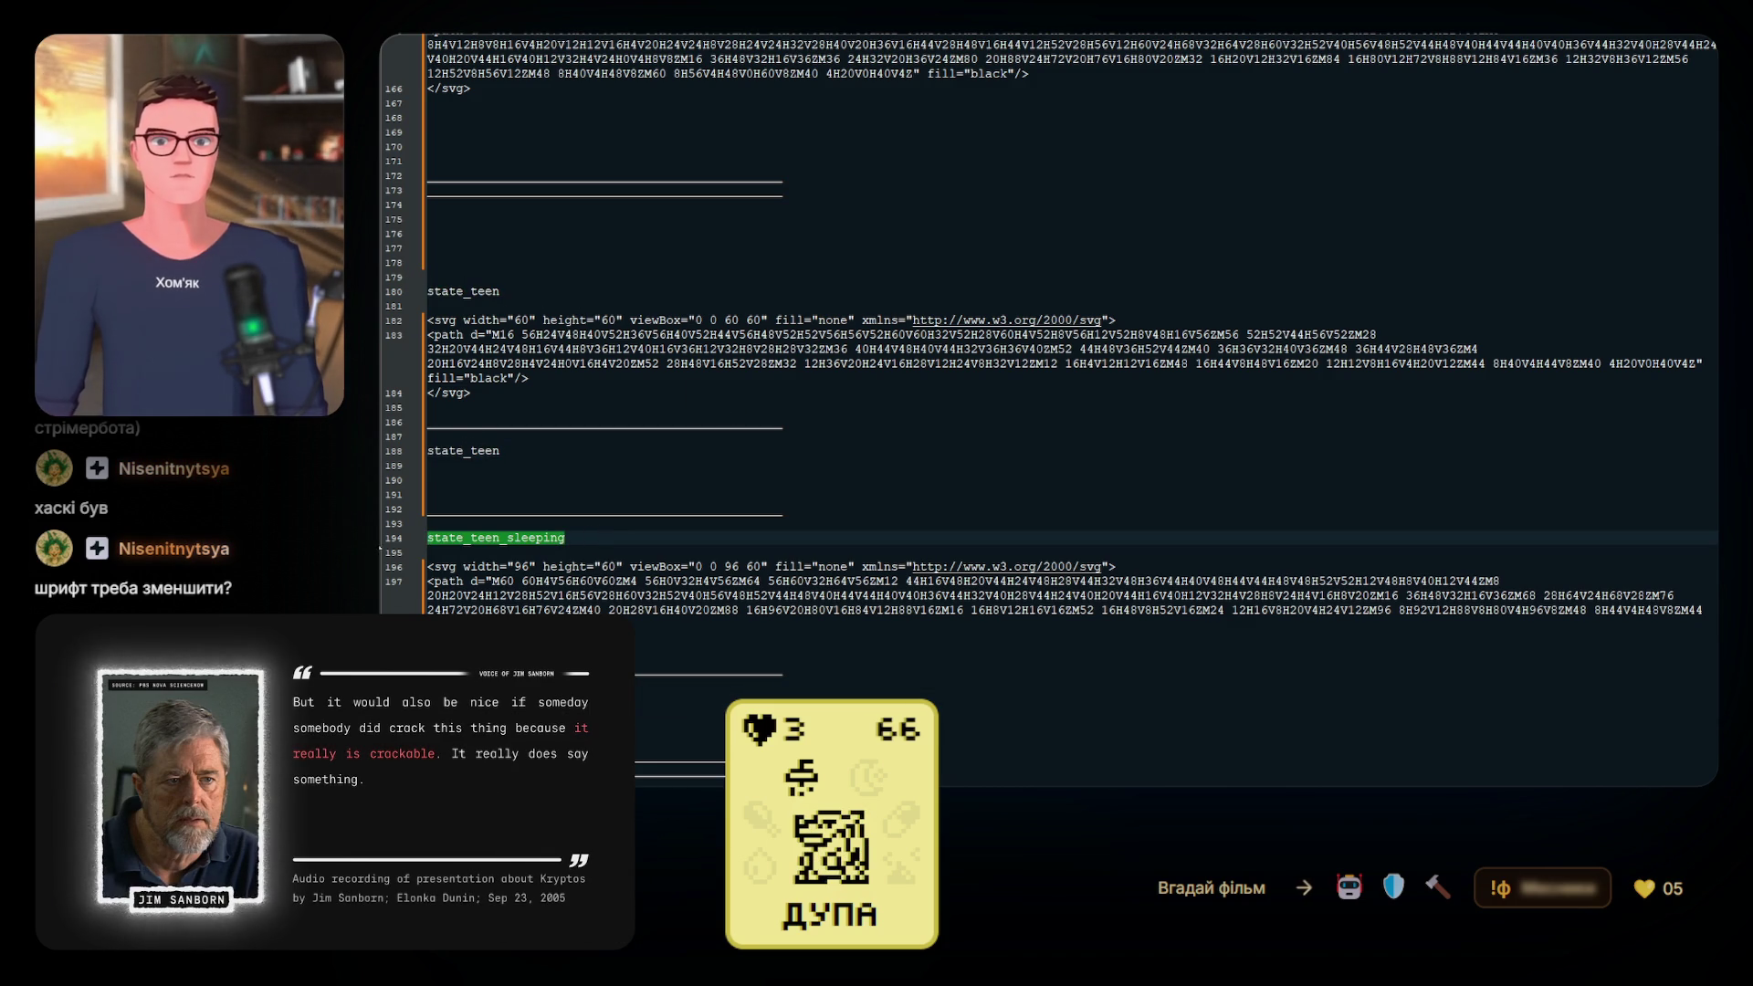
{"action": "left_click", "coordinate": [529, 697]}
{"action": "scroll", "coordinate": [603, 364], "scroll_direction": "up", "scroll_amount": 4}
{"action": "left_click", "coordinate": [620, 160]}
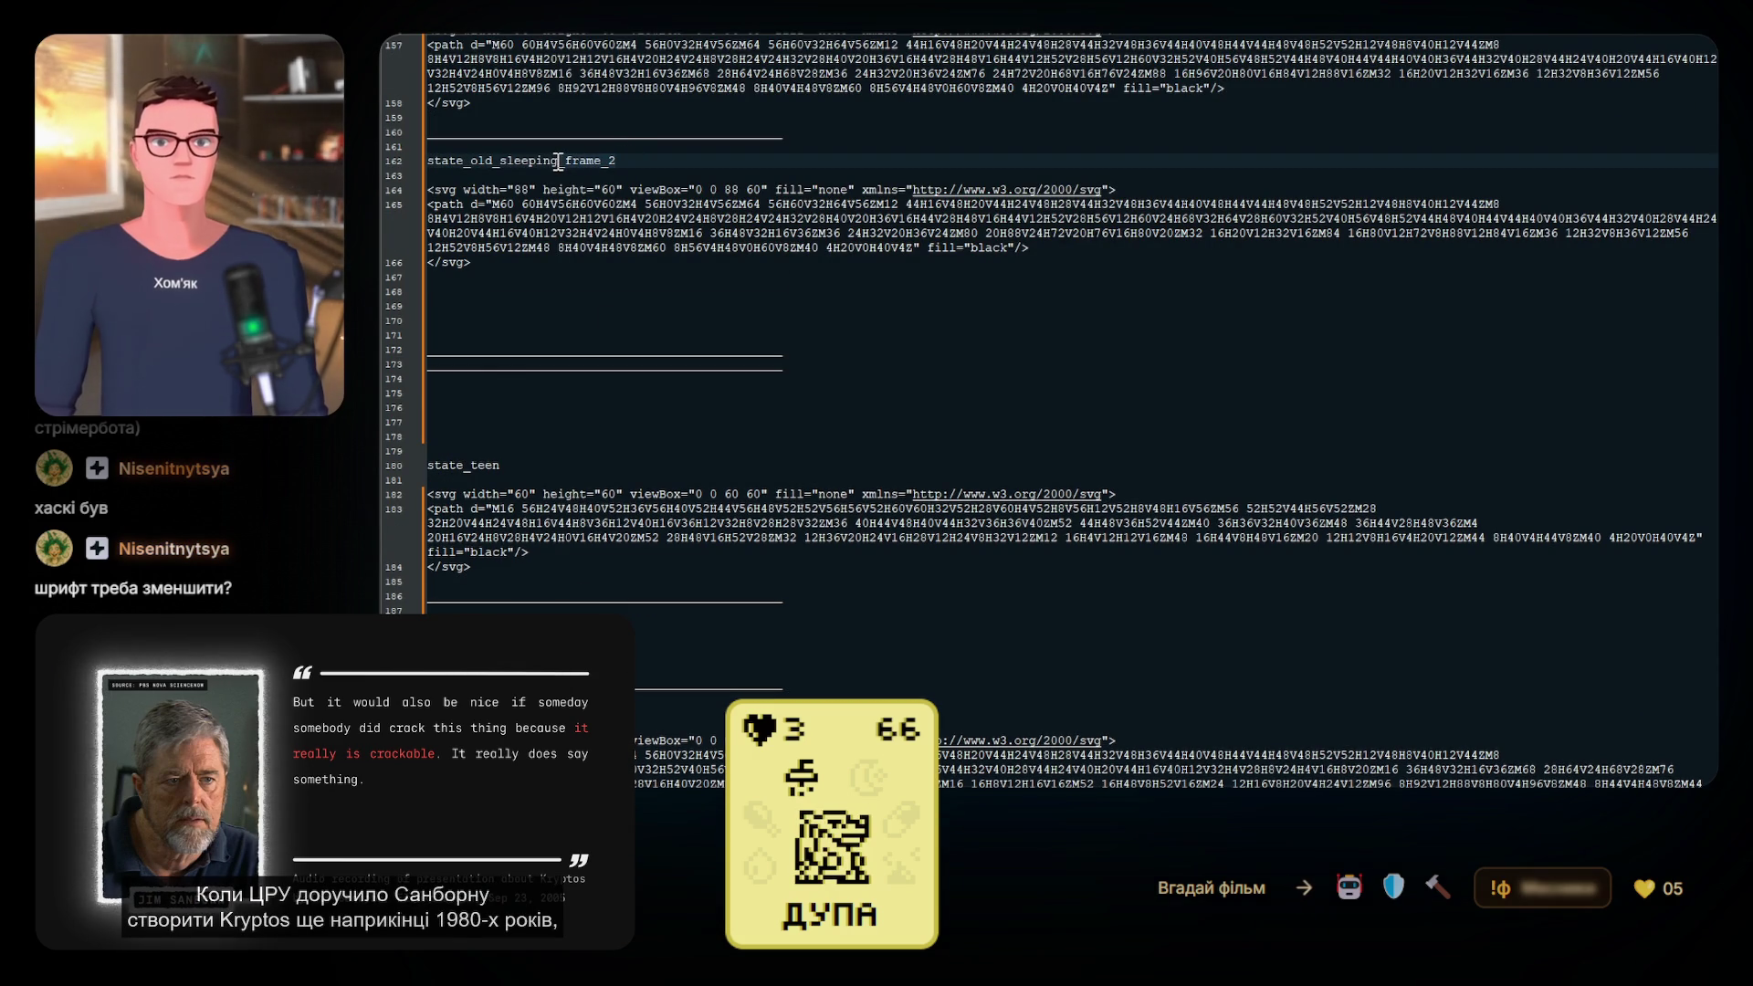
{"action": "scroll", "coordinate": [719, 545], "scroll_direction": "down", "scroll_amount": 3}
{"action": "left_click", "coordinate": [531, 494]}
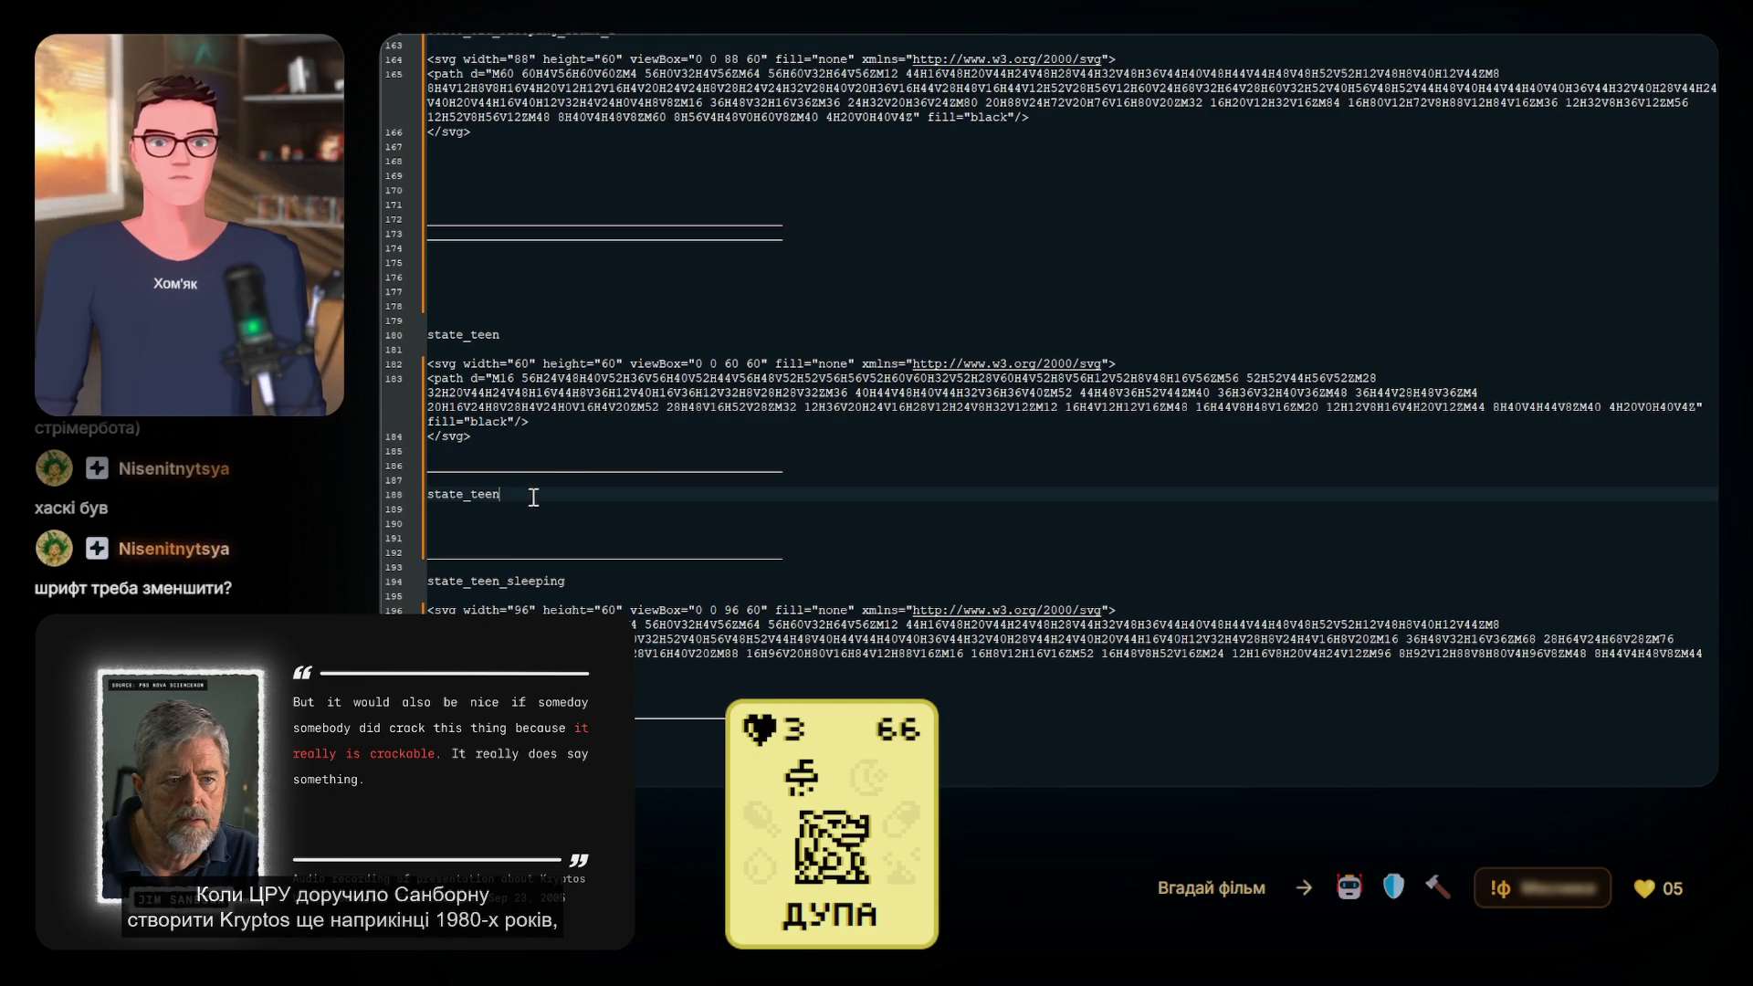
Add the state_teen_sleeping_frame_2 label and paste the 60×56 state_teen_frame_2 SVG code
{"action": "left_click", "coordinate": [639, 740]}
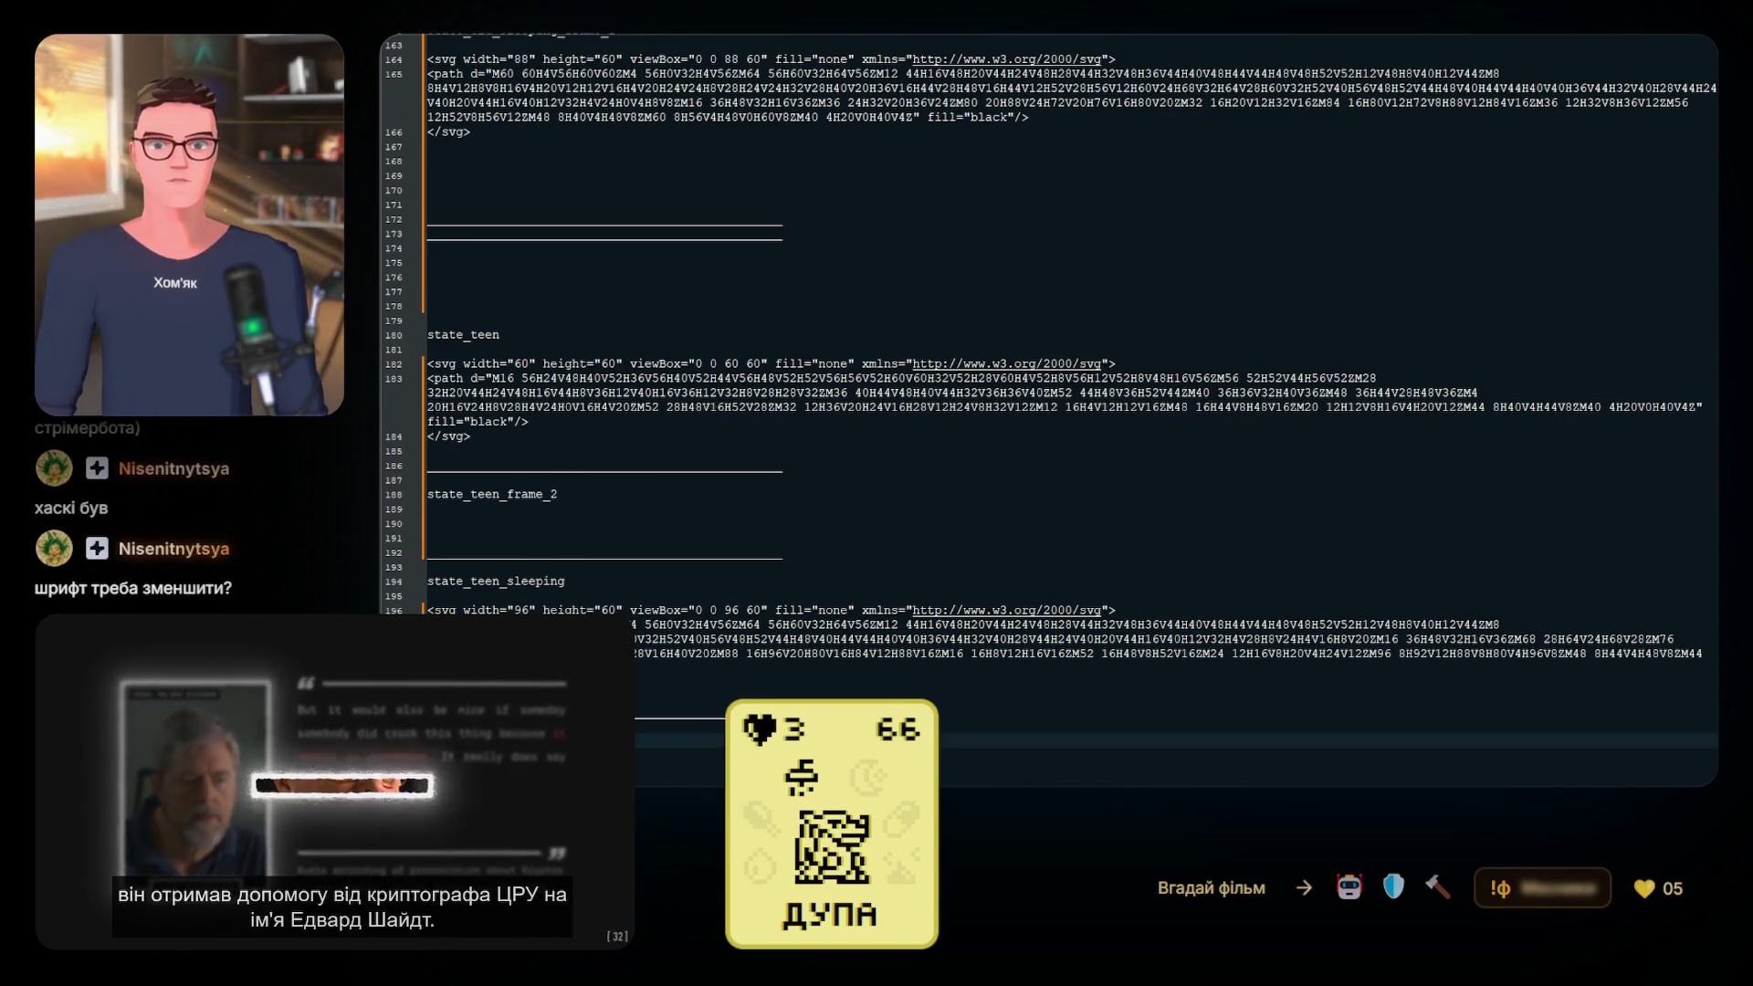
{"action": "scroll", "coordinate": [639, 740], "scroll_direction": "down", "scroll_amount": 3}
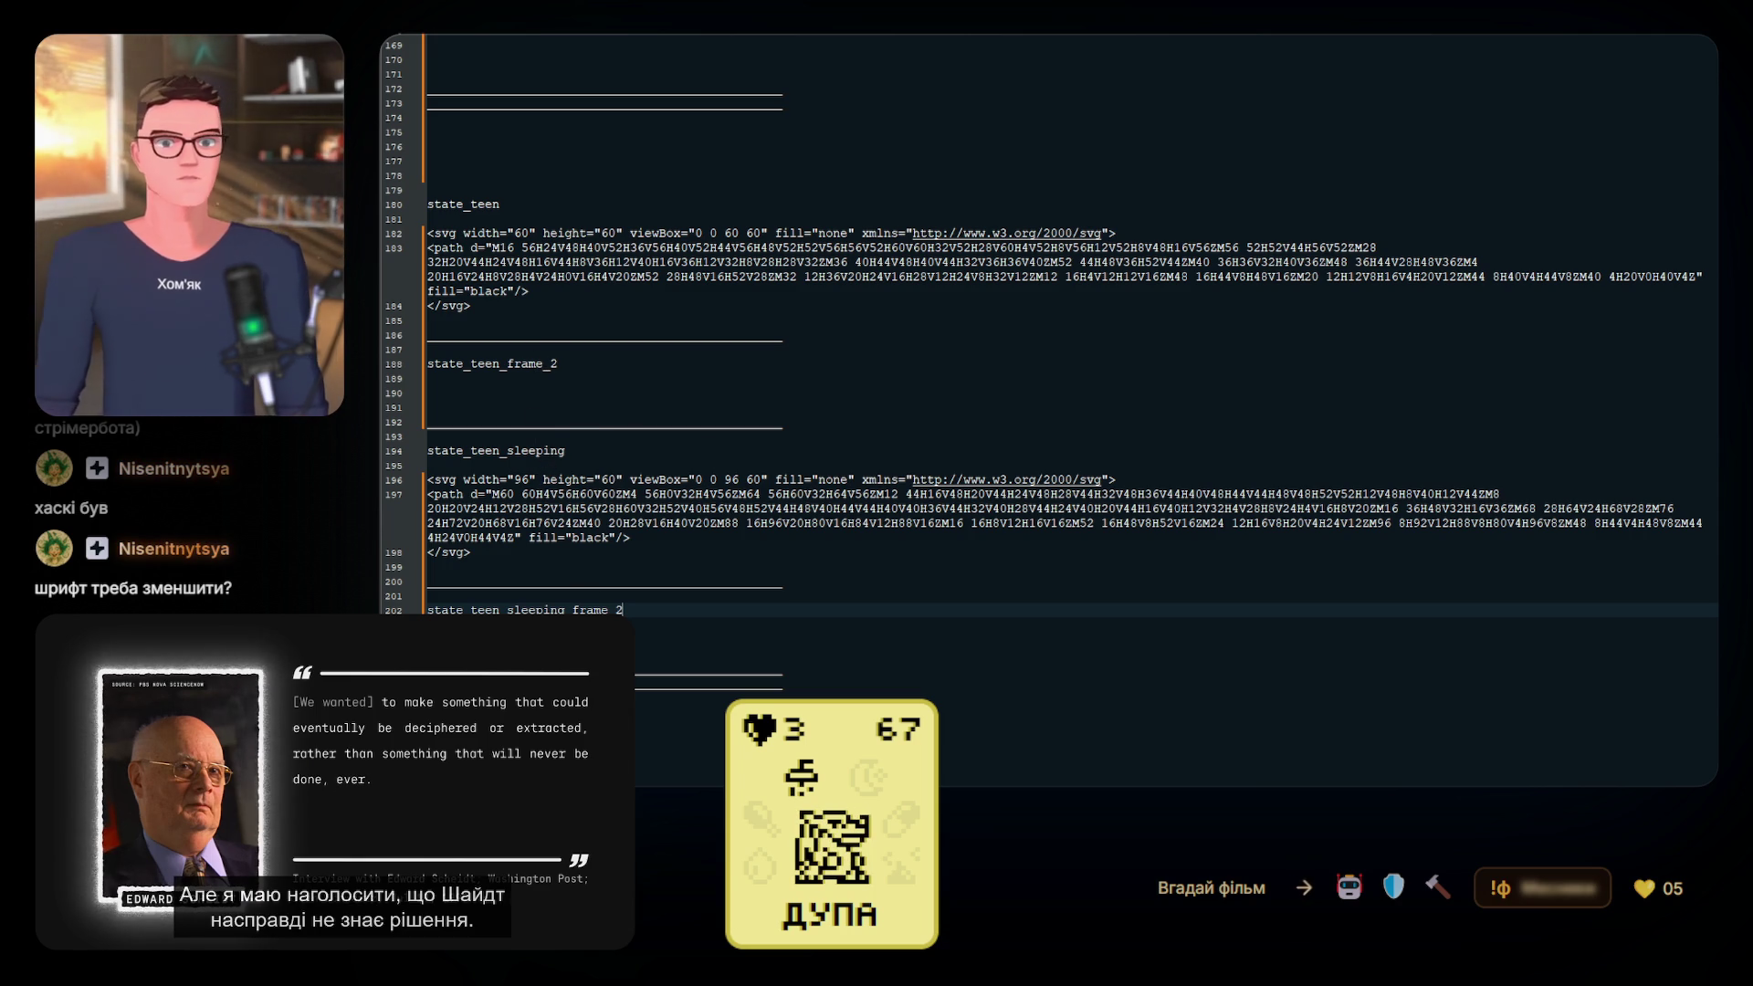
{"action": "left_click", "coordinate": [535, 384]}
{"action": "left_click", "coordinate": [529, 394]}
{"action": "key", "text": "ctrl+v"}
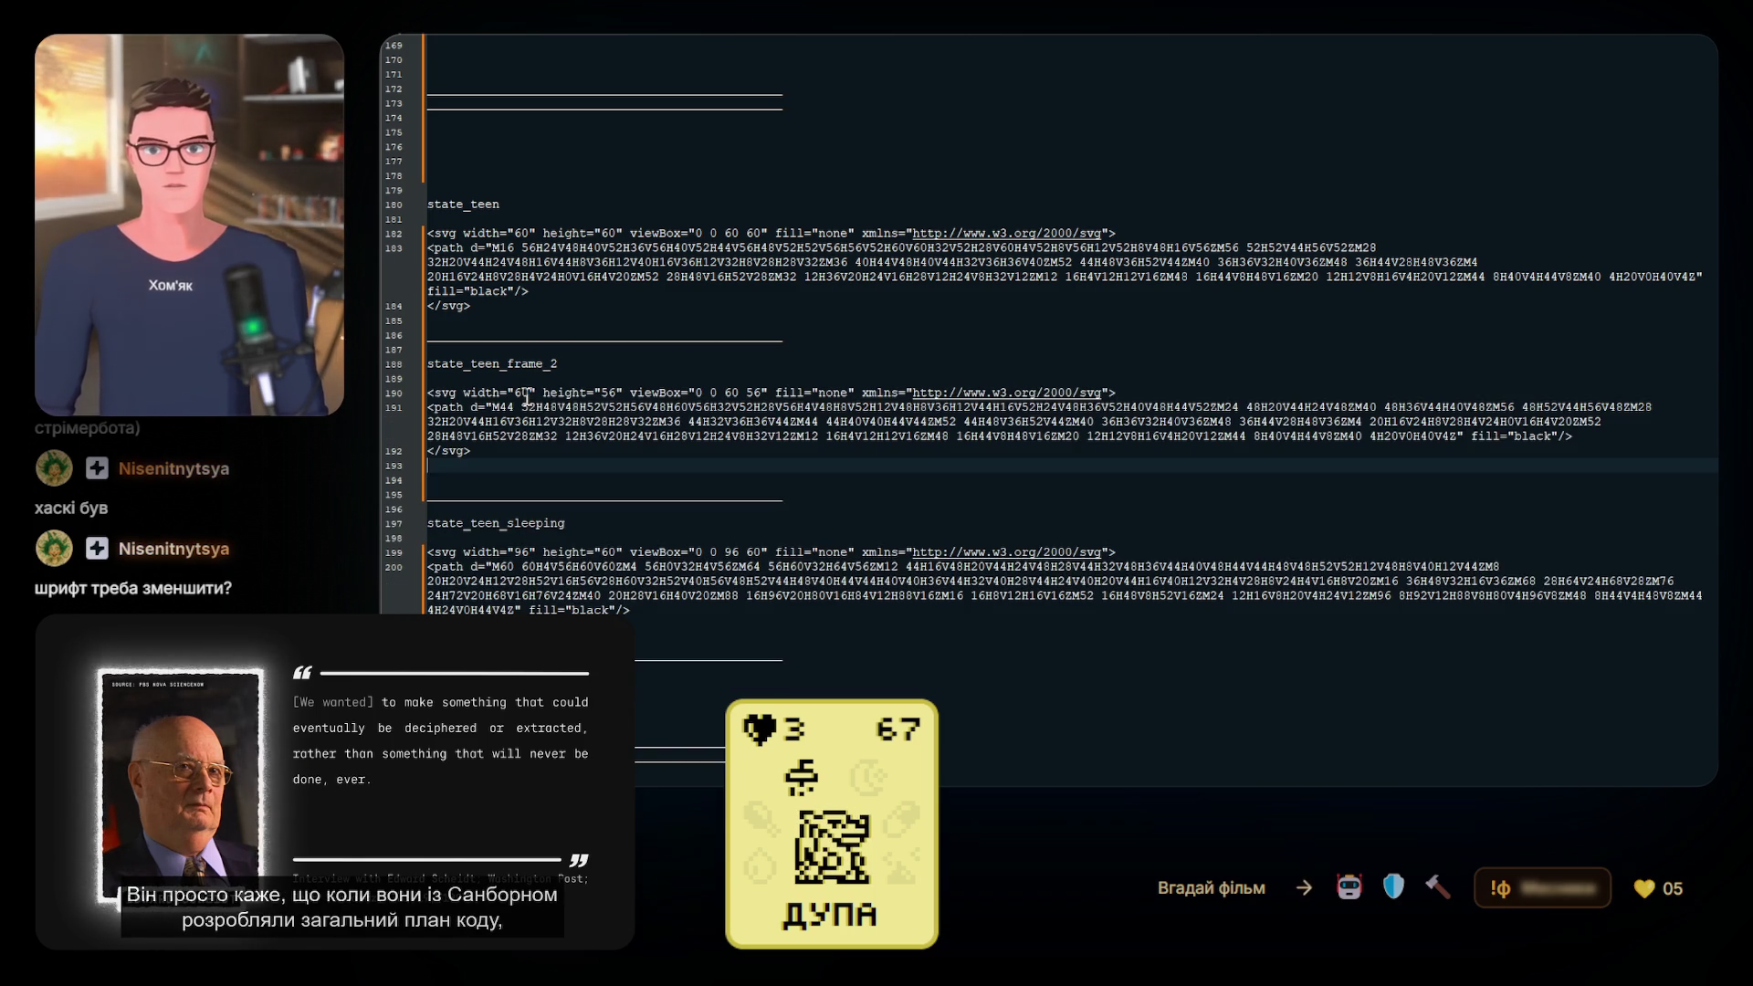
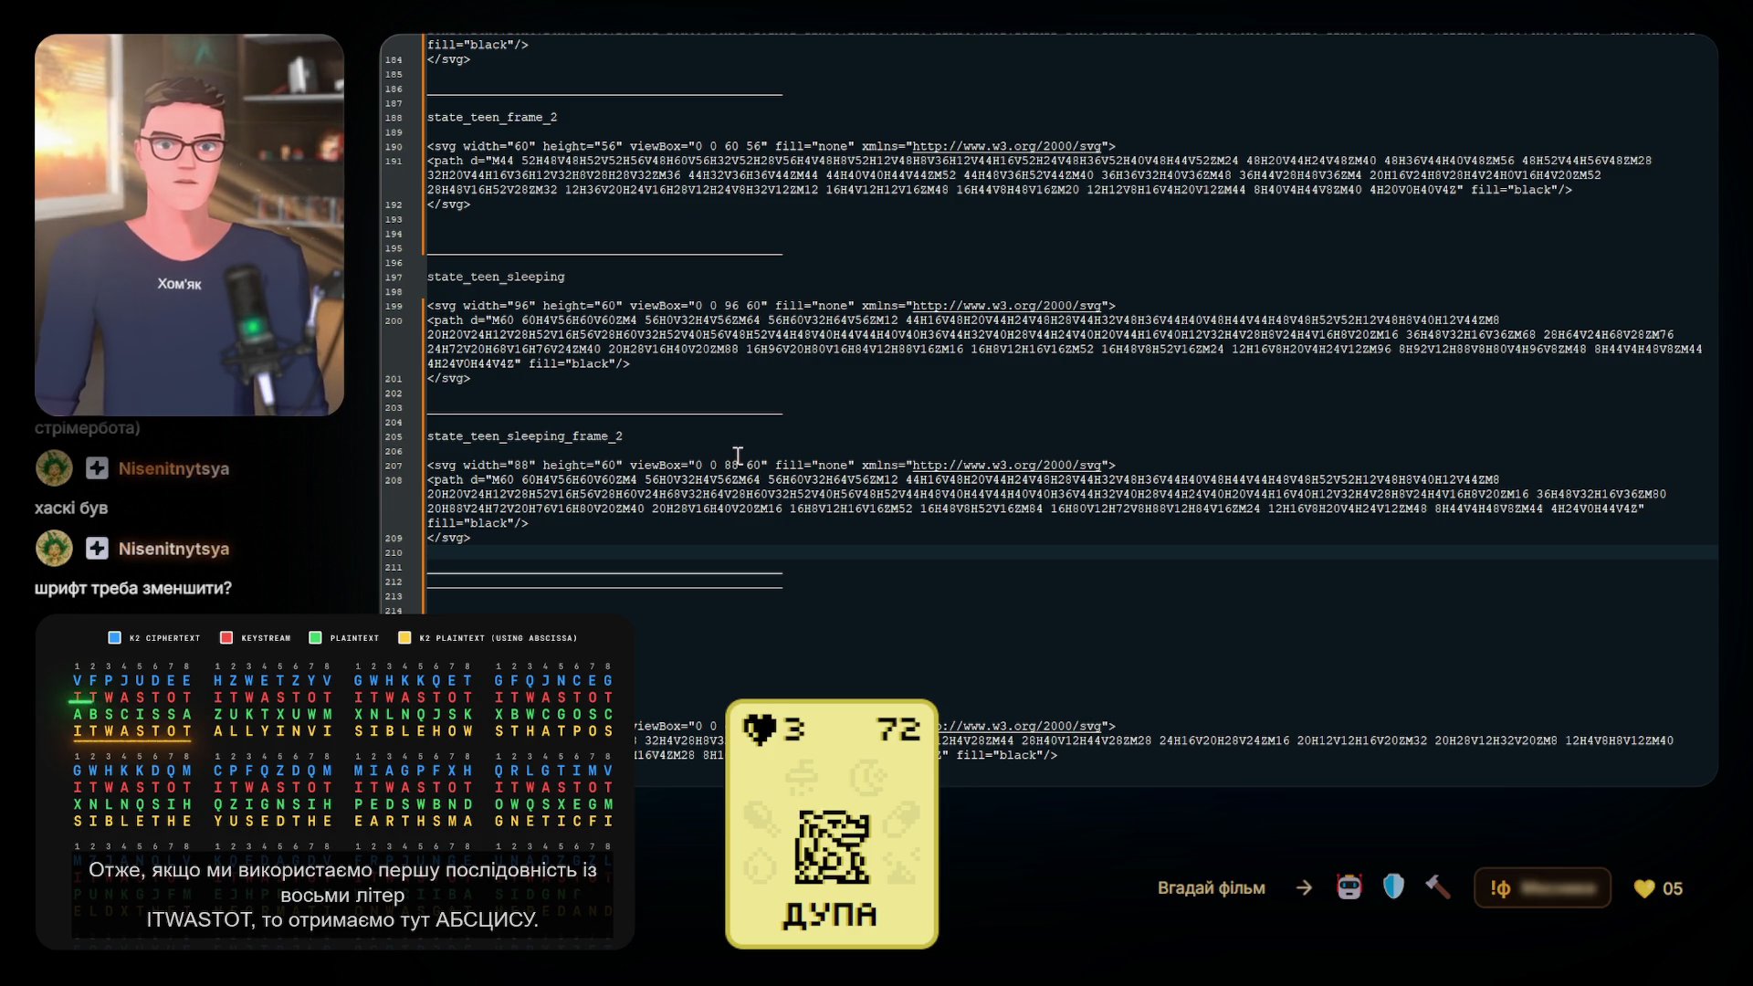
Add a blank line after the state_teen_sleeping_frame_2 entry
{"action": "scroll", "coordinate": [737, 454], "scroll_direction": "up", "scroll_amount": 9}
{"action": "scroll", "coordinate": [738, 454], "scroll_direction": "up", "scroll_amount": 1}
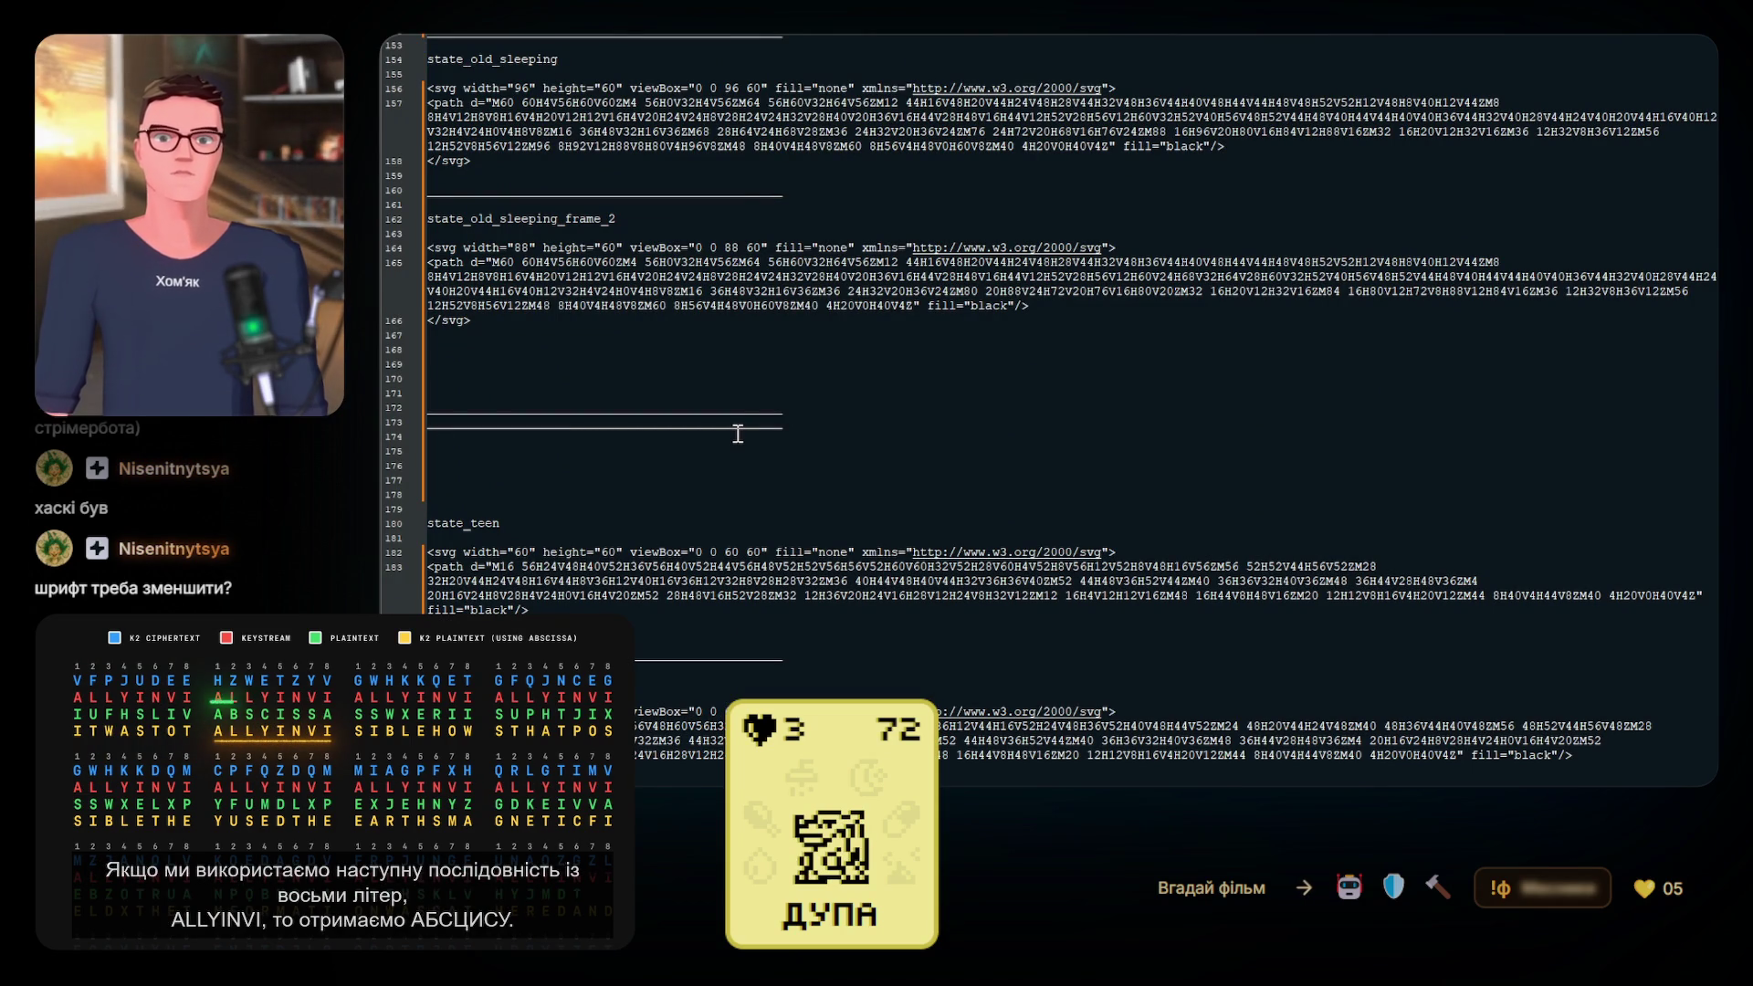
{"action": "scroll", "coordinate": [738, 434], "scroll_direction": "up", "scroll_amount": 13}
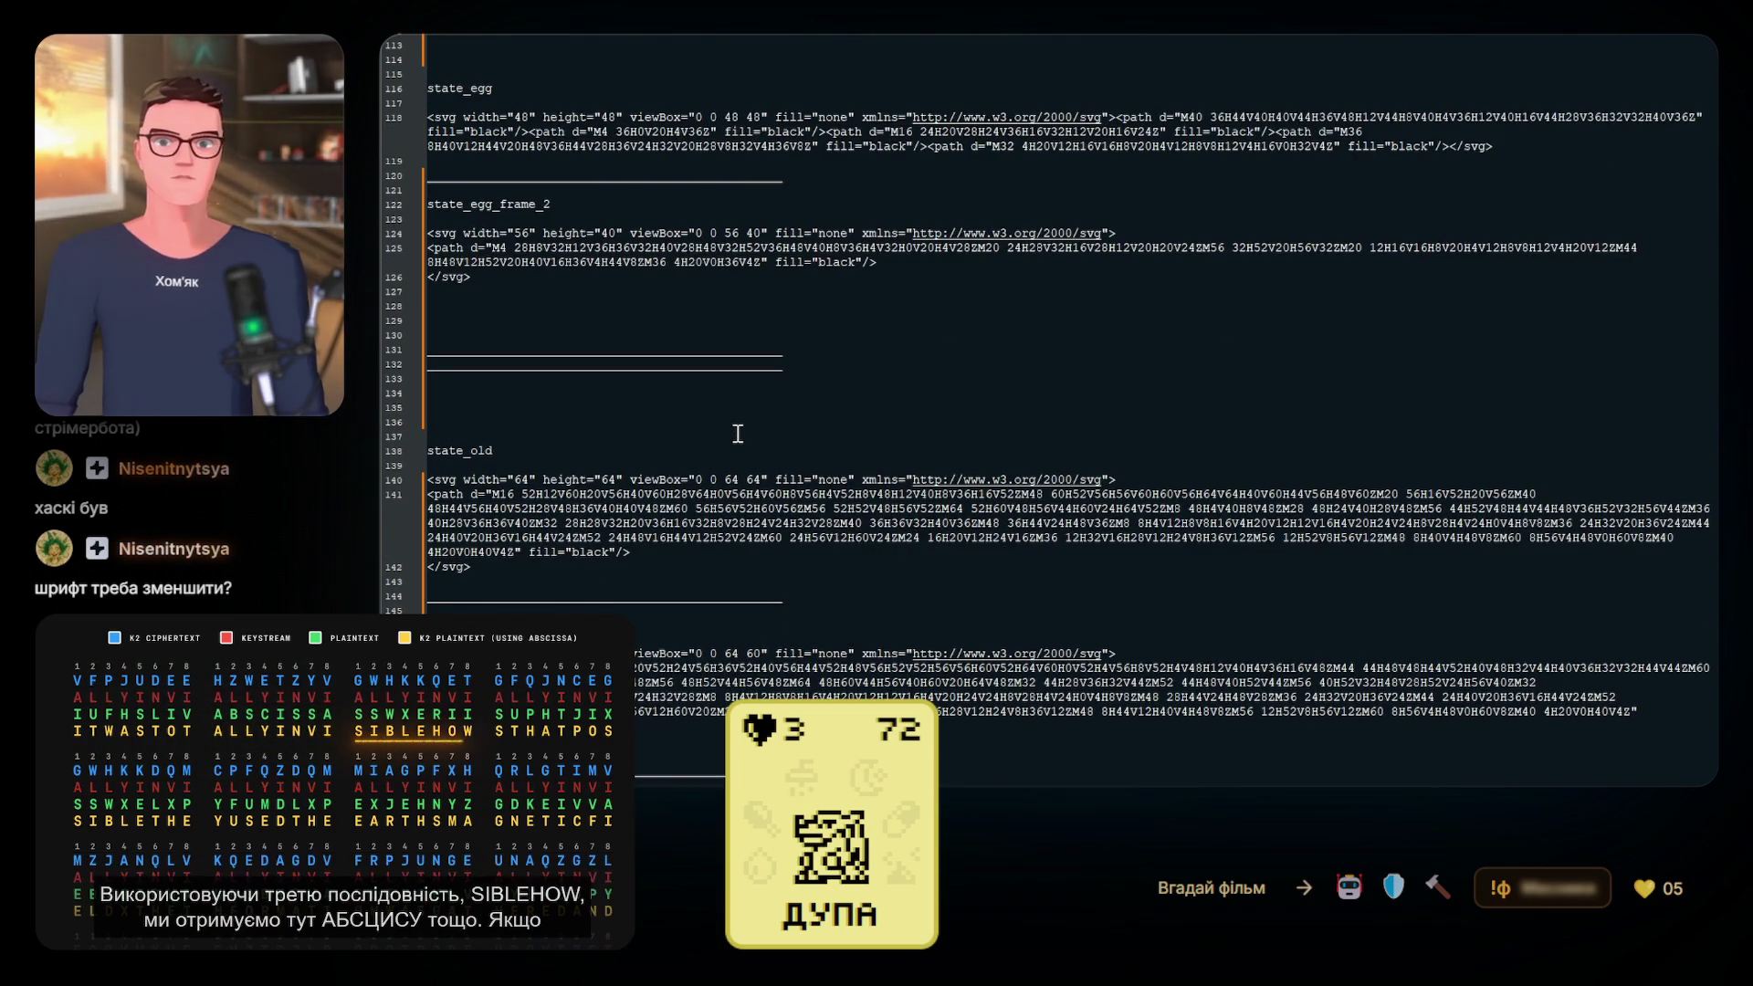
{"action": "scroll", "coordinate": [738, 434], "scroll_direction": "down", "scroll_amount": 15}
{"action": "scroll", "coordinate": [737, 429], "scroll_direction": "down", "scroll_amount": 9}
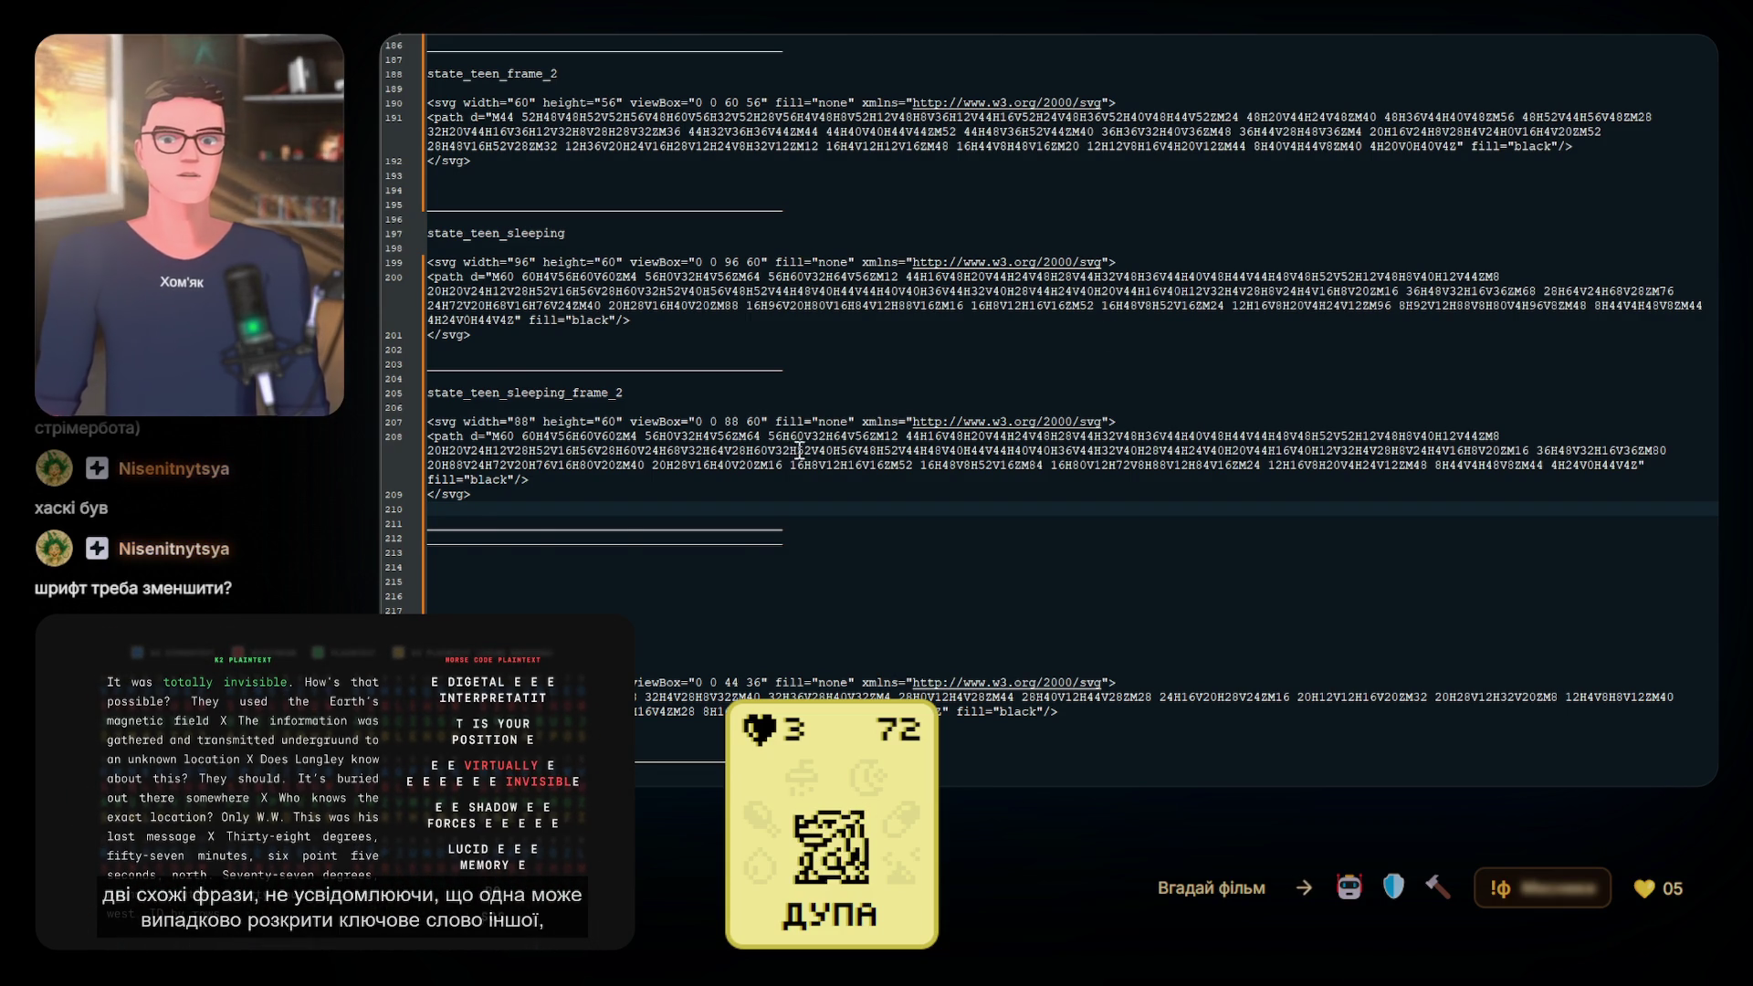
{"action": "scroll", "coordinate": [728, 444], "scroll_direction": "down", "scroll_amount": 2}
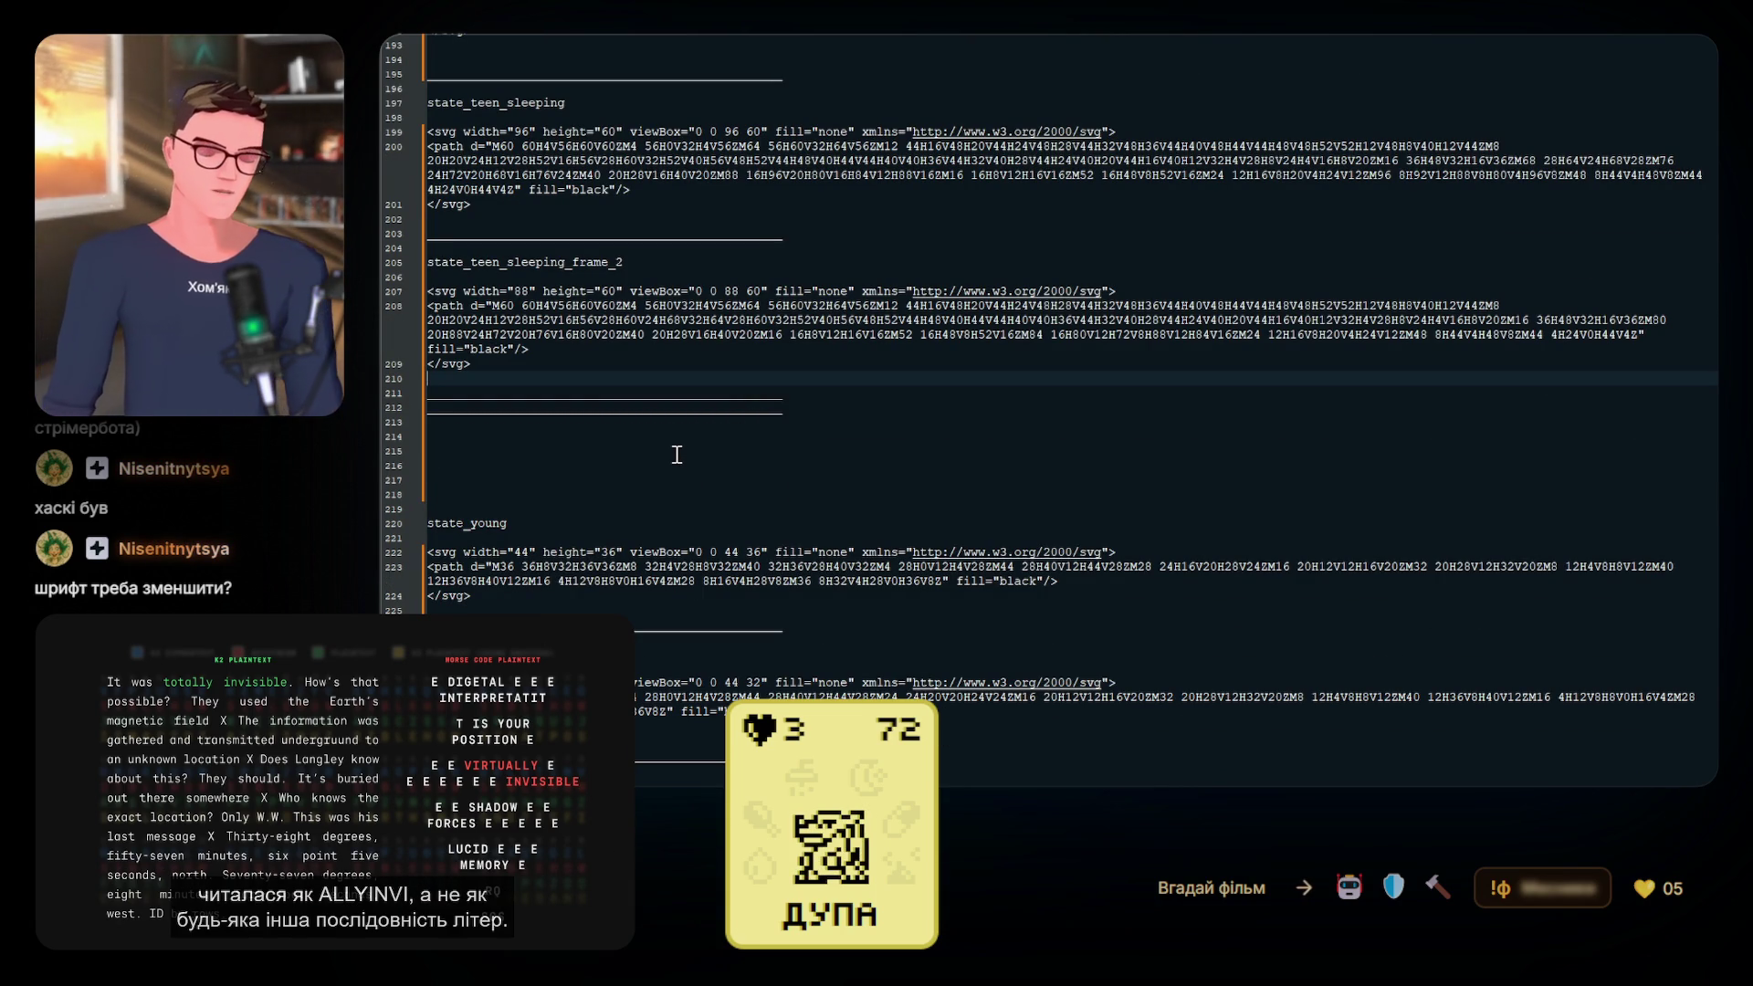
{"action": "key", "text": "Return"}
{"action": "key", "text": "Return"}
{"action": "key", "text": "Return"}
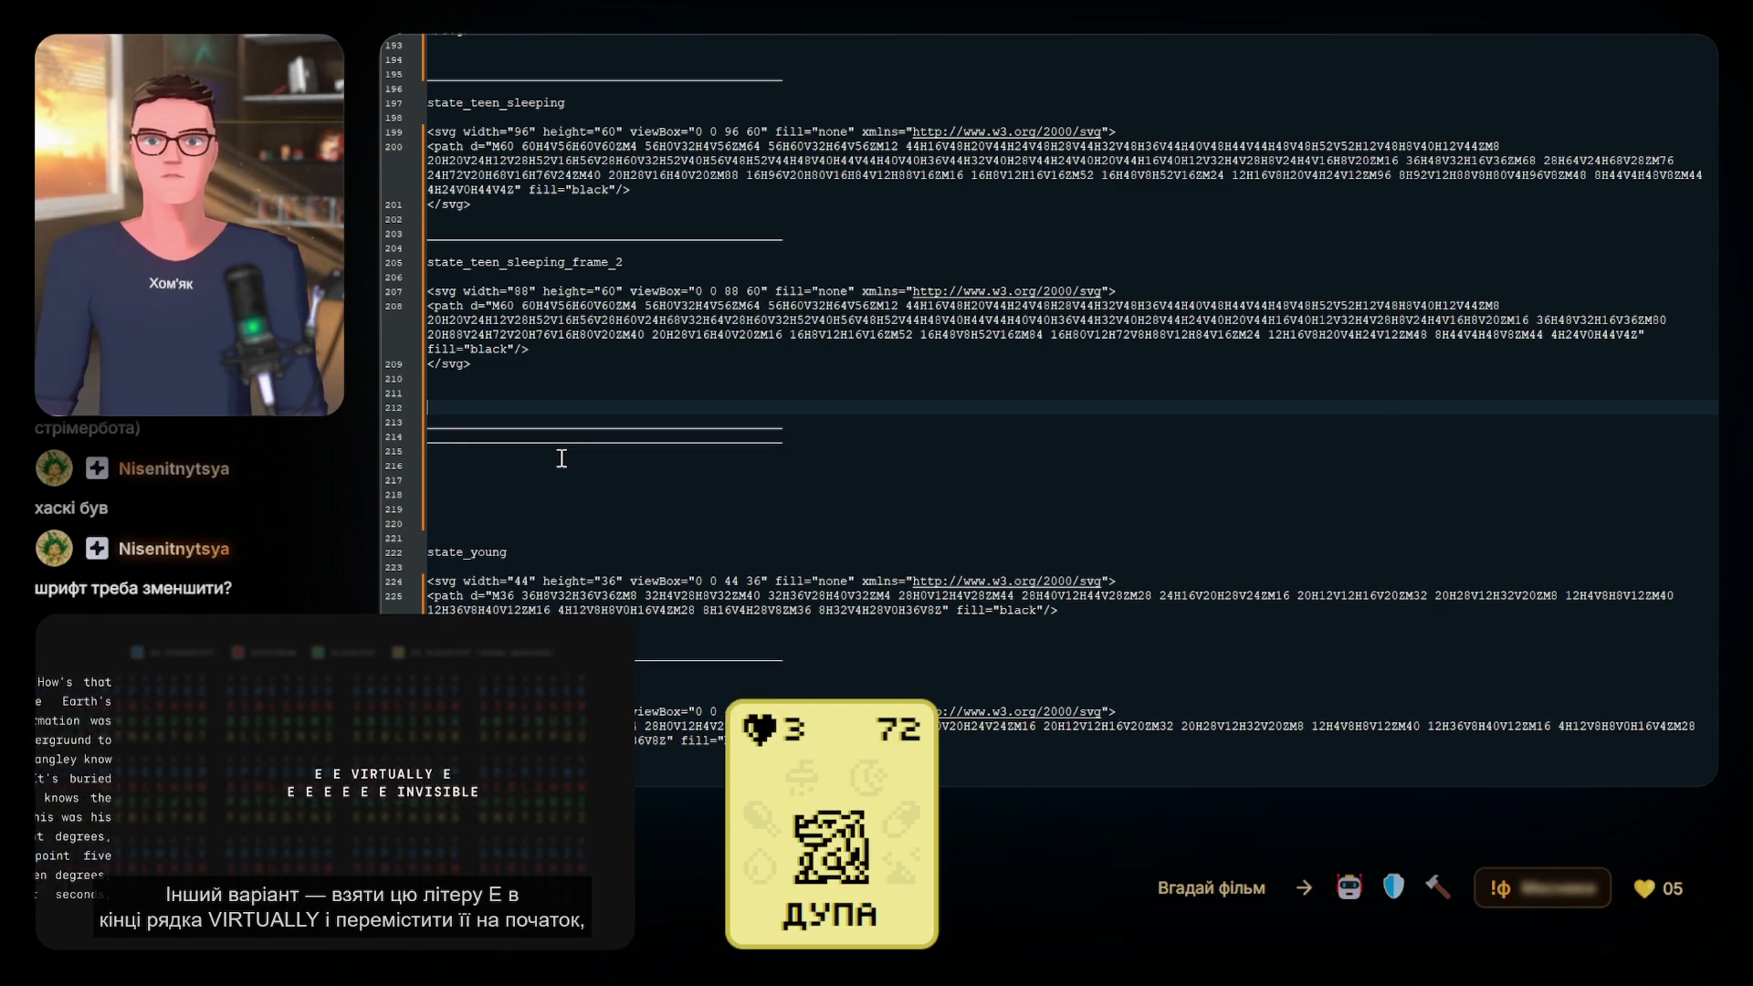
{"action": "key", "text": "BackSpace"}
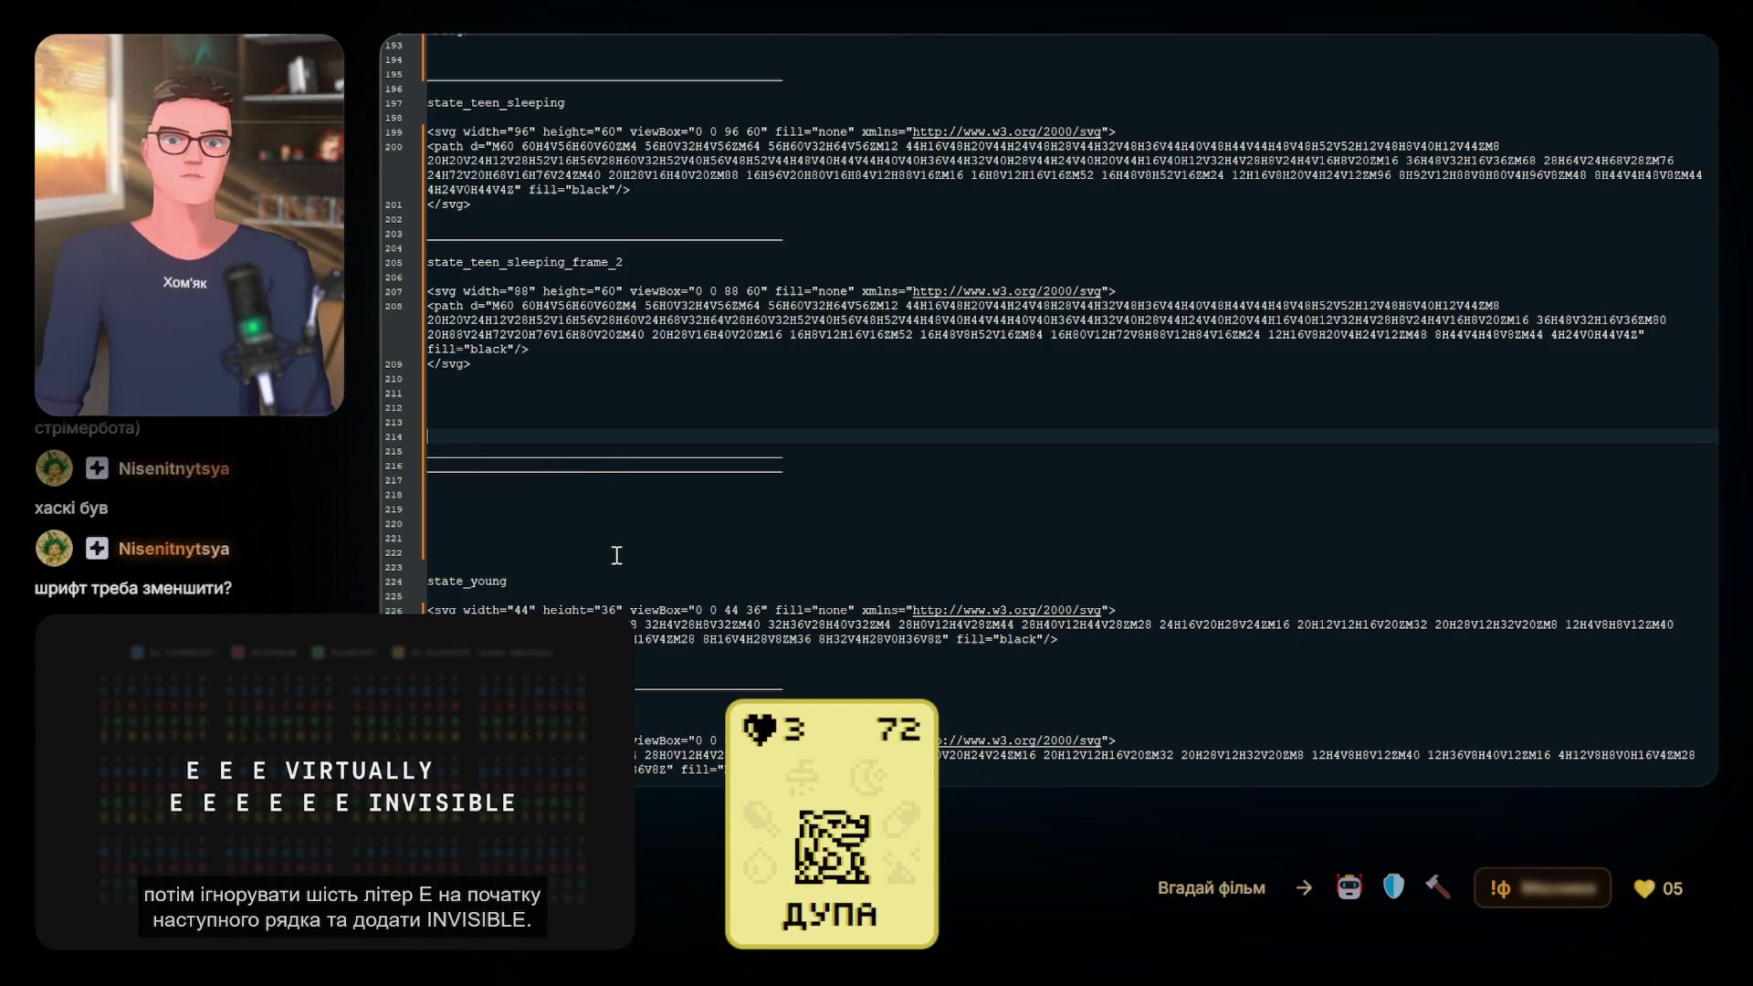
Replace state_young_frame_2's svg and path lines with the pasted 88×60 SVG
{"action": "scroll", "coordinate": [617, 553], "scroll_direction": "down", "scroll_amount": 3}
{"action": "left_click", "coordinate": [706, 595]}
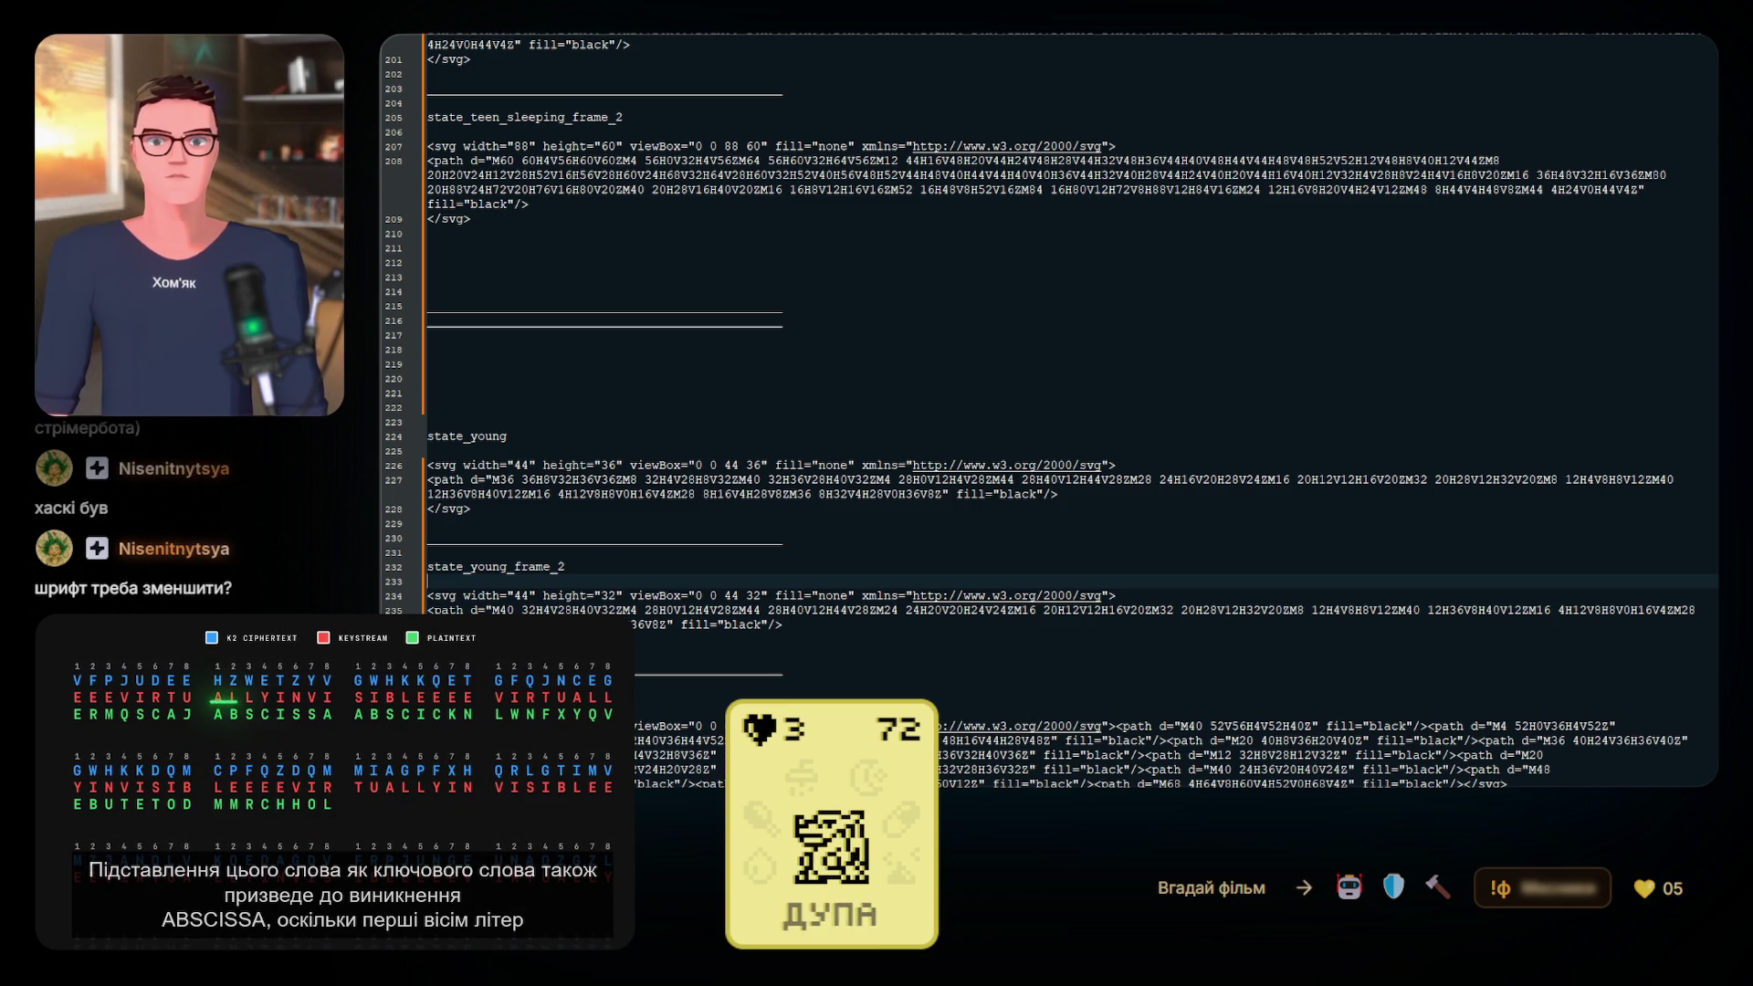
{"action": "left_click_drag", "start_coordinate": [847, 540], "coordinate": [425, 540]}
{"action": "left_click", "coordinate": [554, 528]}
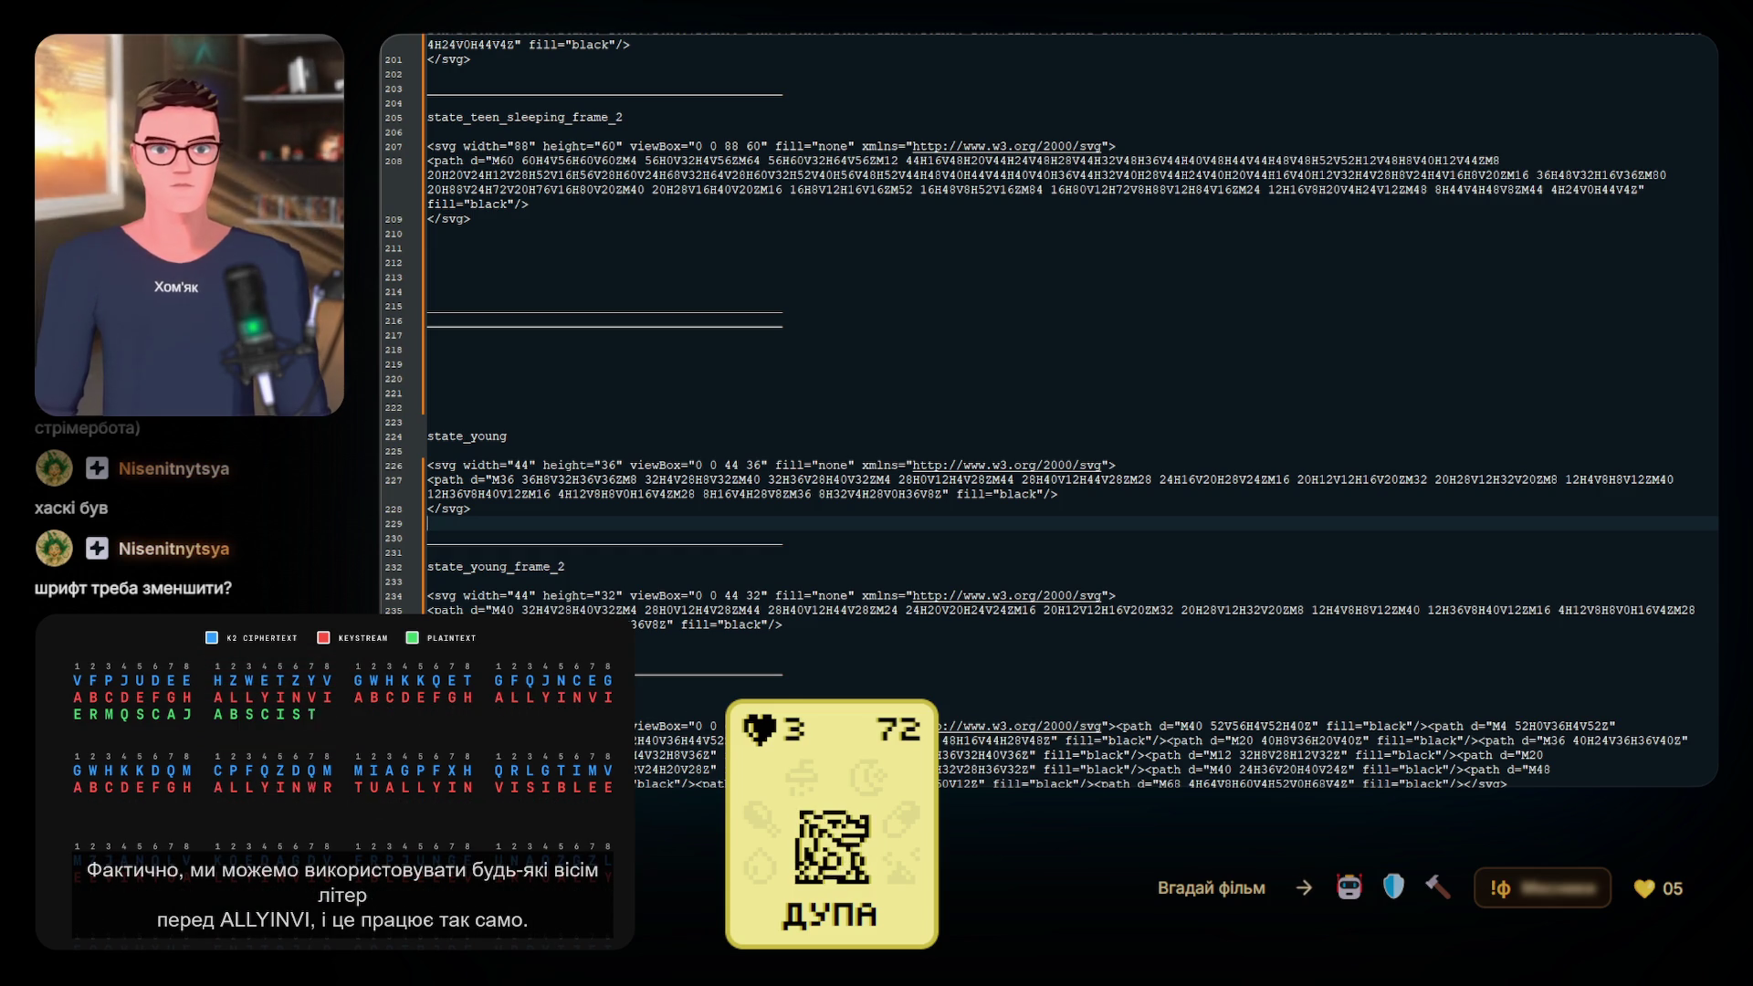
{"action": "left_click", "coordinate": [1278, 753]}
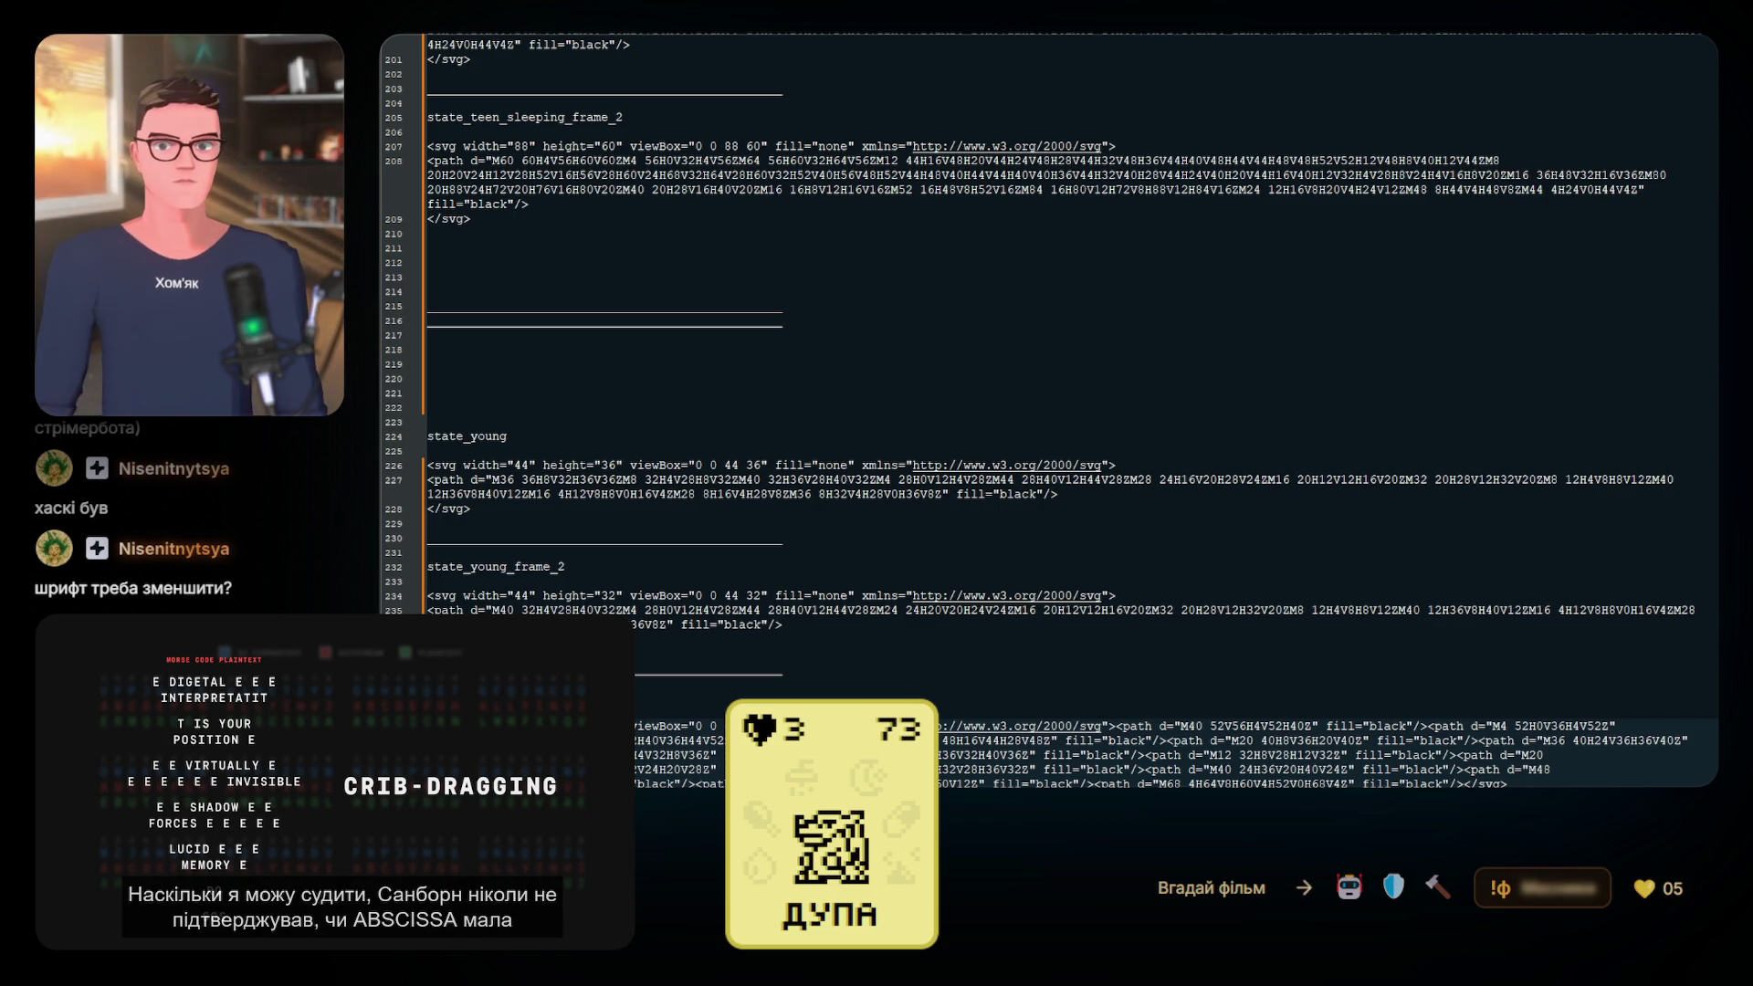
{"action": "left_click", "coordinate": [548, 540]}
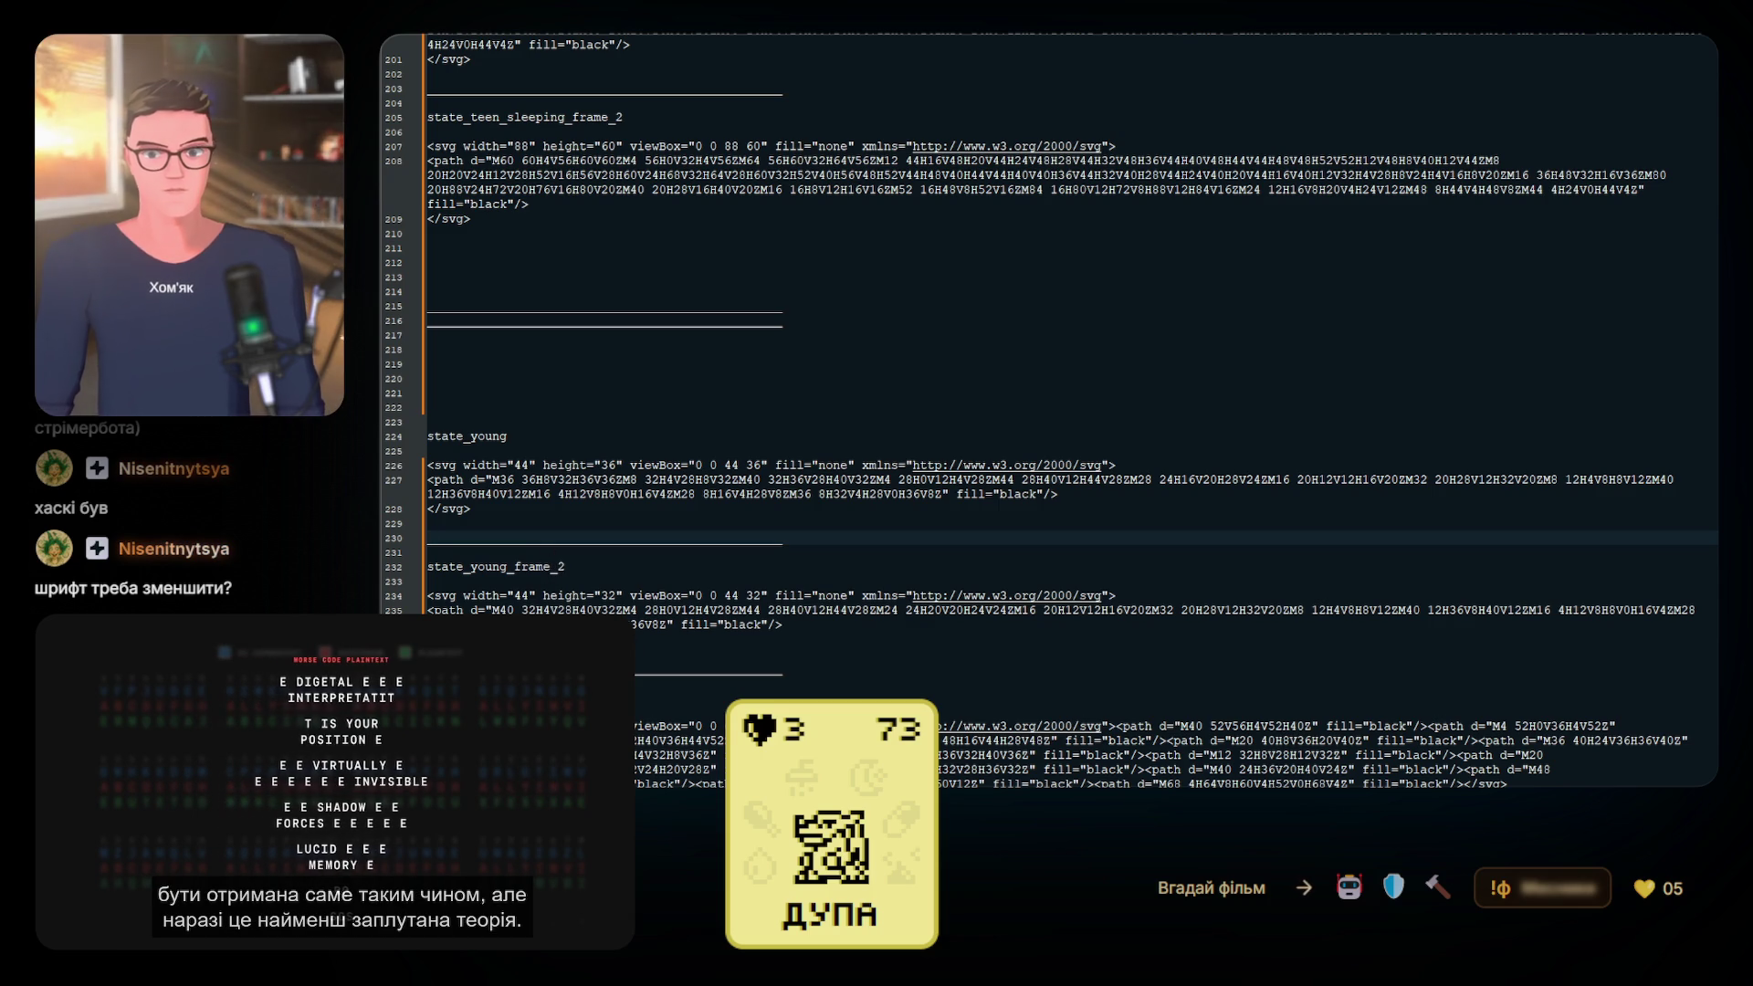
{"action": "mouse_move", "coordinate": [787, 626]}
{"action": "left_mouse_down"}
{"action": "mouse_move", "coordinate": [639, 630]}
{"action": "mouse_move", "coordinate": [427, 595]}
{"action": "left_mouse_up"}
{"action": "type", "text": "<svg width=\"88\" height=\"60\" viewBox=\"0 0 88 60\" fill=\"none\" xmlns=\"http://www.w3.org/2000/svg\"> <path d=\"M60 60H4V56H60V60ZM4 56H0V32H4V56ZM64 56H60V32H64V56ZM12 44H16V48H20V44H24V48H28V44H32V48H36V44H40V48H44V44H48V48H52V52H12V48H8V40H12V44ZM8 20H20V24H12V28H52V16H56V28H60V24H68V32H64V28H60V32H52V40H56V48H52V44H48V40H44V44H40V40H36V44H32V40H28V44H24V40H20V44H16V40H12V32H4V28H8V24H4V16H8V20ZM16 36H48V32H16V36ZM80 20H88V24H72V20H76V16H80V20ZM40 20H28V16H40V20ZM16 16H8V12H16V16ZM52 16H48V8H52V16ZM84 16H80V12H72V8H88V12H84V16ZM24 12H16V8H20V4H24V12ZM48 8H44V4H48V8ZM44 4H24V0H44V4Z\" fill=\"black\"/>"}
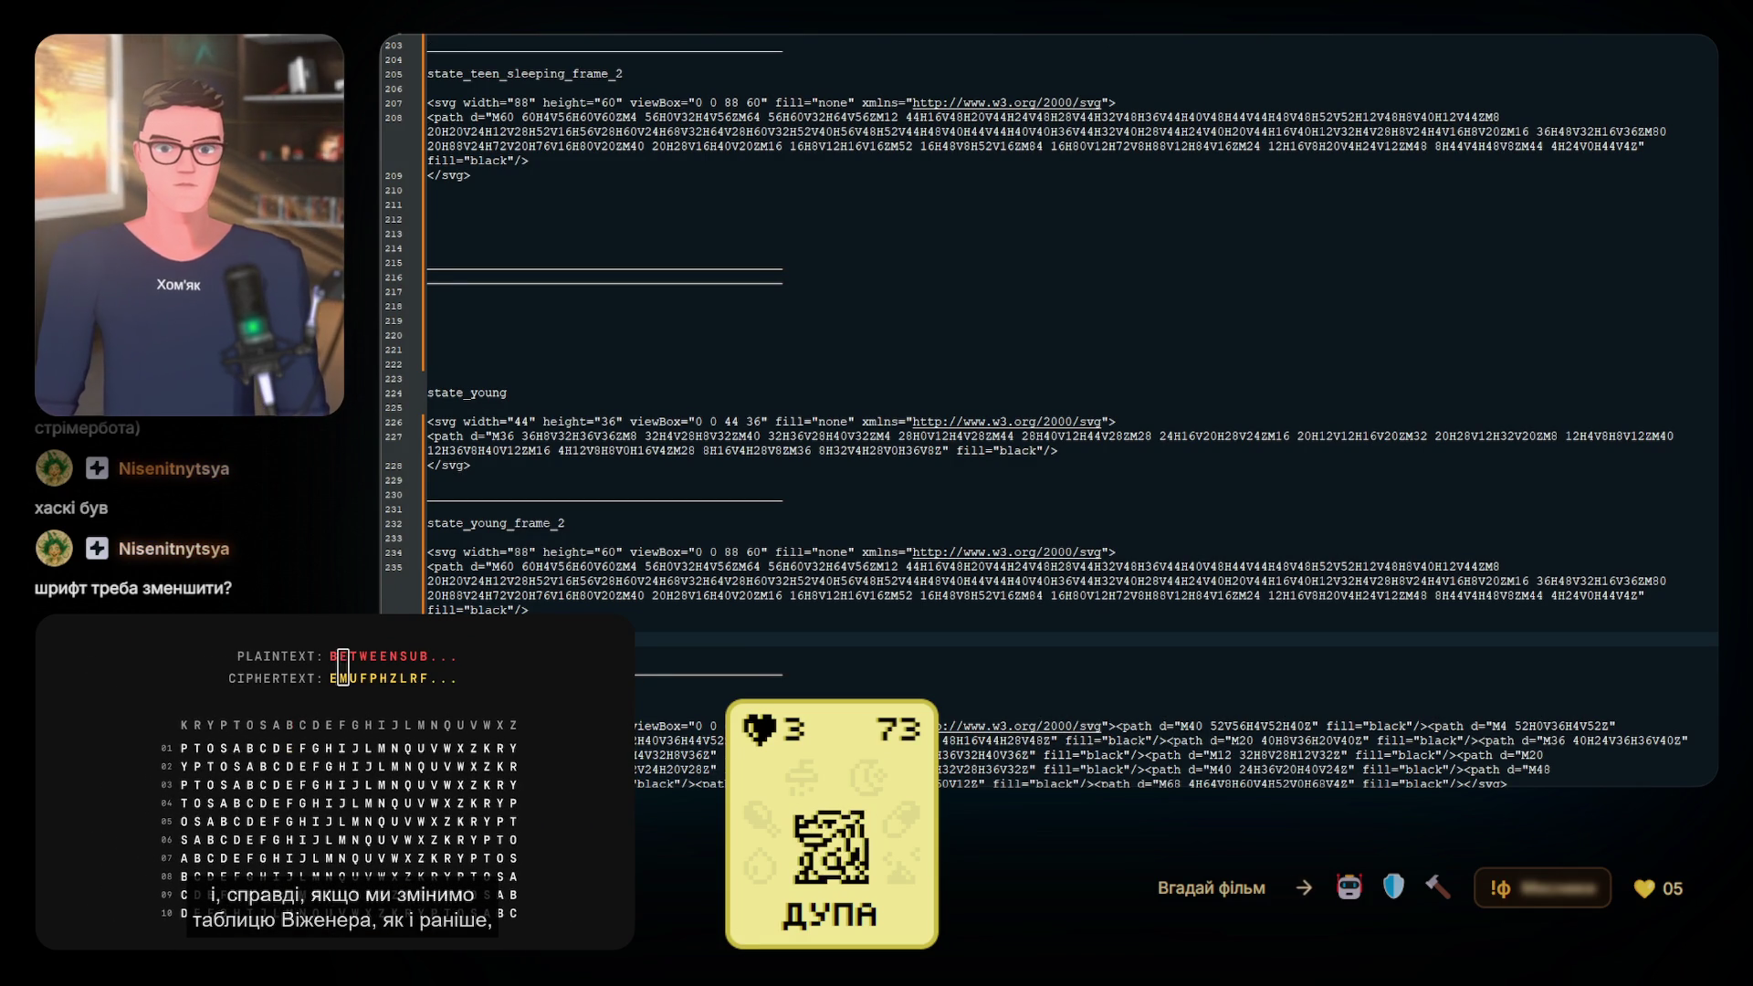
{"action": "left_click", "coordinate": [458, 608]}
{"action": "left_click", "coordinate": [403, 553]}
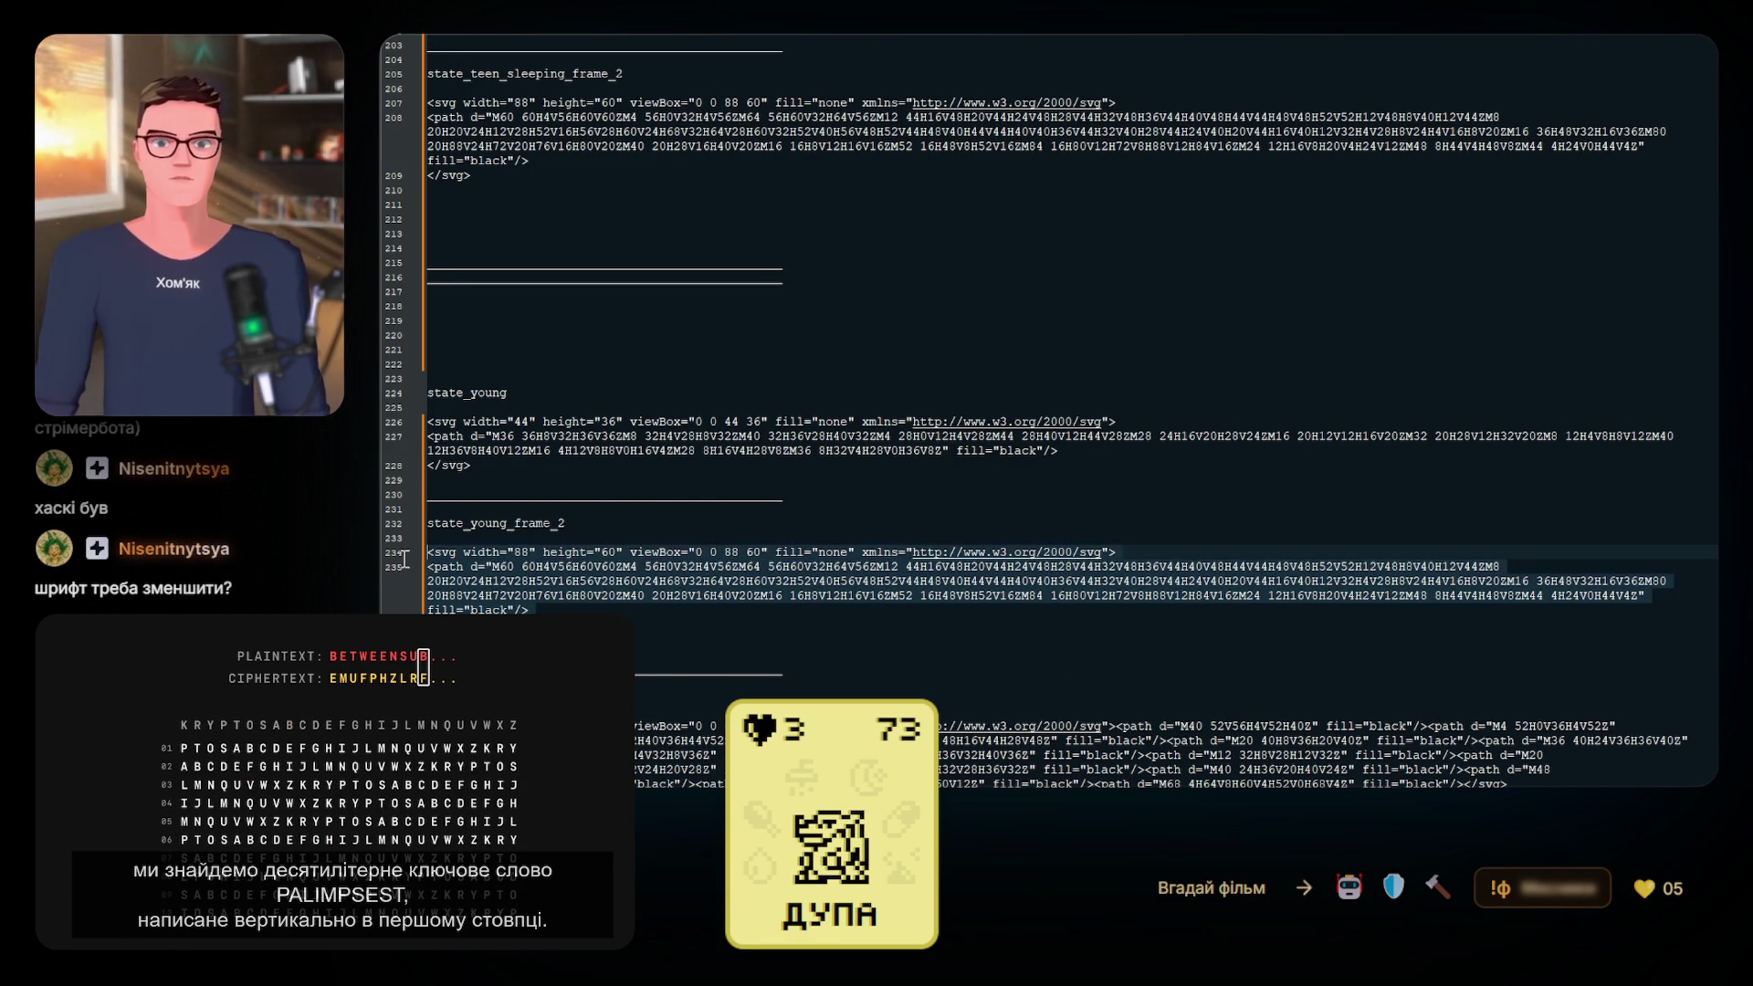
{"action": "scroll", "coordinate": [403, 570], "scroll_direction": "up", "scroll_amount": 2}
{"action": "scroll", "coordinate": [403, 570], "scroll_direction": "down", "scroll_amount": 2}
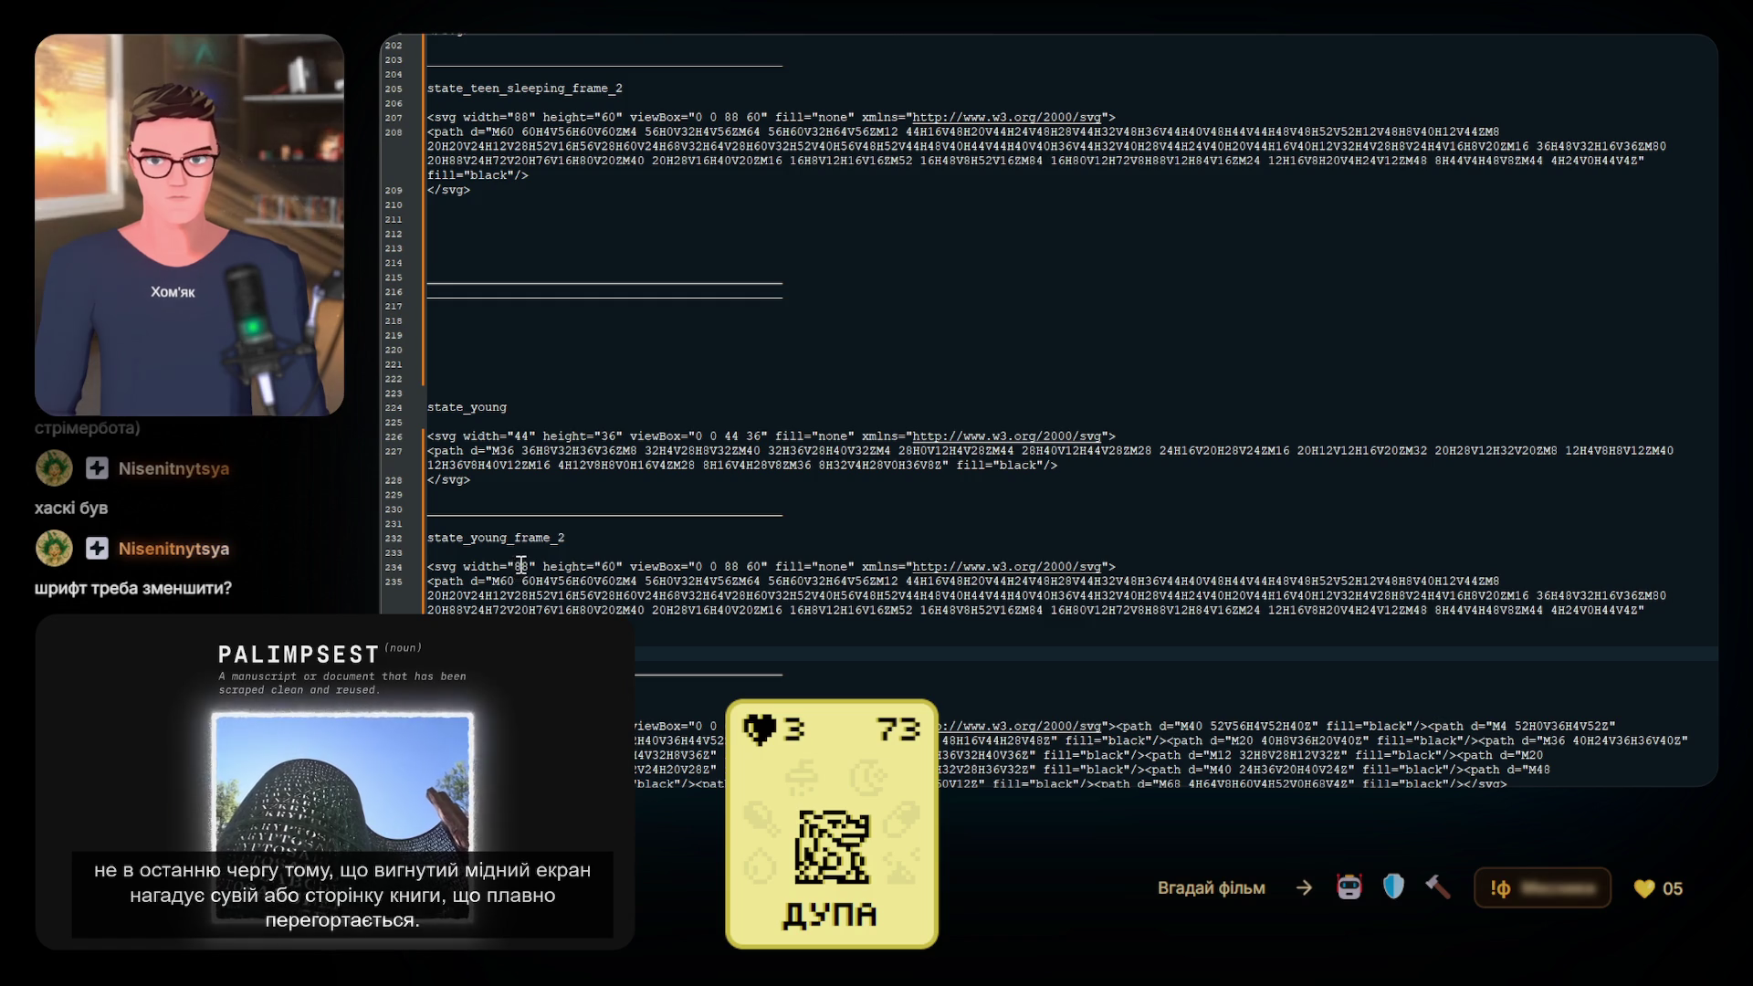
{"action": "left_click", "coordinate": [571, 537]}
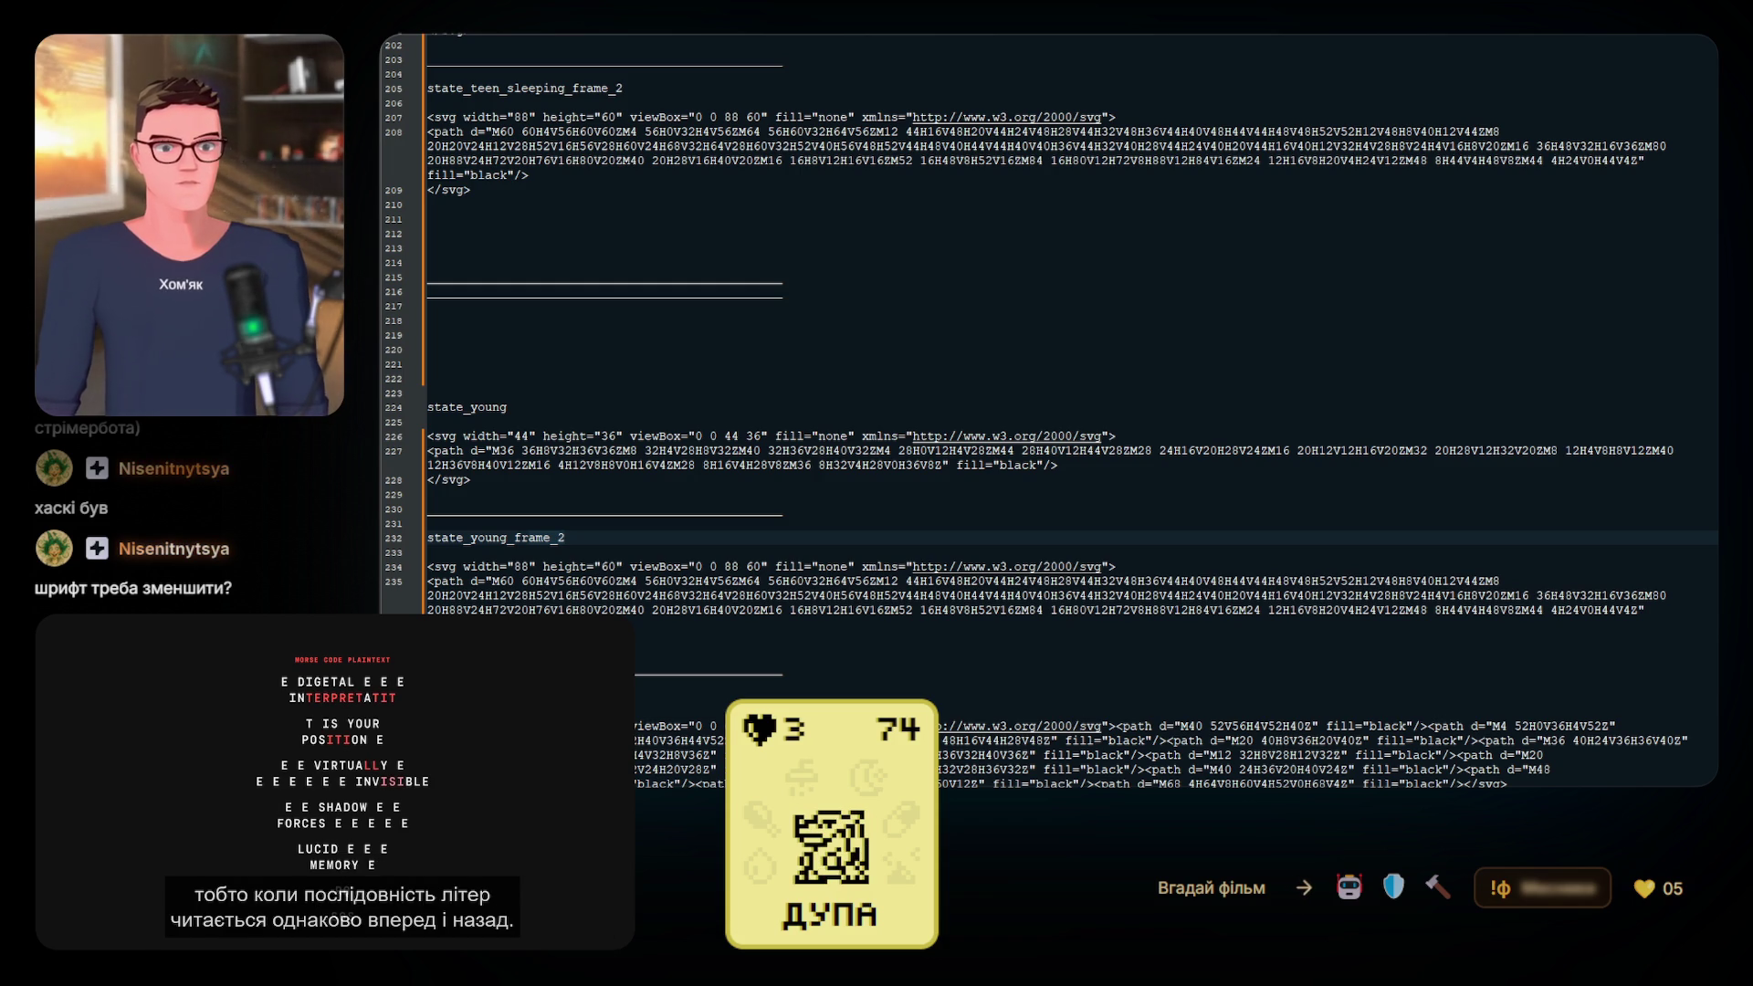
Undo the 88×60 paste so state_young_frame_2 shows its 44×32 SVG again, then review it
{"action": "left_click", "coordinate": [755, 653]}
{"action": "scroll", "coordinate": [755, 694], "scroll_direction": "up", "scroll_amount": 1}
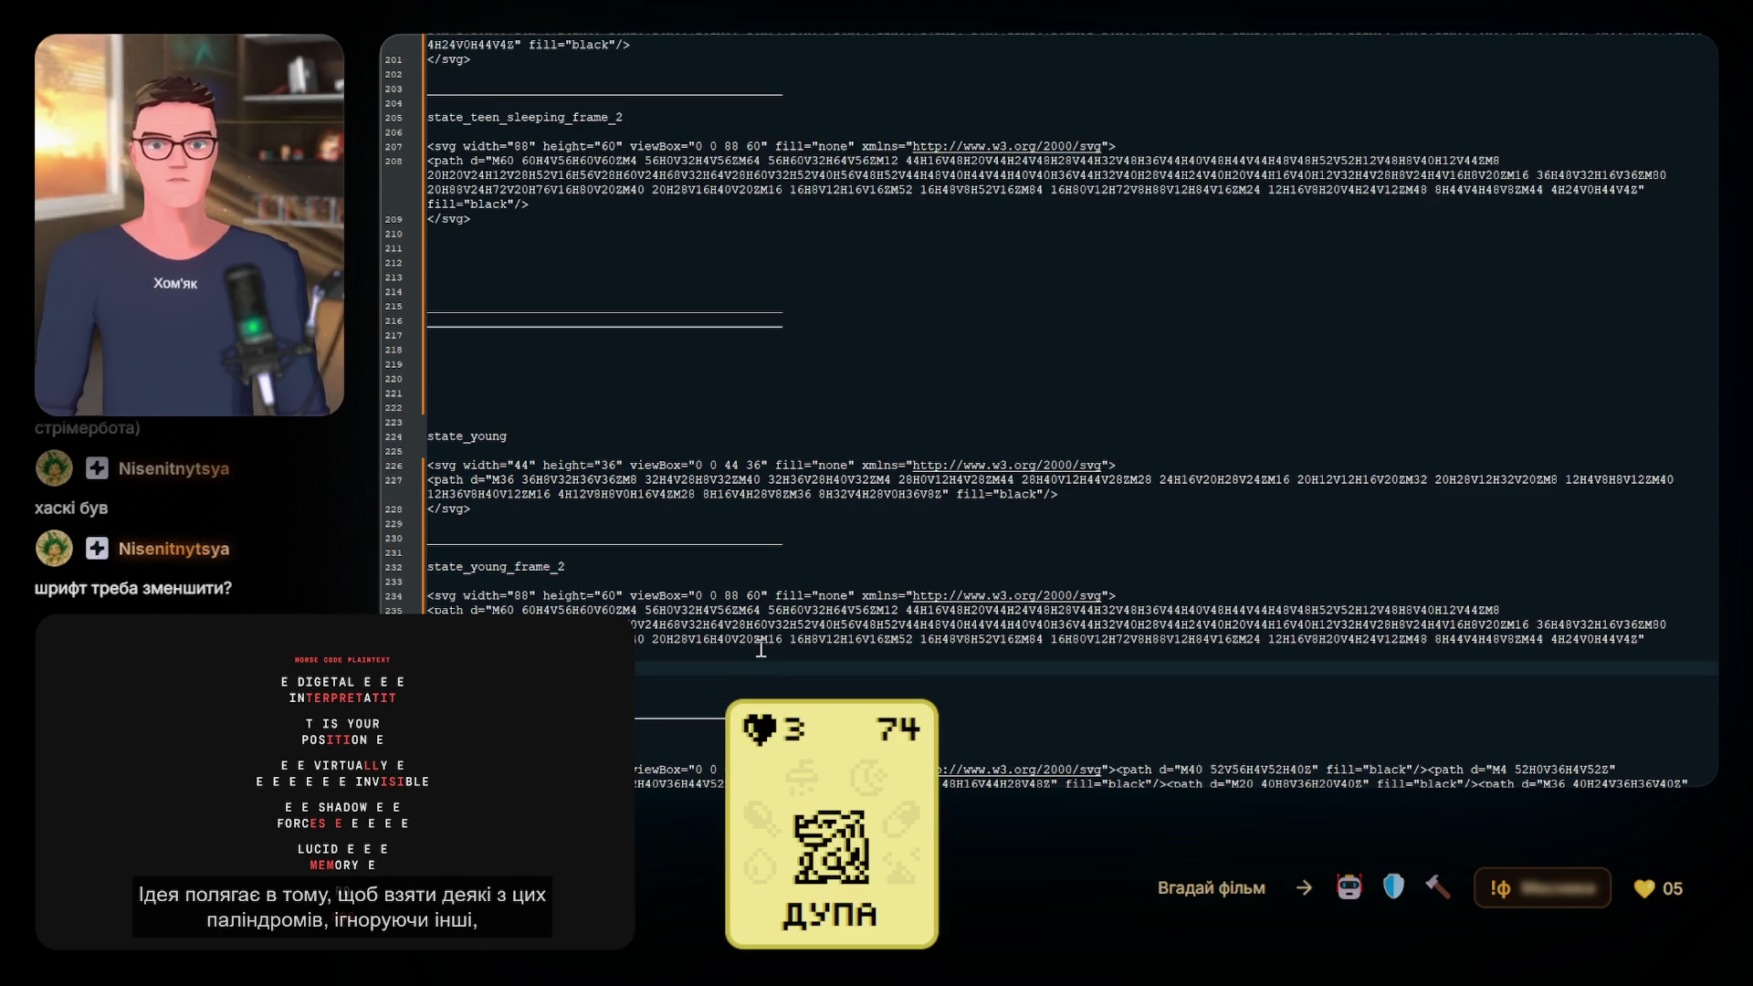
{"action": "key", "text": "ctrl+v"}
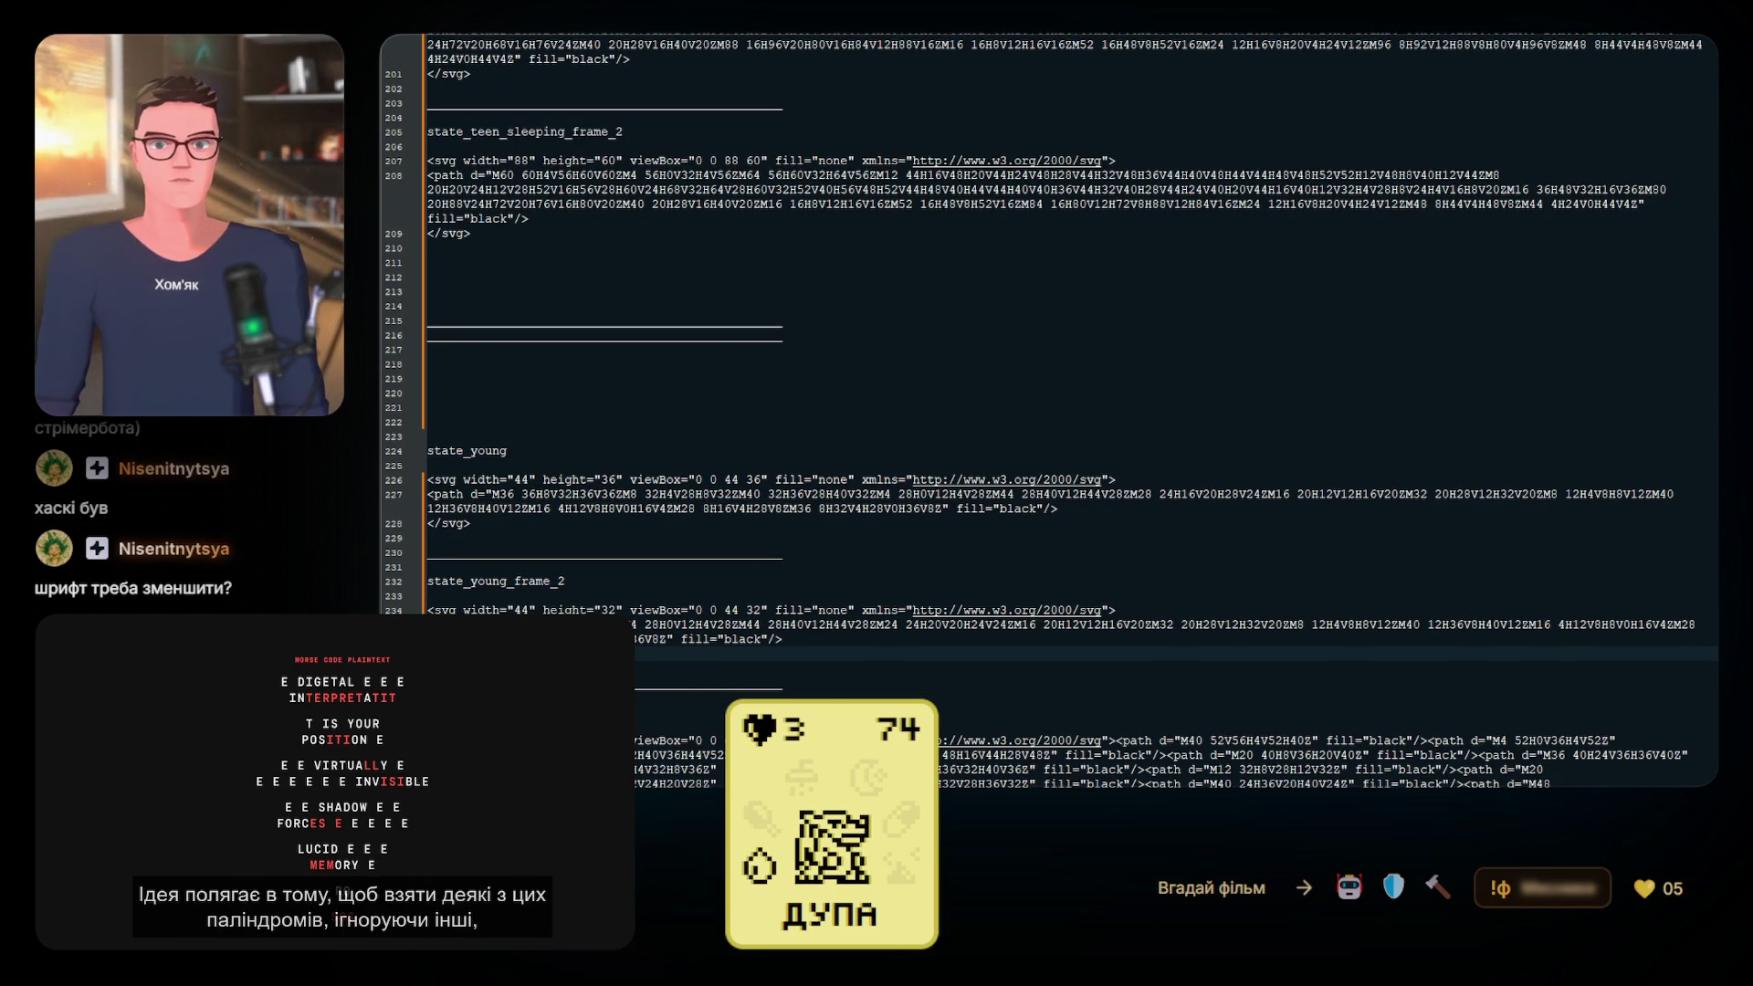
{"action": "scroll", "coordinate": [1050, 411], "scroll_direction": "up", "scroll_amount": 1}
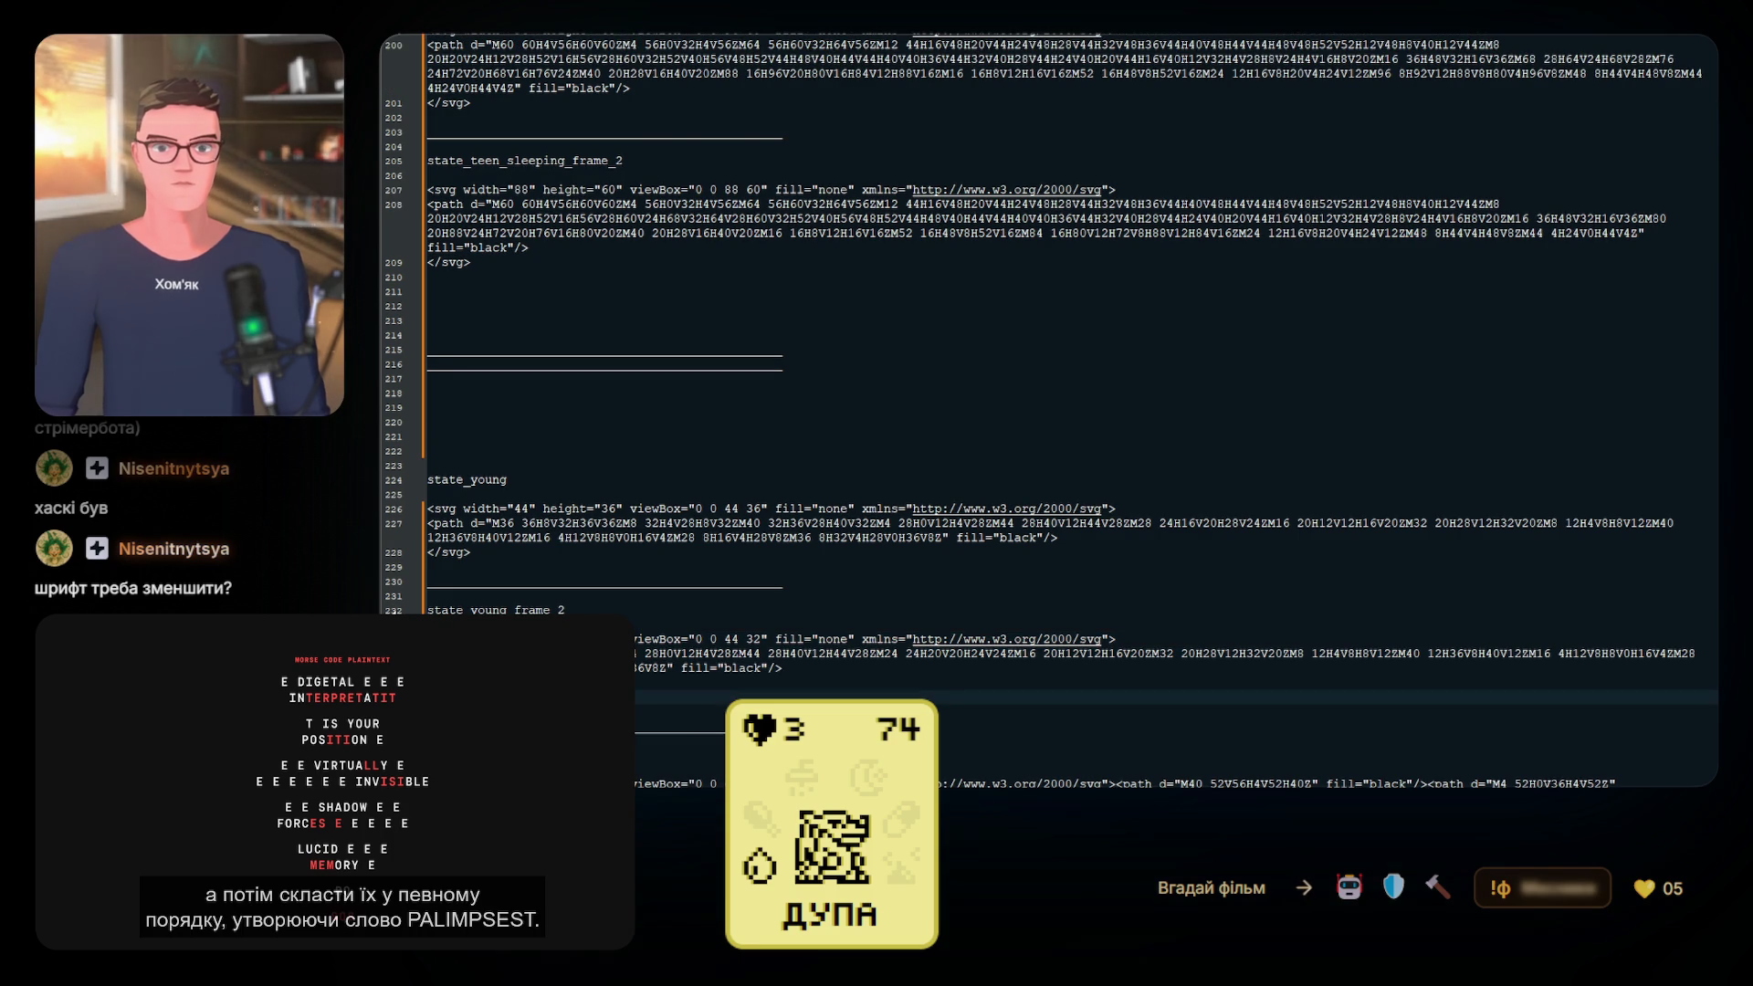
{"action": "scroll", "coordinate": [1050, 411], "scroll_direction": "down", "scroll_amount": 2}
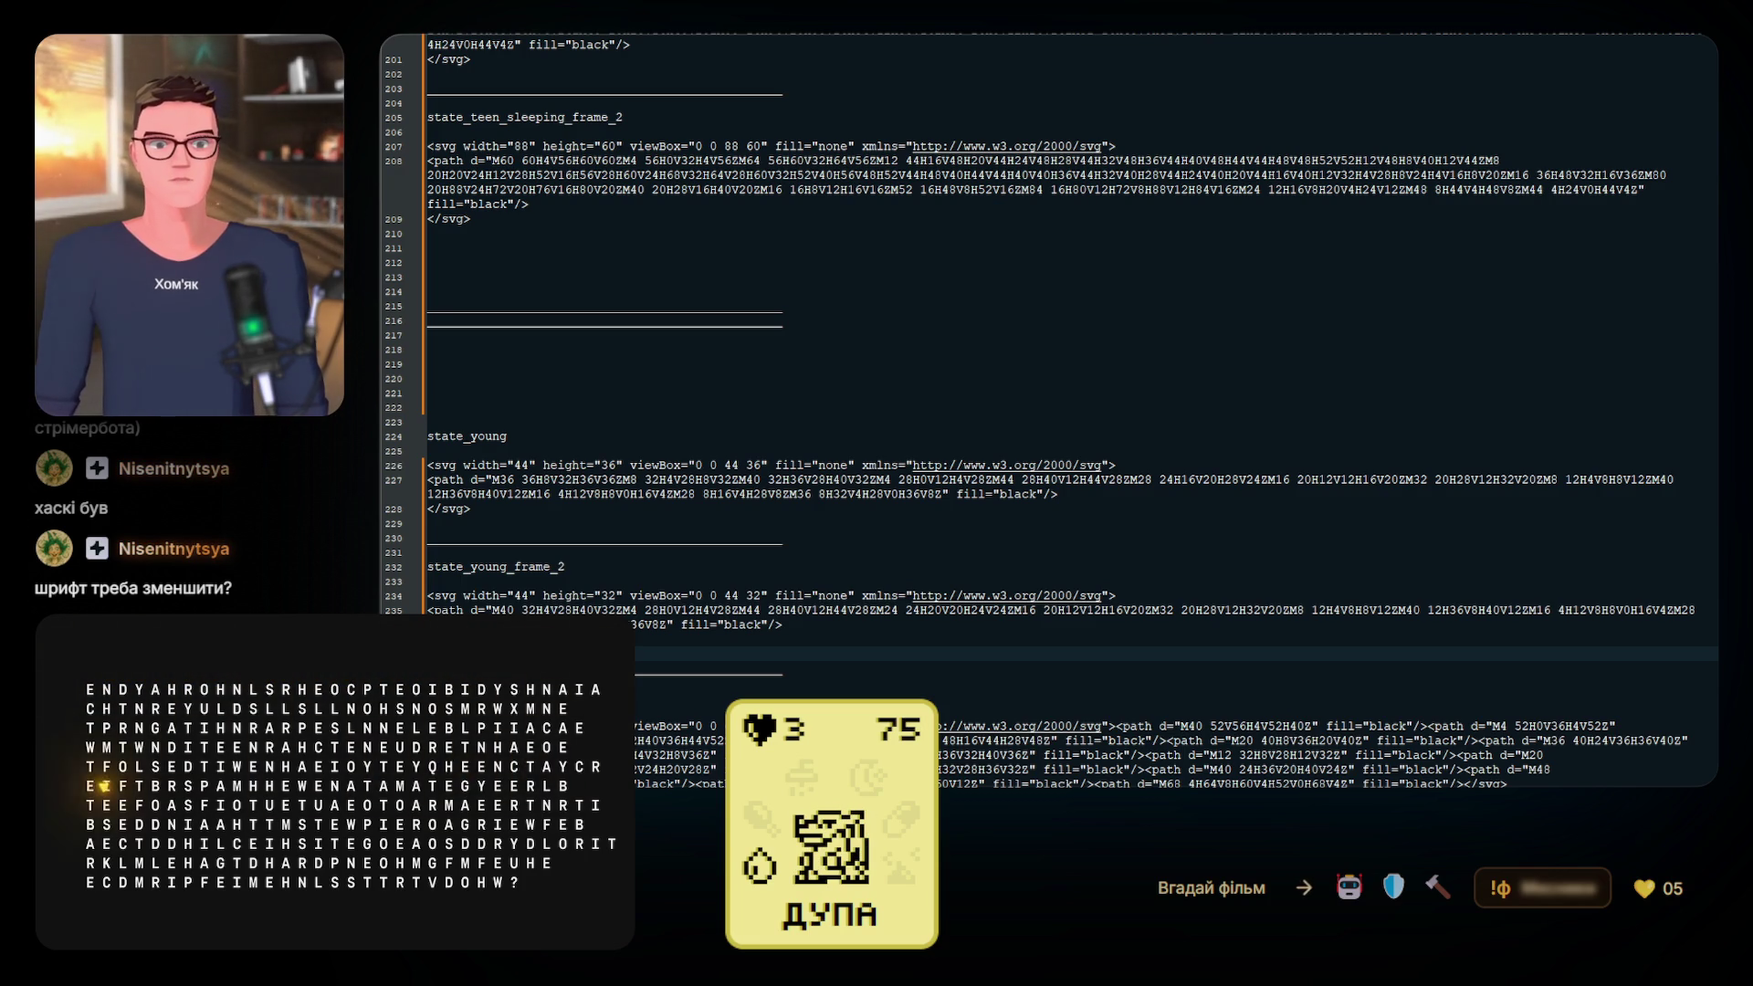
{"action": "left_click", "coordinate": [720, 775]}
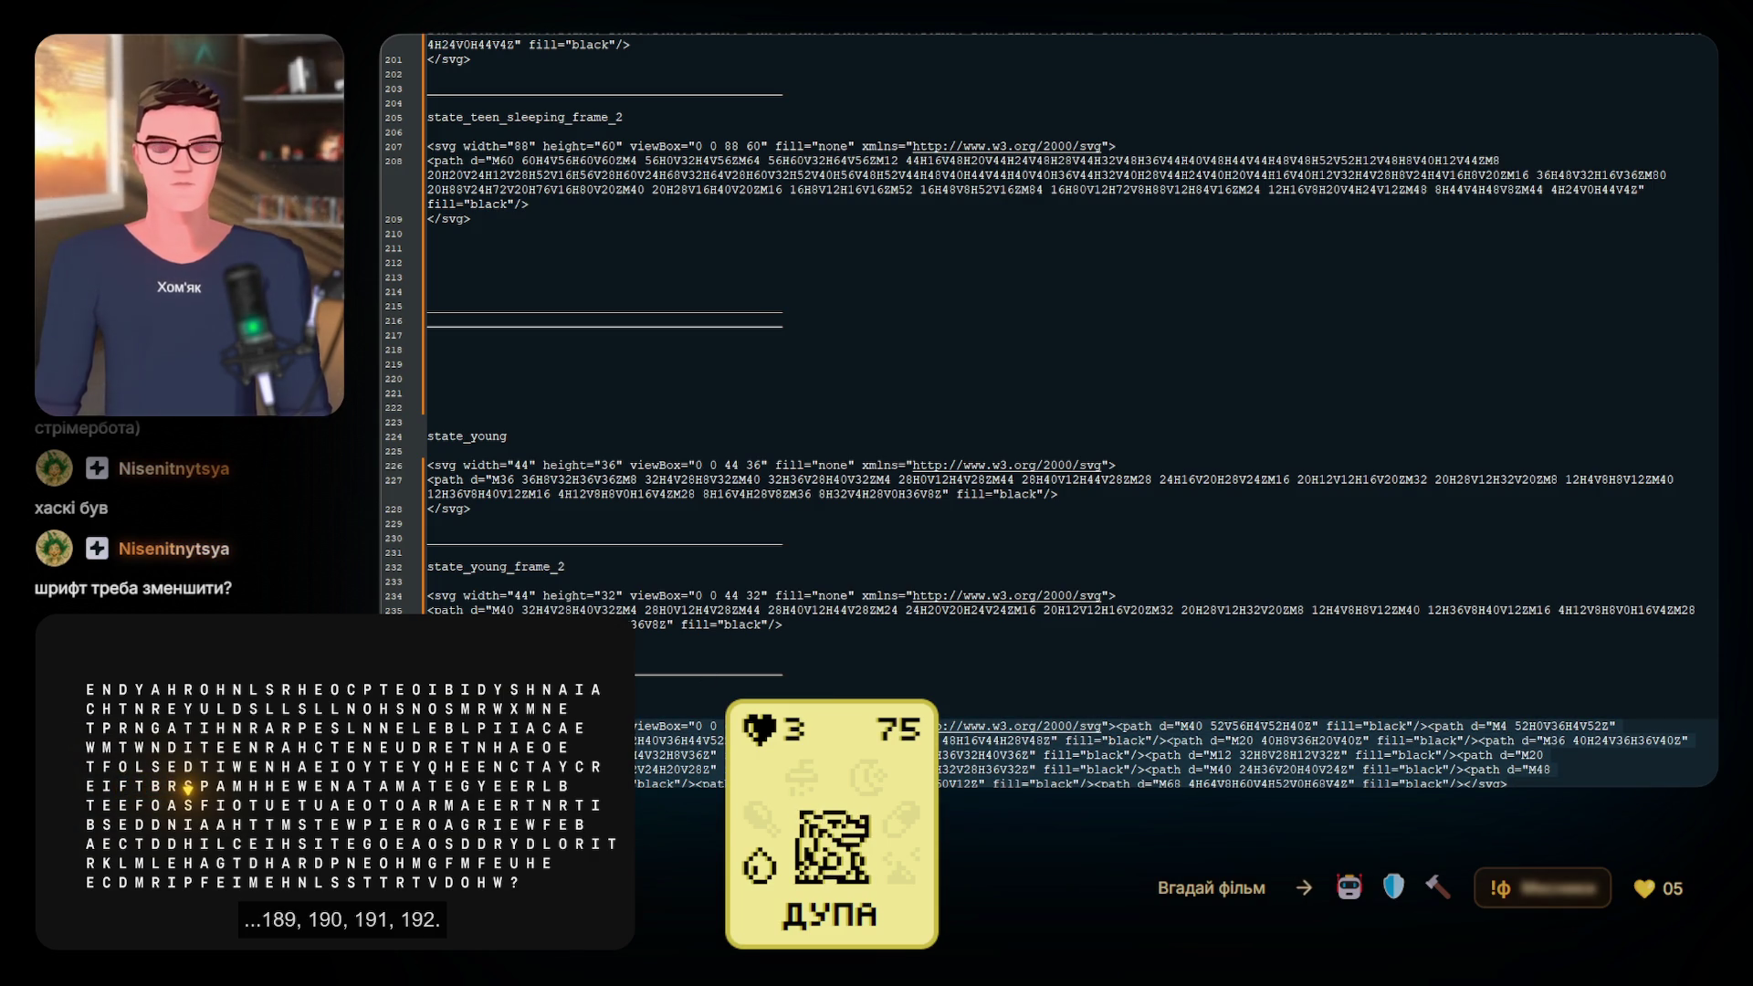